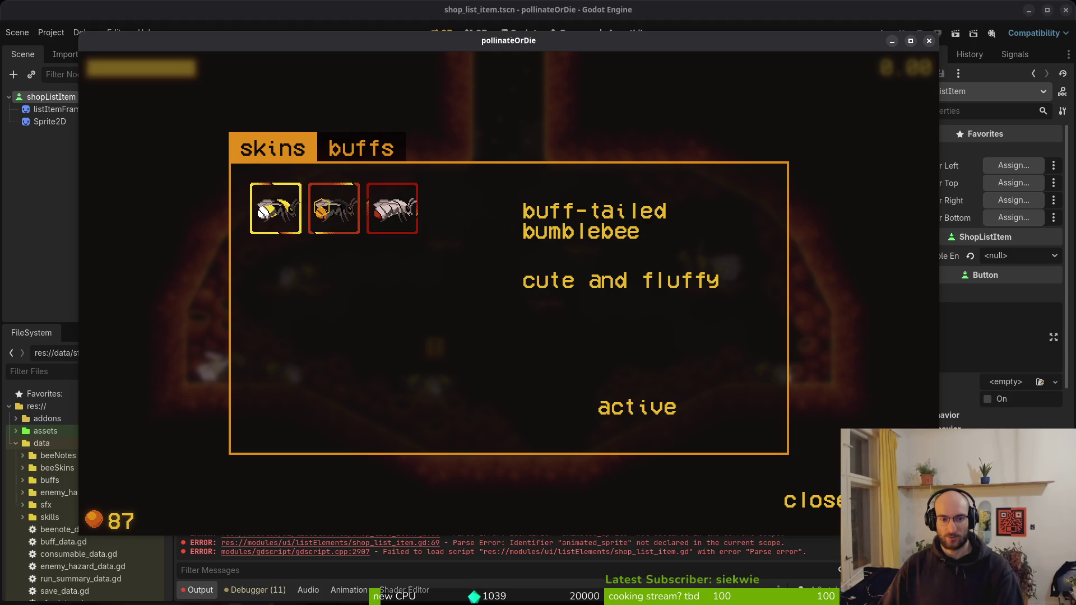
Preview the albino skin, select the Red-tailed bumblebee skin, and close the shop
left_click(404, 209)
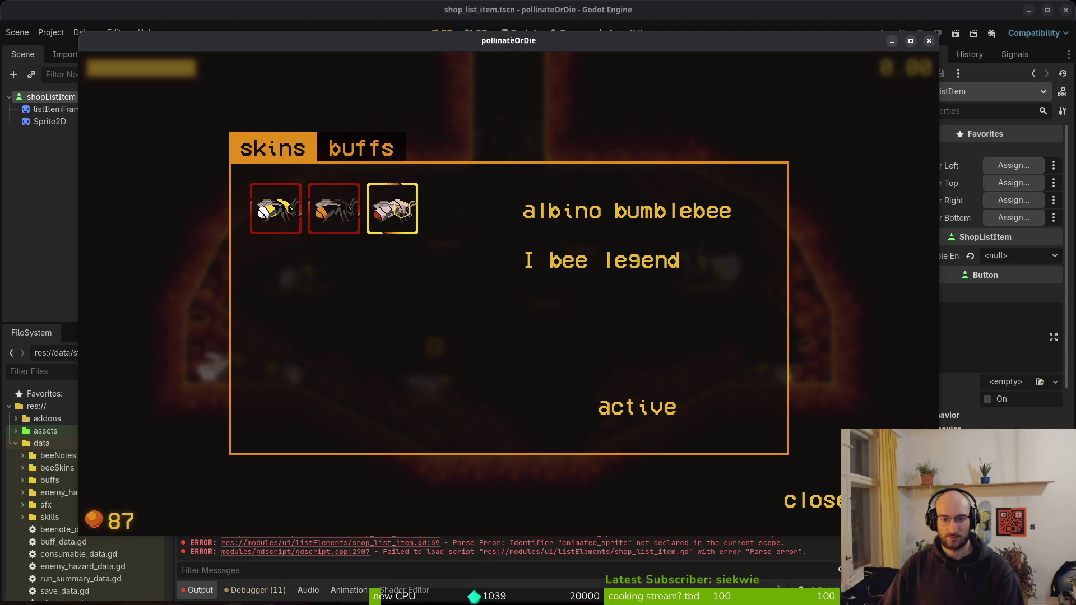
left_click(342, 223)
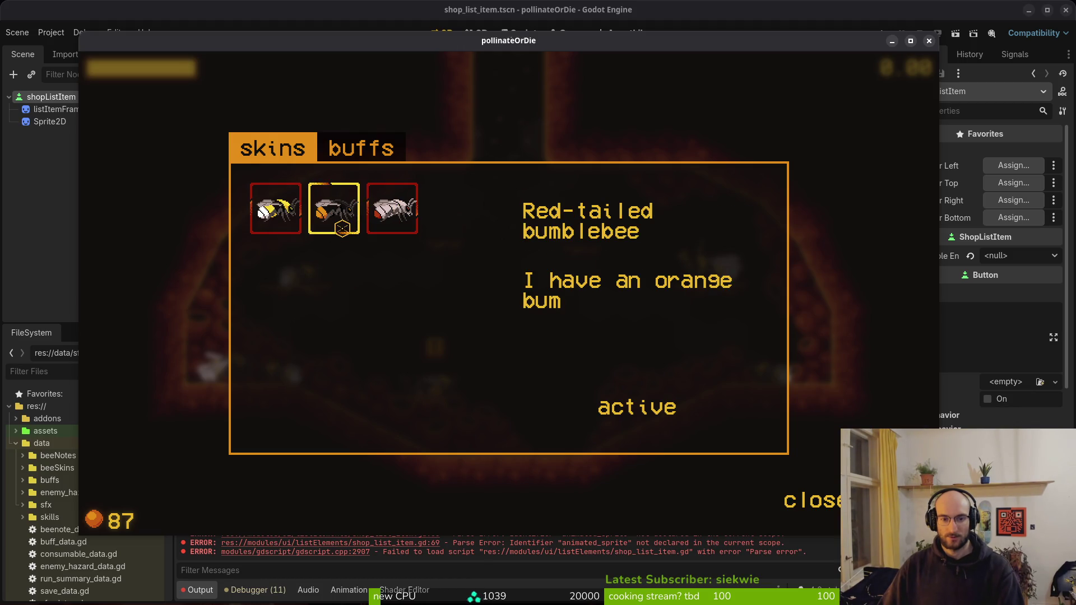
key("Escape")
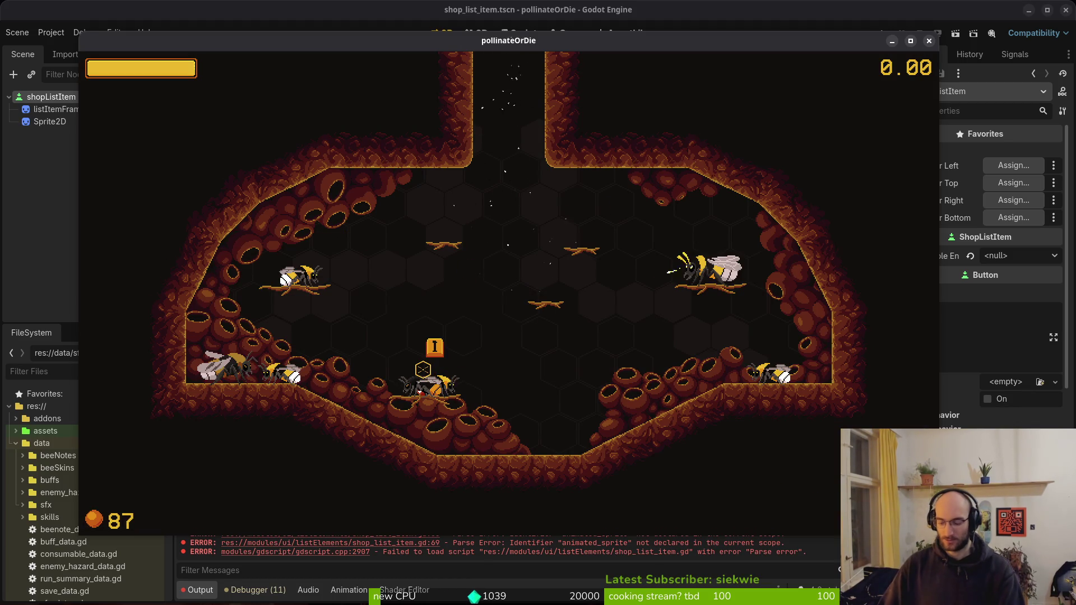
Reopen the shop with I, browse the albino and buff-tailed skins, and end focus on Red-tailed
key("i")
left_click(391, 196)
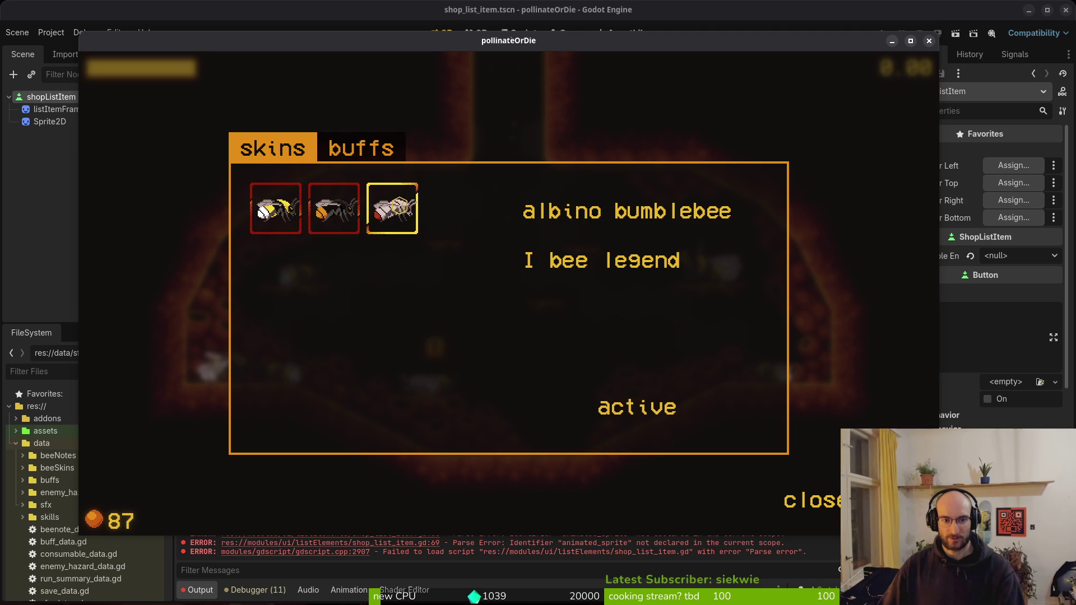
left_click(323, 214)
left_click(275, 208)
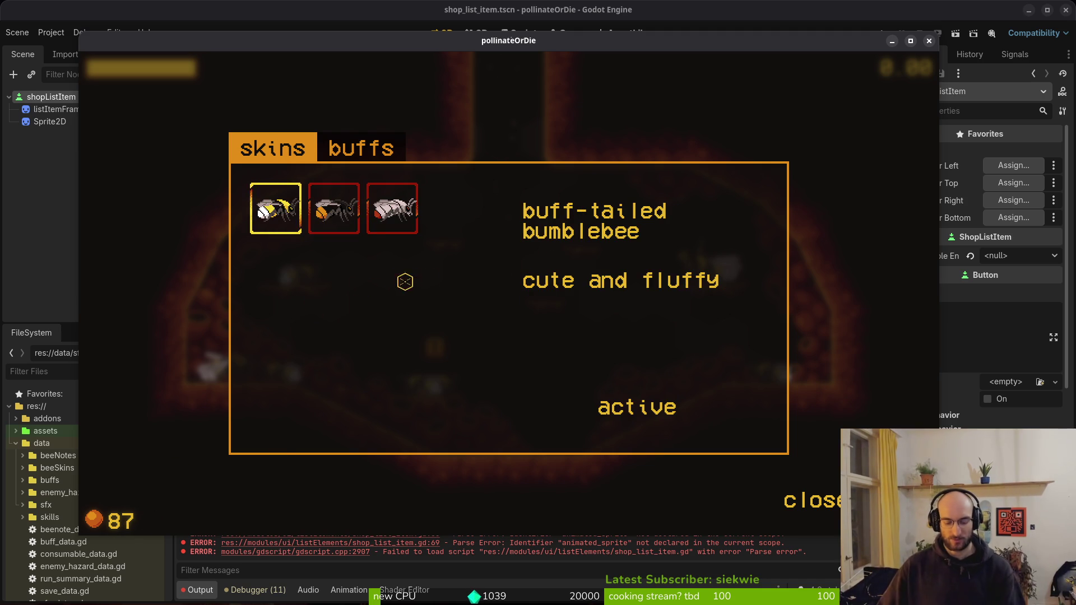
key("Right")
key("Right")
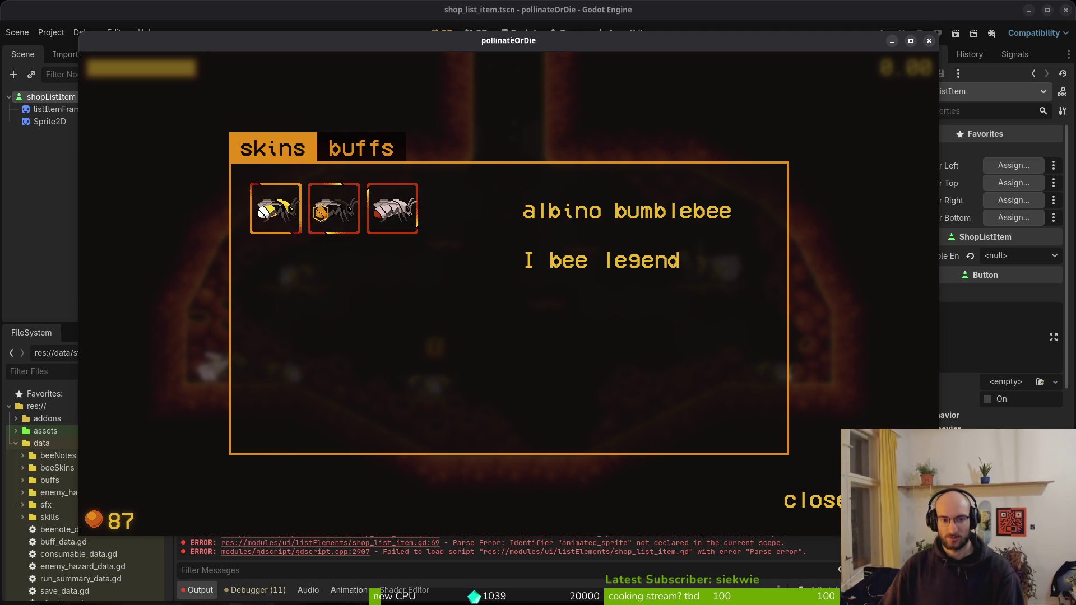
key("Left")
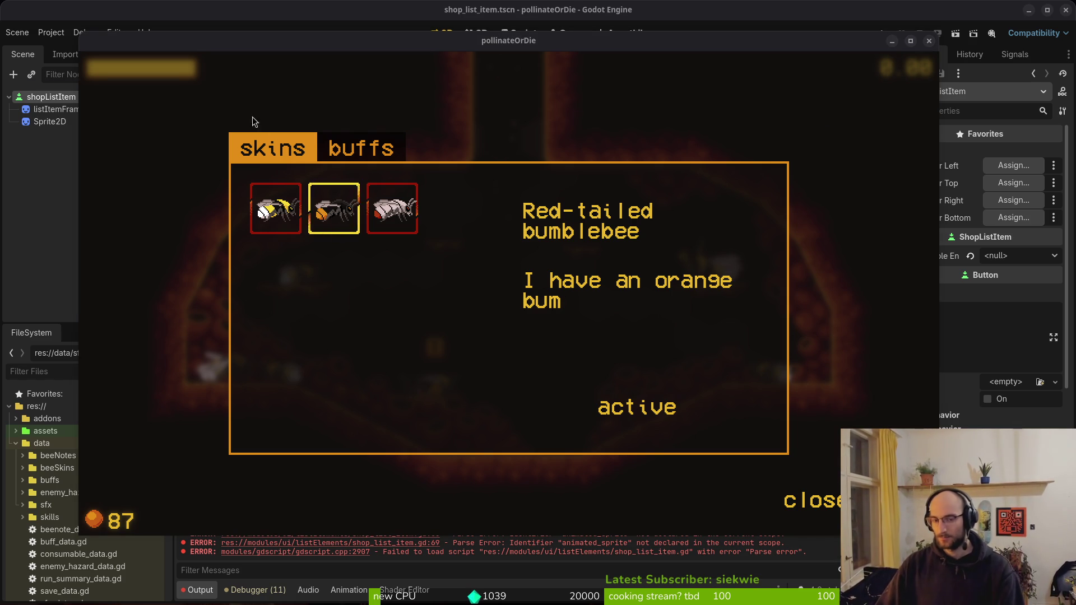
key("alt+Tab")
Start a new Pollinate or Die issue titled 'mouseclick buys bee skin immediately without confirmation'
left_click(500, 341)
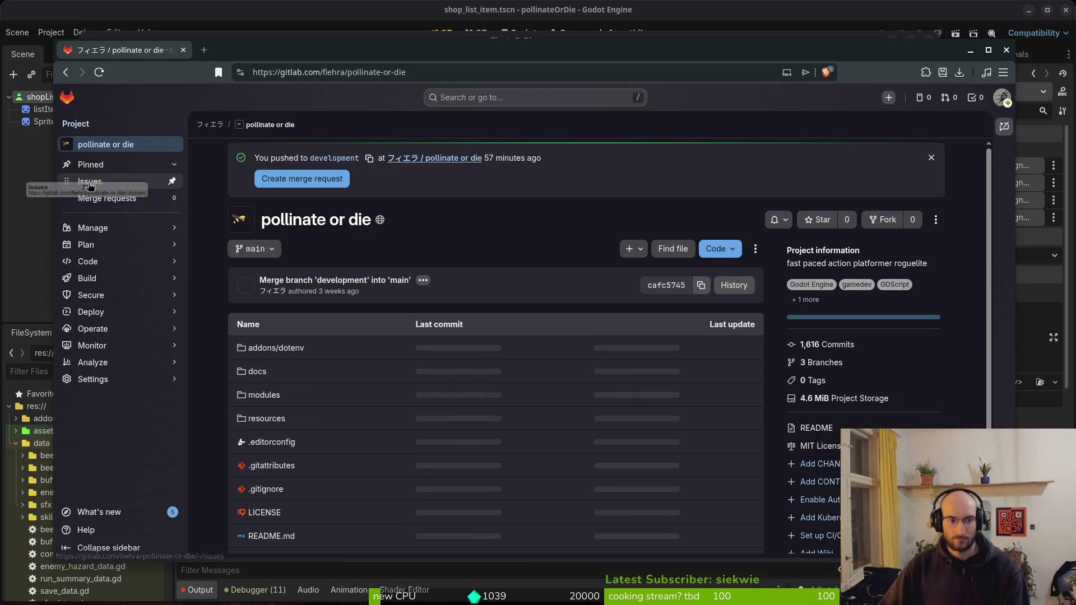
left_click(108, 187)
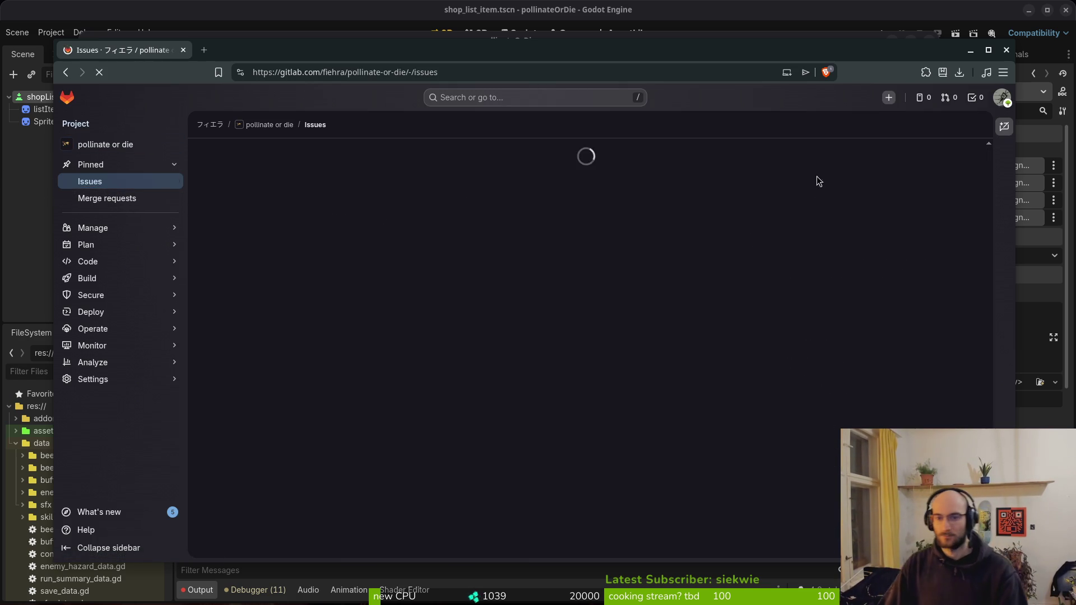
left_click(930, 153)
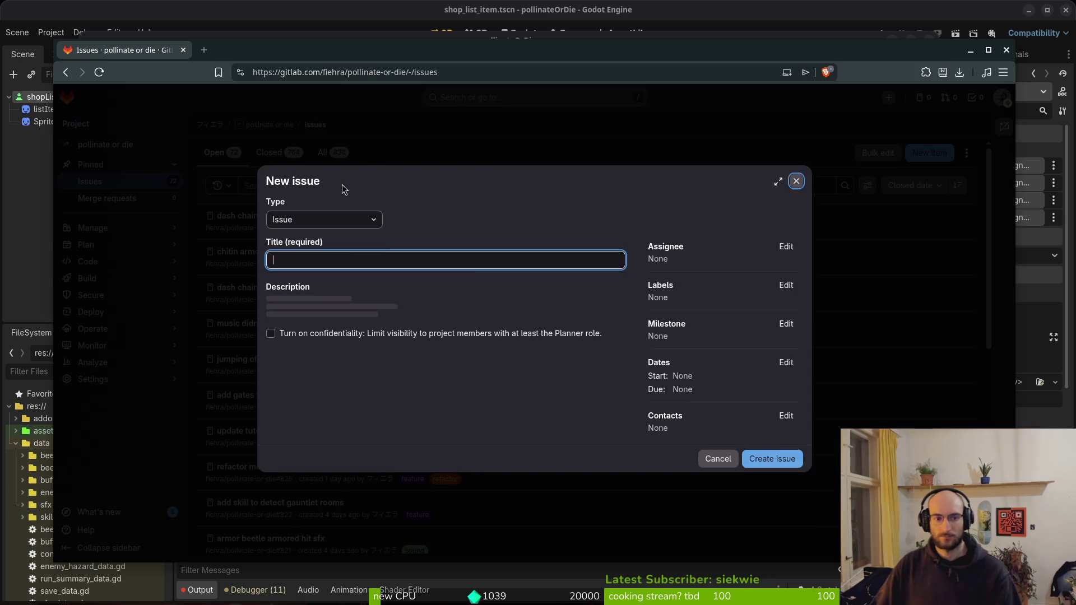
type("mouseclick buys bee skin imme")
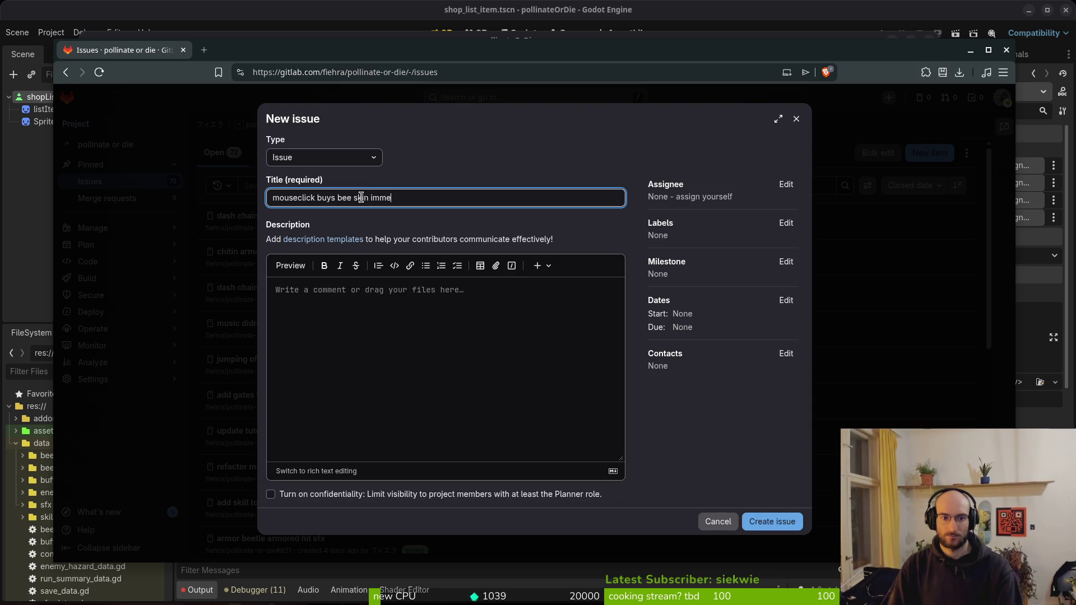
type("diately withou")
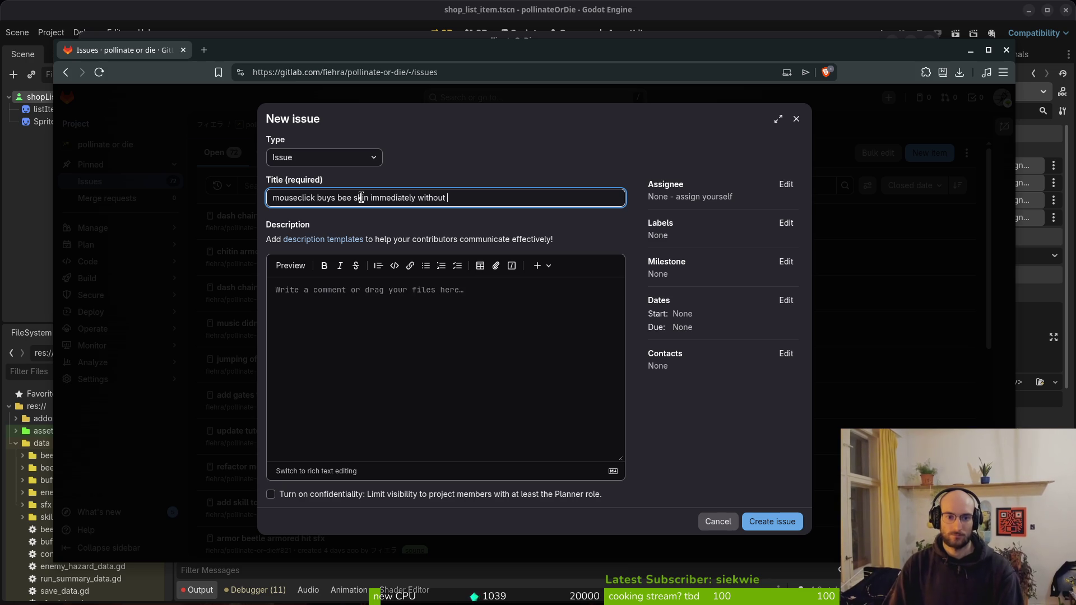
type("tion")
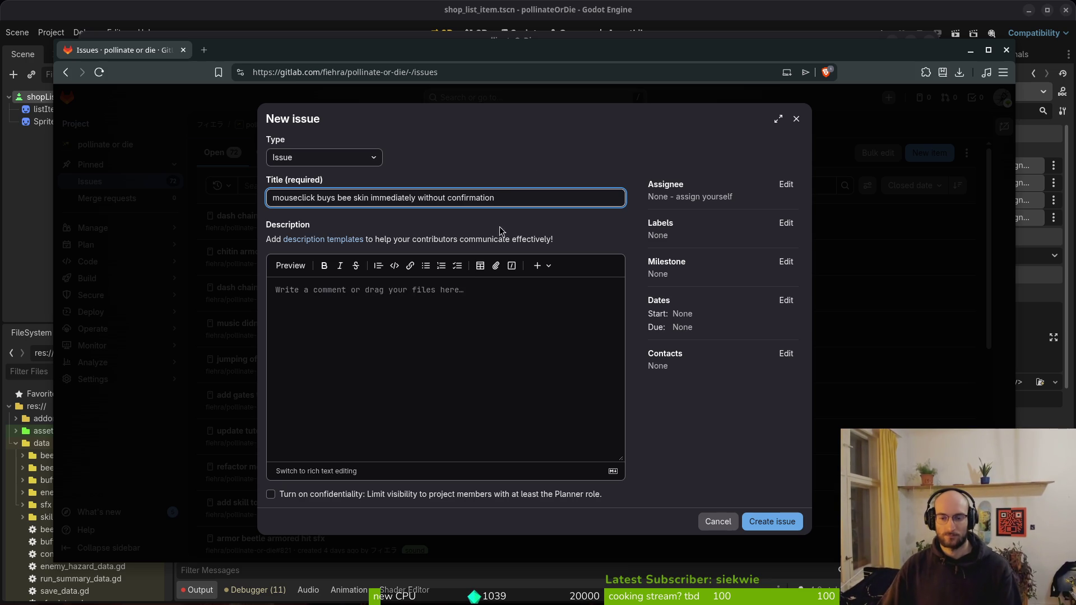
Label the issue bug, refactor and infrastructure, then create it
left_click(790, 223)
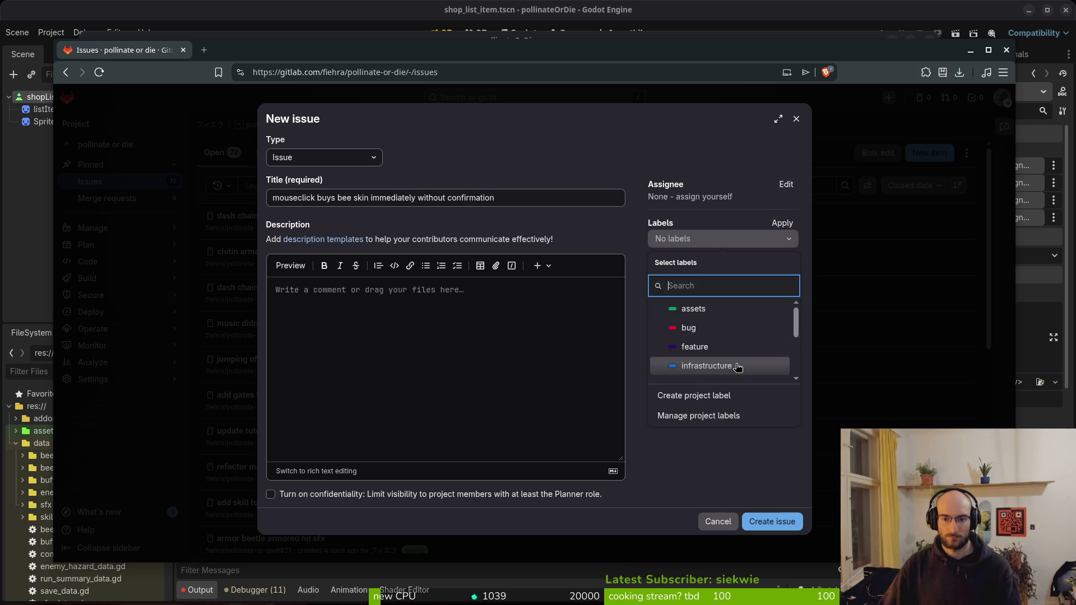
left_click(722, 328)
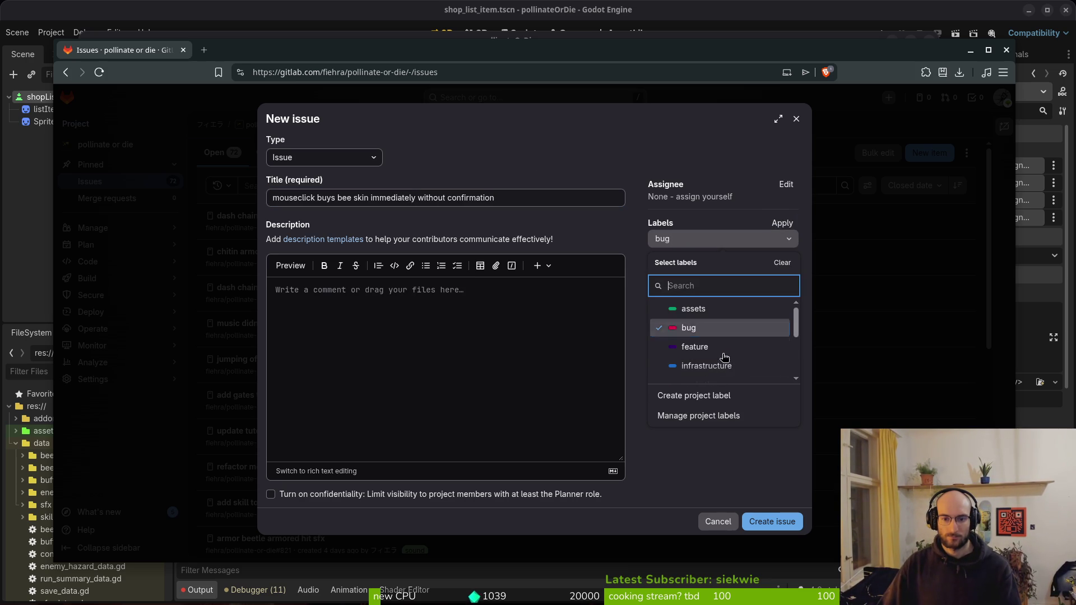
scroll(731, 359, "down", 2)
left_click(723, 355)
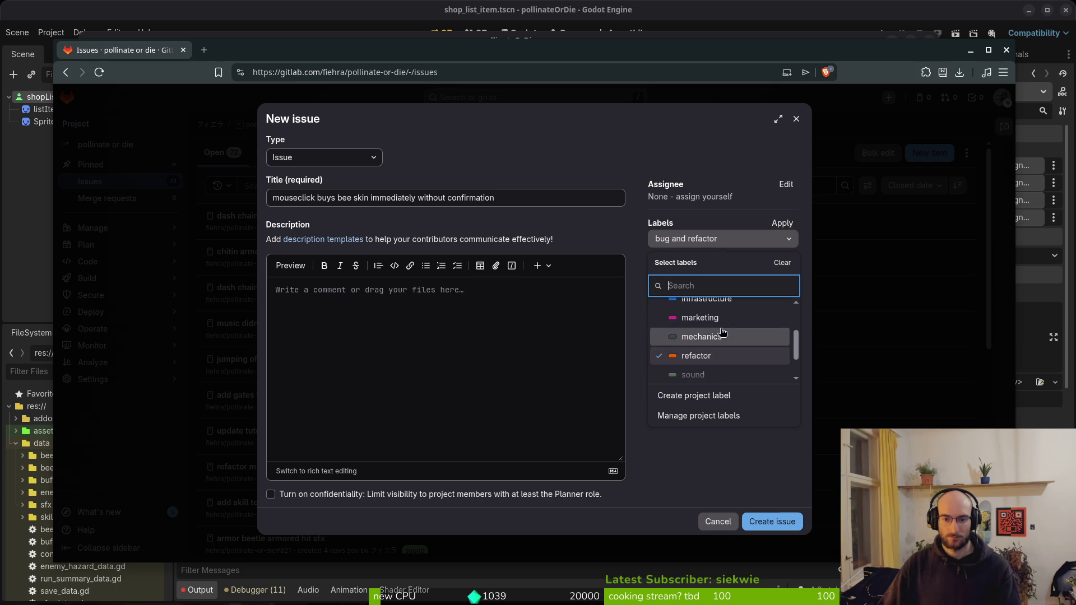
left_click(707, 303)
left_click(761, 523)
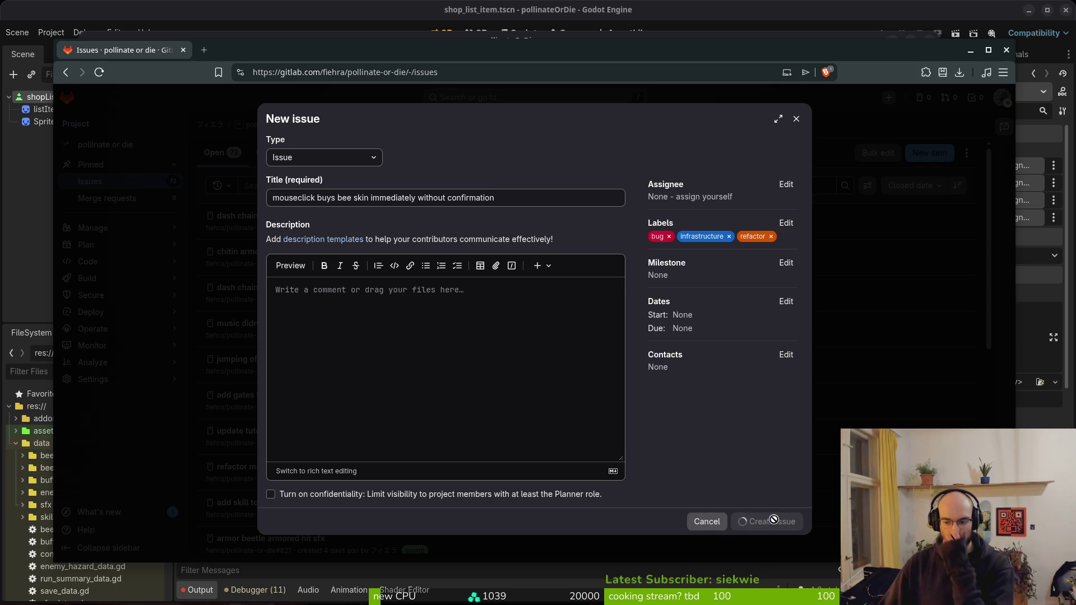
key("alt+Tab")
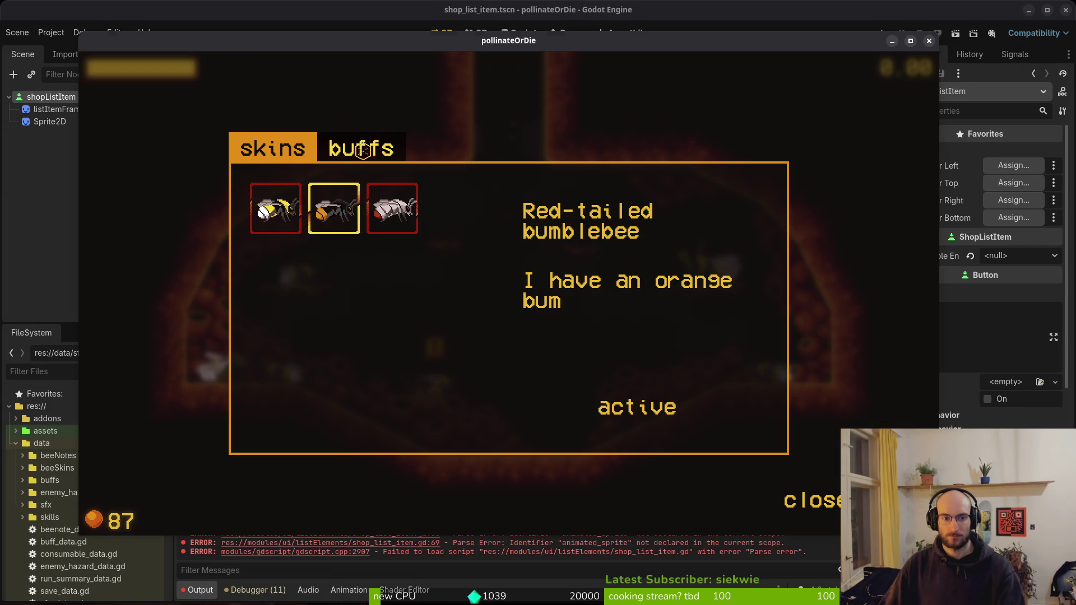
Arrow through the buffs tab tiles, view the 5% dash buff, and close the game window
left_click(364, 153)
key("Down")
key("Left")
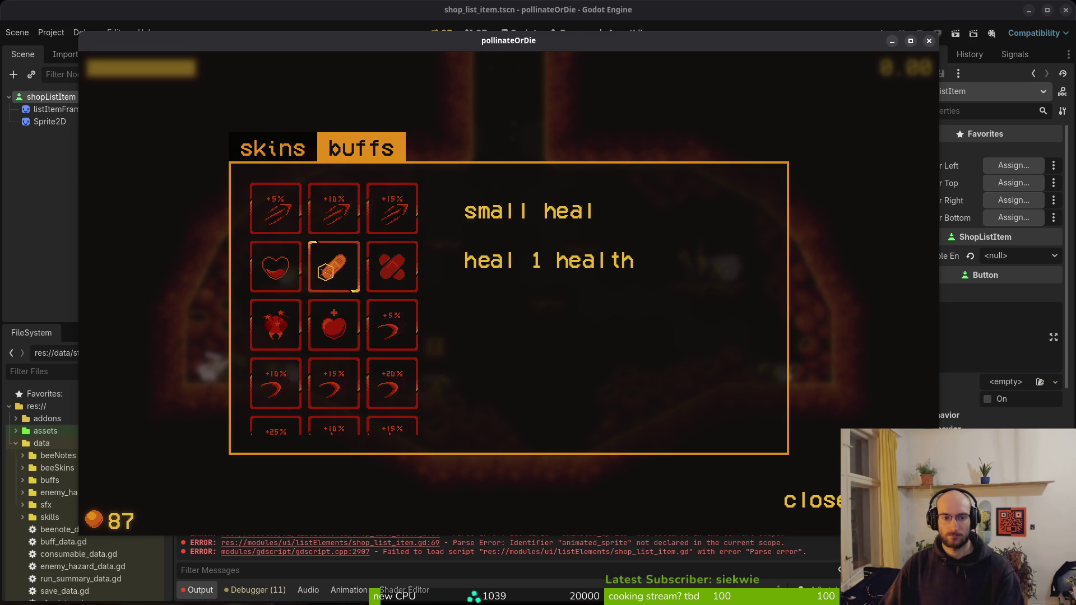
key("Down")
key("Right")
left_click(287, 212)
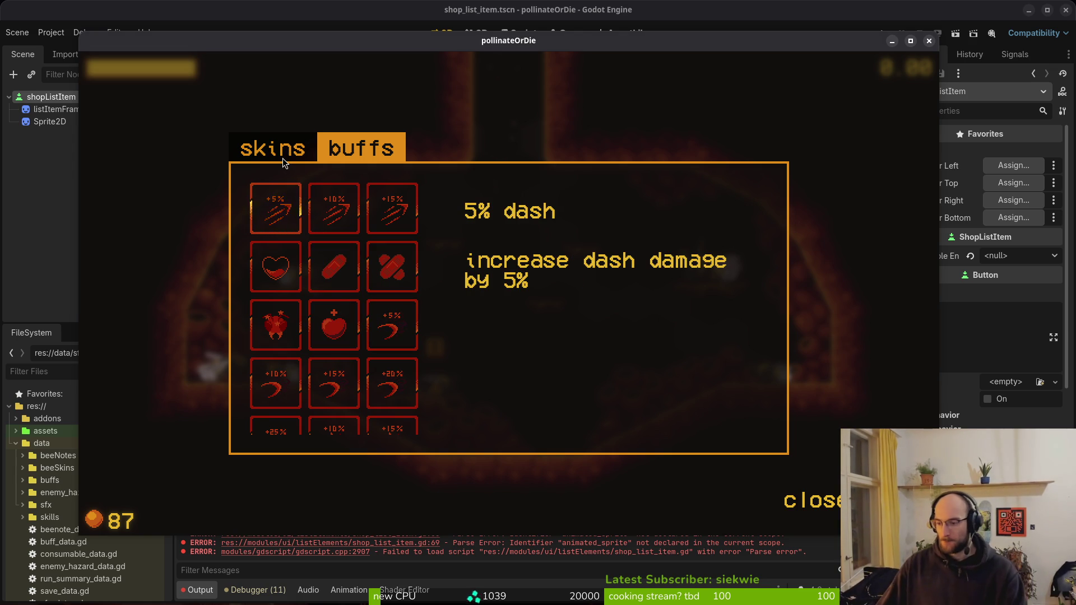
left_click(929, 40)
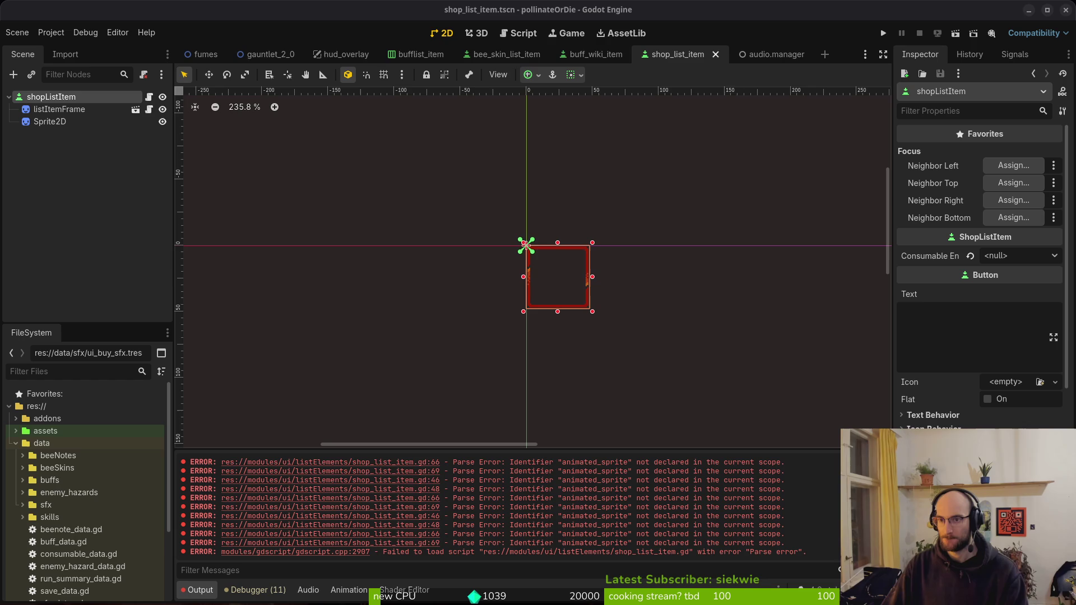
key("alt+Tab")
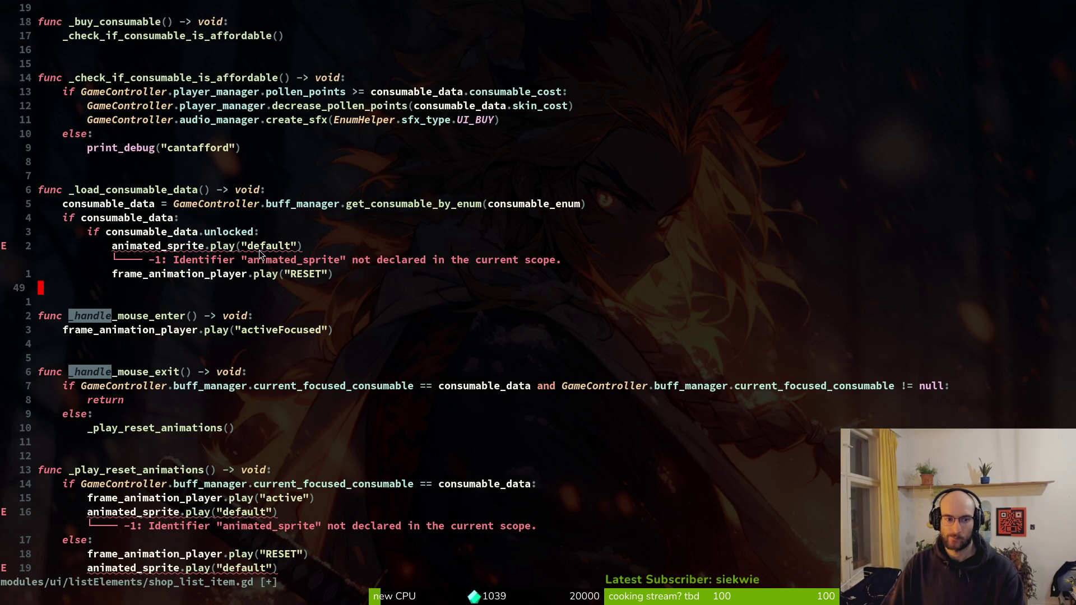
Rename the animated_sprite call in _load_consumable_data to animation_player and save
left_click(180, 246)
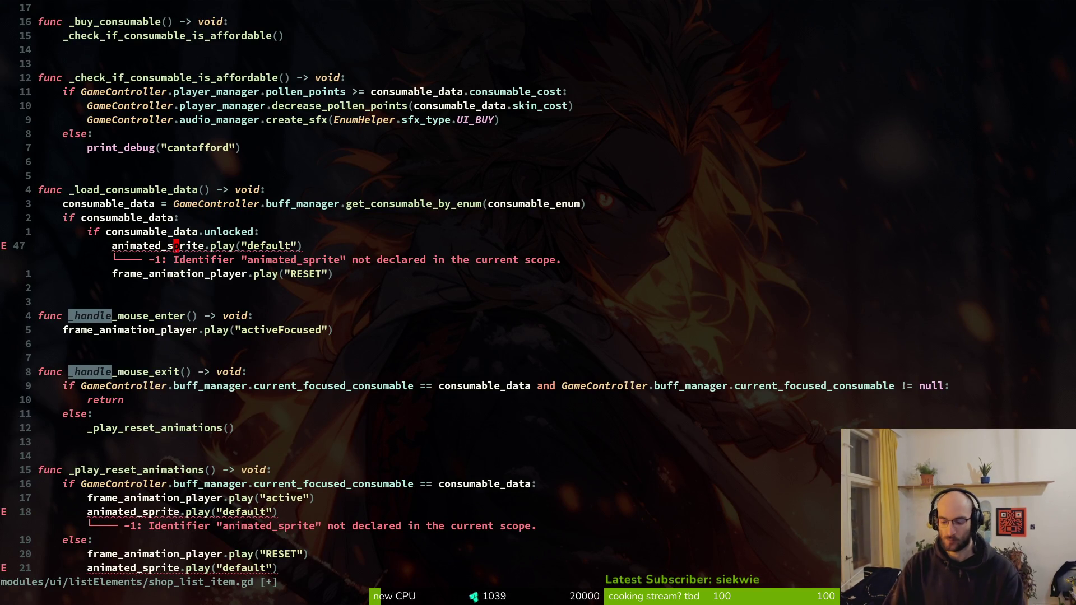
type("ciwanim")
key("Return")
key("Escape")
type(":w")
key("Return")
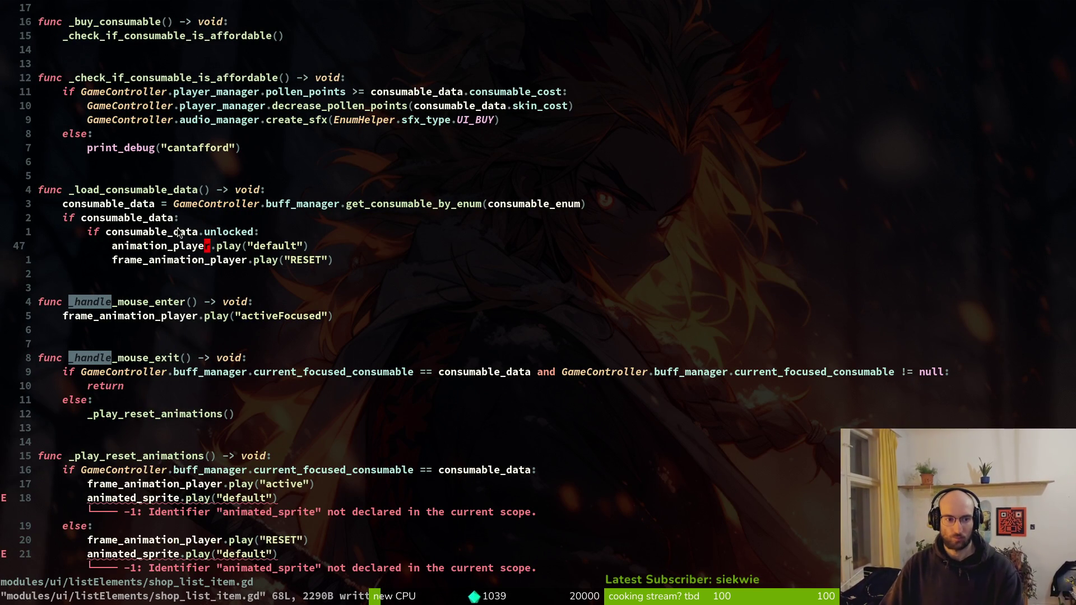
Move the two play() calls above the unlocked check, delete that check, and save
left_click(129, 234)
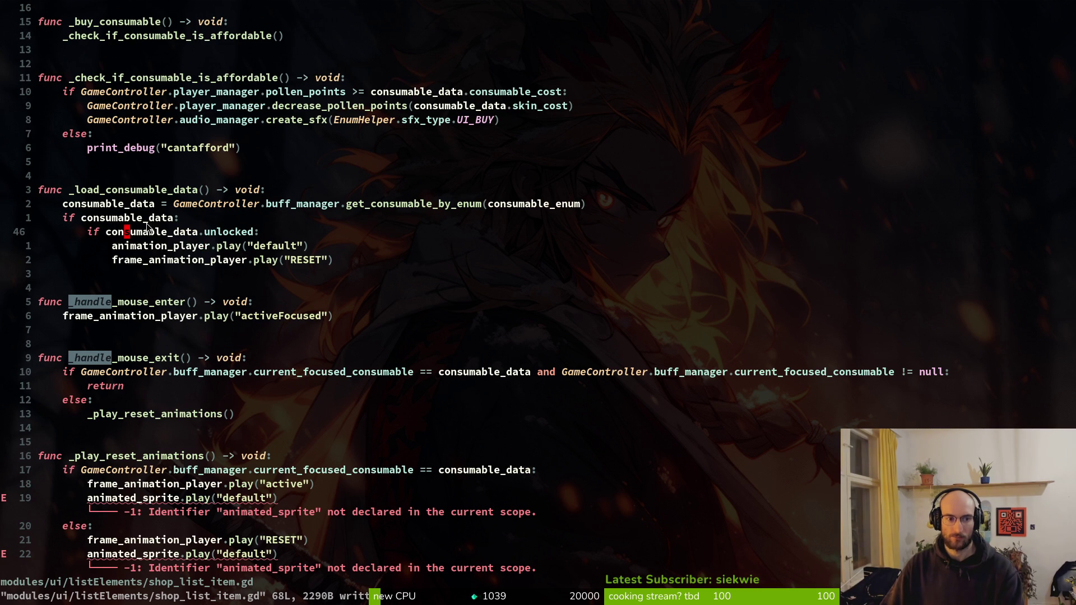
left_click(145, 248)
key("V")
key("j")
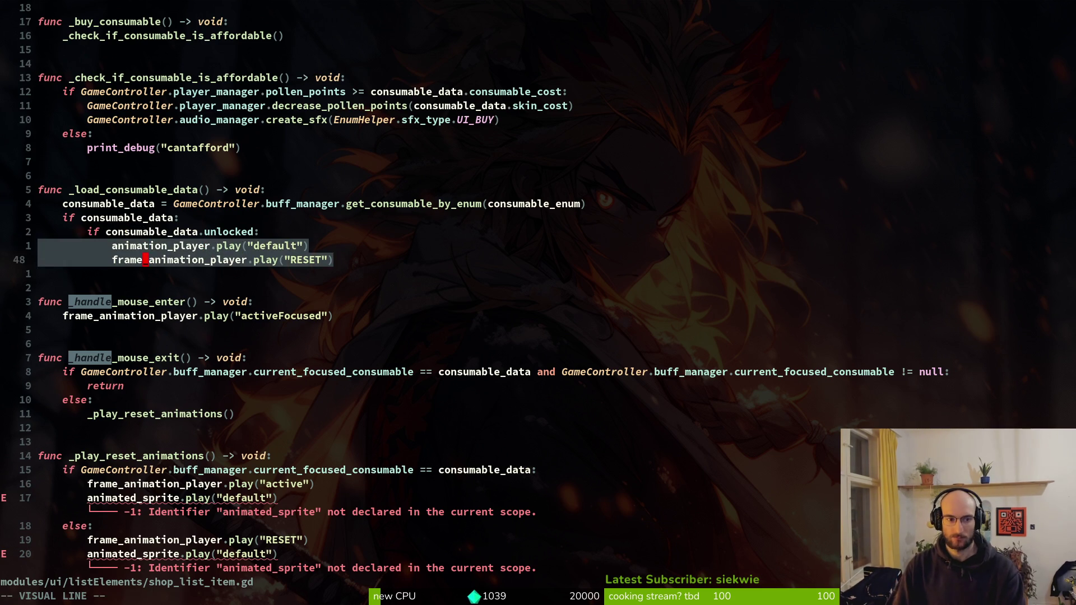
key("K")
key("Escape")
key("j")
key("d")
key("d")
key("ctrl+s")
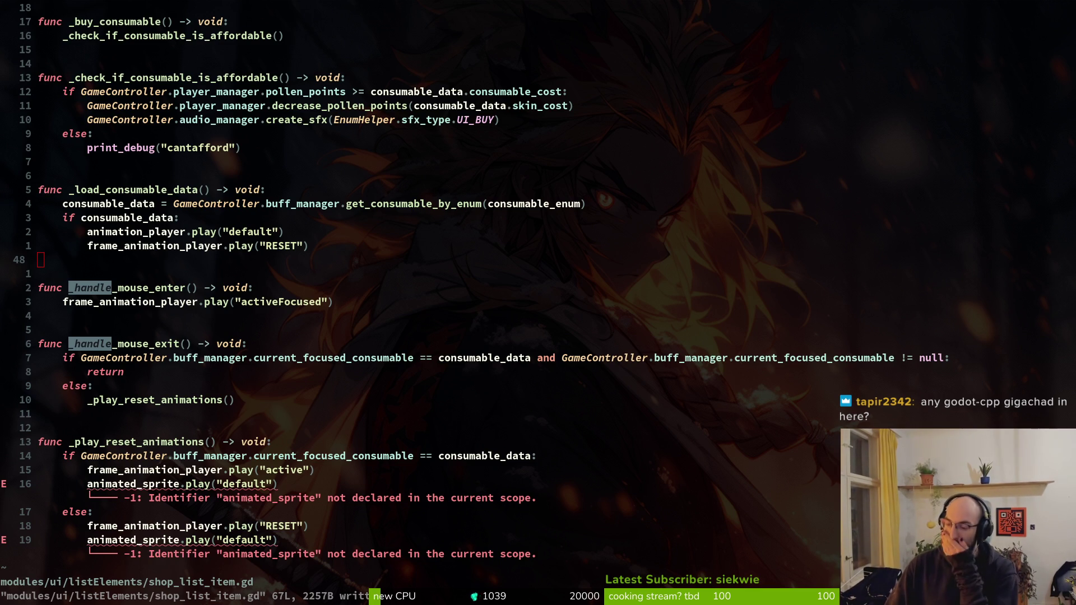
left_click(188, 456)
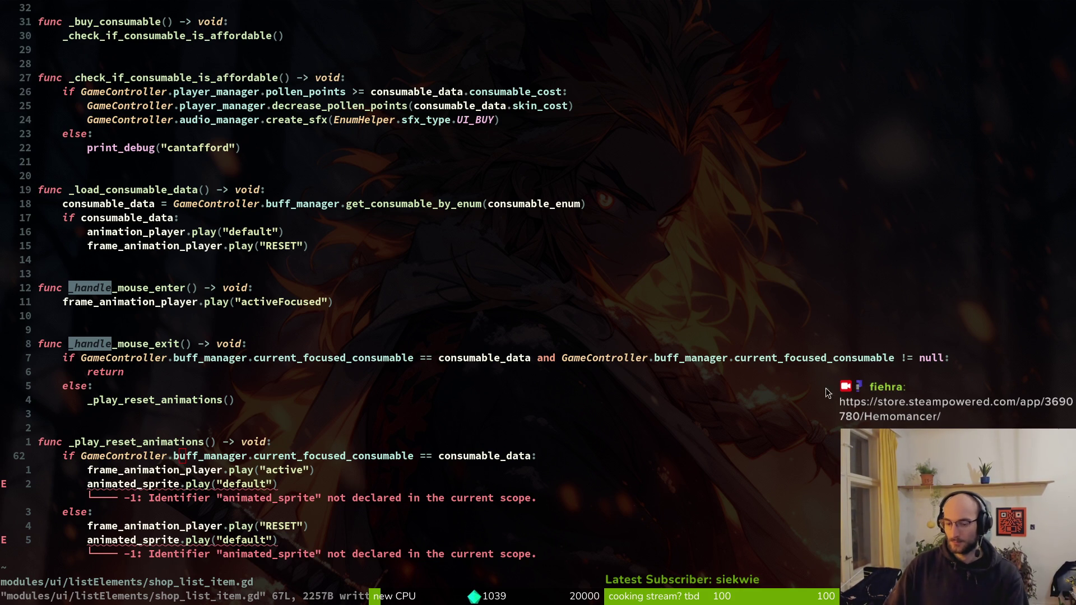
key("j")
key("j")
key("j")
key("k")
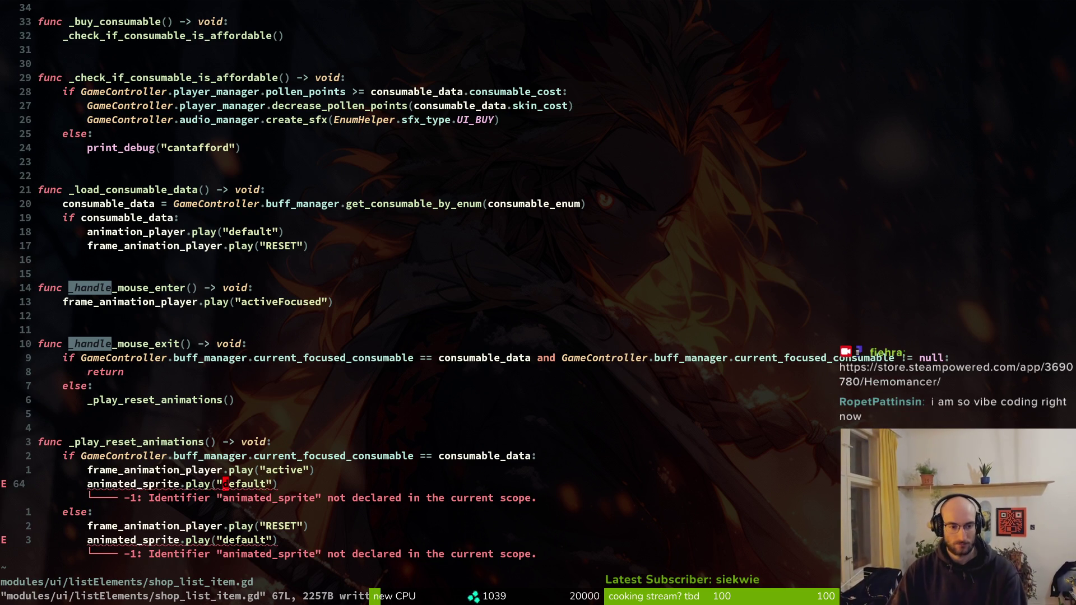
key("space")
key("f")
key("f")
Open buff_wiki_item.gd via fuzzy search and flip between it and shop_list_item.gd
type("bufwiki")
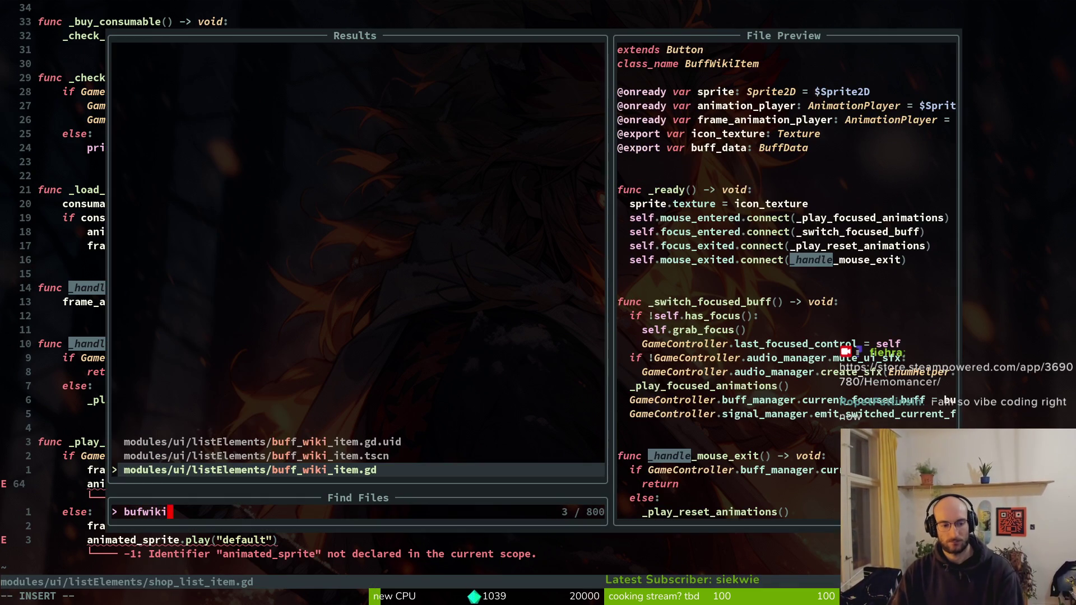
key("Return")
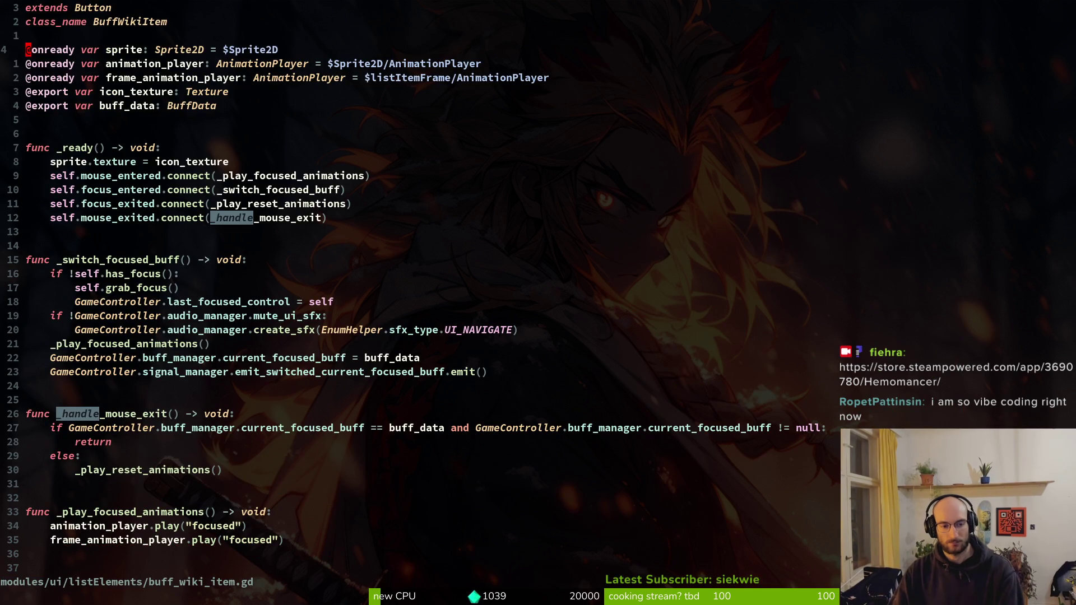
key("ctrl+6")
key("ctrl+6")
key("ctrl+d")
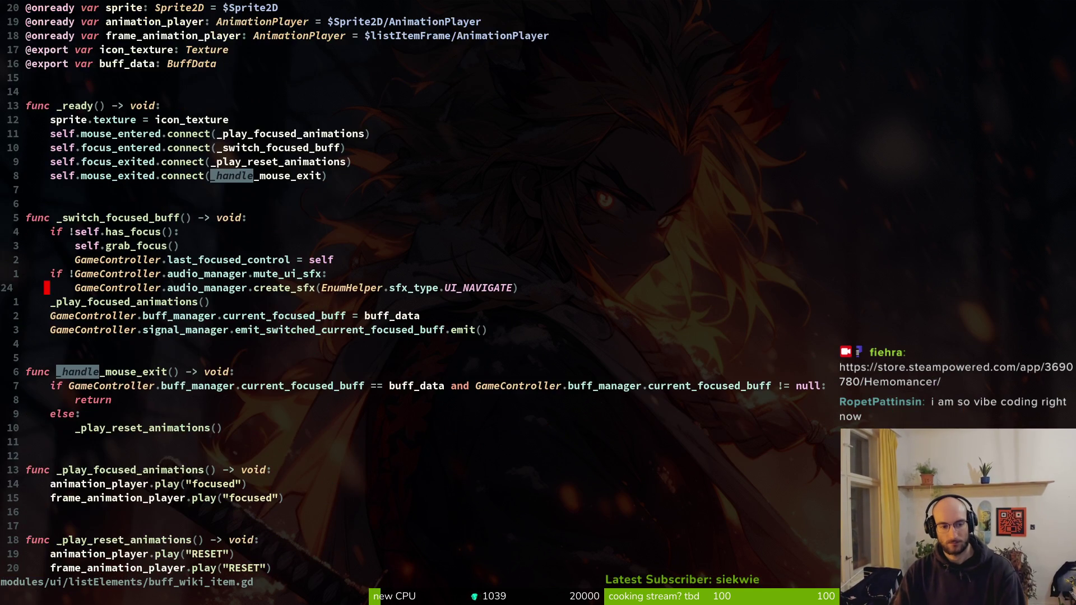
key("ctrl+d")
key("ctrl+6")
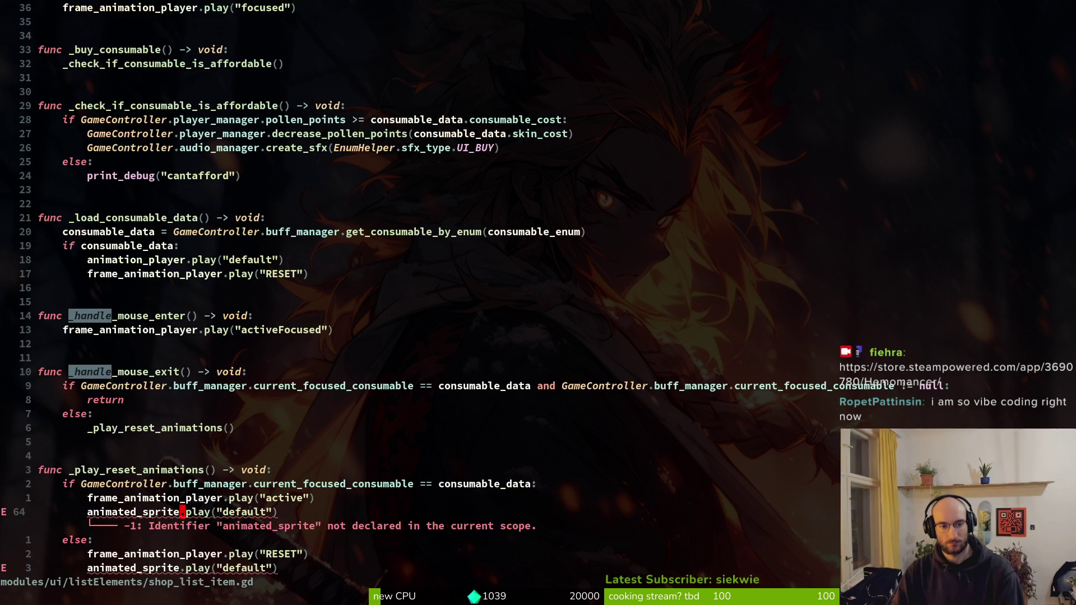
Make both play calls in _play_reset_animations use RESET and save
key("k")
key("w")
key("w")
key("w")
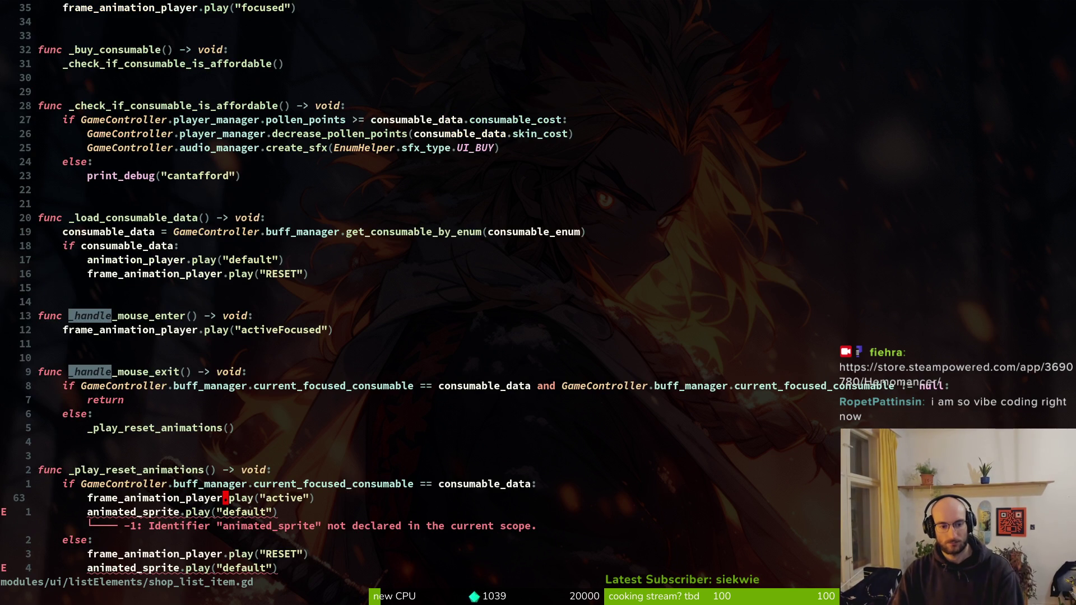
type("cwRESET")
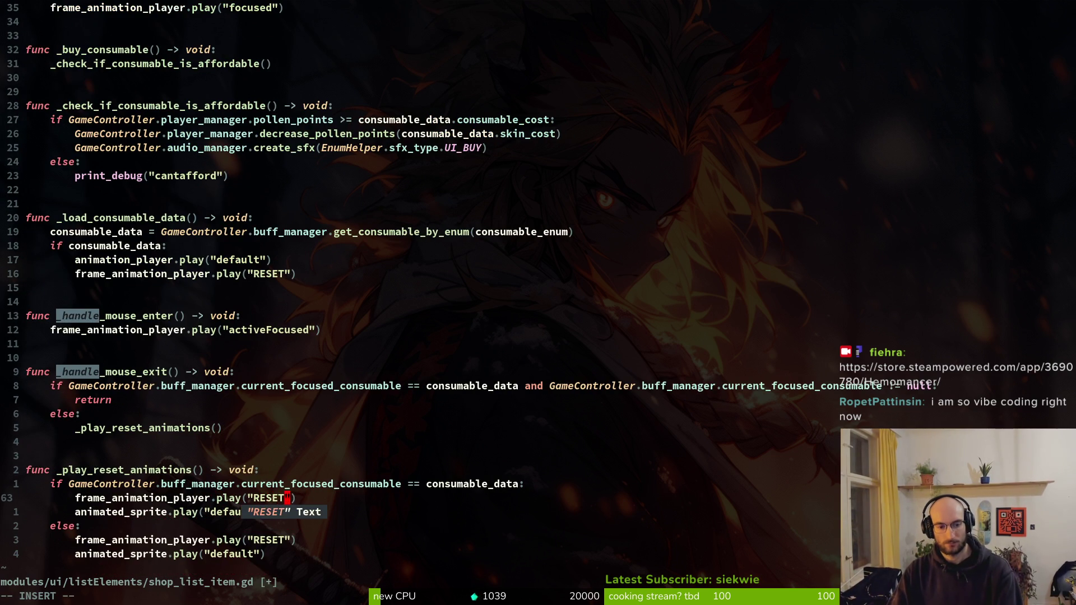
key("Escape")
key("j")
key("c")
key("i")
key("quotedbl")
type("RESET")
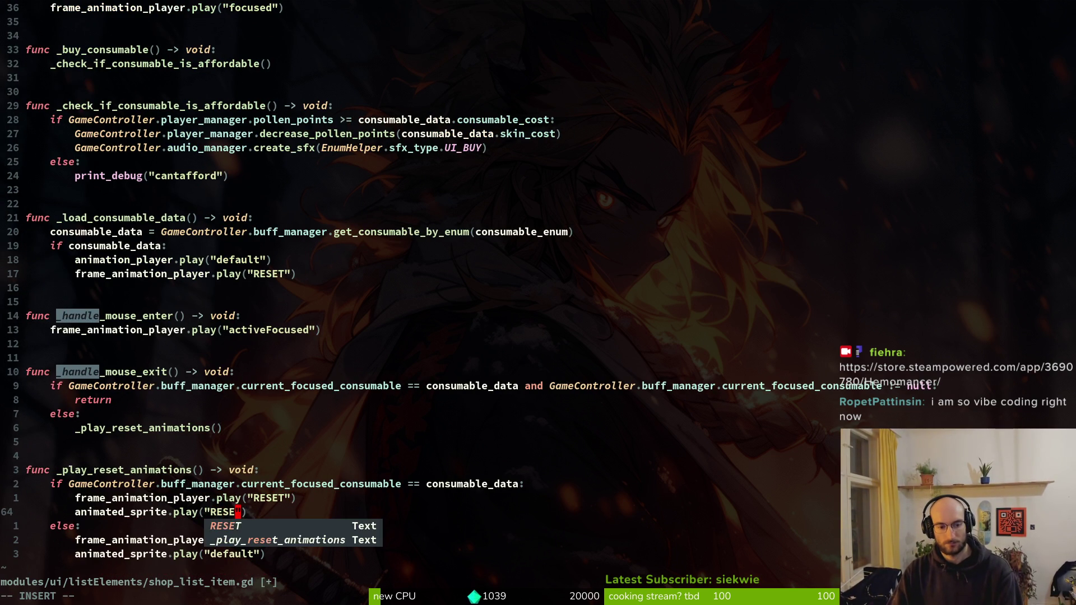
key("Escape")
type(":w")
key("Return")
Move the two RESET play lines above the if check, delete the if/else block, and save
key("shift+v")
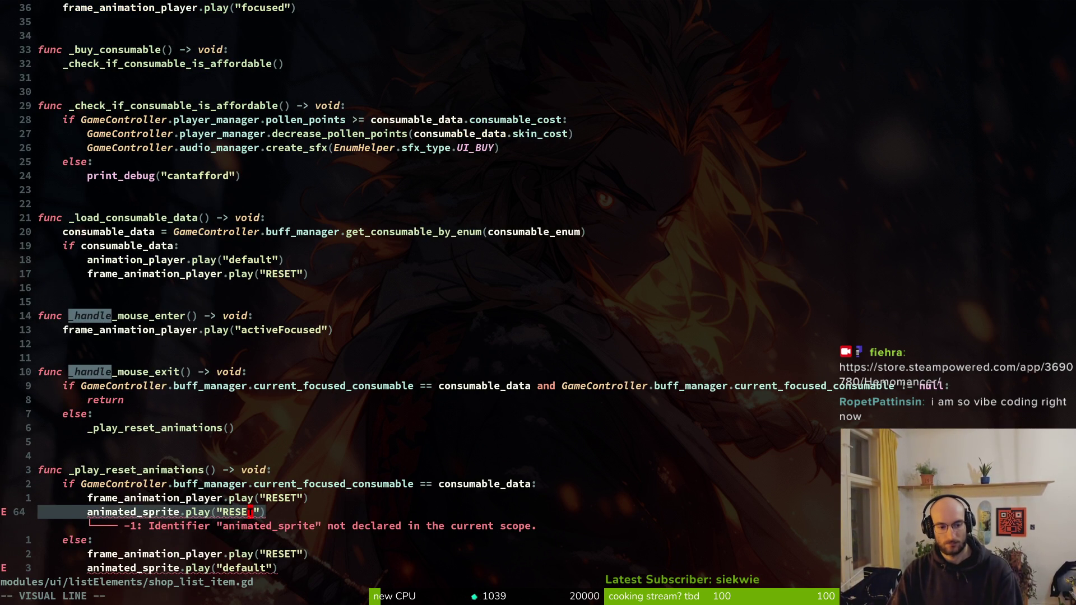
key("k")
key("shift+k")
key("Escape")
key("j")
key("shift+v")
key("j")
key("j")
key("j")
type("d:w")
key("Return")
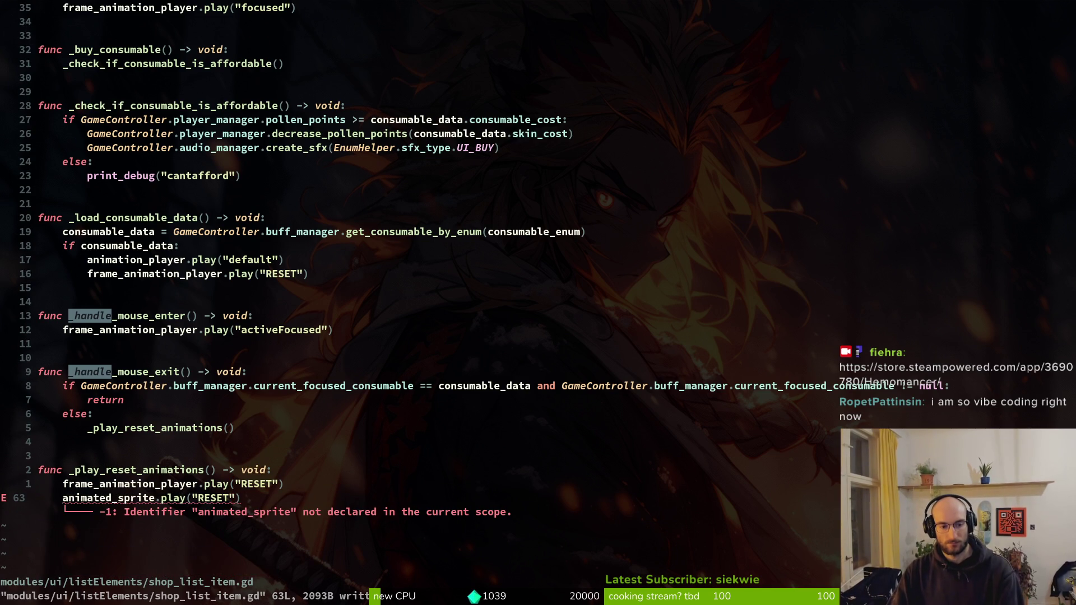
Replace animated_sprite on line 63 with animation_player and save
key("asciicircum")
type("cw")
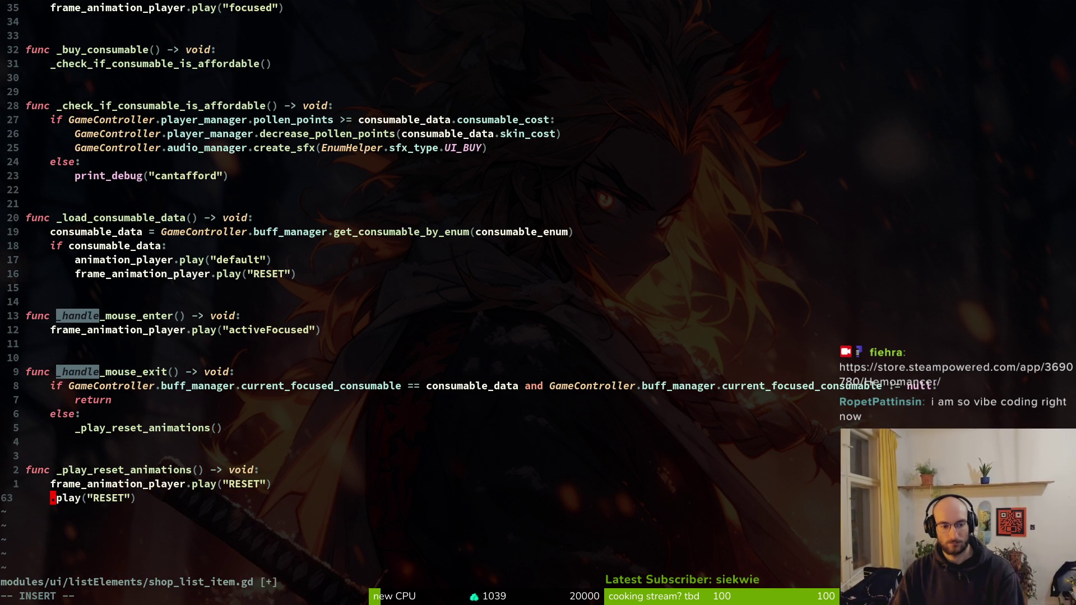
type("animp")
key("ctrl+y")
key("Escape")
type(":w")
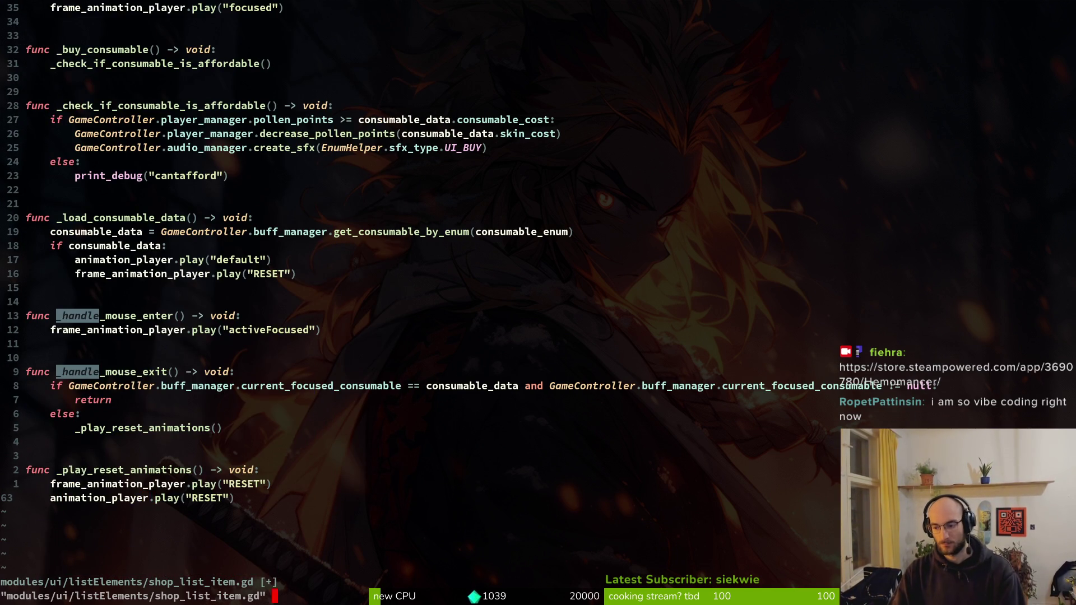
key("Return")
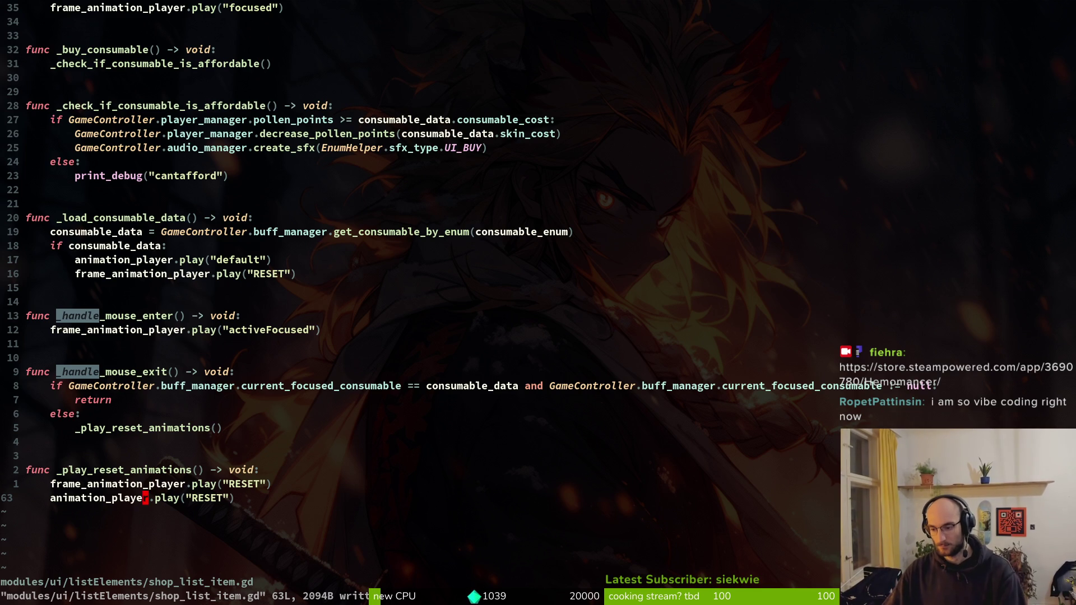
Review _play_reset_animations and the mouse handlers against buff_wiki_item.gd
left_click(195, 469)
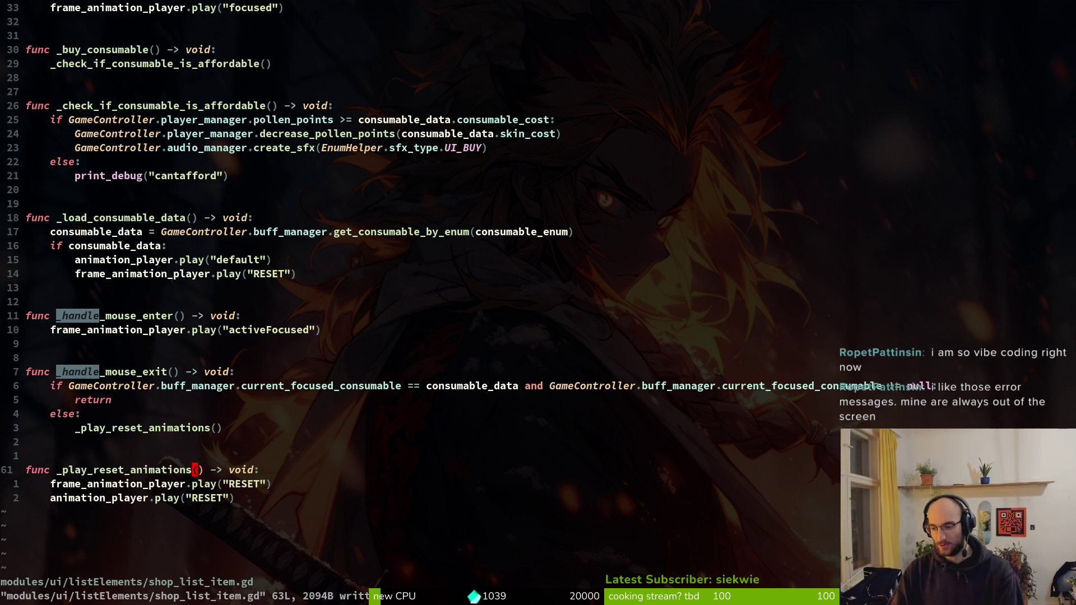
key("k")
key("k")
key("k")
key("k")
key("W")
key("W")
left_click(389, 335)
key("ctrl+6")
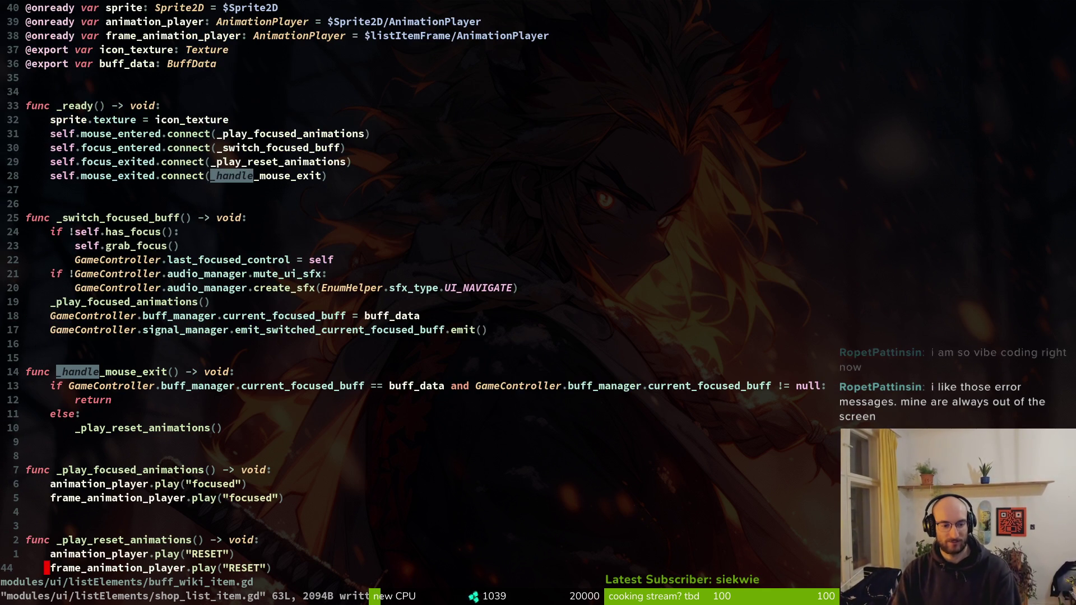
key("ctrl+6")
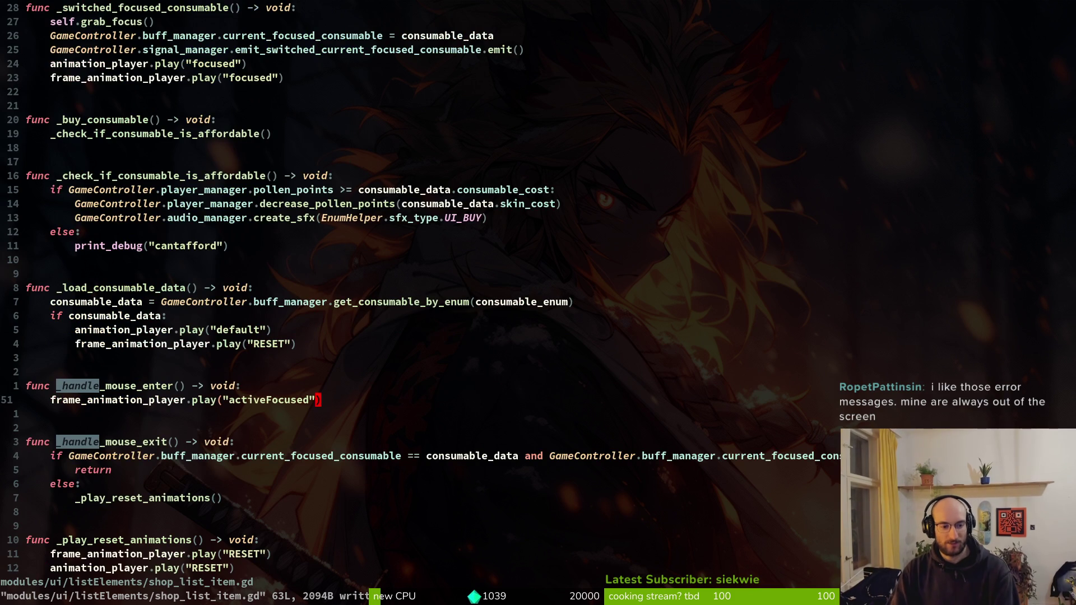
key("j")
key("j")
key("j")
key("ctrl+d")
key("ctrl+u")
key("ctrl+u")
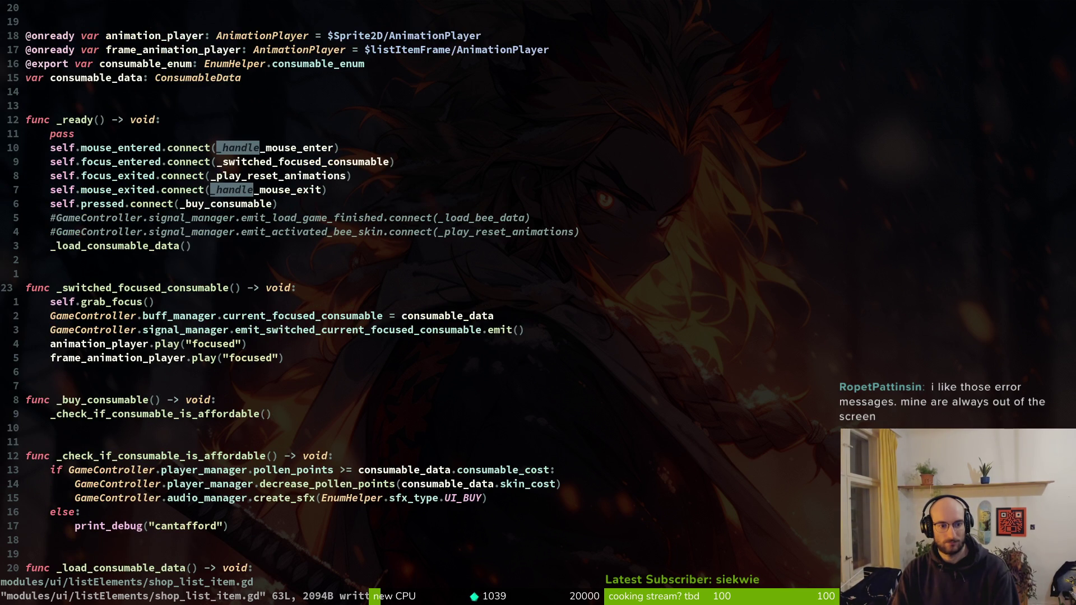
Yank the _play_focused_animations function from buff_wiki_item.gd and return to shop_list_item.gd
key("ctrl+6")
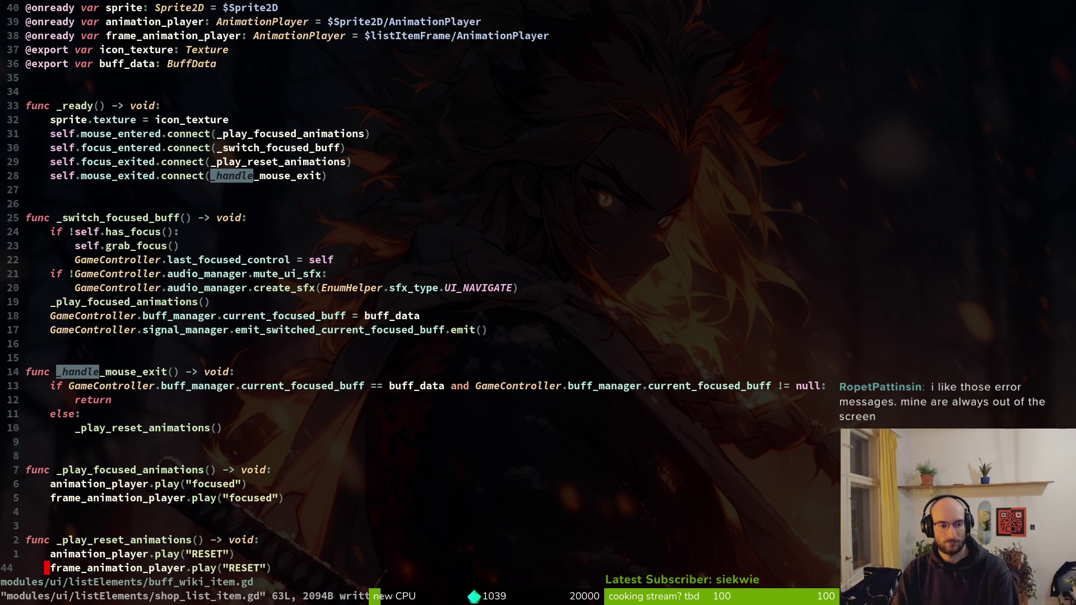
key("7")
key("k")
key("shift+v")
key("j")
key("j")
key("y")
key("ctrl+6")
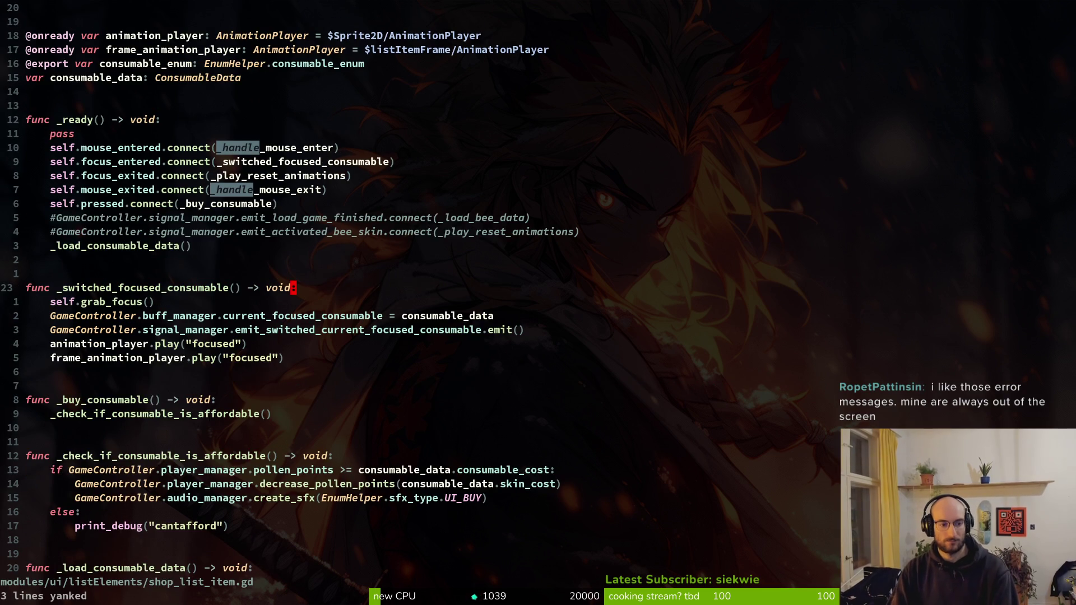
Paste the _play_focused_animations function above _play_reset_animations at the end of the file and save
key("7")
key("j")
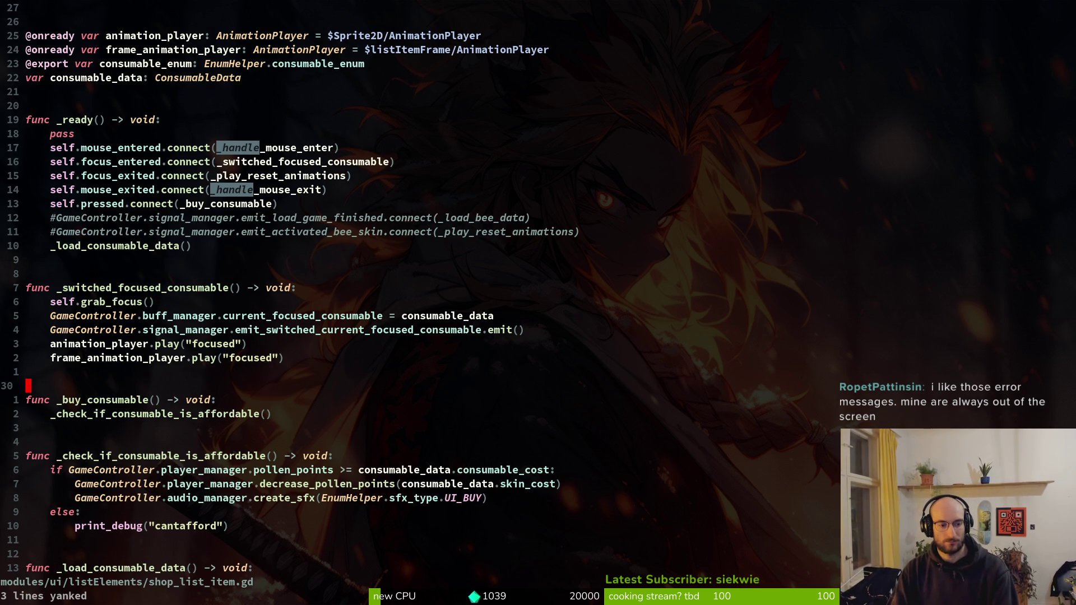
key("1")
key("1")
key("j")
key("p")
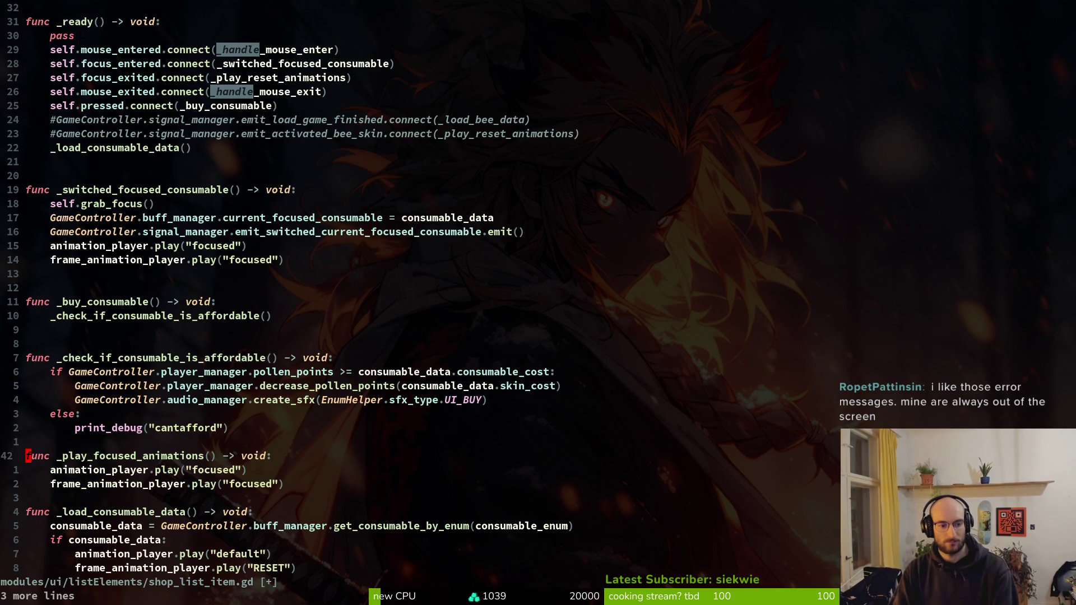
key("ctrl+d")
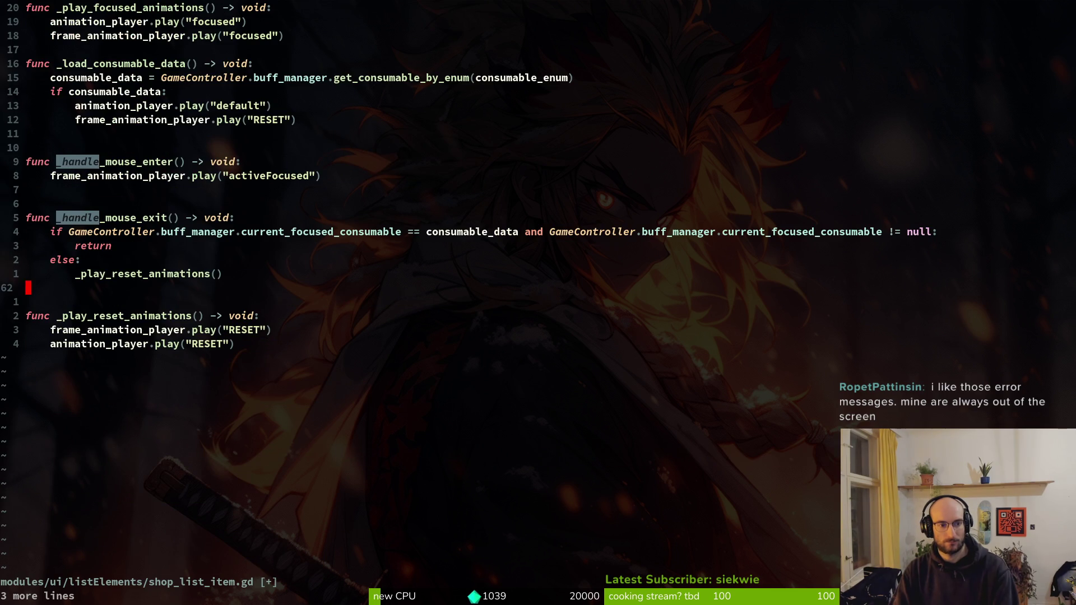
key("u")
key("G")
key("p")
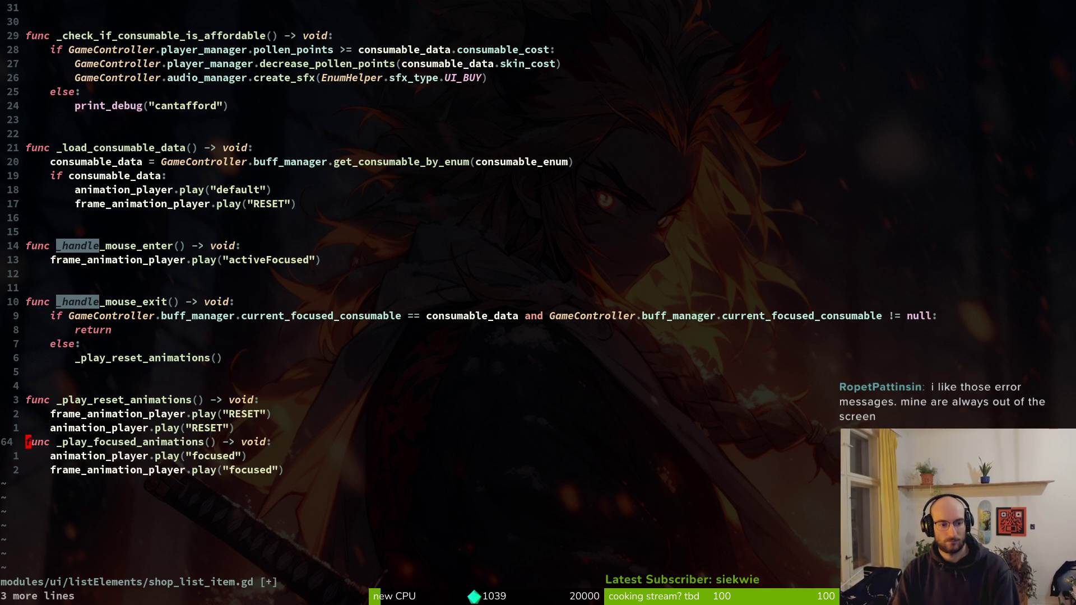
key("V")
key("j")
key("j")
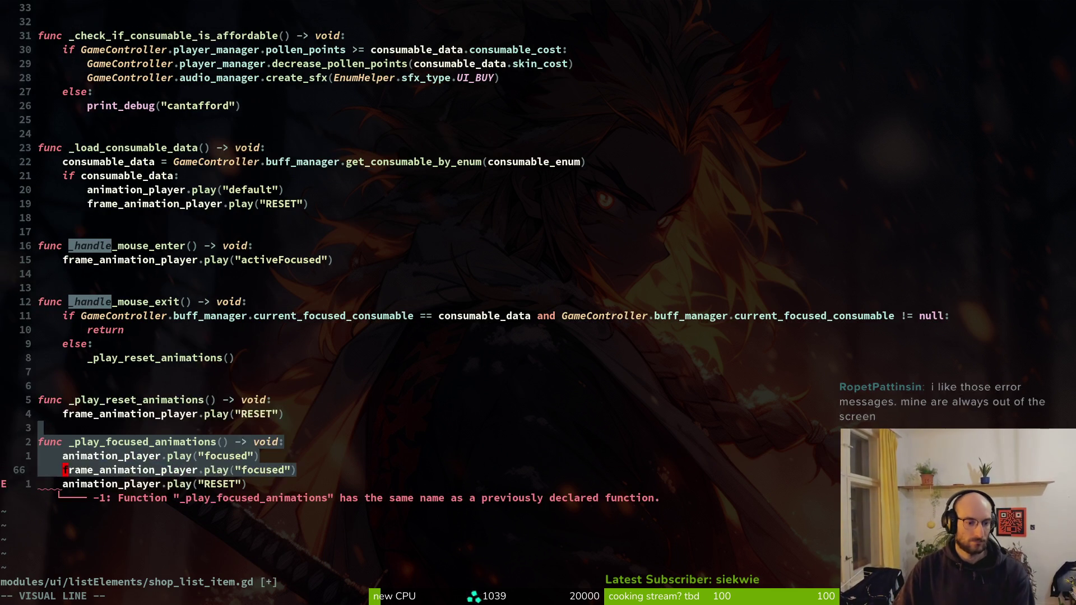
key("K")
key("Escape")
key("k")
key("k")
type(":w")
key("Return")
Delete the old _handle_mouse_enter function and save shop_list_item.gd
key("k")
key("k")
key("k")
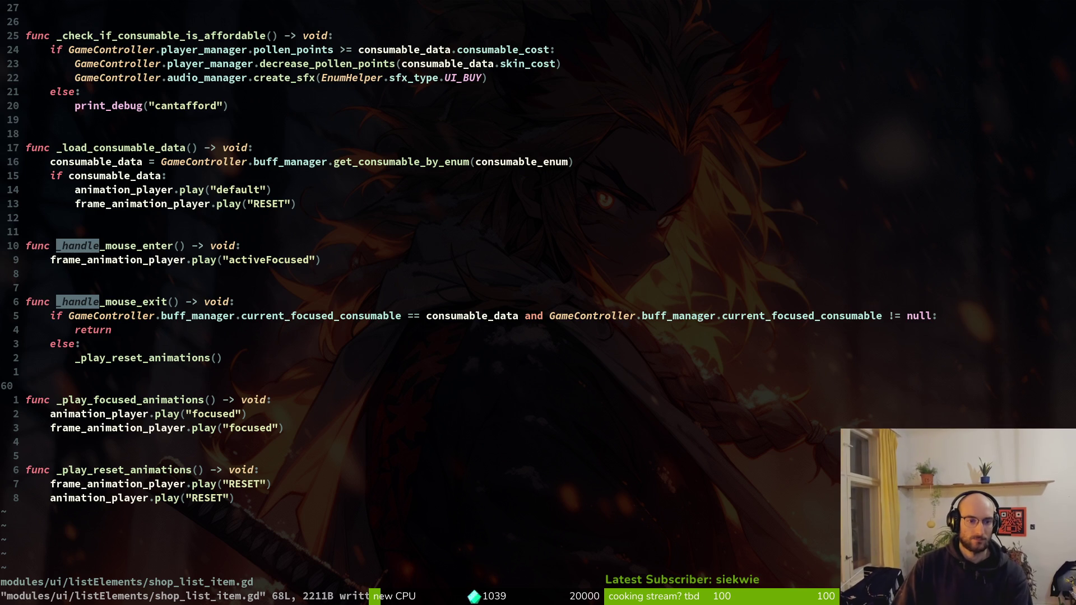
type("10ko")
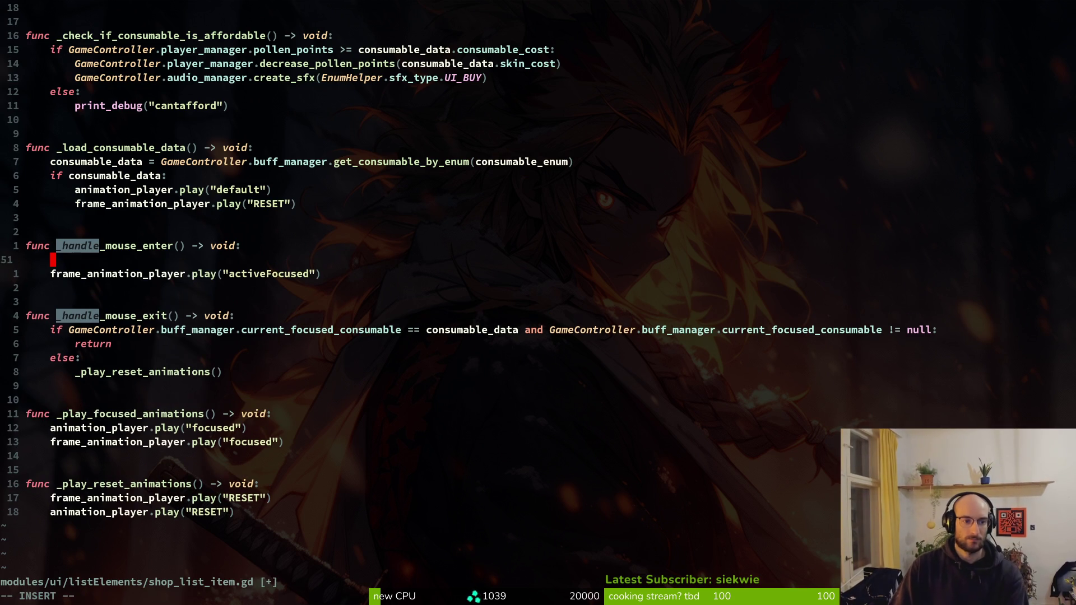
type("_p")
key("Escape")
key("k")
key("V")
key("j")
key("j")
key("d")
key("d")
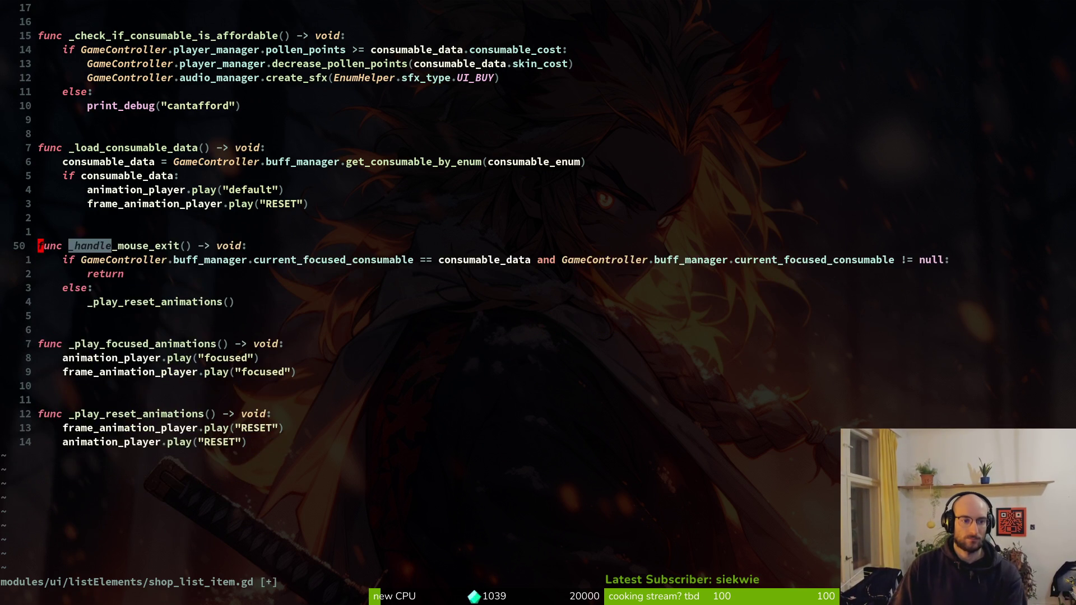
key("ctrl+u")
type(":w")
key("Return")
Call _play_focused_animations() below the emit call, replacing the old animation play lines, and save
key("k")
key("k")
key("k")
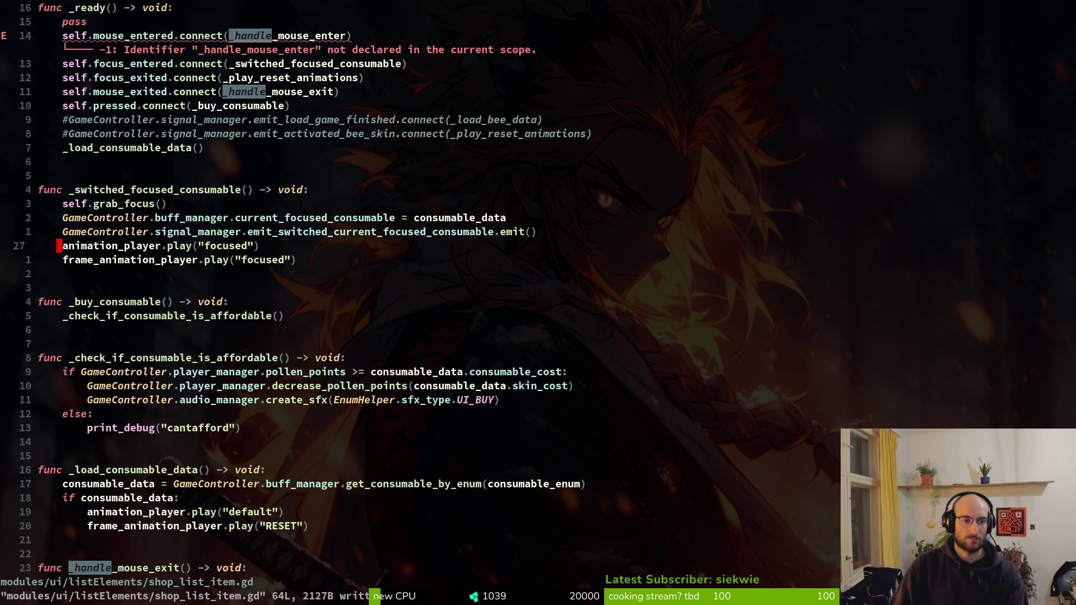
key("k")
key("o")
key("BackSpace")
key("Return")
key("BackSpace")
key("Return")
type("_play")
key("Tab")
key("Tab")
key("Return")
key("Escape")
type("j")
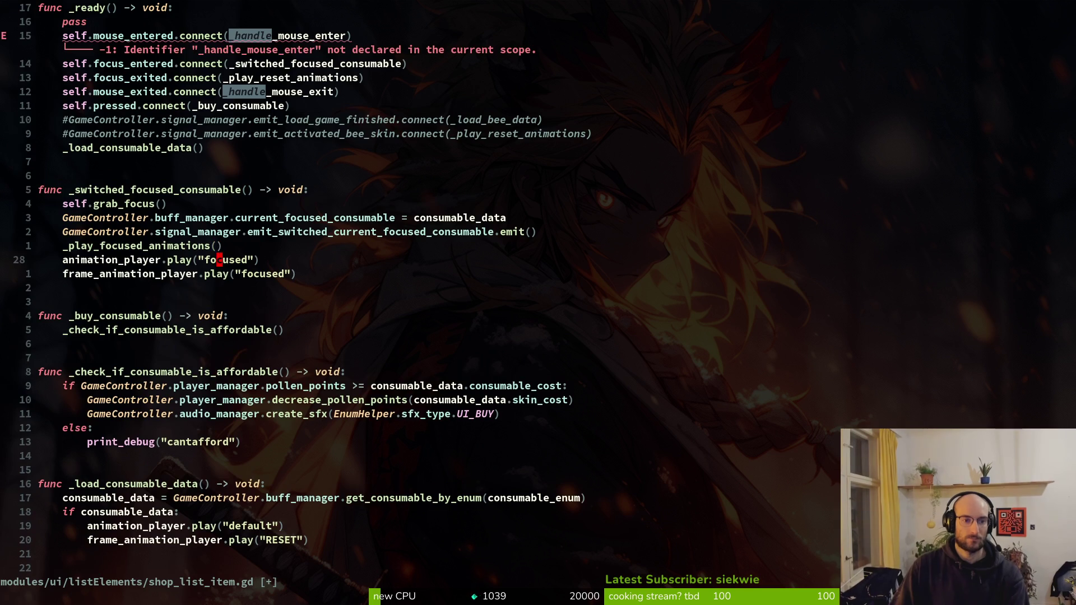
type("dj:w")
key("Return")
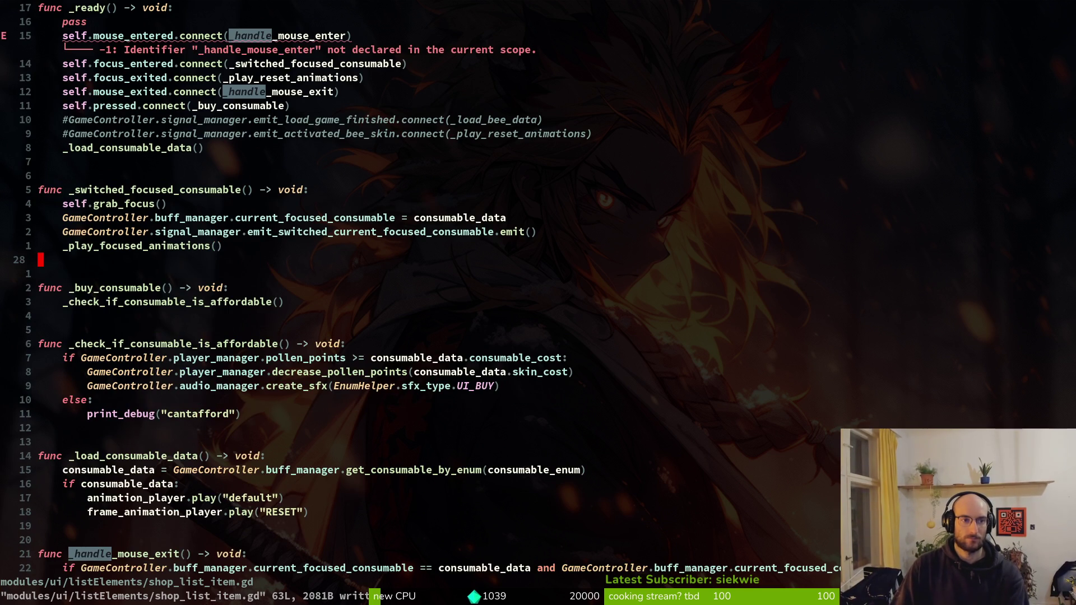
Change the mouse_entered connection's handler to _play_focused_animations and save the script
key("1")
key("5")
key("k")
key("dollar")
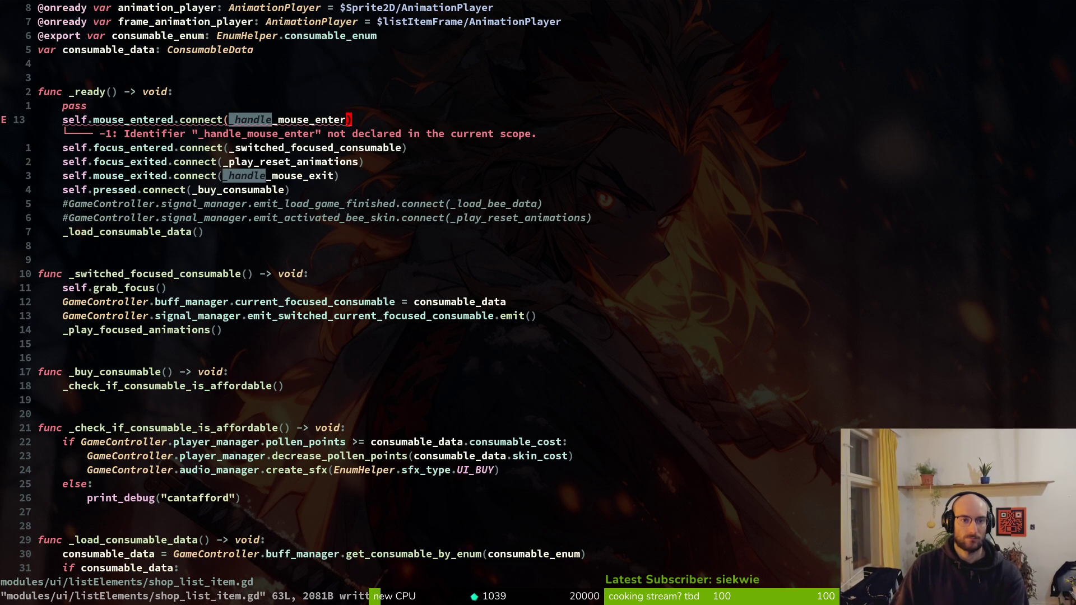
key("c")
key("i")
key("parenleft")
type("_han")
key("BackSpace")
key("BackSpace")
key("BackSpace")
type("pla")
key("Tab")
key("Return")
key("Escape")
type(":w")
key("Return")
key("j")
key("j")
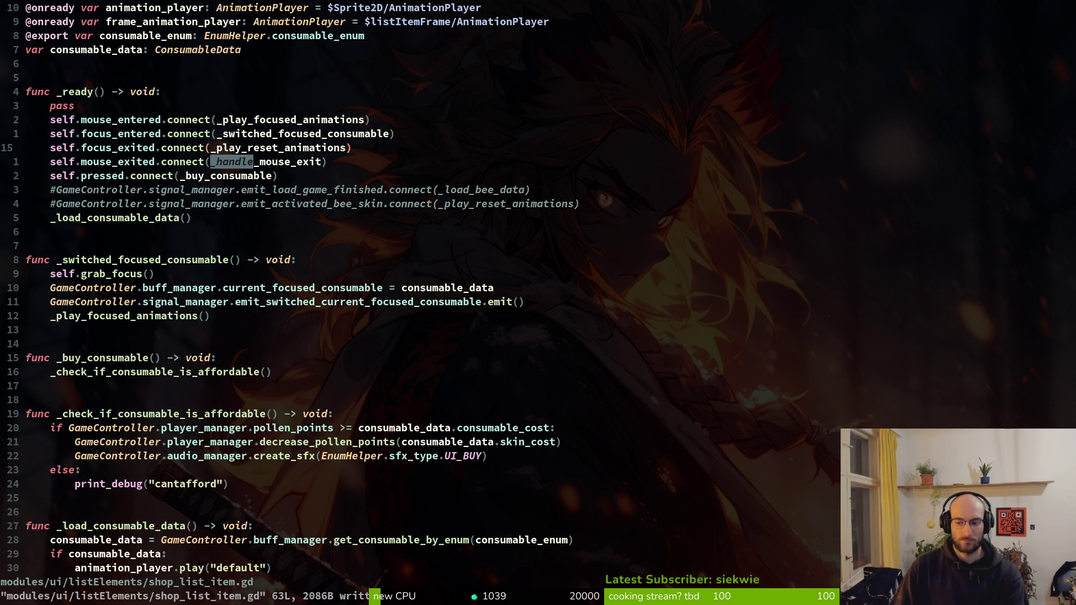
Go from the mouse_exited connection to the _handle_mouse_exit function definition
key("j")
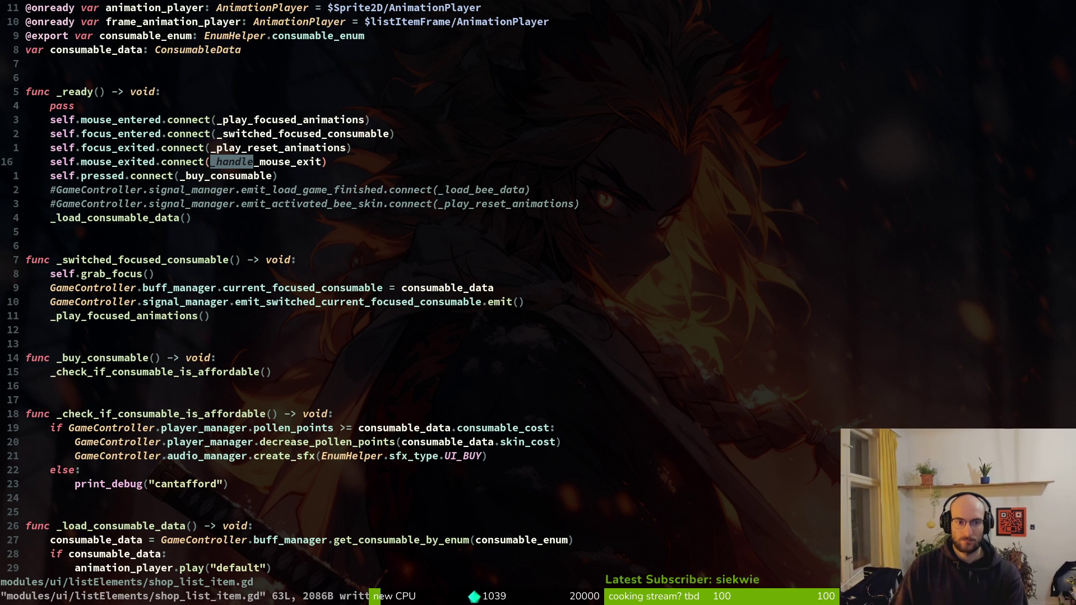
key("h")
key("h")
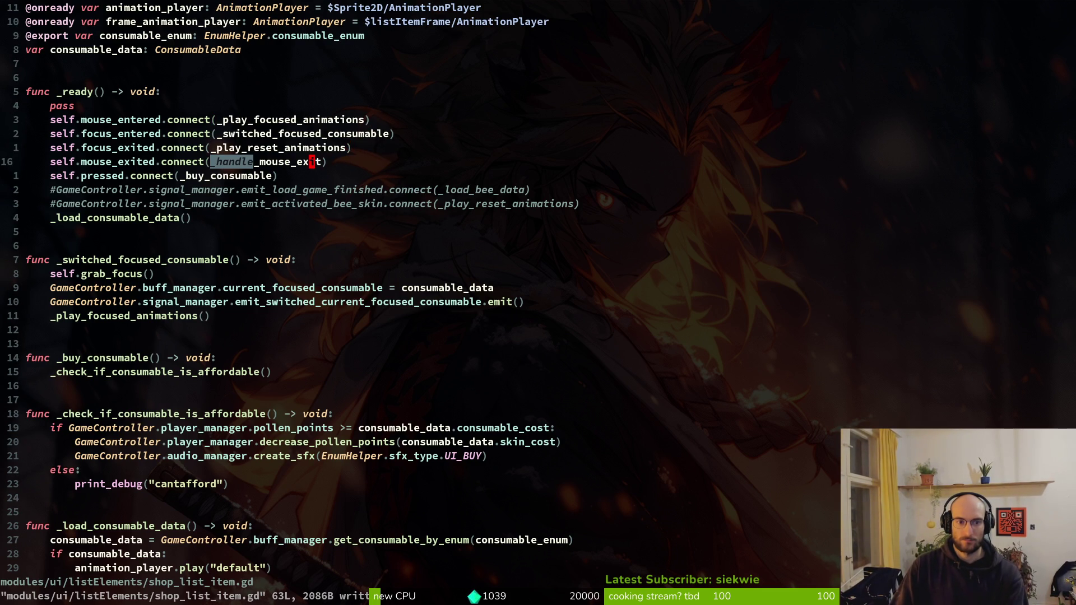
key("ctrl+d")
key("ctrl+d")
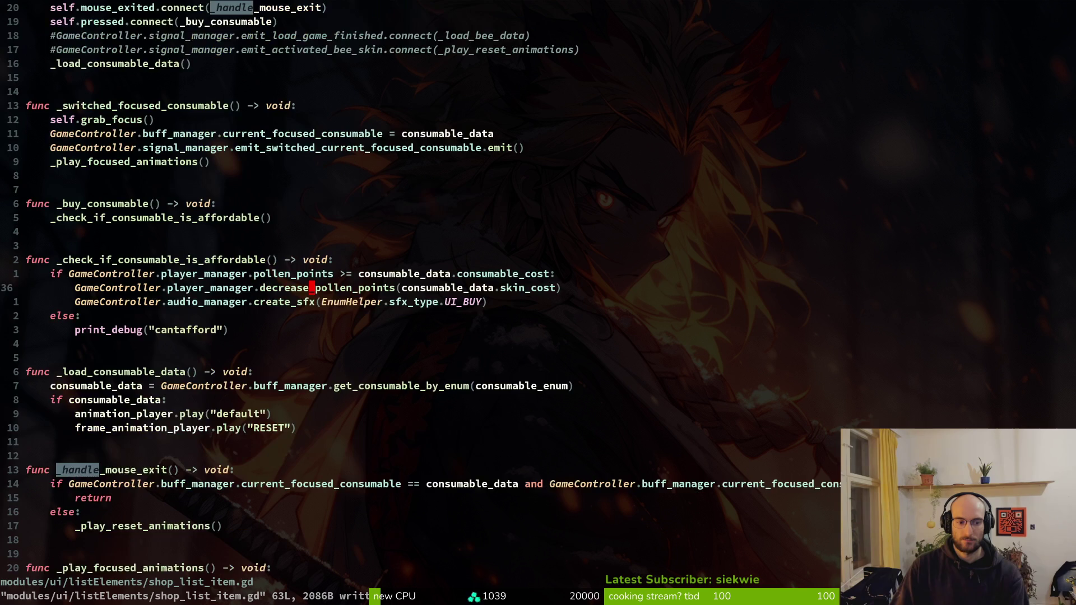
key("k")
key("k")
key("k")
key("k")
key("k")
key("k")
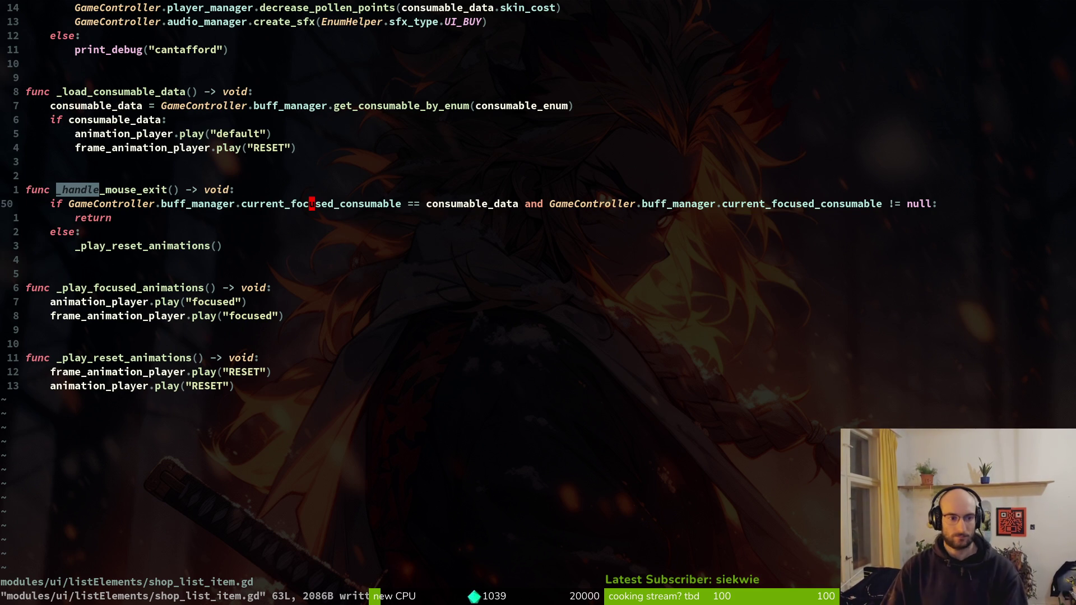
Scroll from _buy_consumable back to the _ready signal connections, then into _switched_focused_consumable
key("ctrl+u")
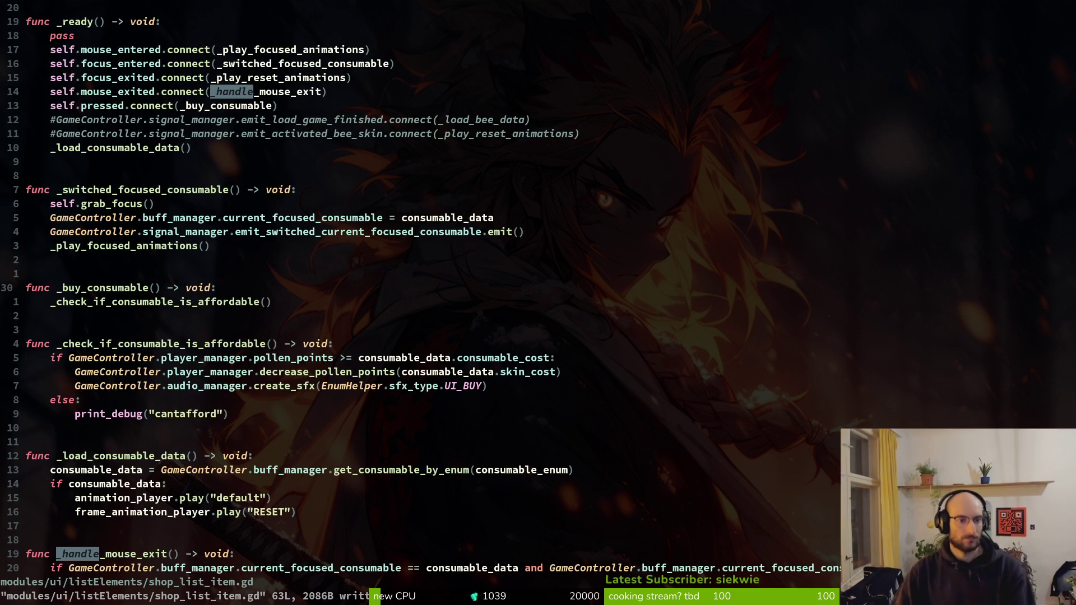
key("ctrl+u")
key("ctrl+d")
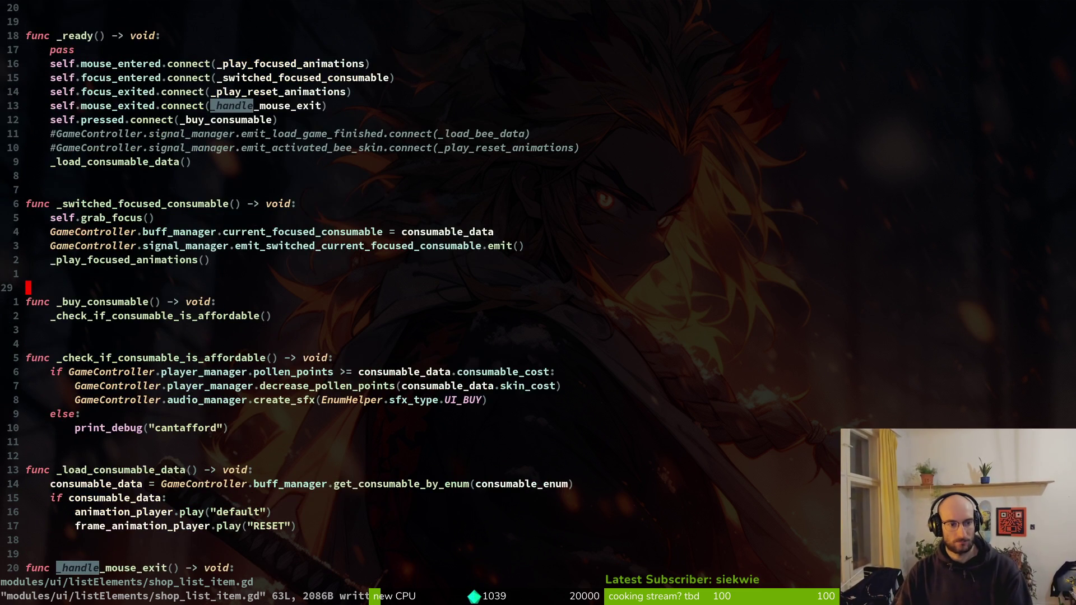
key("j")
key("j")
key("j")
key("j")
key("j")
key("ctrl+u")
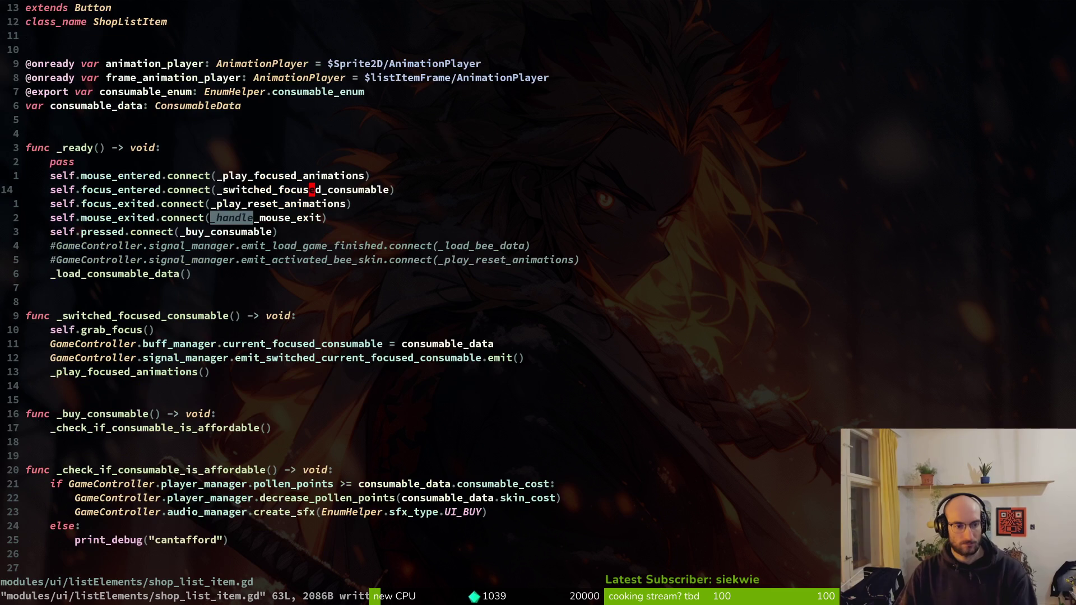
key("j")
key("j")
key("j")
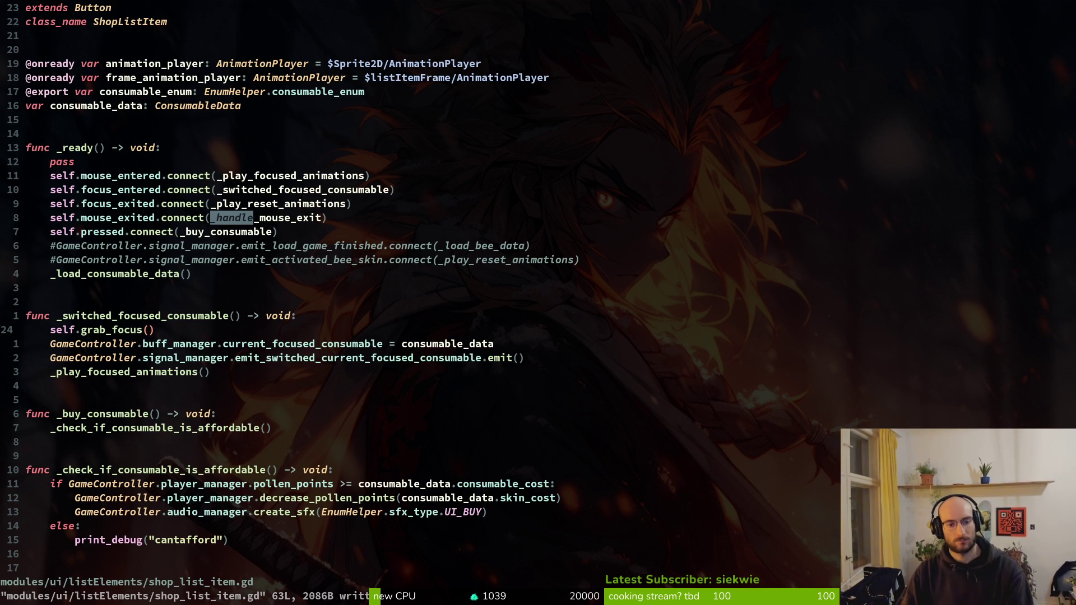
key("j")
key("j")
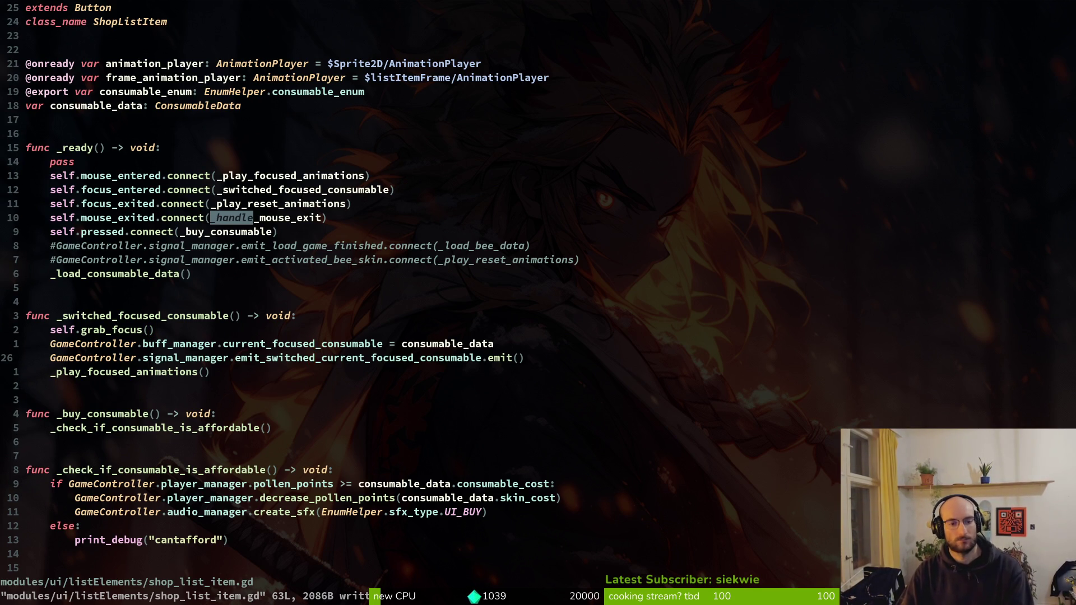
Grep the project for emit_switched_current_focused_consumable and open shop_overlay.gd at its match
key("b")
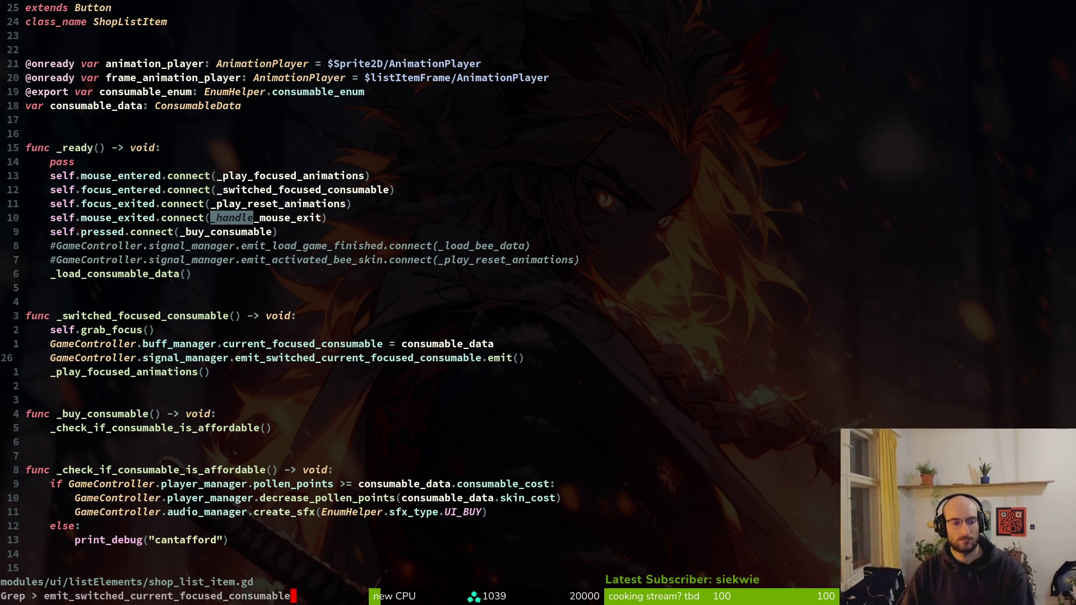
key("space")
key("f")
key("w")
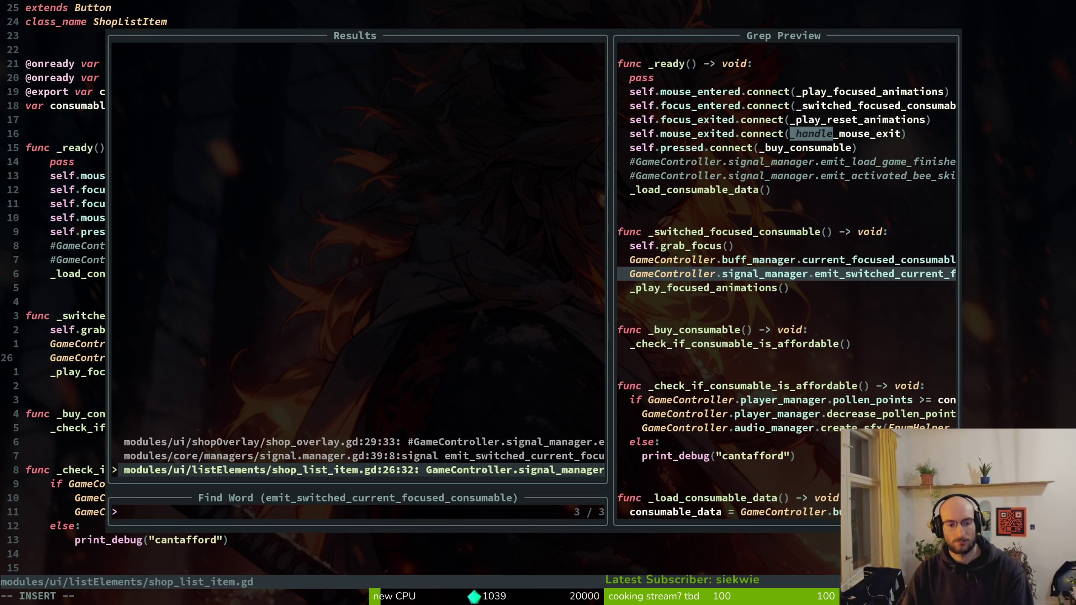
key("Up")
key("Down")
key("Up")
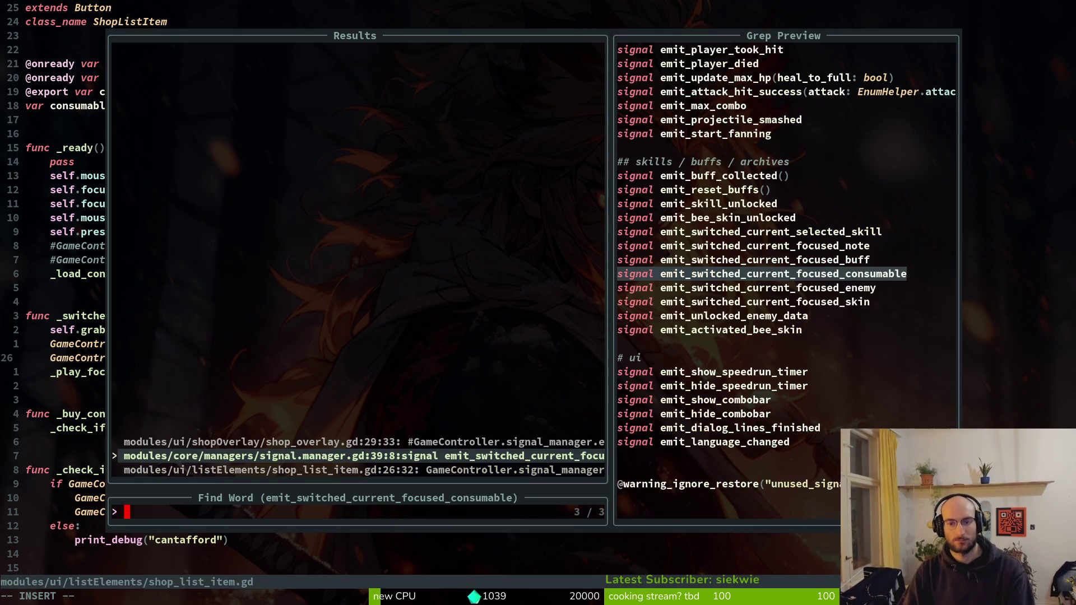
key("Up")
key("Return")
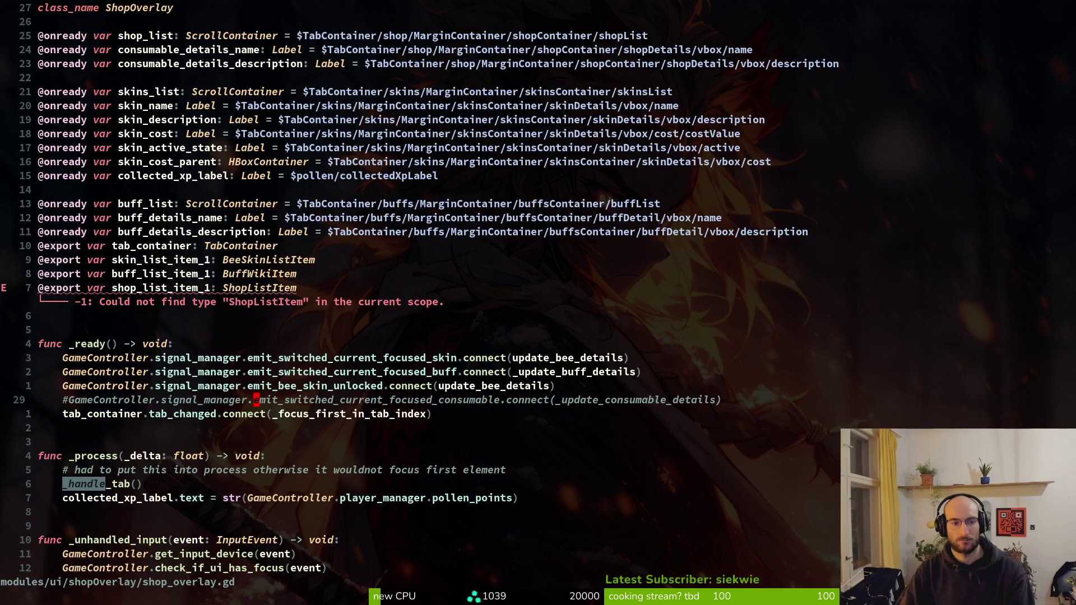
Look up shop_list_item.gd in the file finder, save shop_overlay.gd, and check the Godot editor
key("k")
key("k")
key("k")
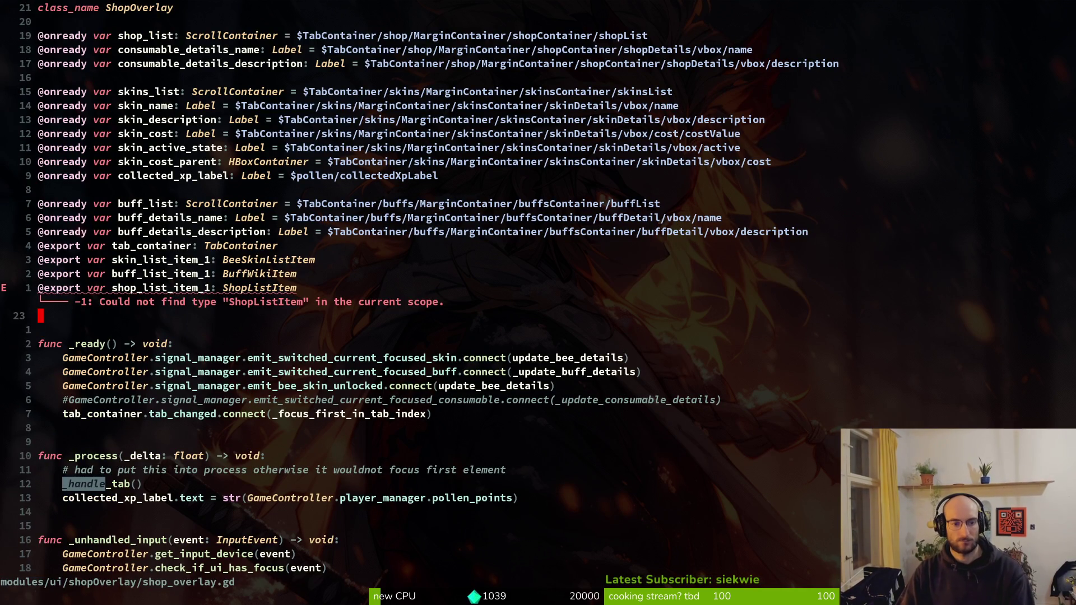
key("space")
key("f")
key("f")
type("shlis")
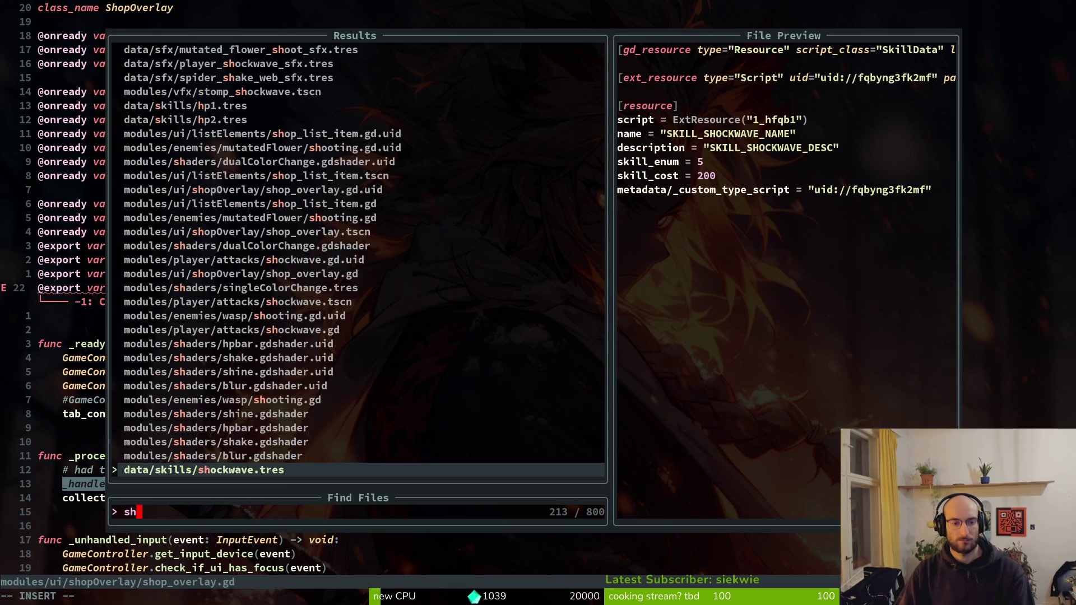
key("Escape")
type(":w")
key("Return")
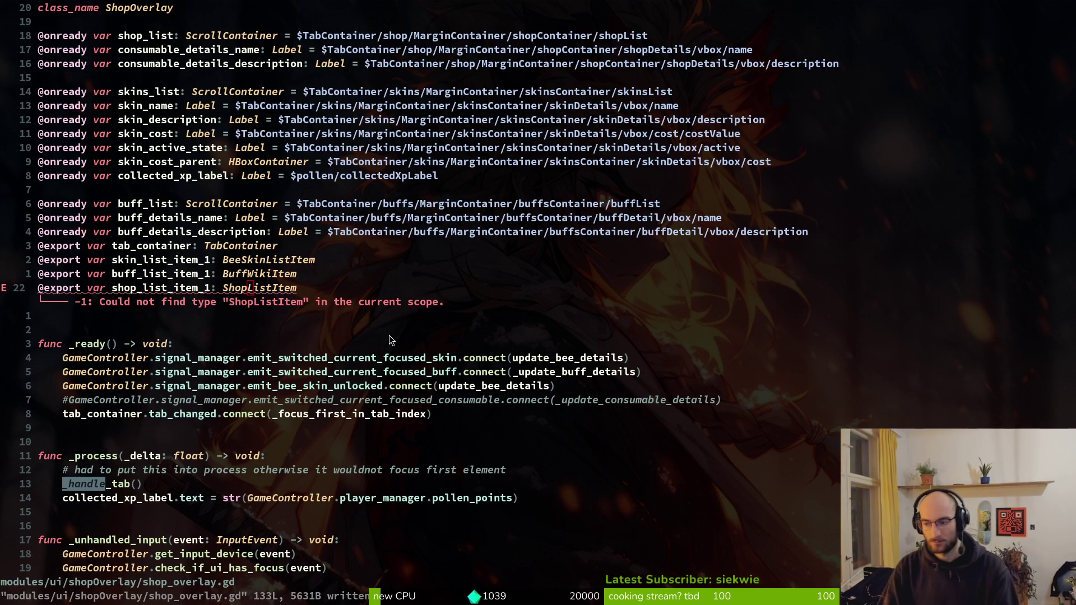
key("alt+Tab")
key("alt+Tab")
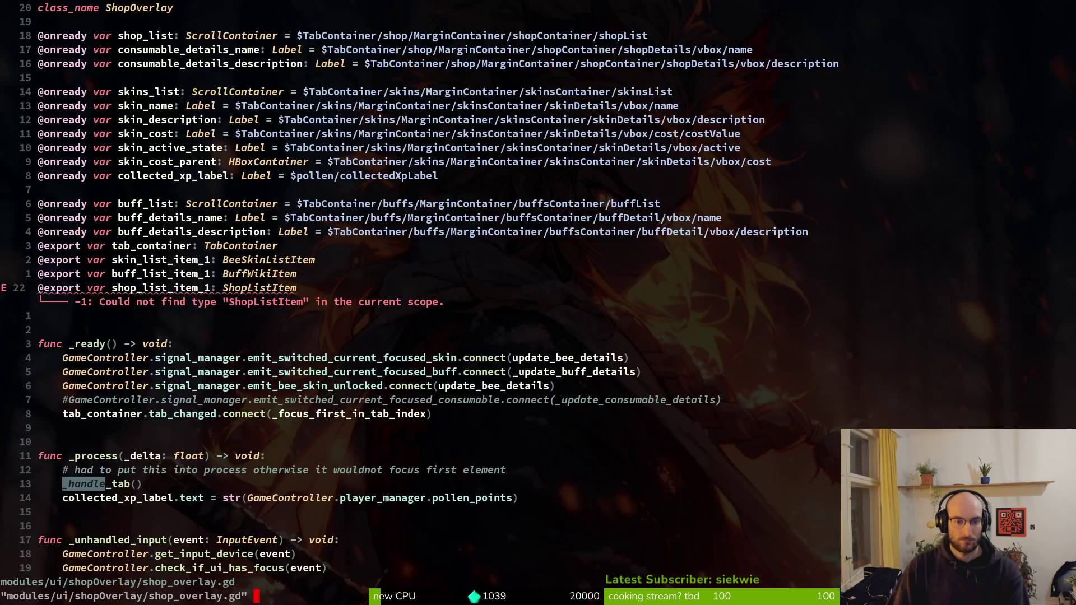
Change the exported variable's type to ShopListItem and save
type("ciwSho")
key("Down")
key("Down")
key("Return")
key("Escape")
type(":w")
key("Return")
Uncomment the consumable-focus signal connection and save
key("j")
key("j")
key("j")
key("j")
key("j")
key("j")
key("0")
key("g")
key("c")
key("c")
type(":w")
key("Return")
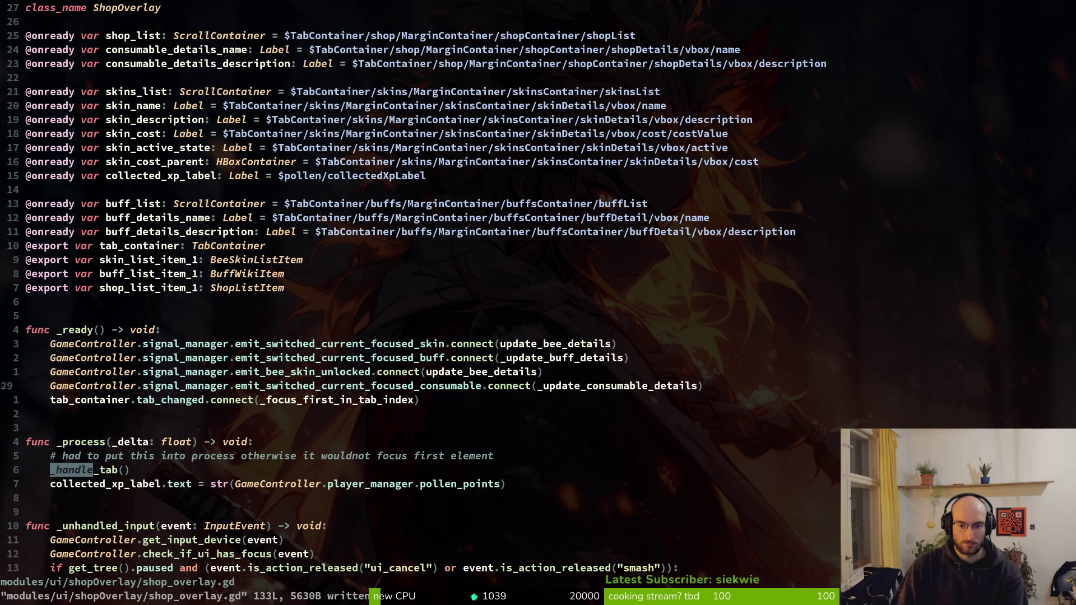
Uncomment the consumable name and description lines in _update_consumable_details and save
key("ctrl+d")
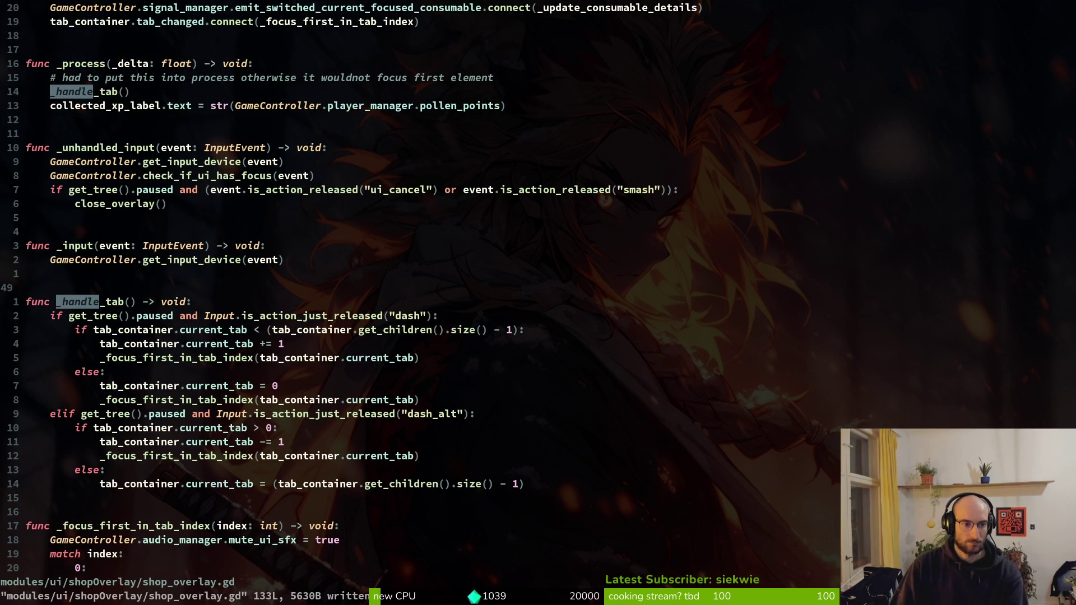
key("ctrl+d")
key("ctrl+d")
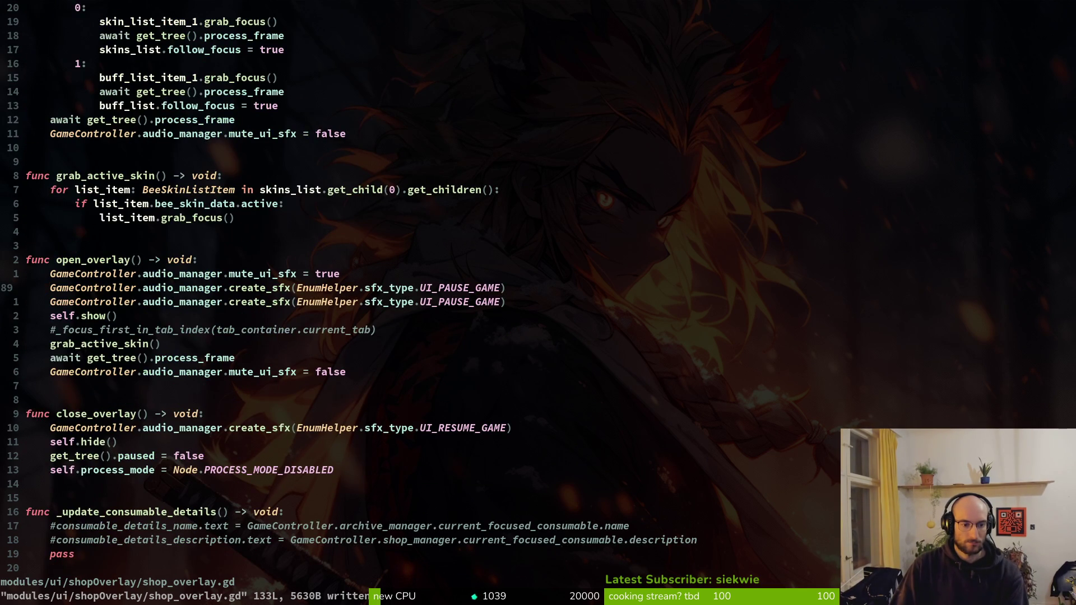
key("1")
key("7")
key("j")
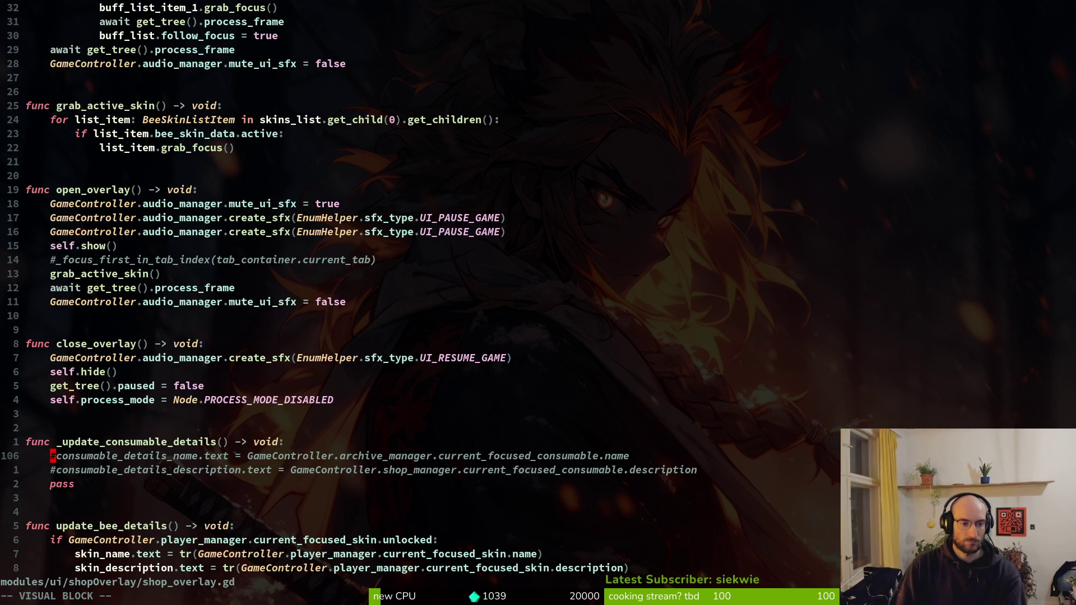
type("gcj:w")
key("Return")
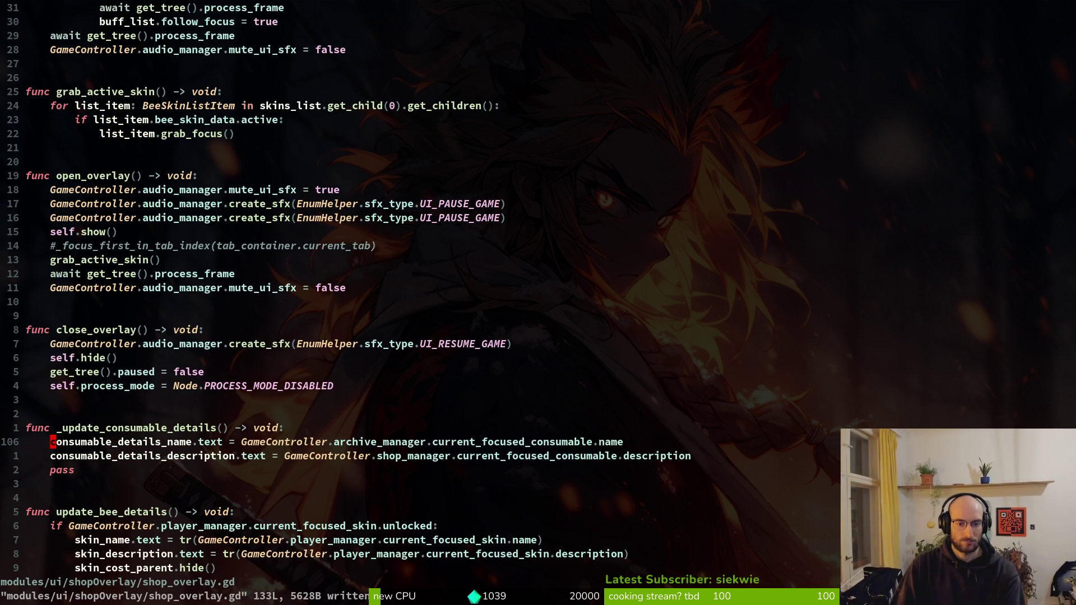
Delete the now-unneeded pass line from _update_consumable_details and save
key("j")
key("j")
key("ctrl+e")
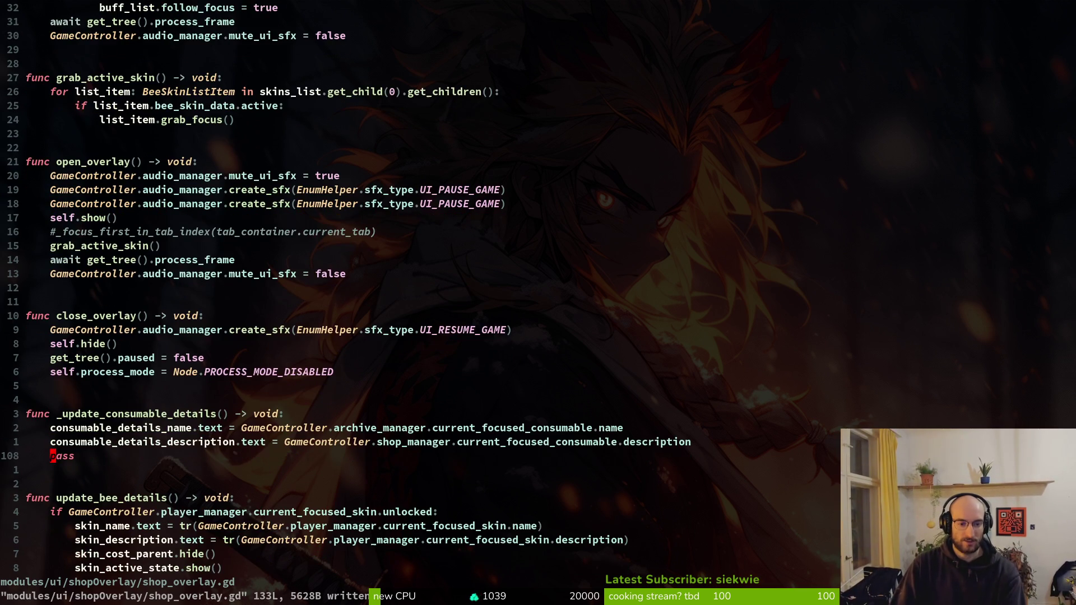
key("ctrl+e")
key("ctrl+e")
key("ctrl+e")
key("j")
key("k")
key("d")
key("d")
type(":w")
key("Return")
key("ctrl+d")
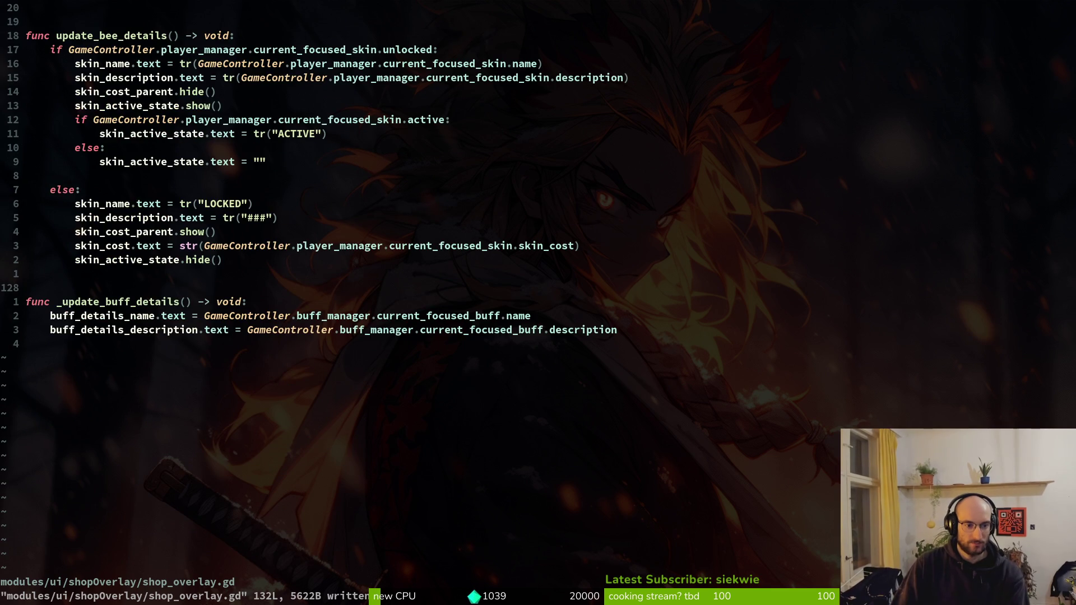
Remove the stray blank line before else and save the script
key("ctrl+u")
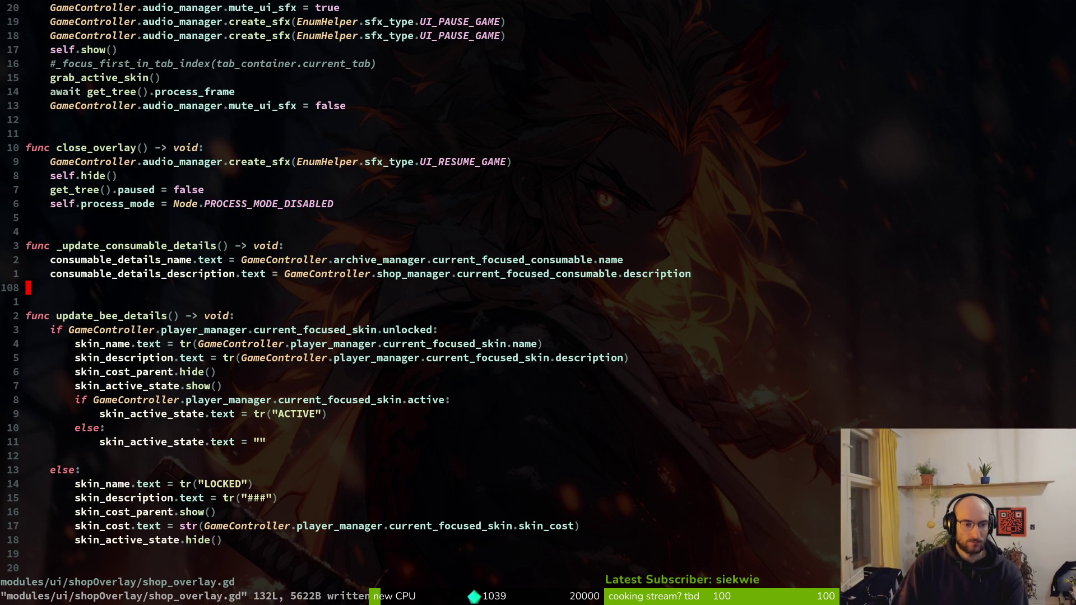
key("1")
key("1")
key("j")
key("d")
key("d")
key("u")
key("j")
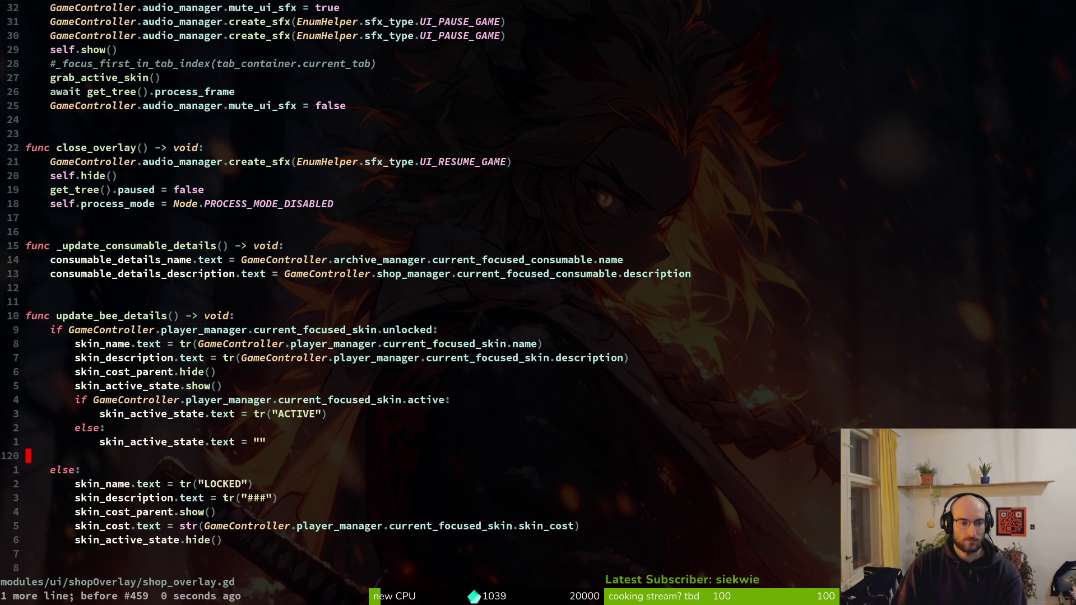
key("d")
key("d")
type(":w")
key("Return")
Save and quit Neovim with :wq, then run the game in Godot with F5
type(":w")
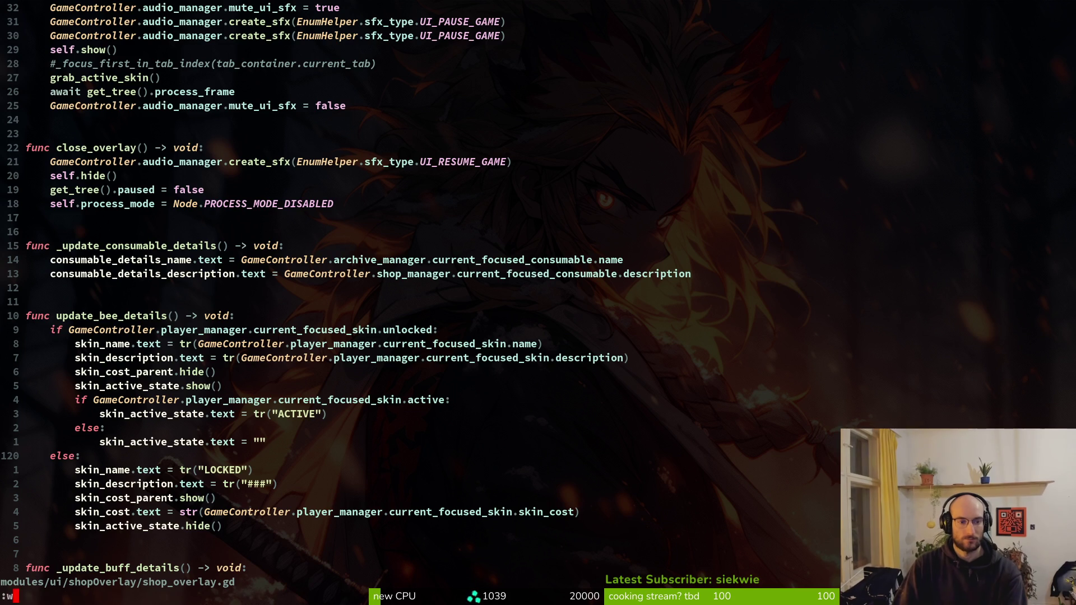
type("q")
key("Return")
key("alt+Tab")
key("F5")
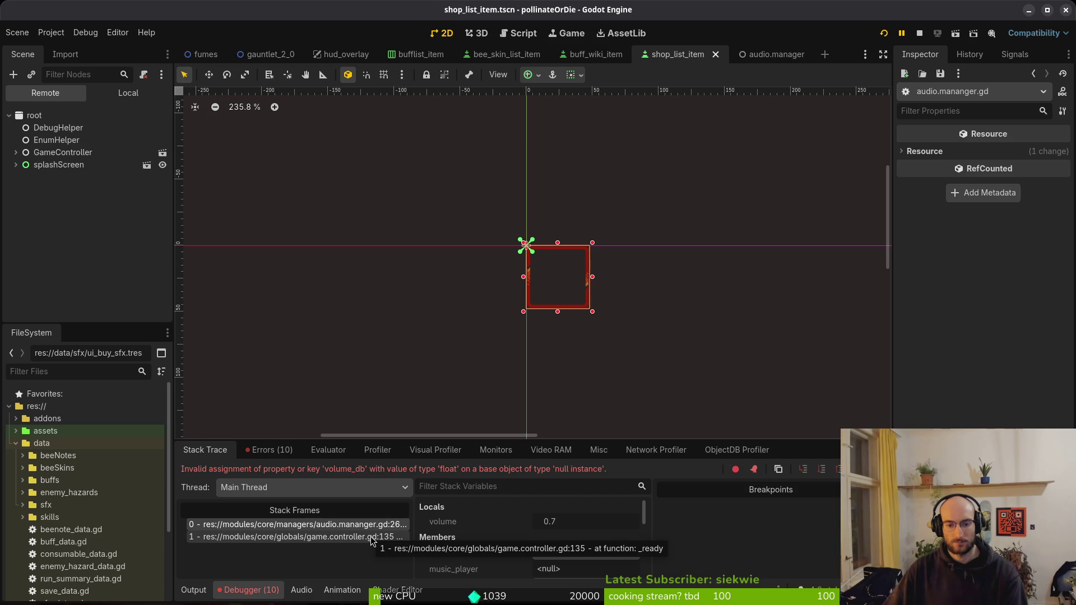
Quick-open the game.controller.tscn scene
key("shift+alt+o")
type("gamcontr")
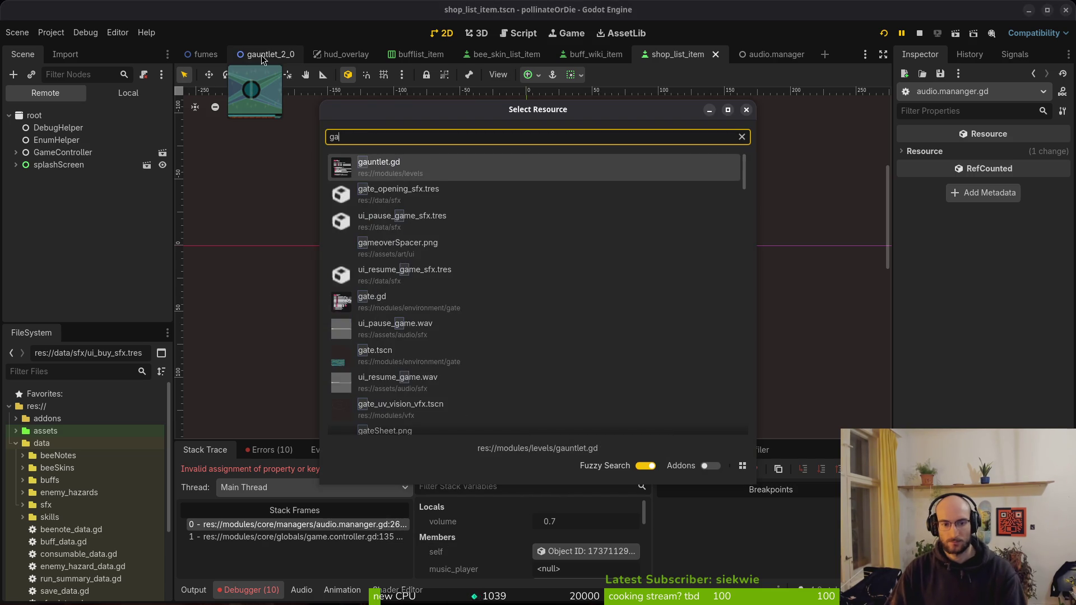
key("Down")
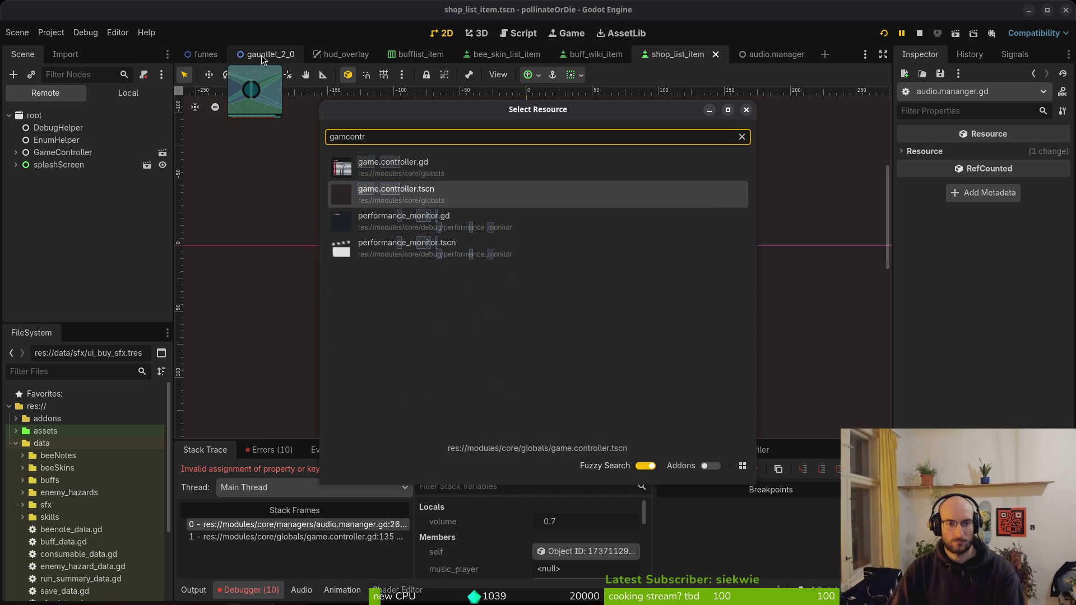
key("Return")
In the Local node tree, inspect audioManager and GameController's exported properties, then go to the terminal
left_click(129, 93)
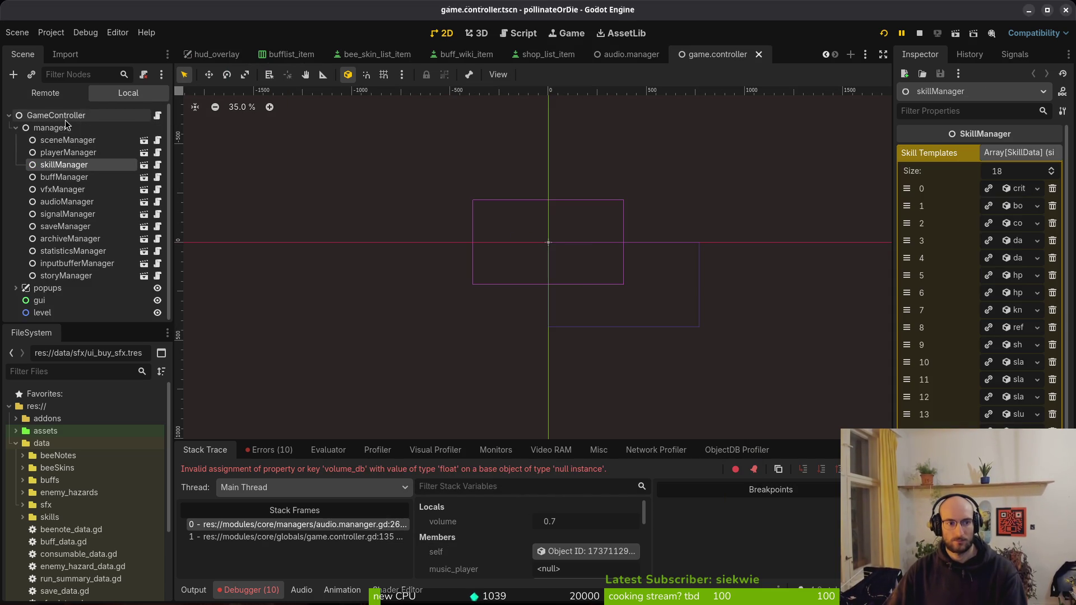
left_click(64, 202)
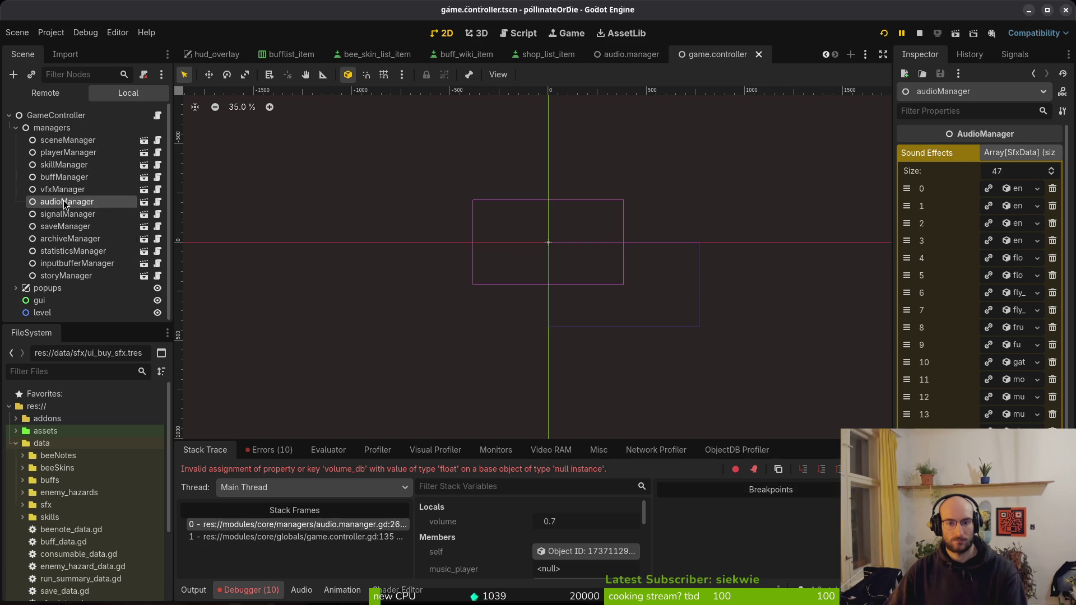
left_click(56, 115)
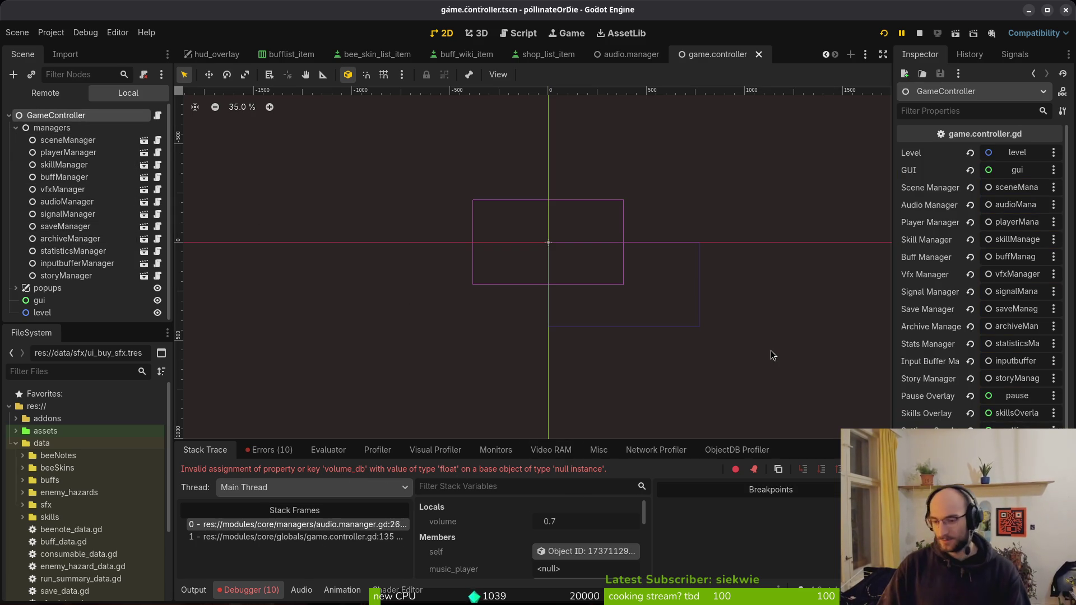
key("super+2")
Launch Neovim and open audio.mananger.gd at line 25, the play_music function
type("vim")
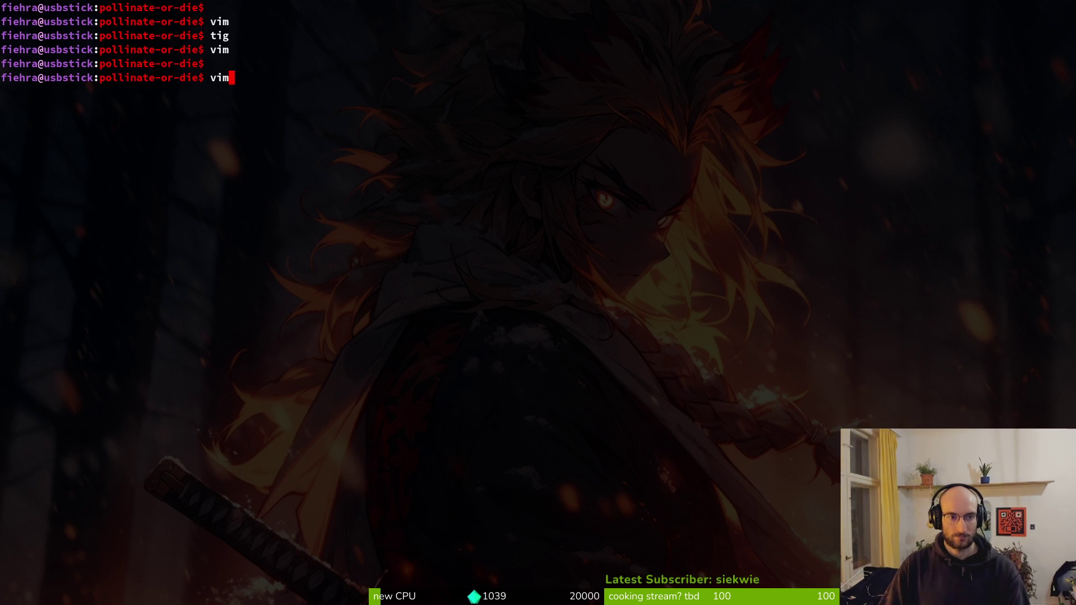
key("Return")
type("audioman")
key("Return")
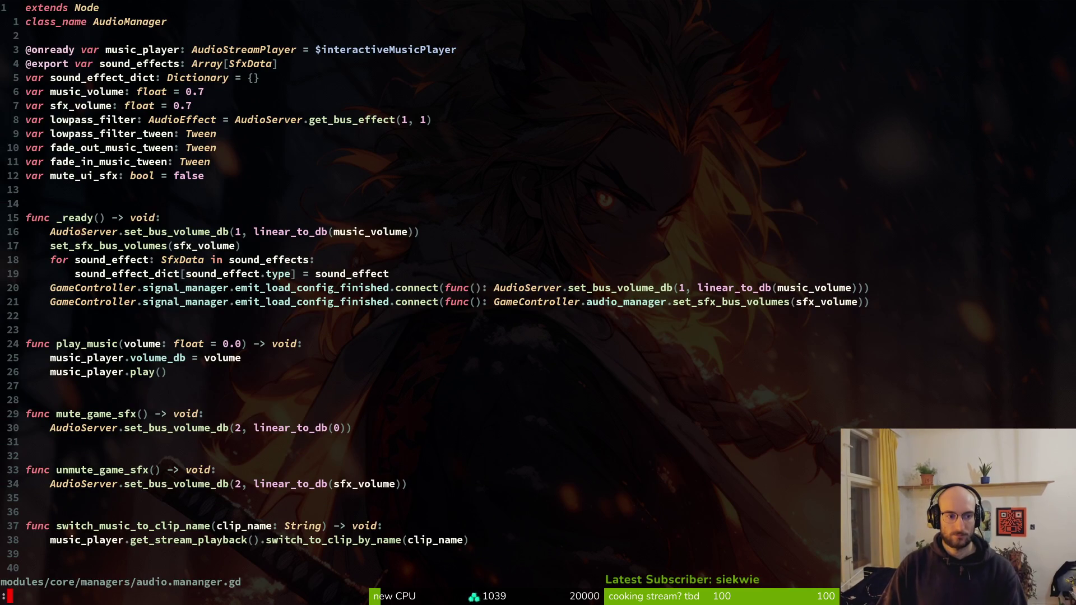
type("25")
key("Return")
Inspect the play_music and volume_db lines, then return to the play_music function name
key("shift+v")
key("Escape")
key("j")
key("shift+v")
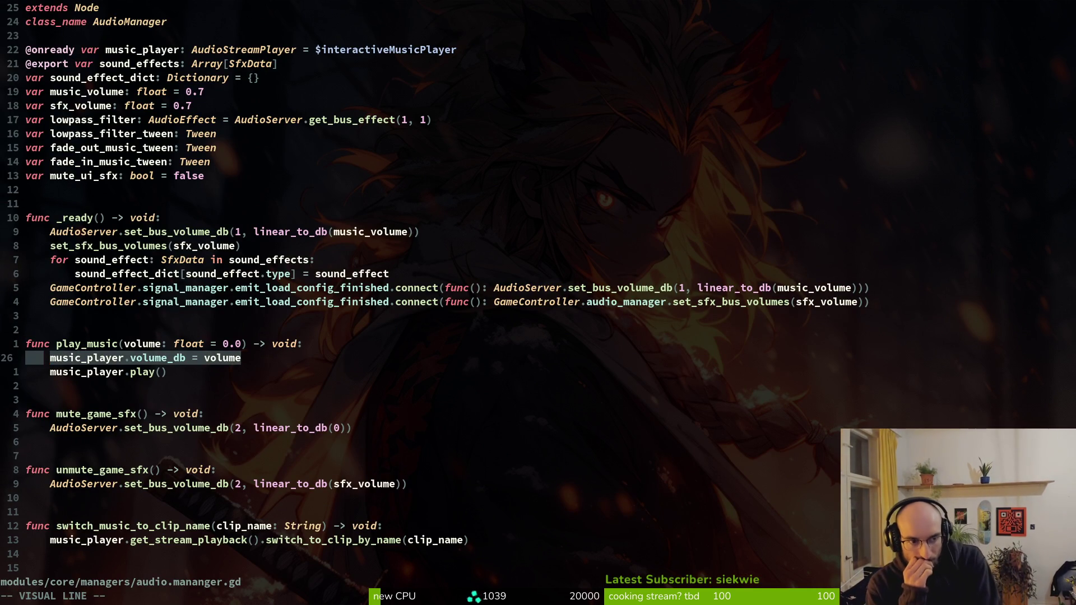
key("Escape")
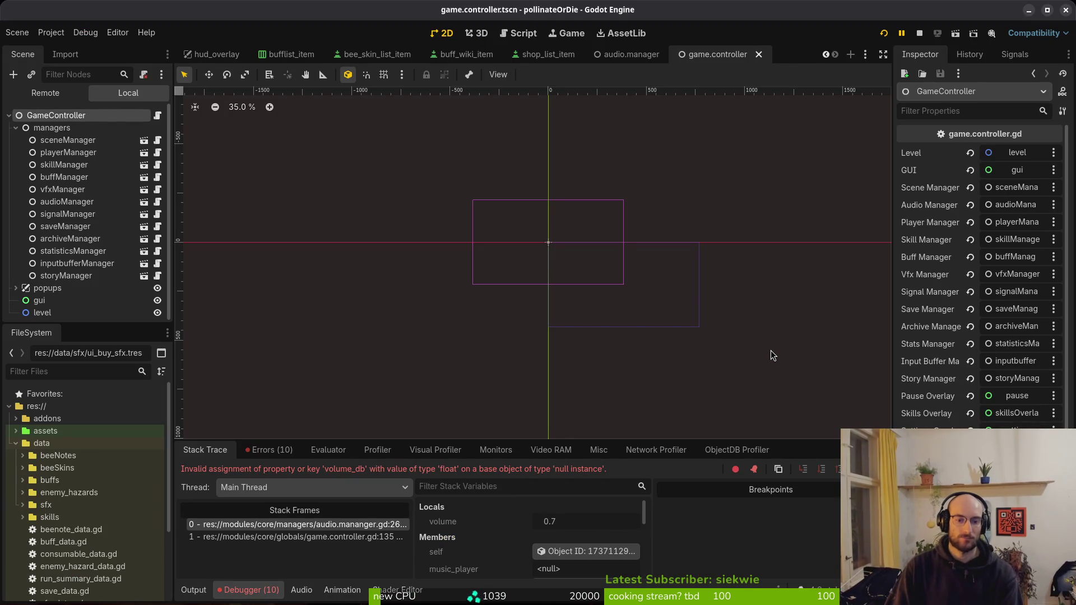
key("alt+Tab")
key("v")
key("Escape")
key("v")
key("Escape")
key("k")
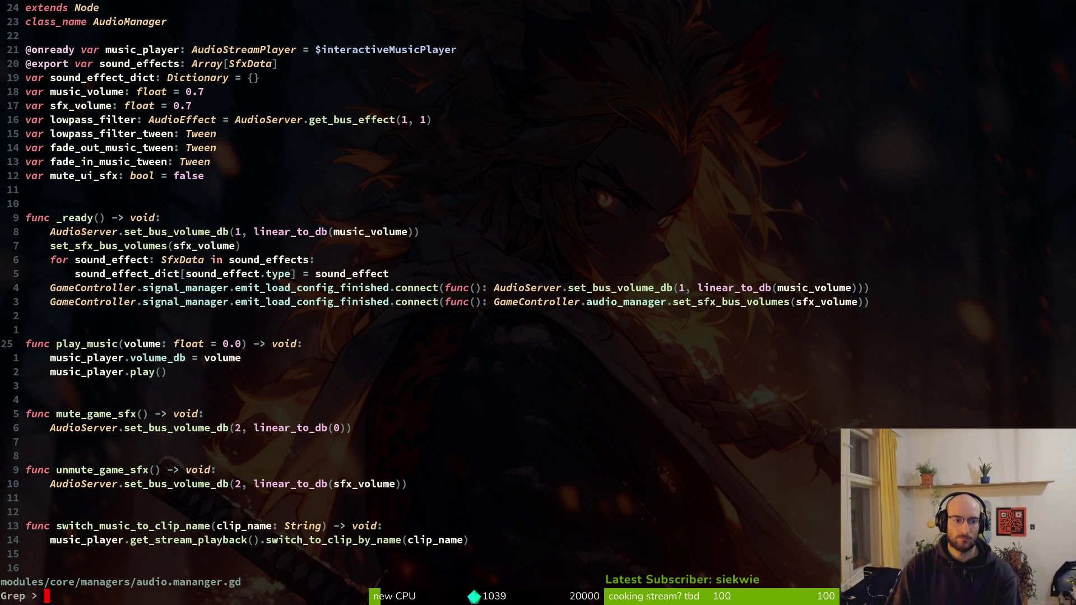
Grep the project for play_music and open its call in game.controller.gd
key("space")
key("f")
key("w")
key("Up")
key("Down")
key("Return")
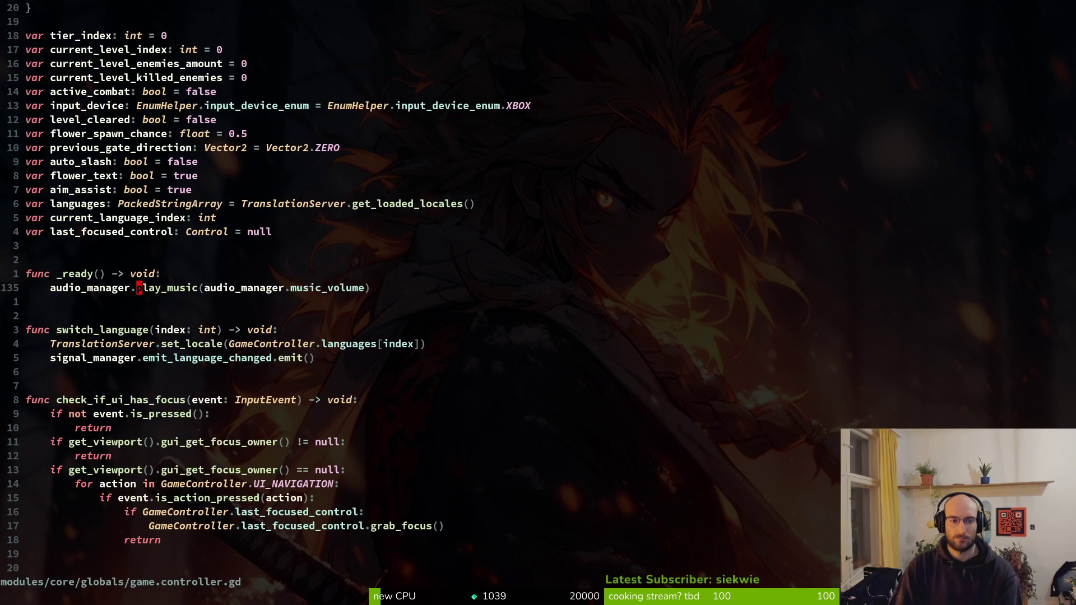
Reopen audio.mananger.gd in Neovim before returning to Godot
key("k")
key("k")
key("k")
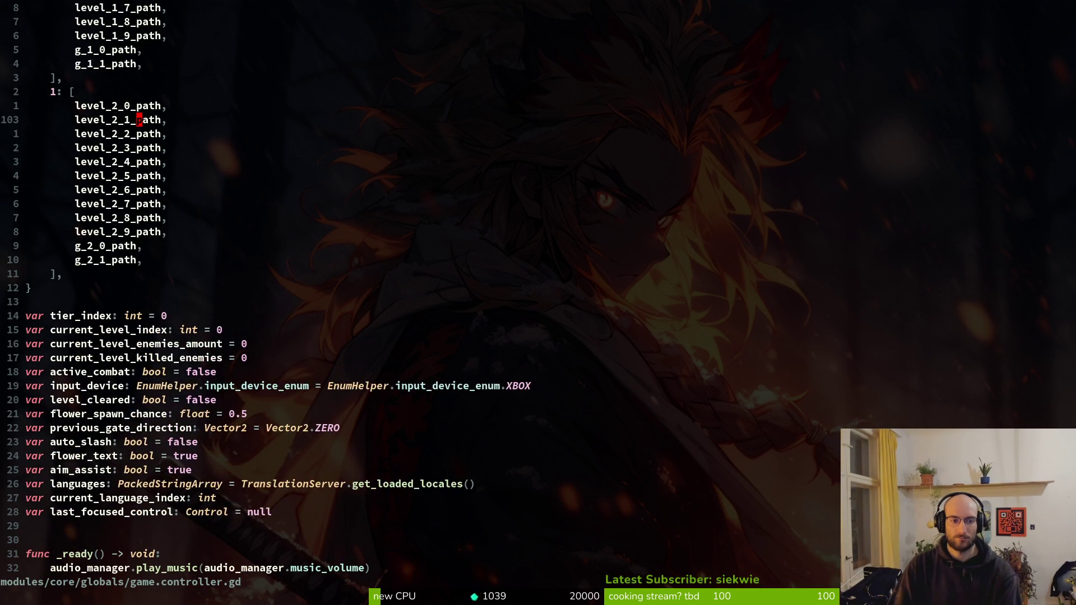
key("space")
key("f")
key("f")
type("audio")
key("Return")
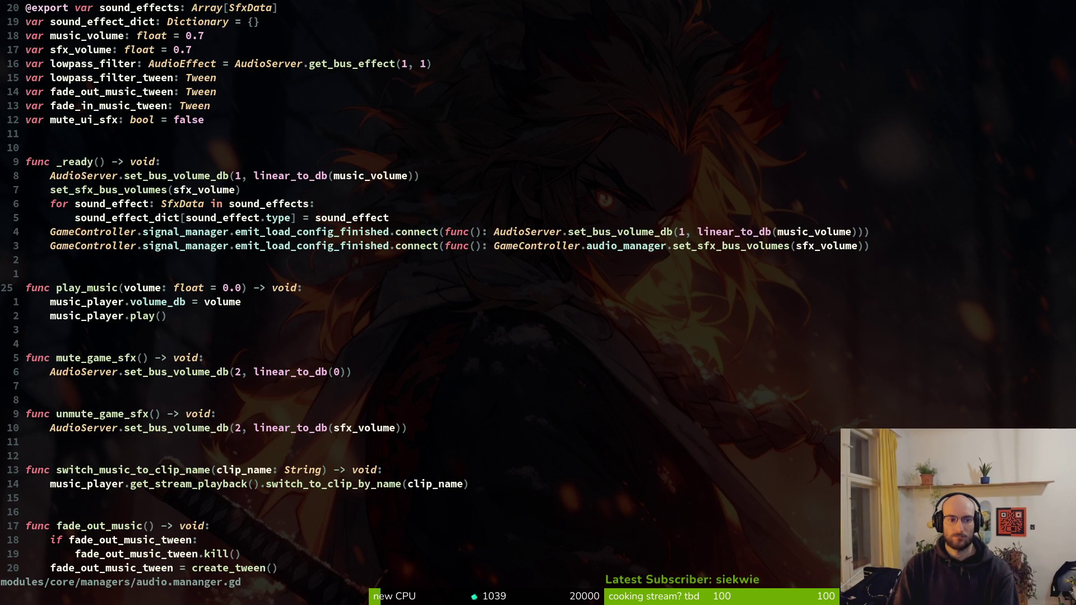
key("alt+Tab")
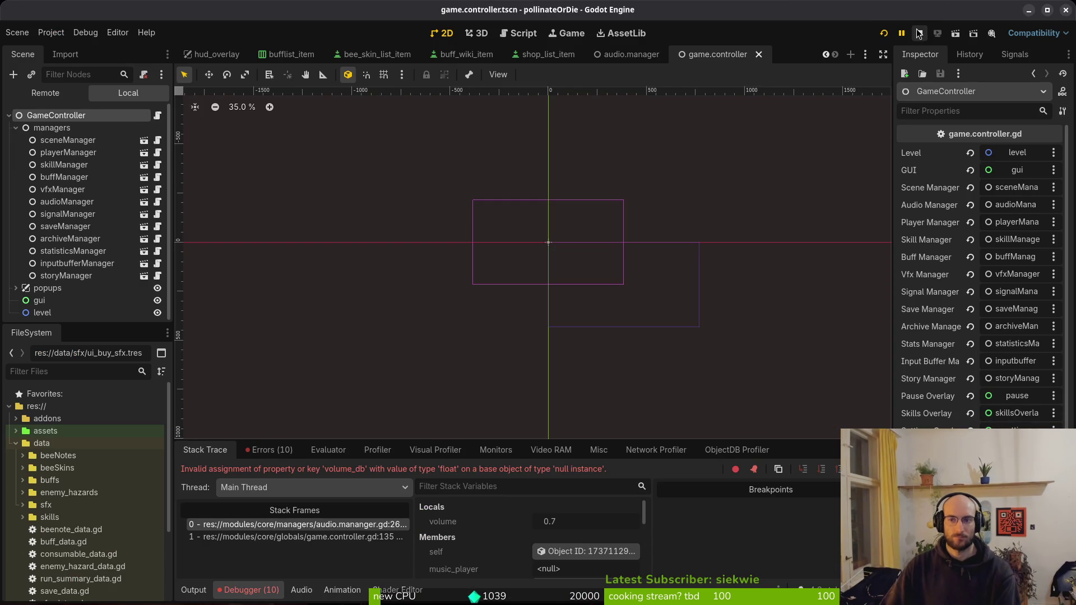
Run the game and select the game.controller.gd:135 frame in the Debugger stack
left_click(883, 33)
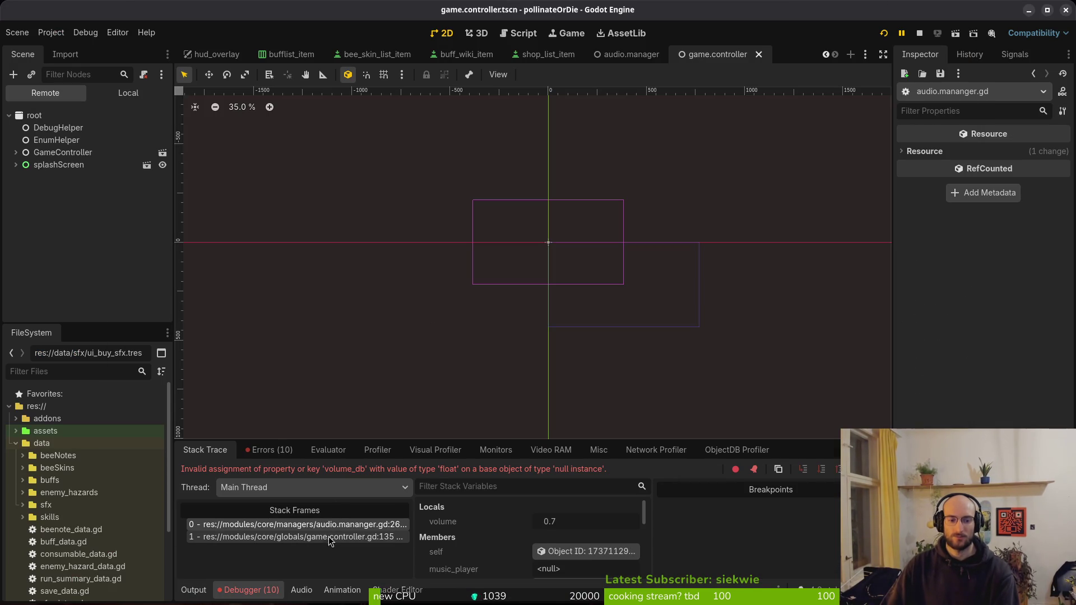
left_click(328, 536)
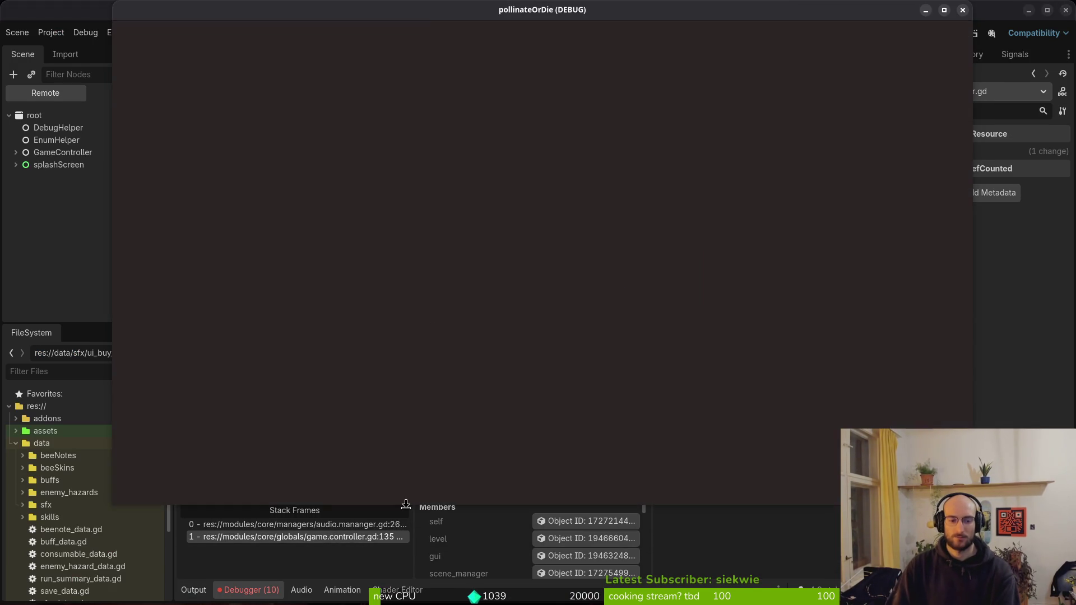
key("alt+Tab")
Open game.controller.gd in Neovim at line 135 and examine the play_music argument
key("space")
key("f")
key("f")
type("gamcont")
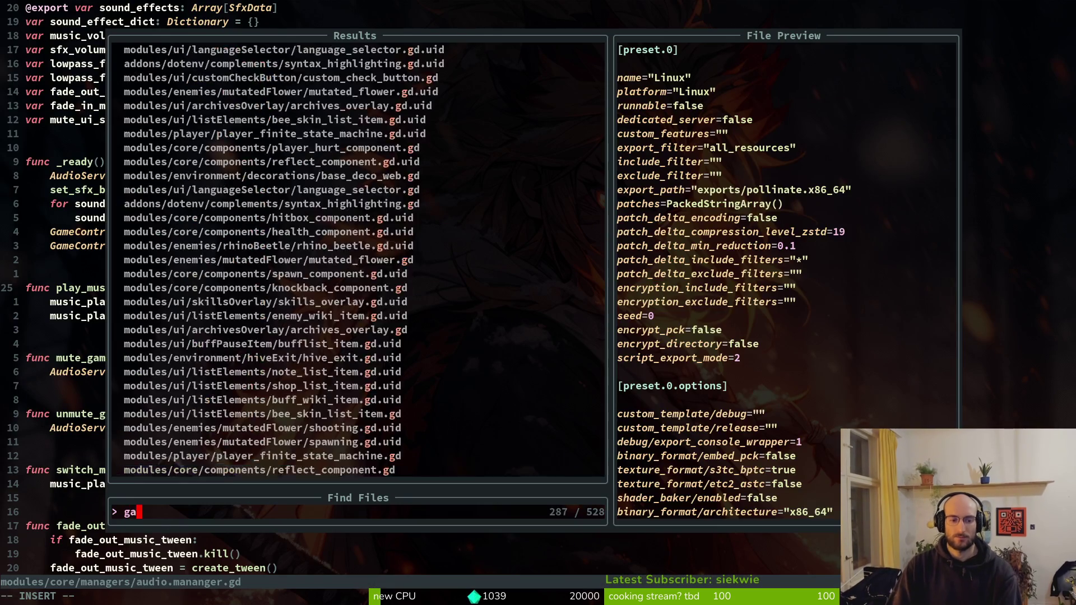
key("Return")
type(":1")
key("BackSpace")
type("35")
key("Return")
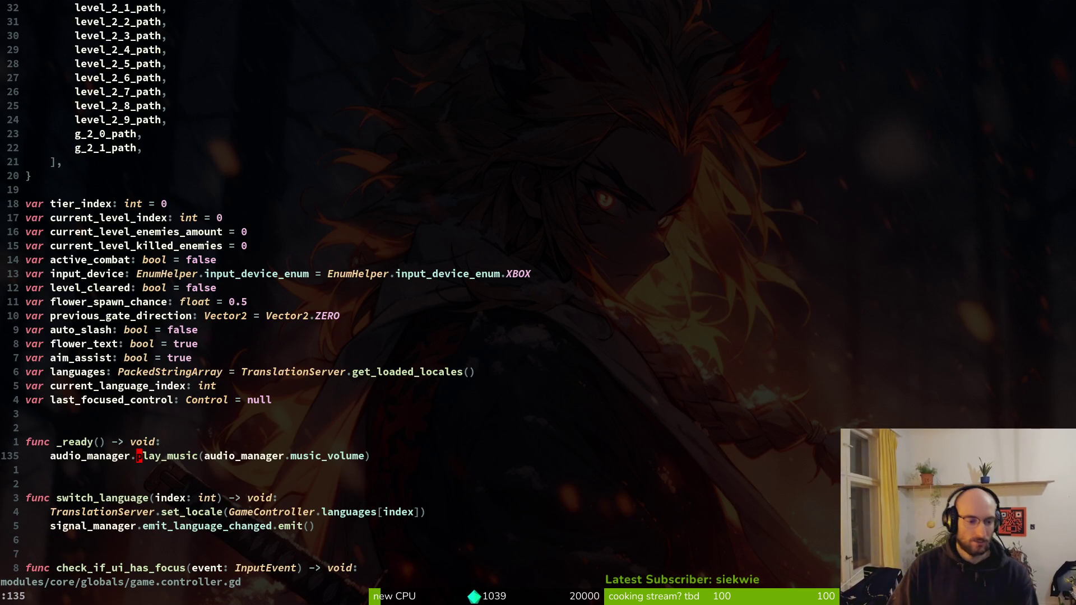
key("y")
key("y")
key("w")
key("w")
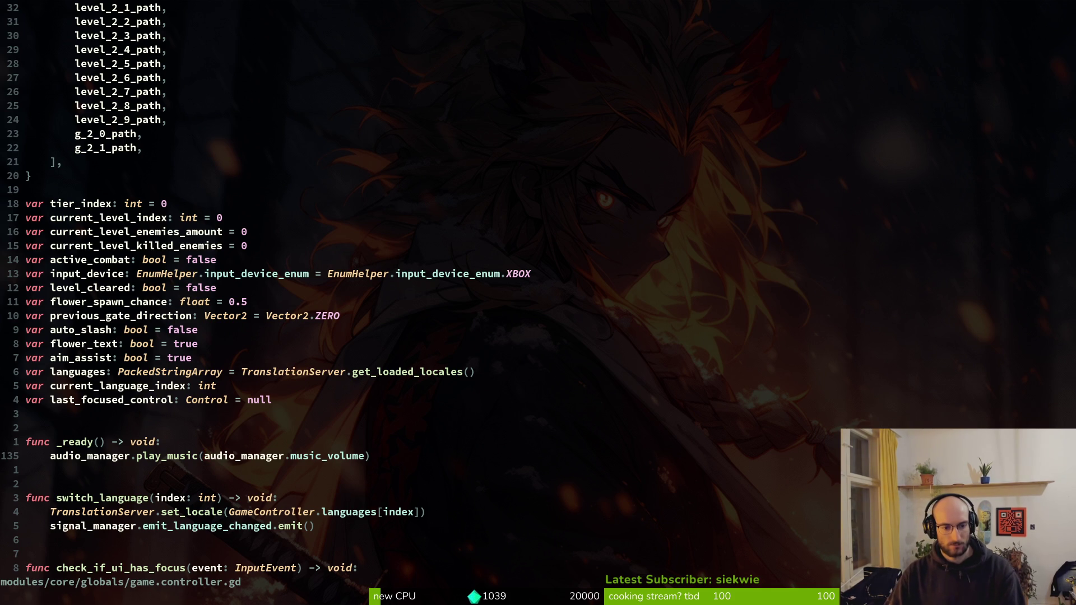
key("alt+Tab")
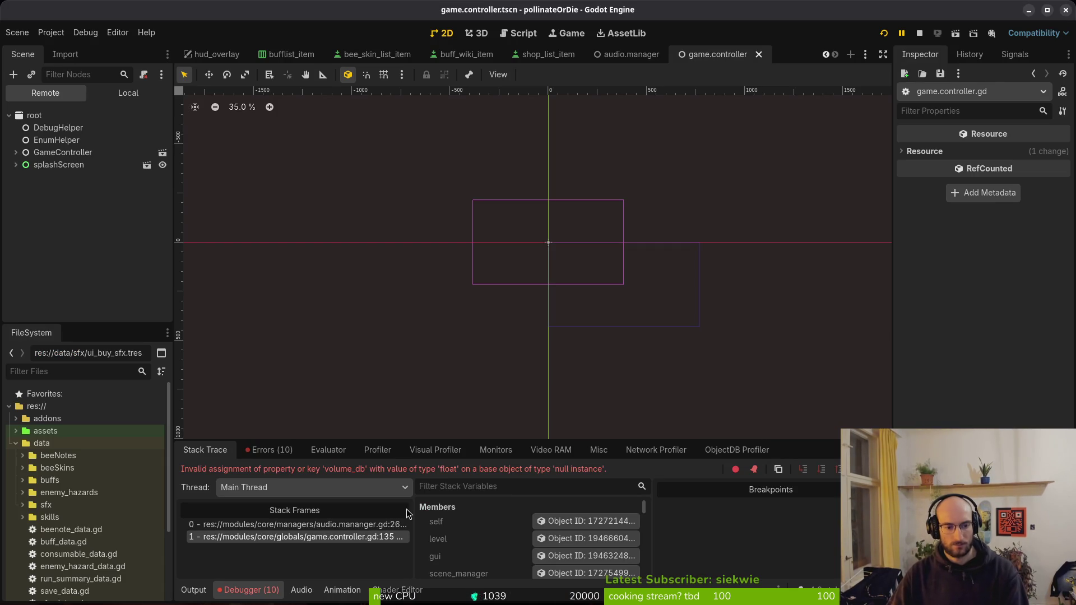
Show the logged errors and open fumes_smashed_sfx.tres from the sfx folder
left_click(271, 450)
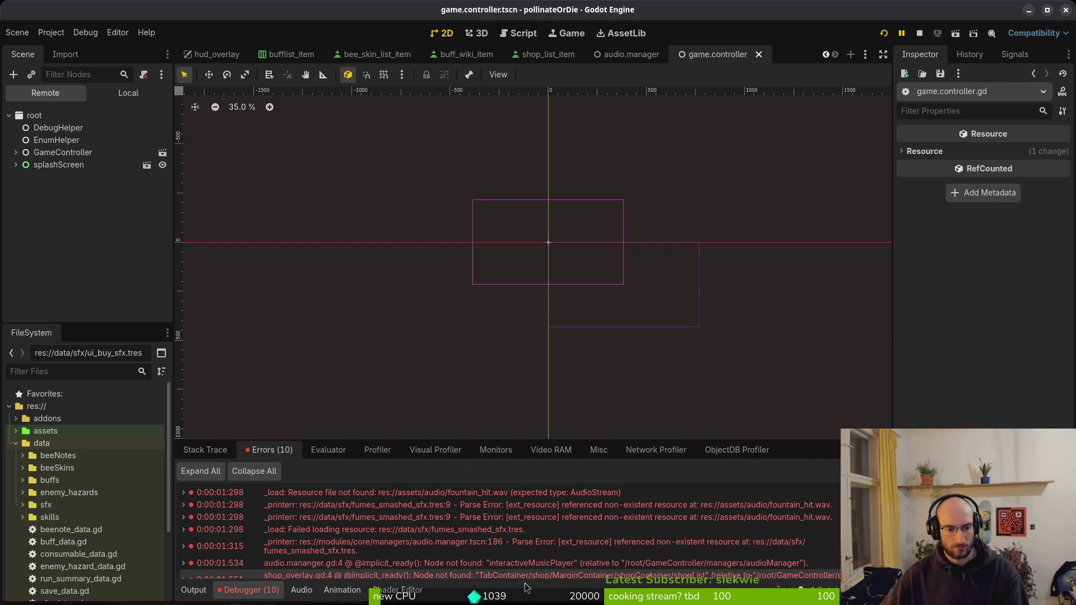
mouse_move(473, 496)
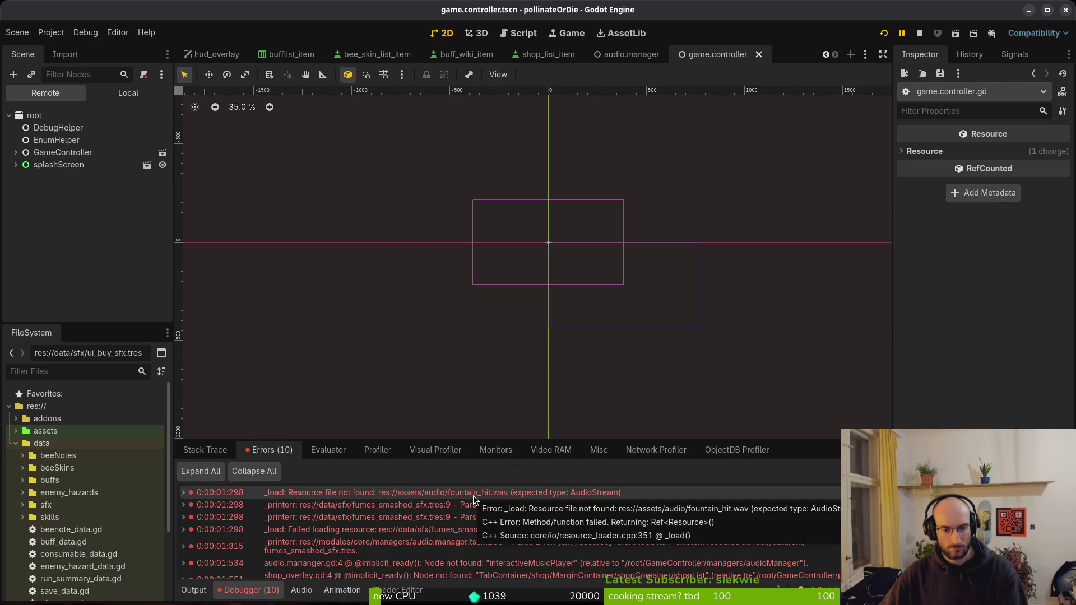
mouse_move(449, 509)
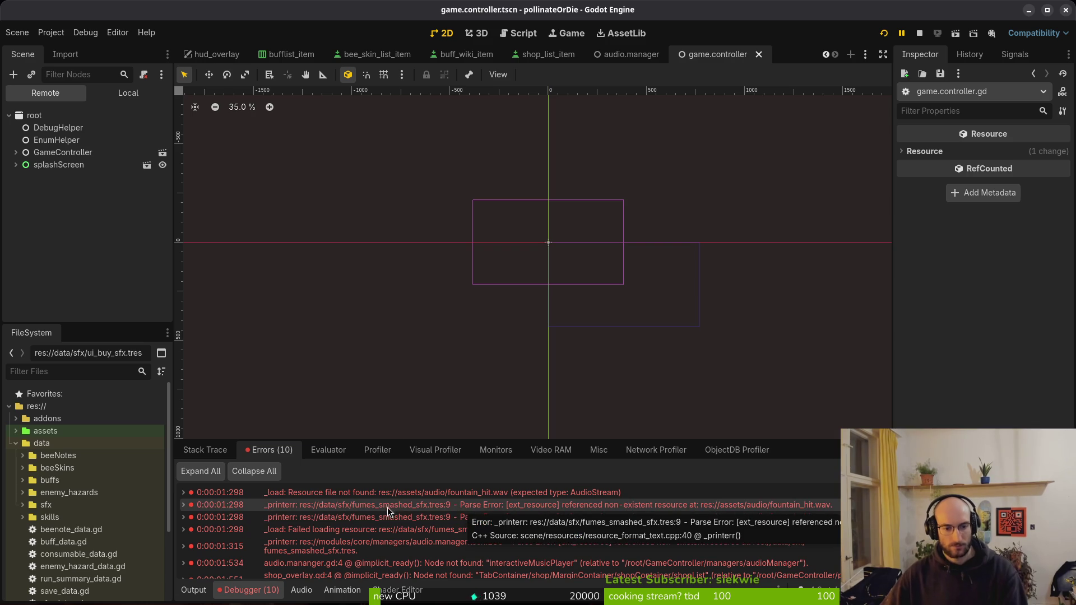
left_click(21, 506)
scroll(73, 504, "down", 5)
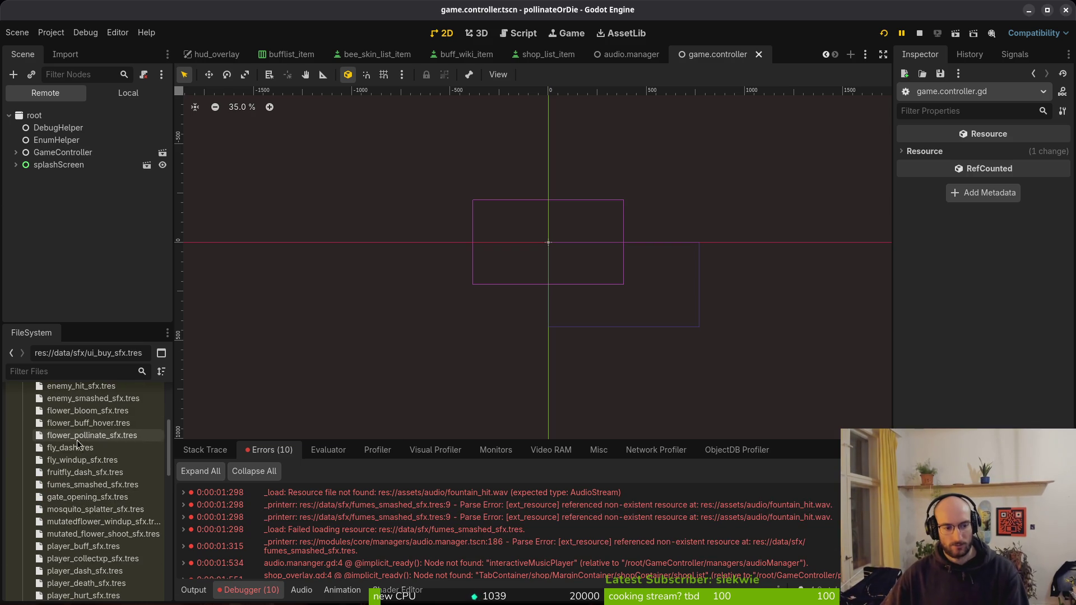
left_click(93, 485)
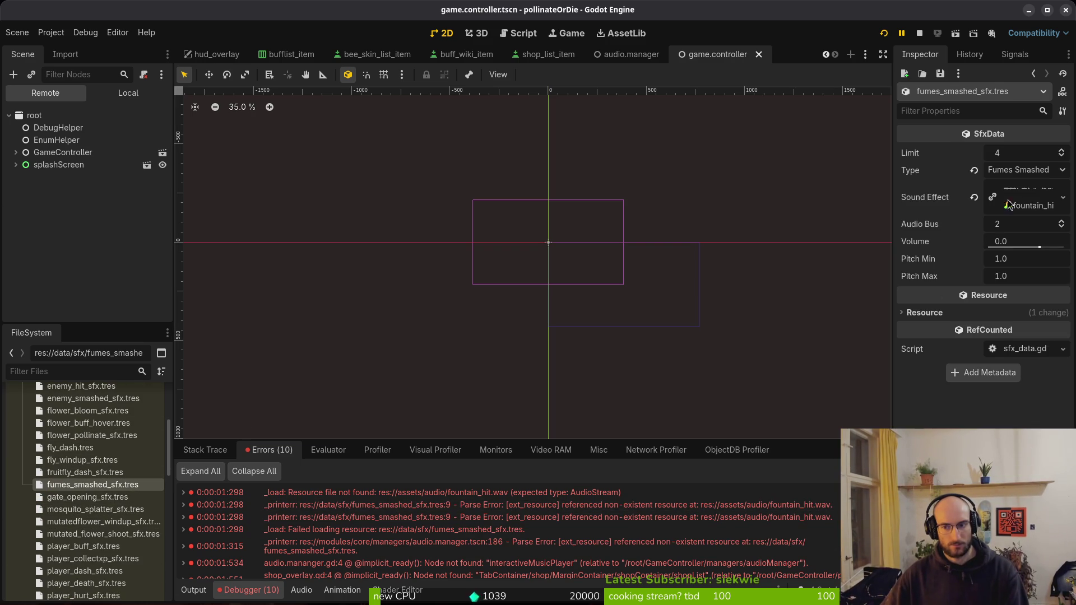
Replace the missing sound effect clip with flower_buff_hover.wav via Quick Load
left_click(974, 196)
left_click(1063, 188)
left_click(1012, 368)
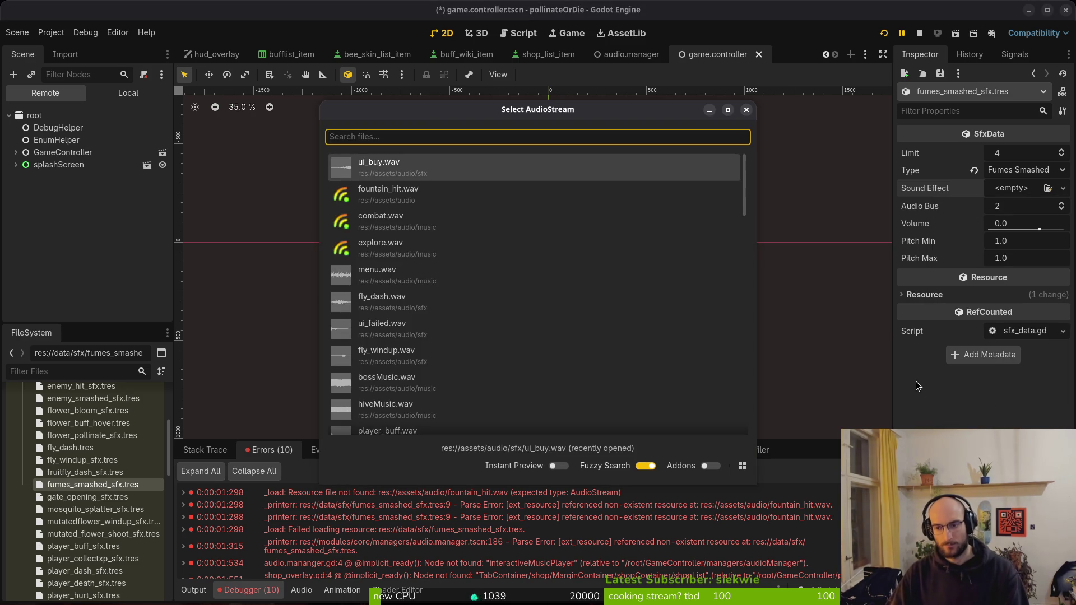
type("flower")
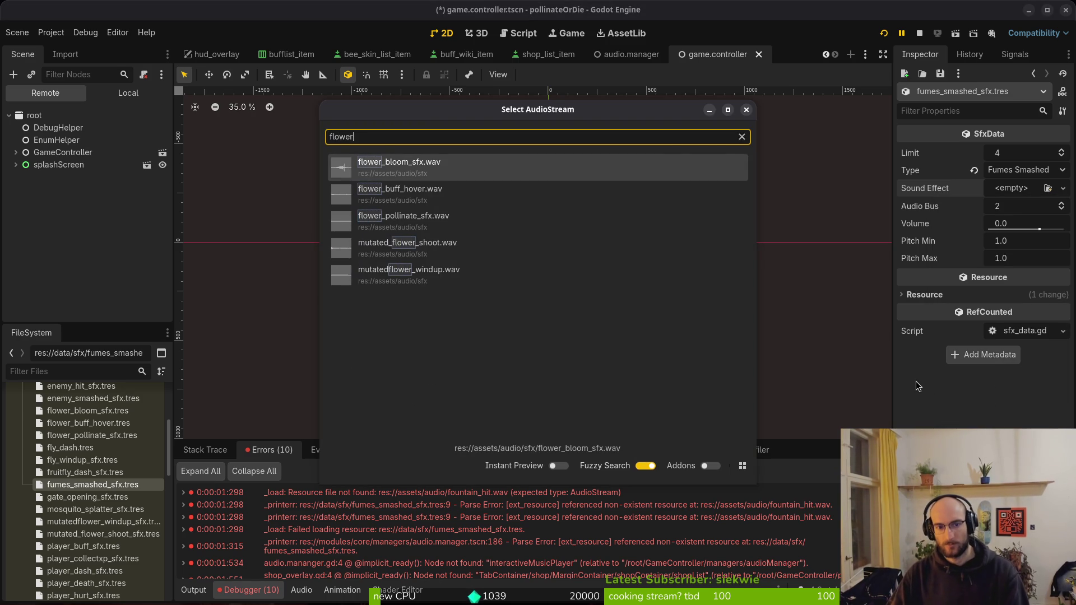
key("Down")
key("Escape")
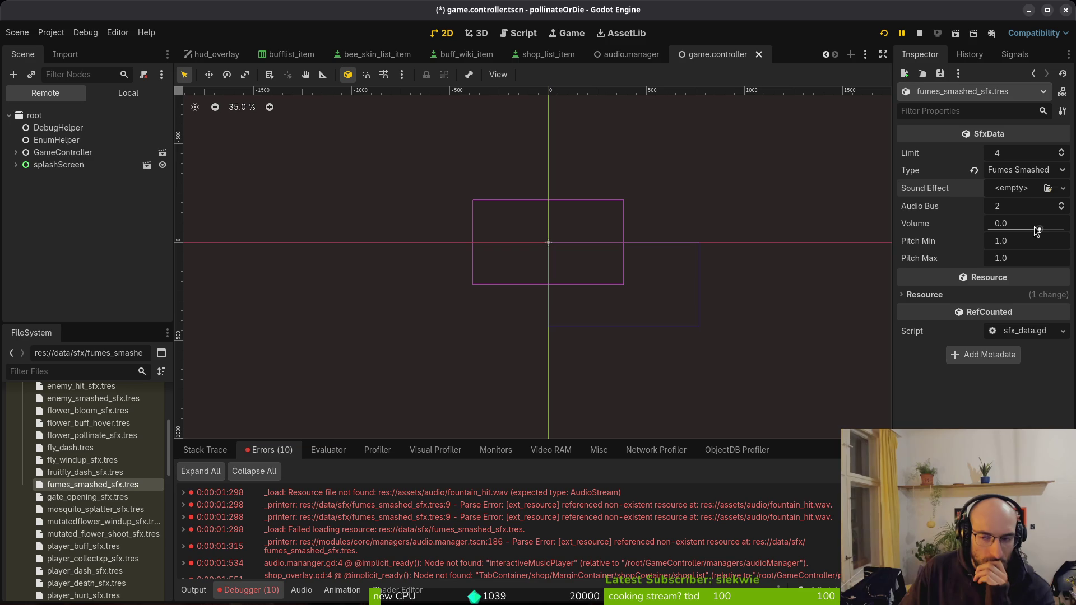
left_click(1063, 189)
left_click(978, 368)
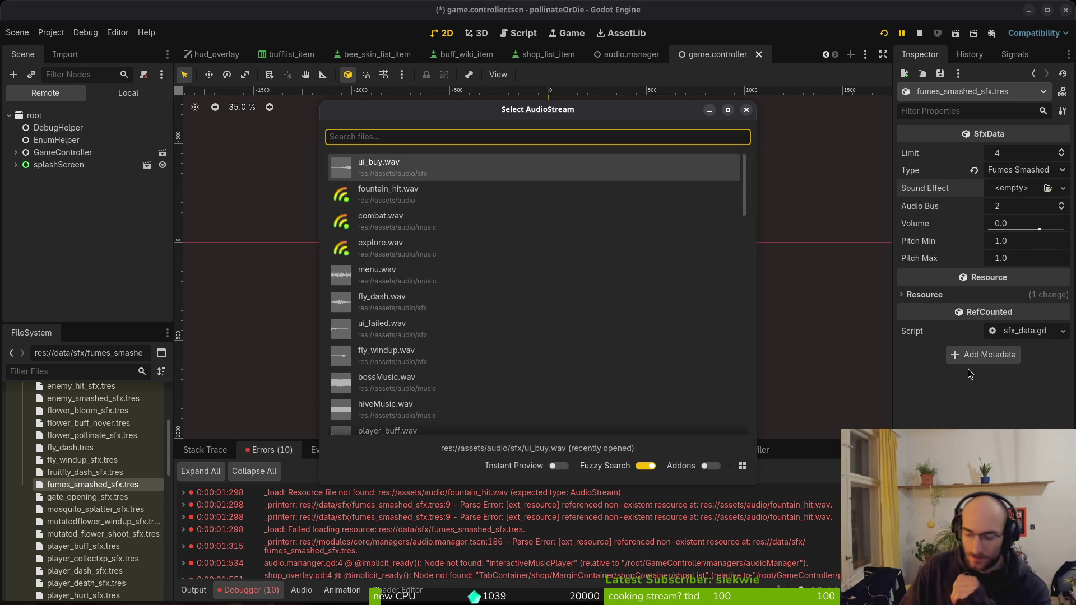
type("flower")
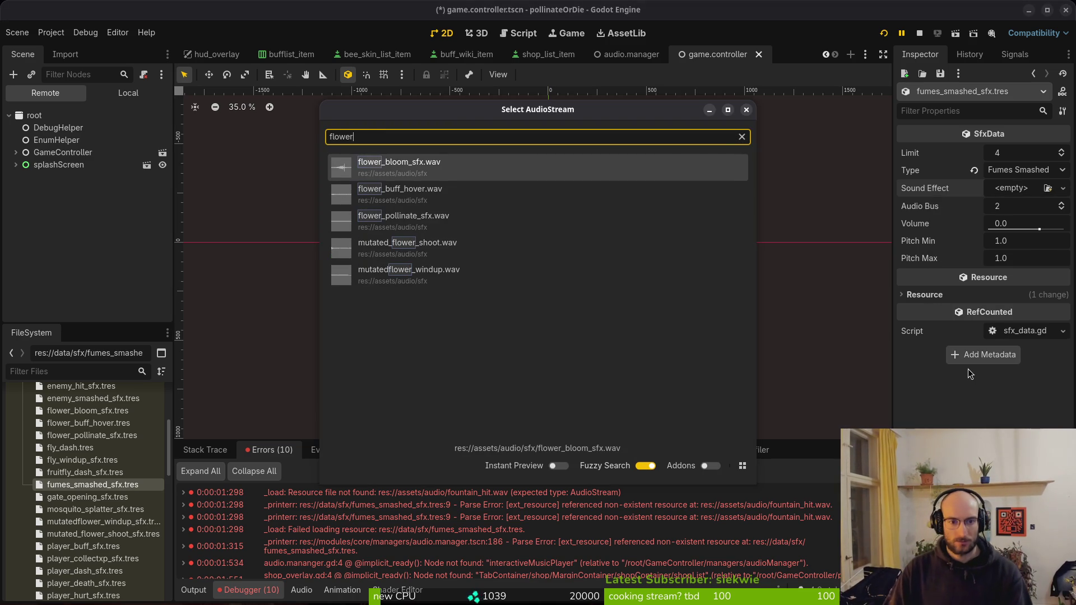
key("Down")
key("Return")
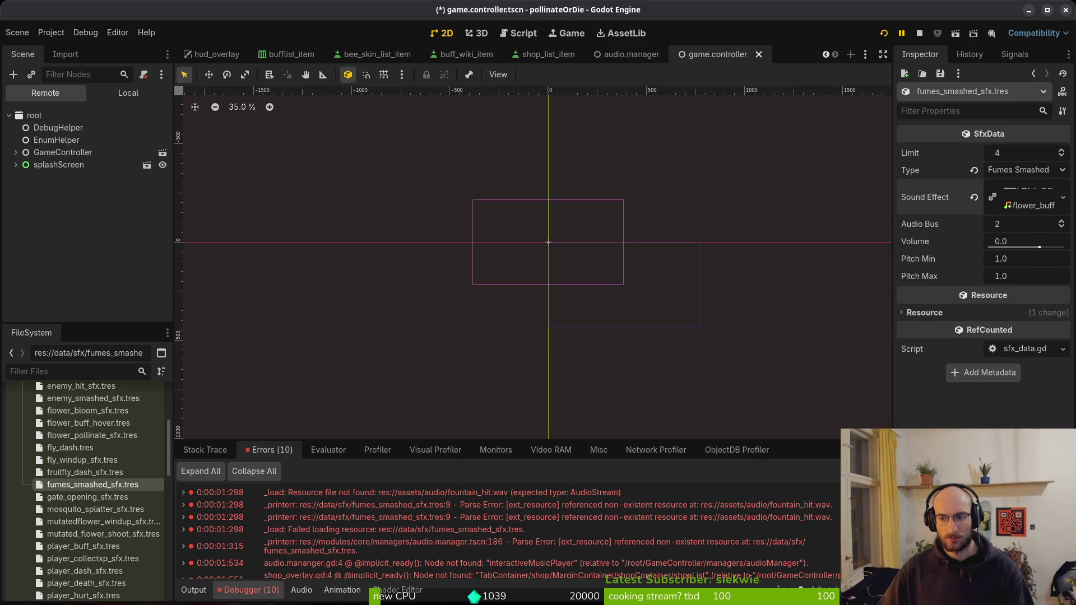
Expand the assigned clip and play its waveform preview several times
left_click(1025, 193)
left_click(907, 265)
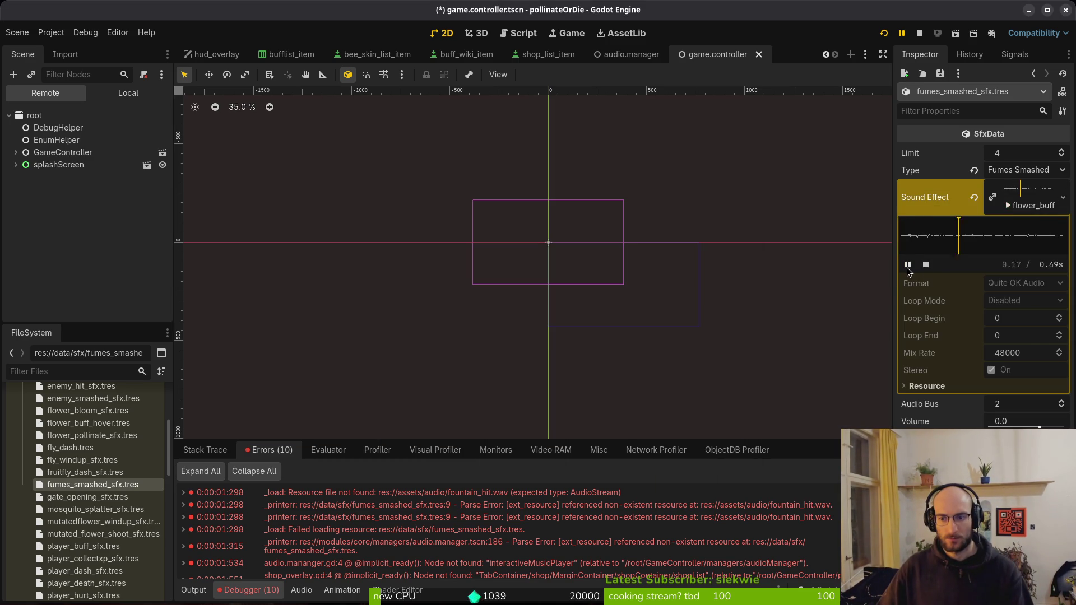
left_click(907, 265)
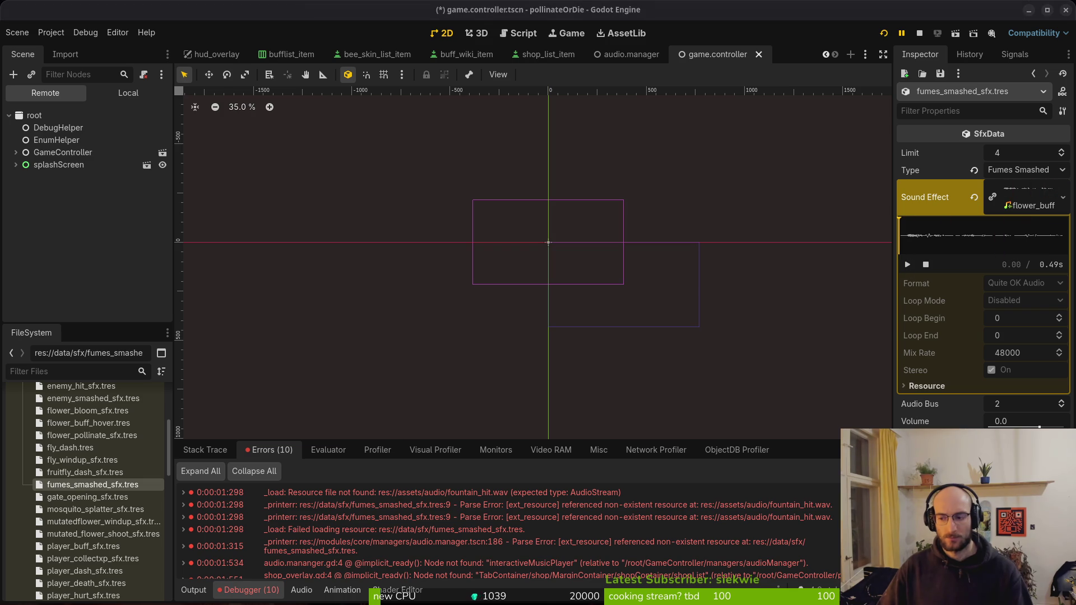
left_click(908, 264)
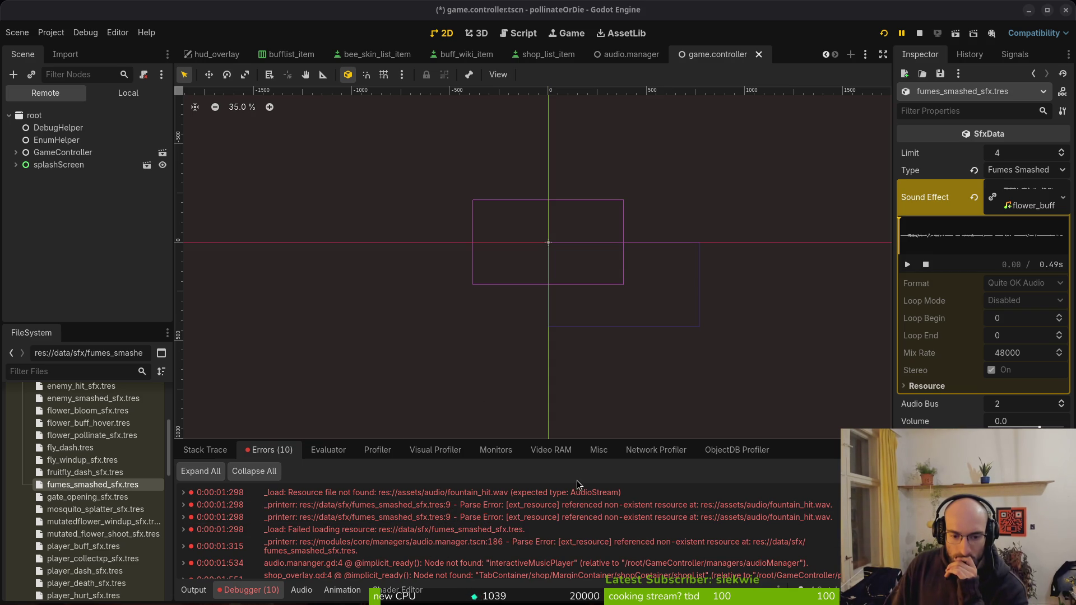
Stop the game and scroll the Debugger errors to the shop_overlay entries
left_click(919, 33)
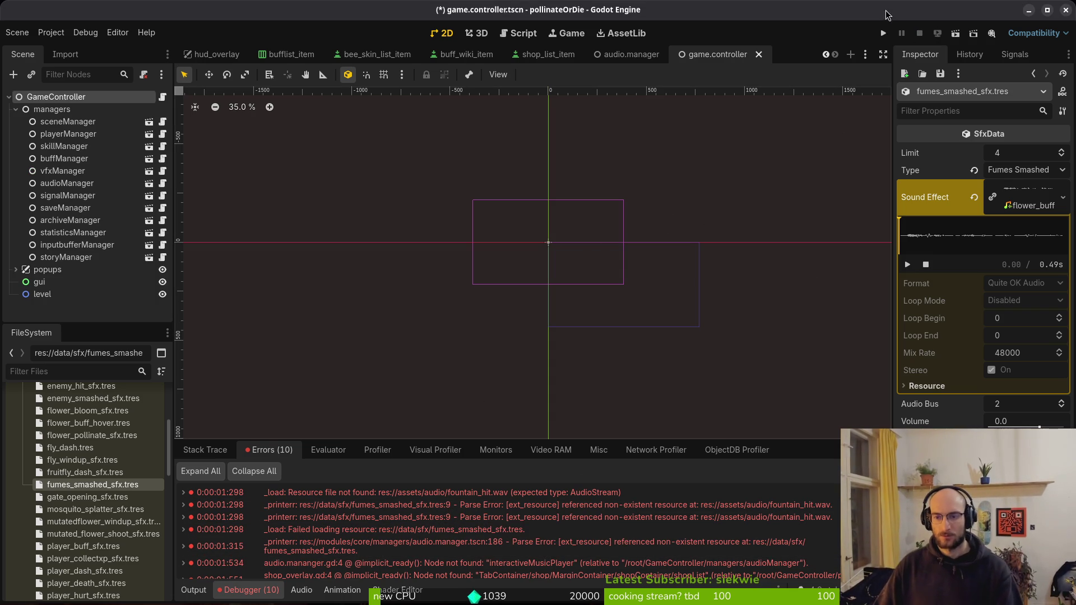
scroll(745, 552, "down", 2)
scroll(745, 552, "down", 2)
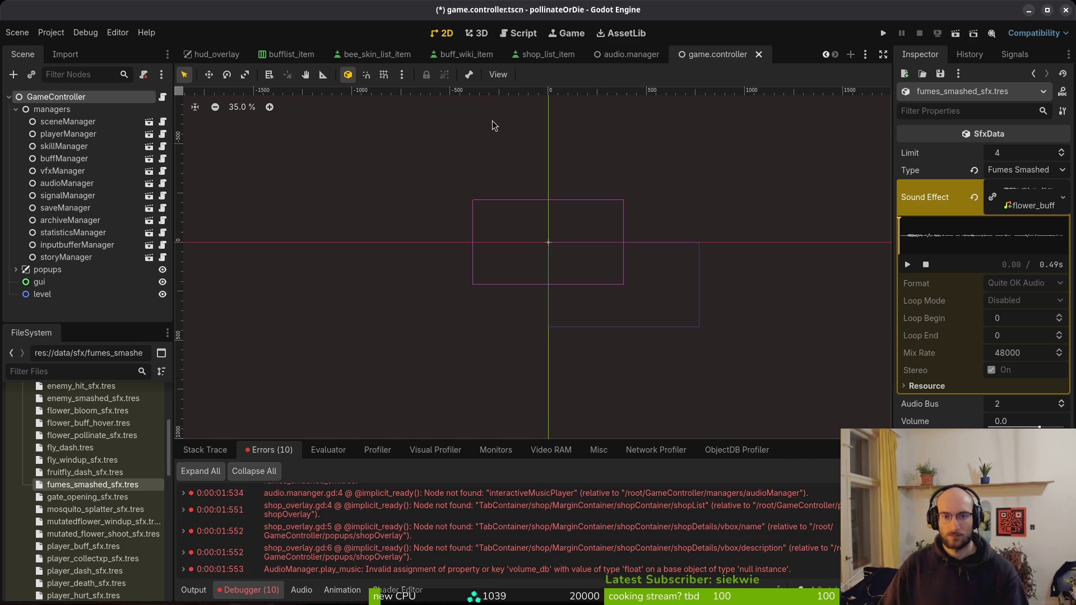
key("ctrl+shift+o")
Open shop_overlay.tscn and select its buffs tab node
type("shopovert")
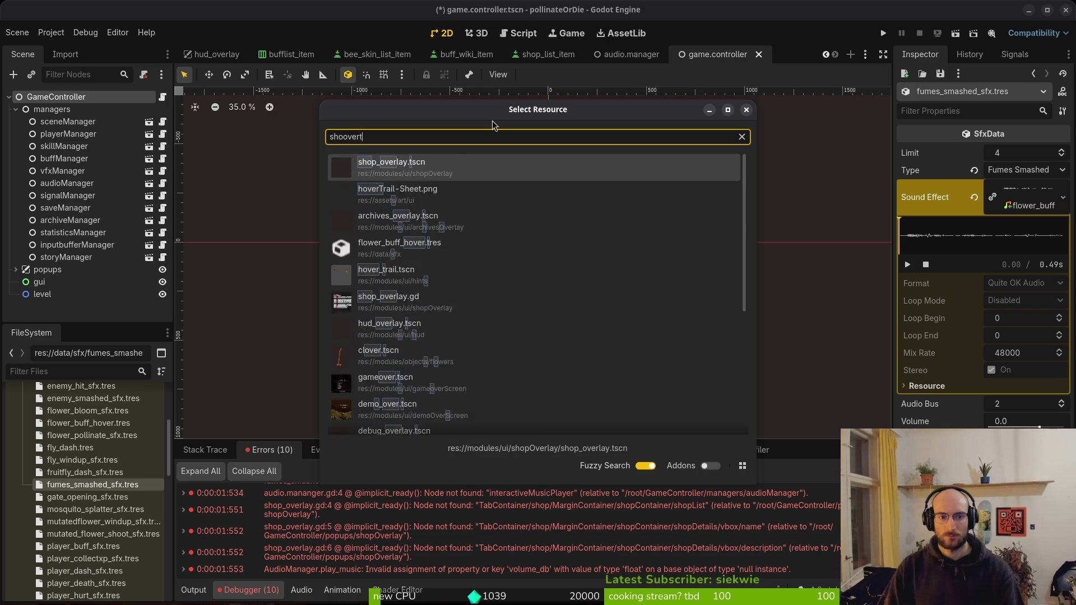
key("Return")
left_click(15, 171)
left_click(16, 170)
left_click(23, 159)
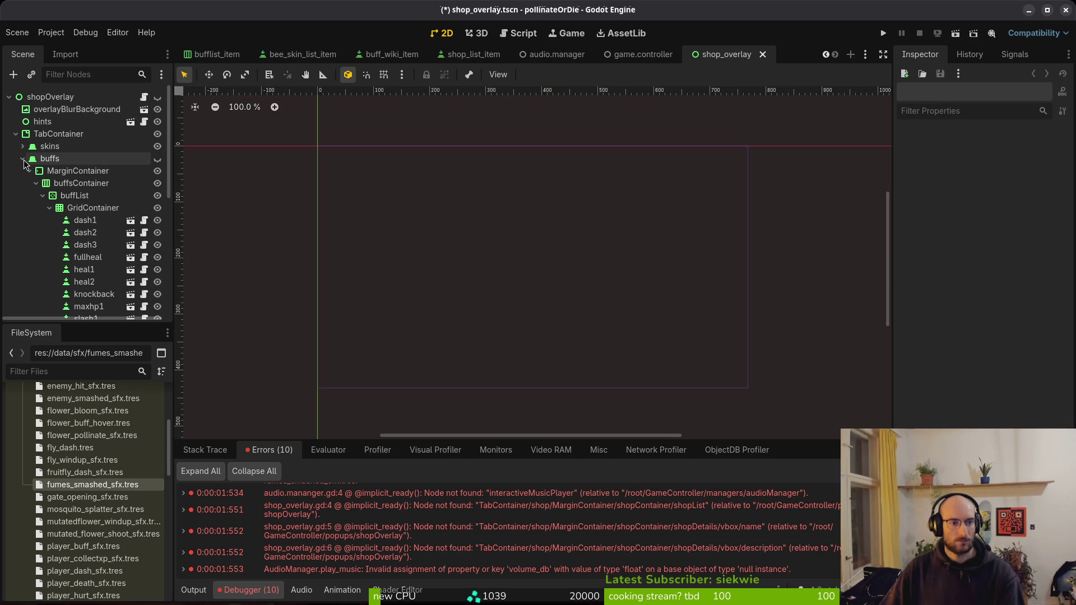
left_click(23, 160)
left_click(51, 162)
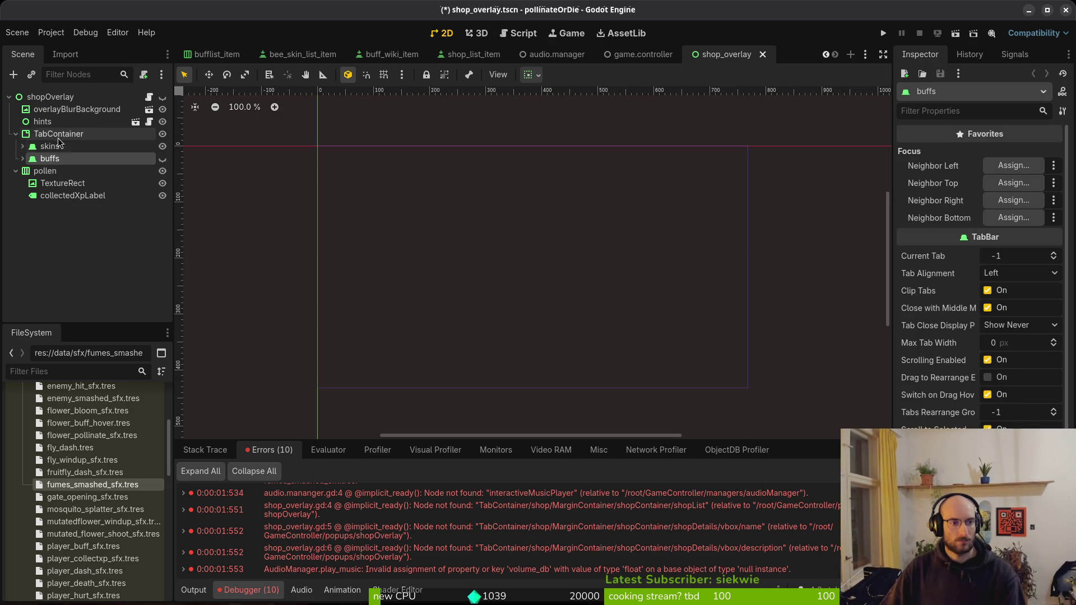
Duplicate the buffs tab and rename the copy to consumables
key("ctrl+d")
double_click(62, 172)
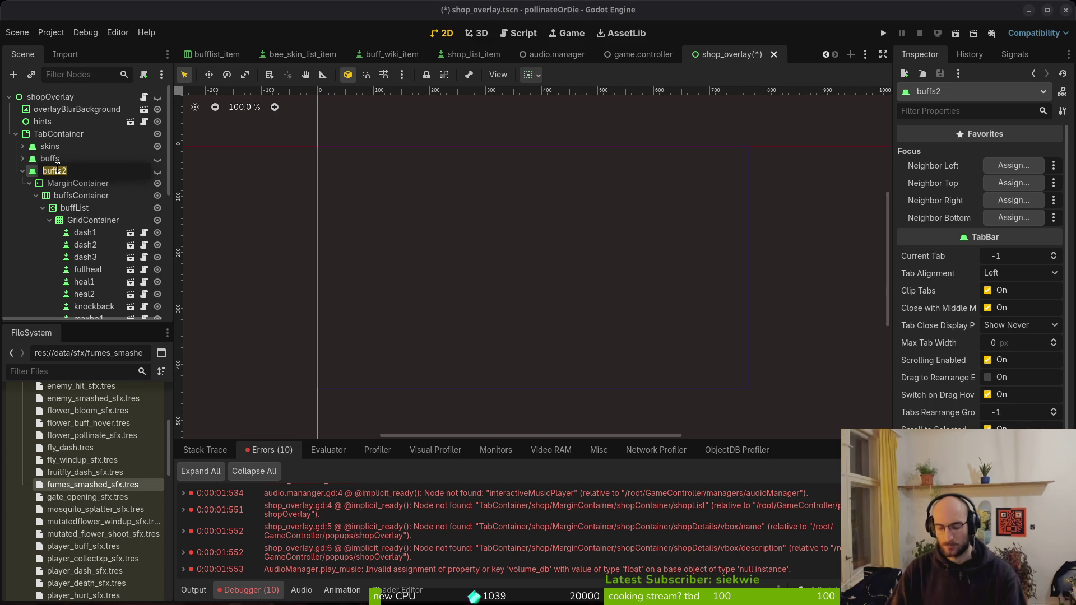
type("shop")
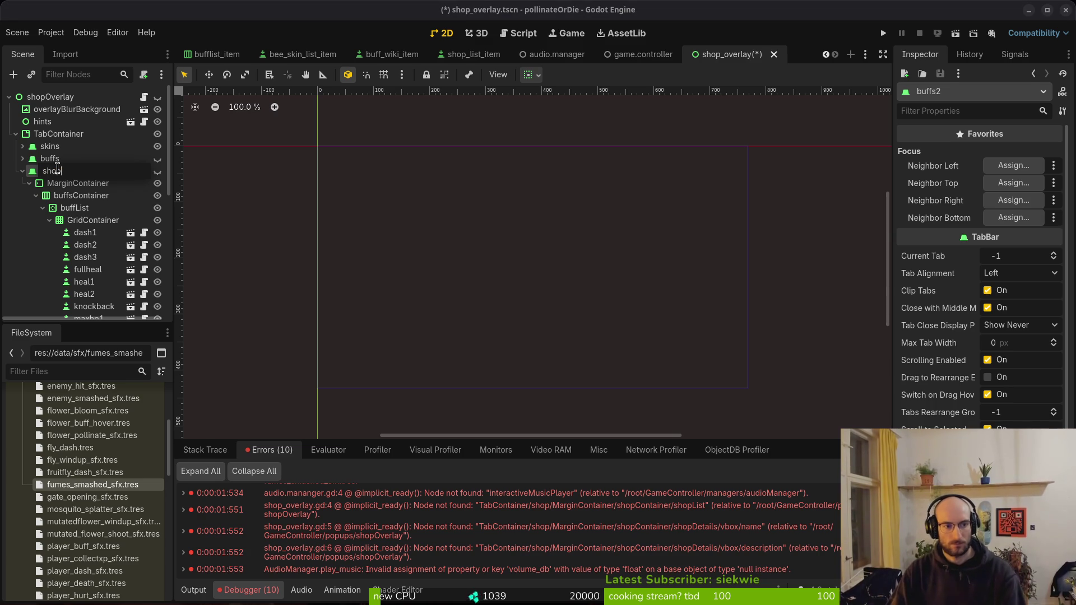
key("Return")
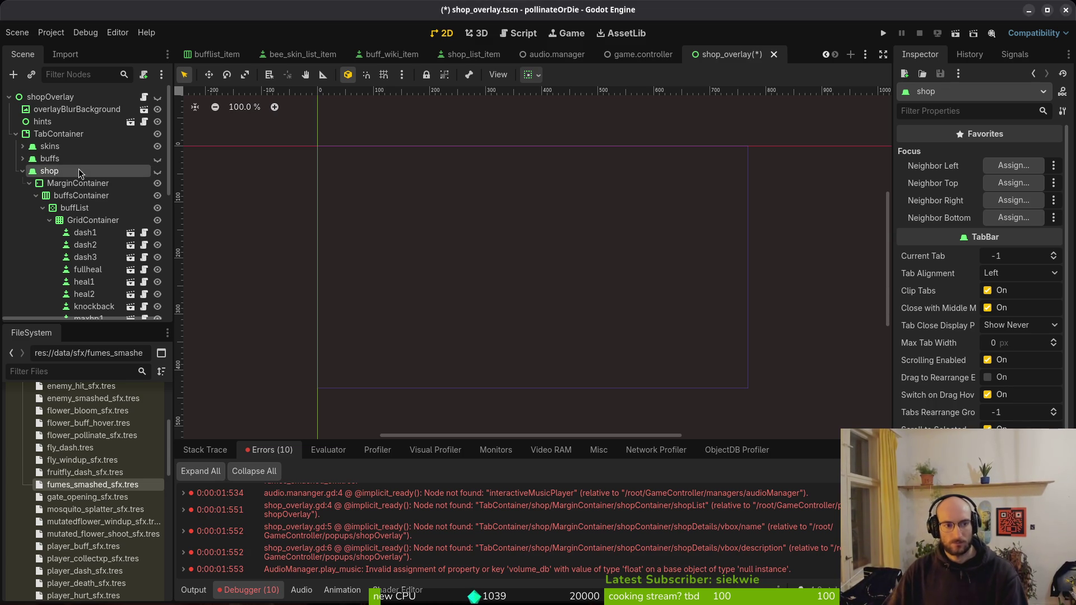
double_click(78, 170)
type("consumab")
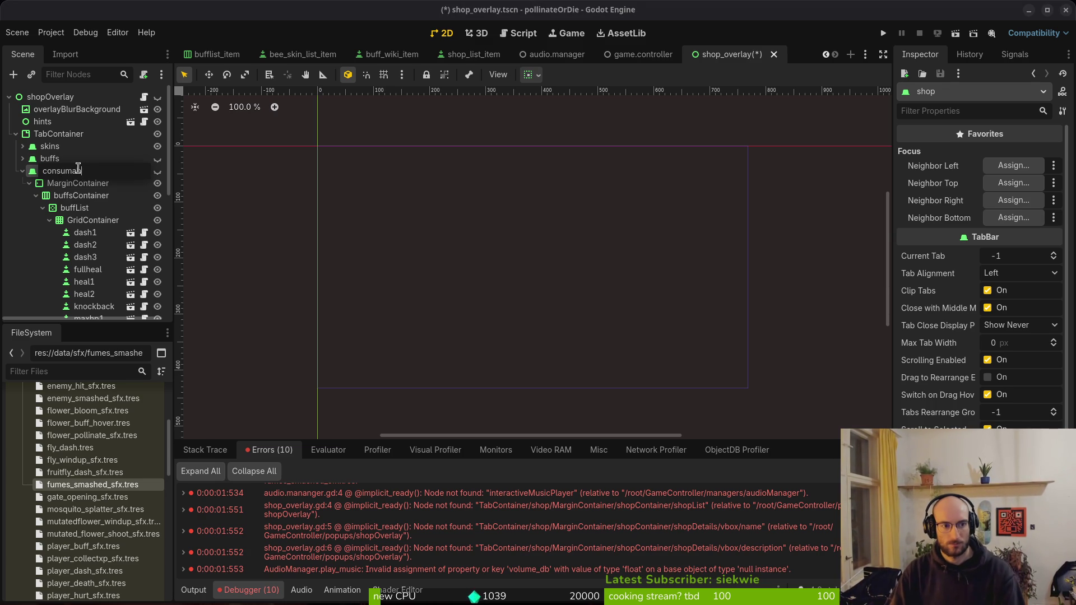
key("Return")
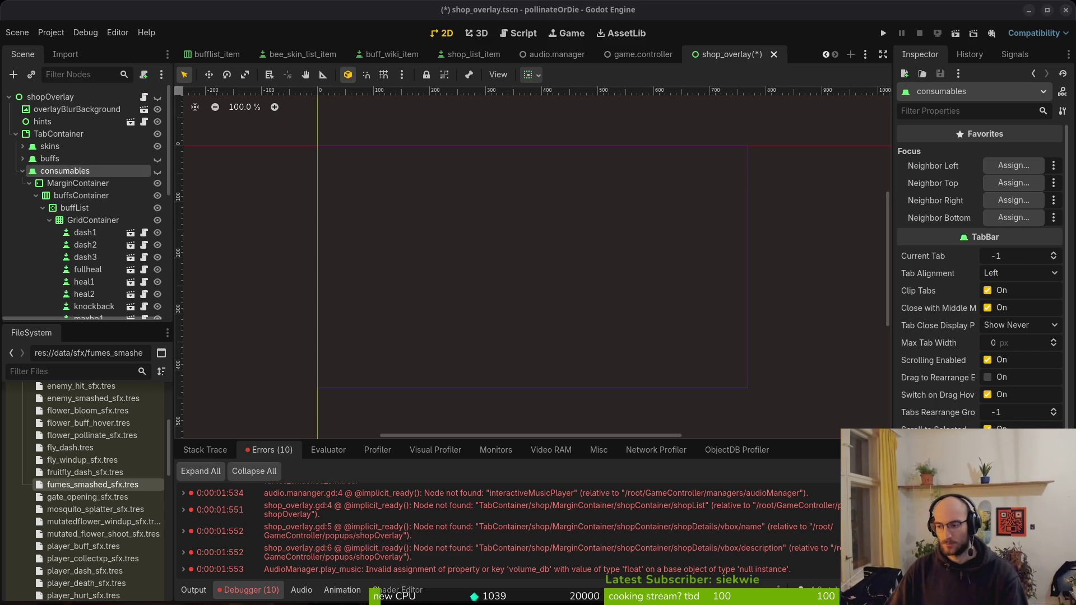
key("alt+Tab")
Open shop_overlay.gd, rename shop_list to consumable_list, and save
key("space")
key("f")
key("f")
type("shopover")
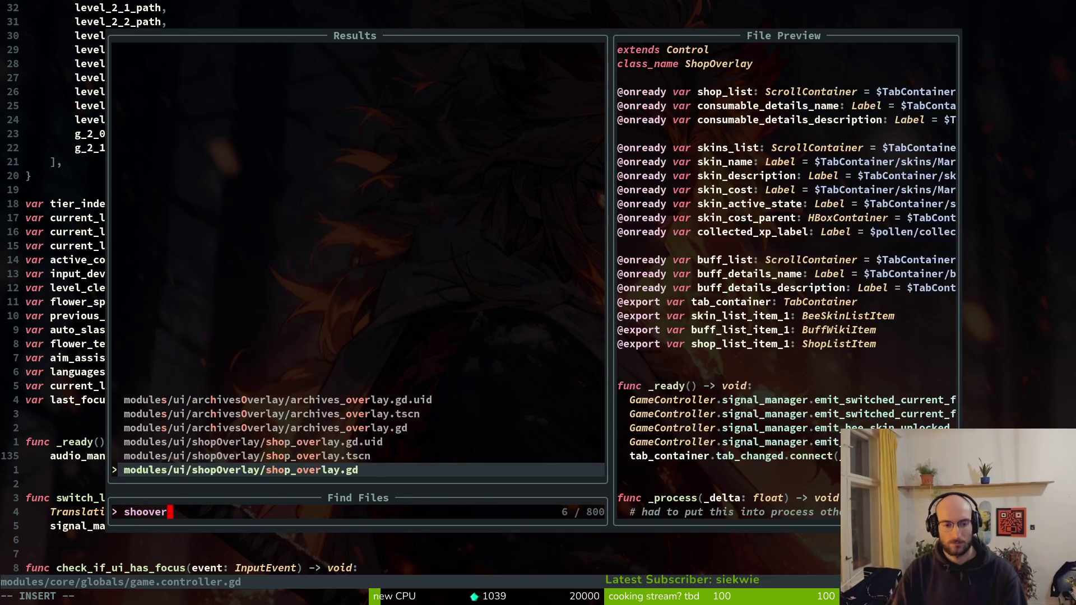
key("Return")
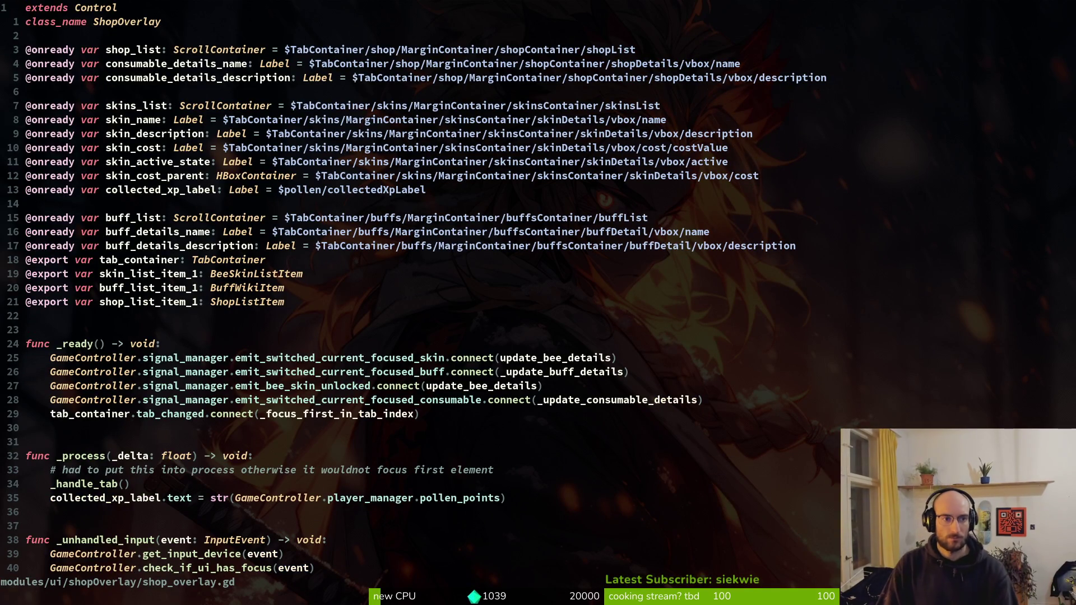
key("j")
key("j")
key("j")
key("w")
key("w")
key("w")
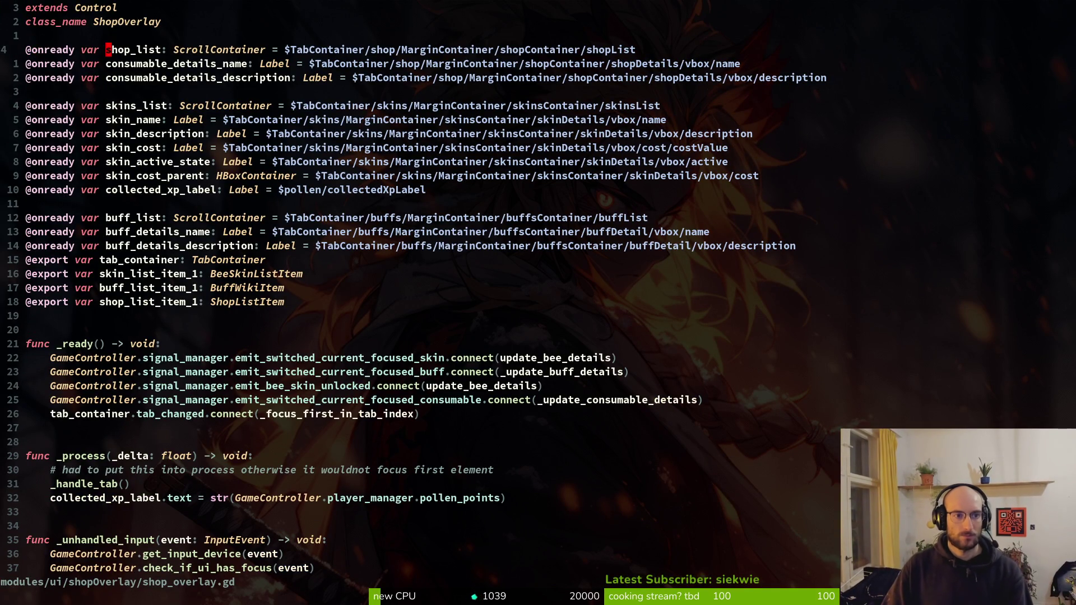
type("cwconsumable")
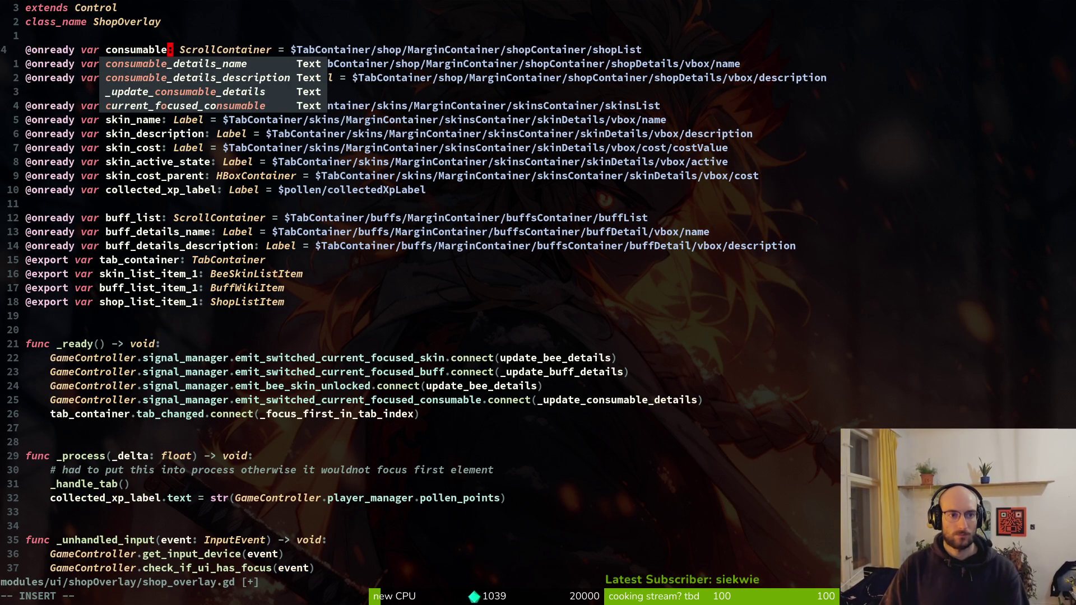
type("_list")
key("Escape")
type(":w")
key("Return")
key("w")
key("w")
key("w")
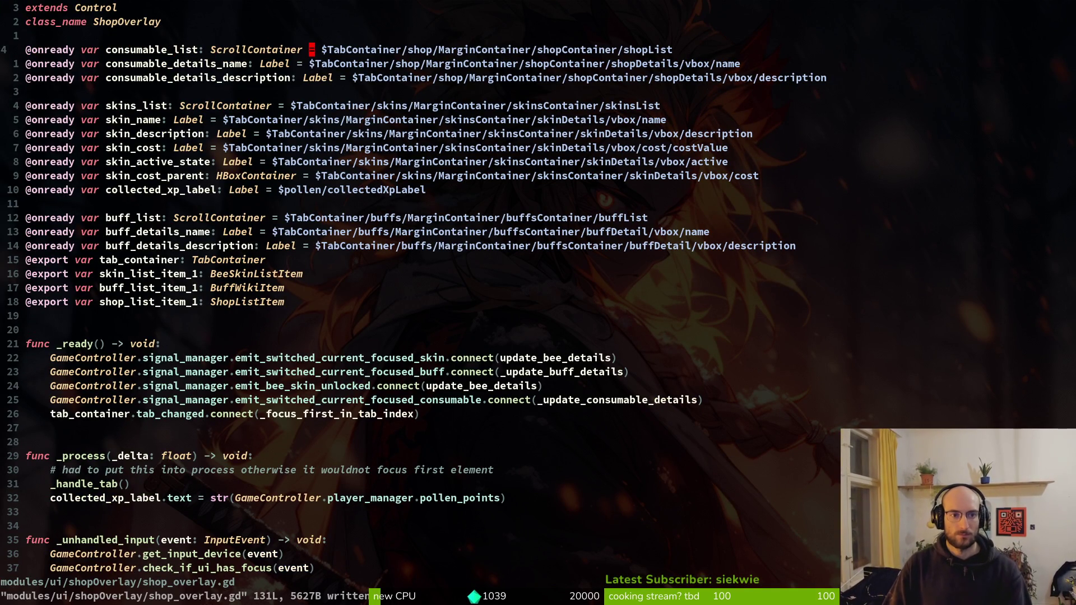
Change the line 4 node path segment from shop to consumables
key("w")
key("w")
type("wcwconsum")
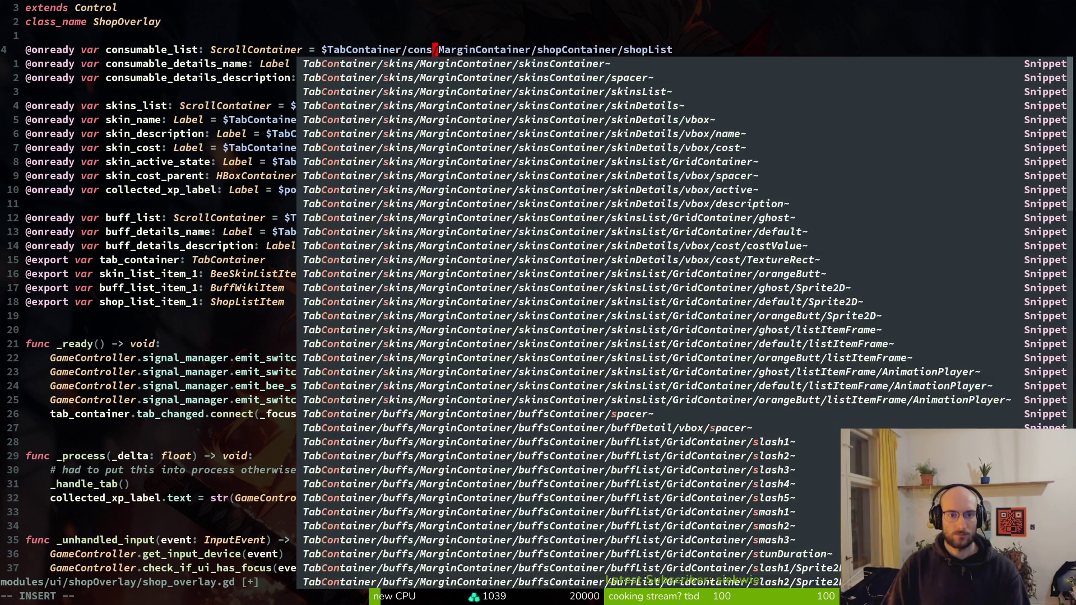
type("ables")
key("Escape")
key("0")
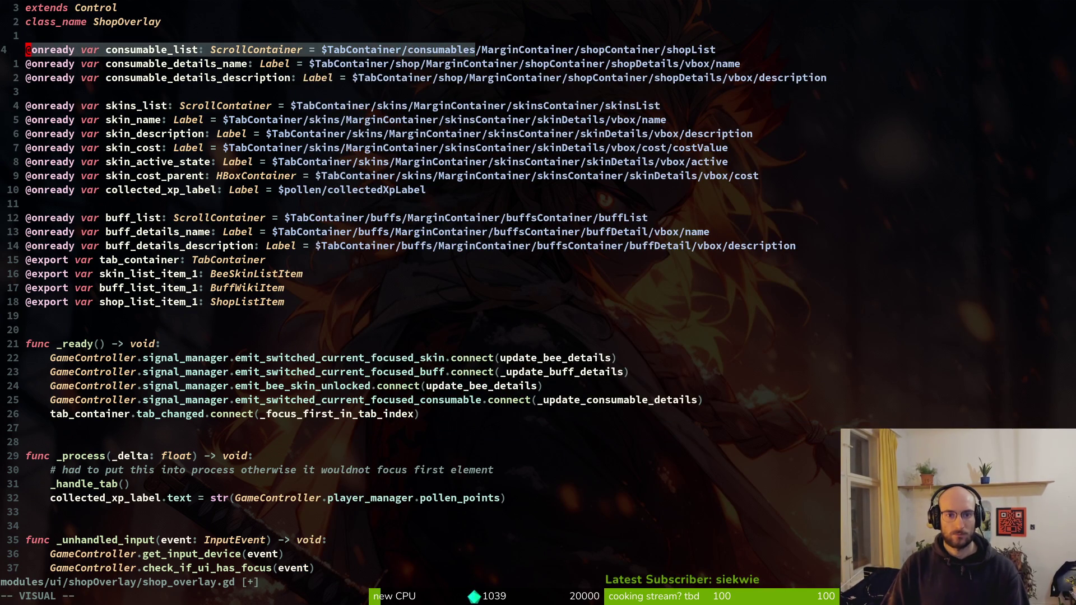
key("u")
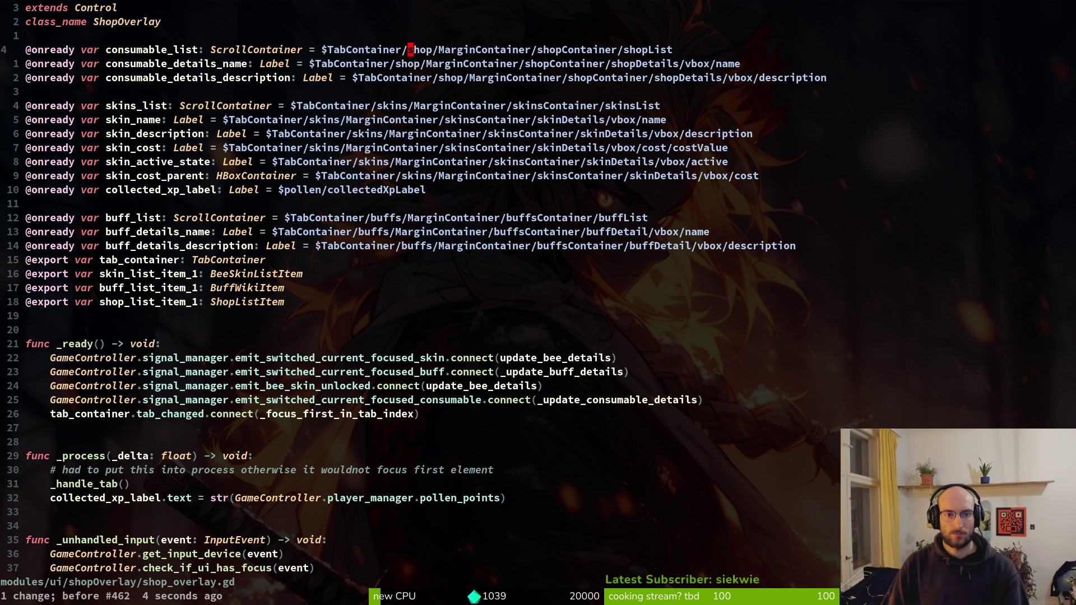
key("ctrl+r")
key("y")
key("i")
key("w")
Paste consumables over shop in the remaining node paths and save shop_overlay.gd
key("j")
key("v")
key("i")
key("w")
type("pjviwp")
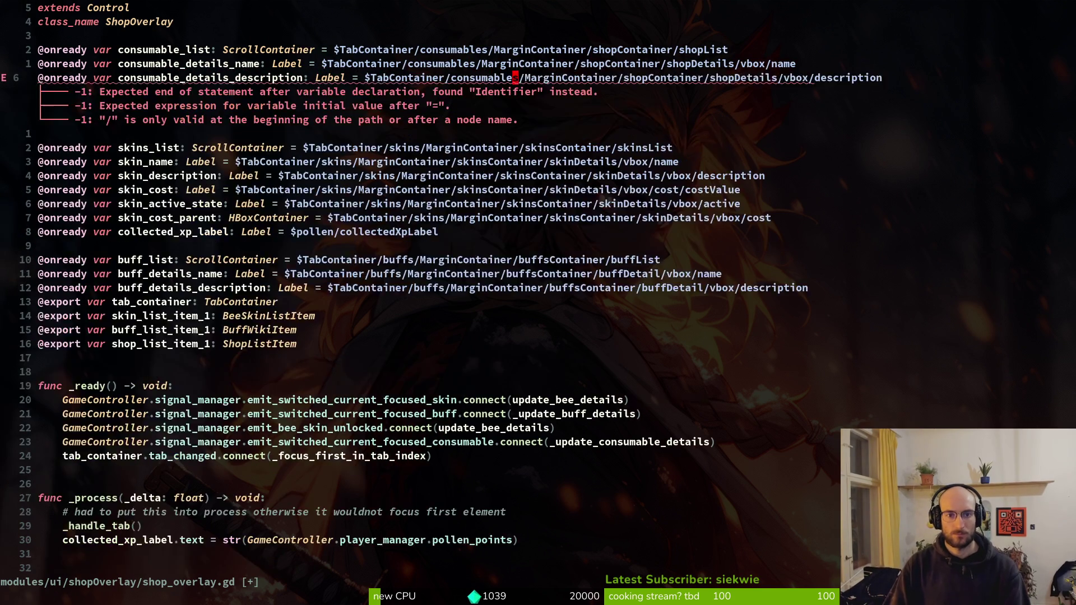
type(":w")
key("Return")
key("k")
key("k")
key("j")
key("j")
key("k")
key("j")
key("j")
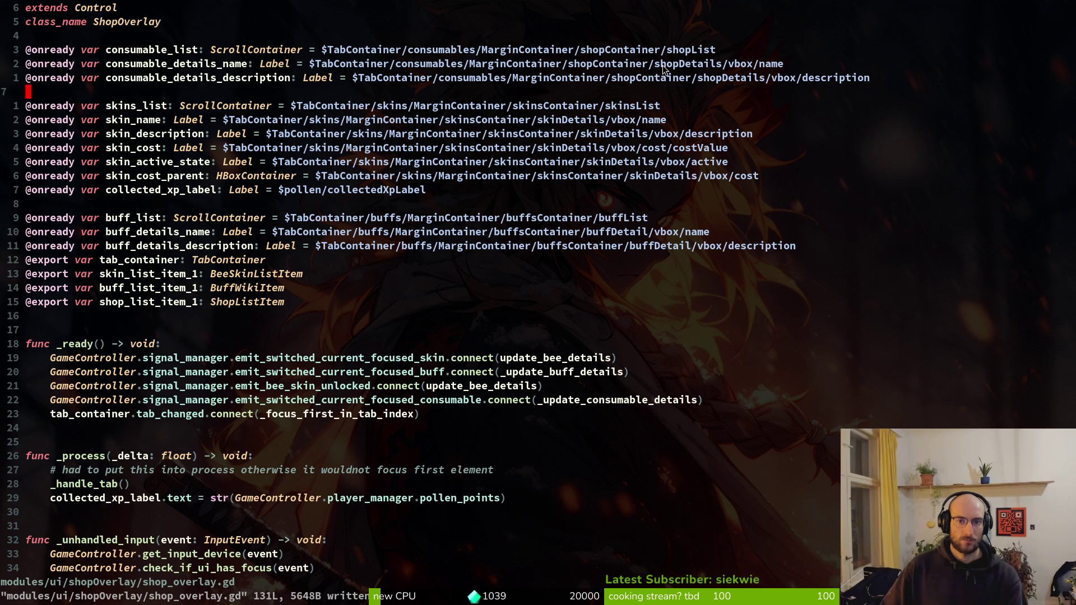
key("alt+Tab")
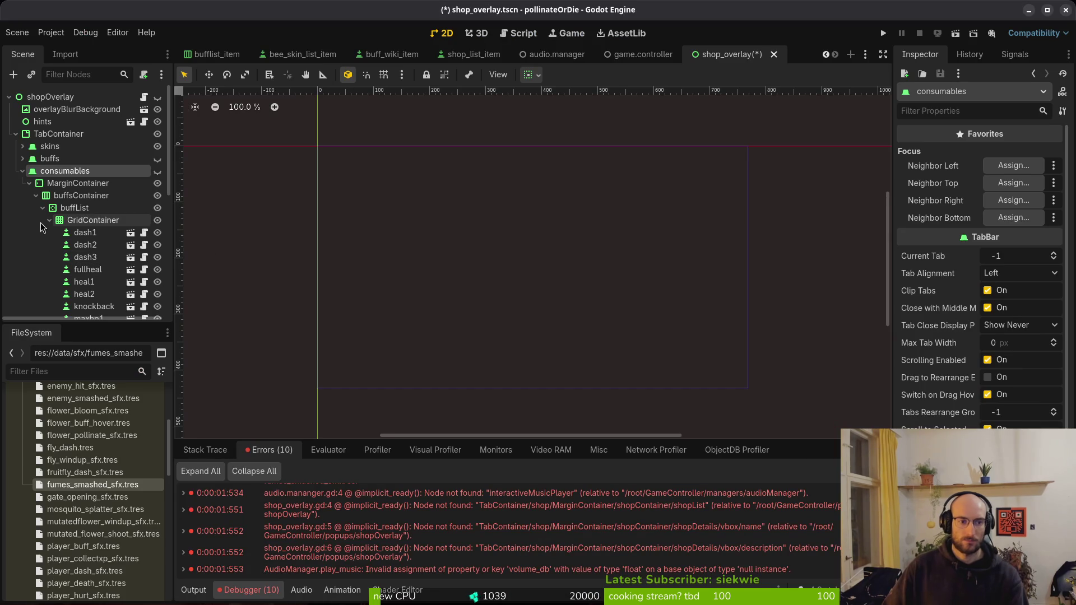
Rename the buffsContainer node to consumableContainer
left_click(70, 195)
left_click(70, 196)
type("consumable")
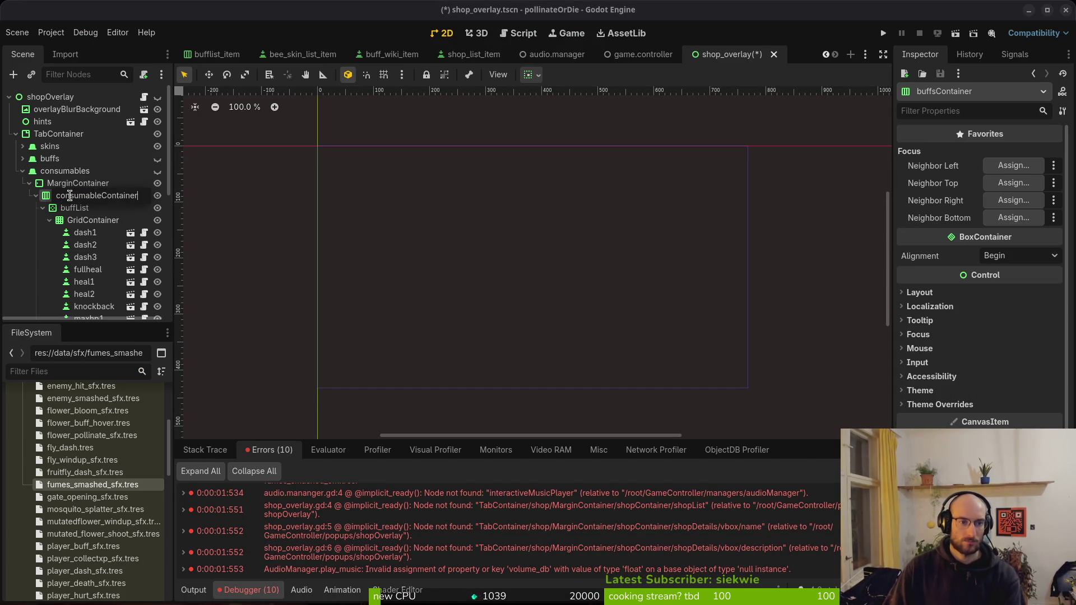
key("Return")
Rename the buffList node to consumablesList
left_click(72, 208)
left_click(71, 207)
type("consumables")
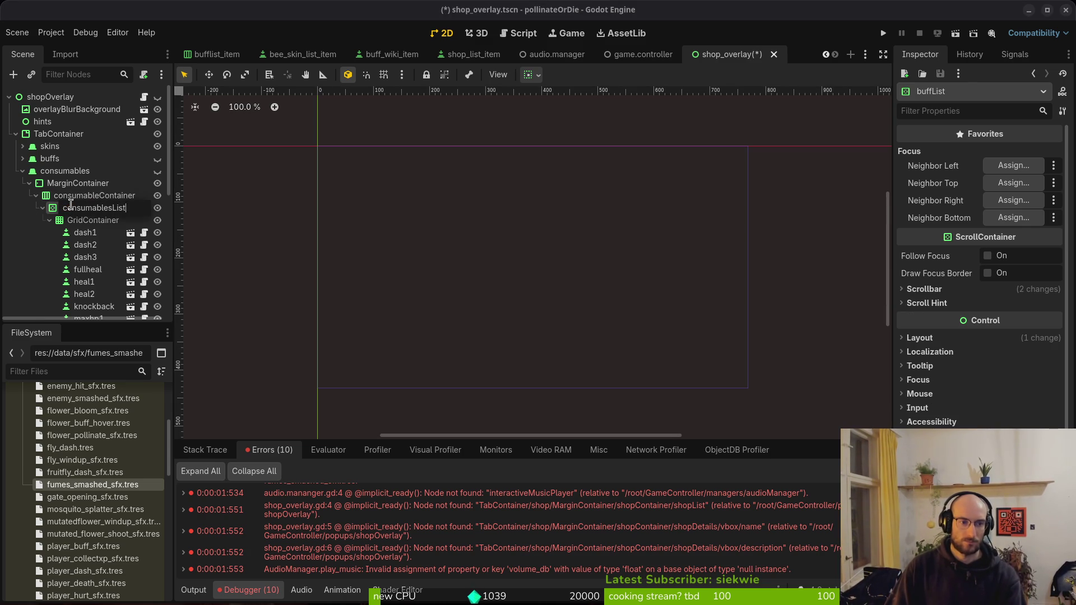
key("Return")
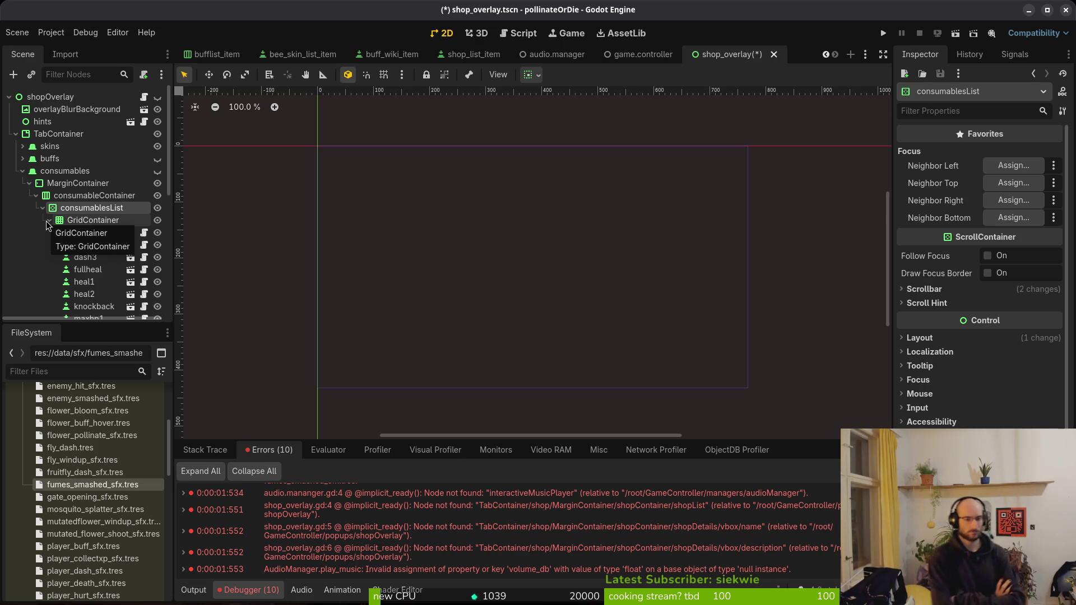
Open bee_skin_list_item.gd in Neovim through the project file finder
key("alt+Tab")
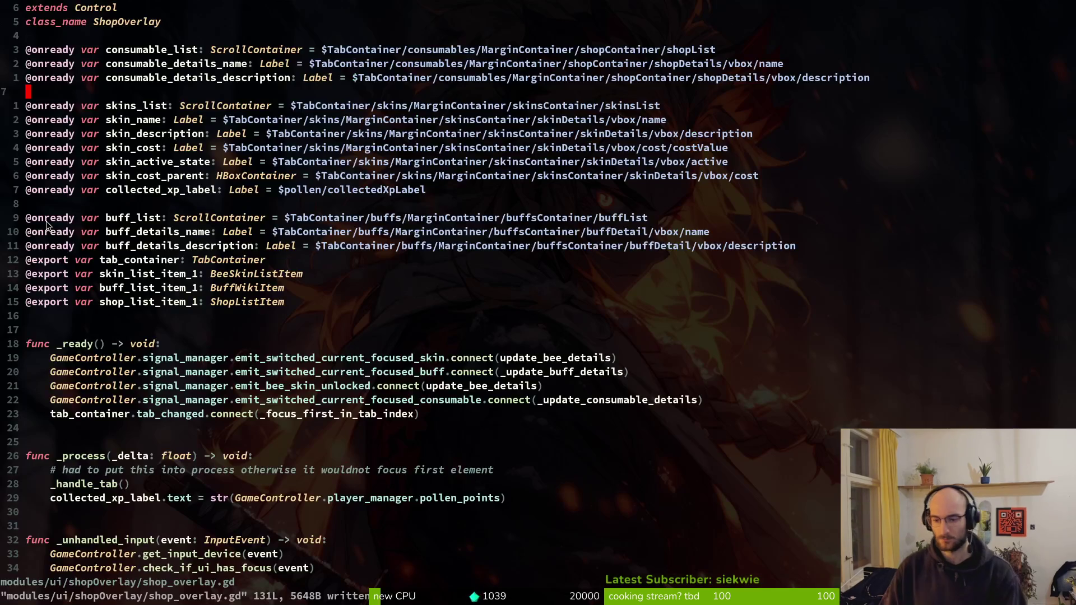
key("space")
key("f")
key("f")
type("beski")
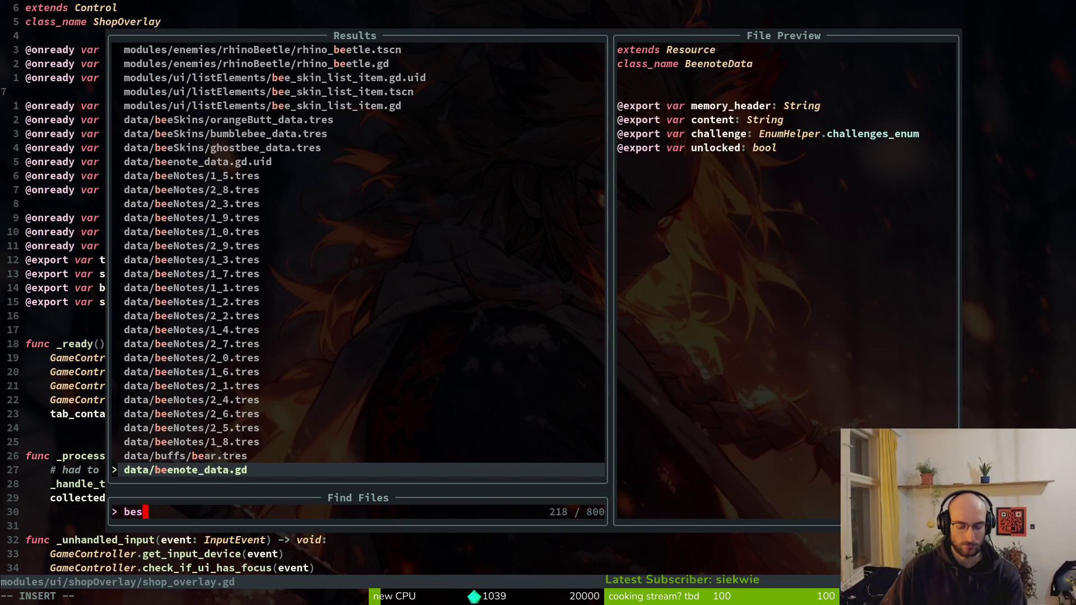
key("Return")
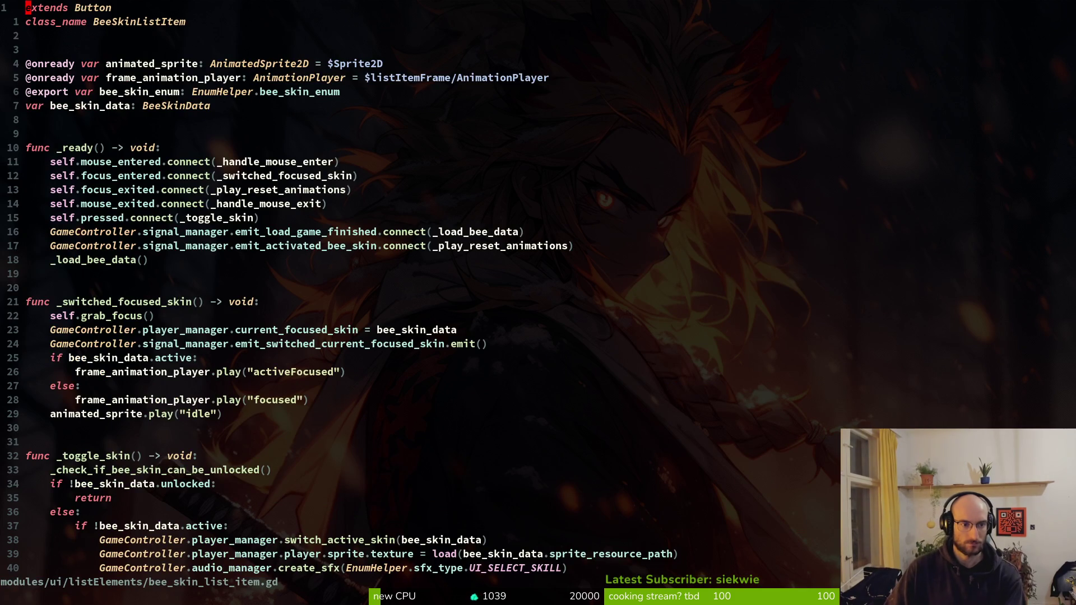
Swap _handle_mouse_enter's if/else animation block for a _switched_focused_skin call, and save
key("j")
key("j")
key("j")
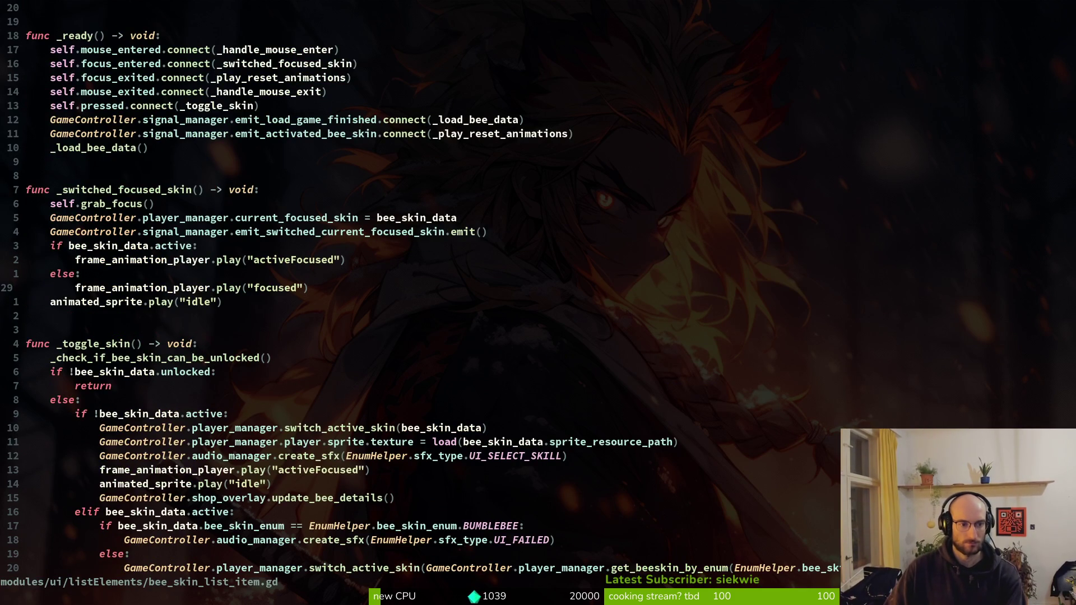
key("ctrl+d")
key("ctrl+d")
key("ctrl+d")
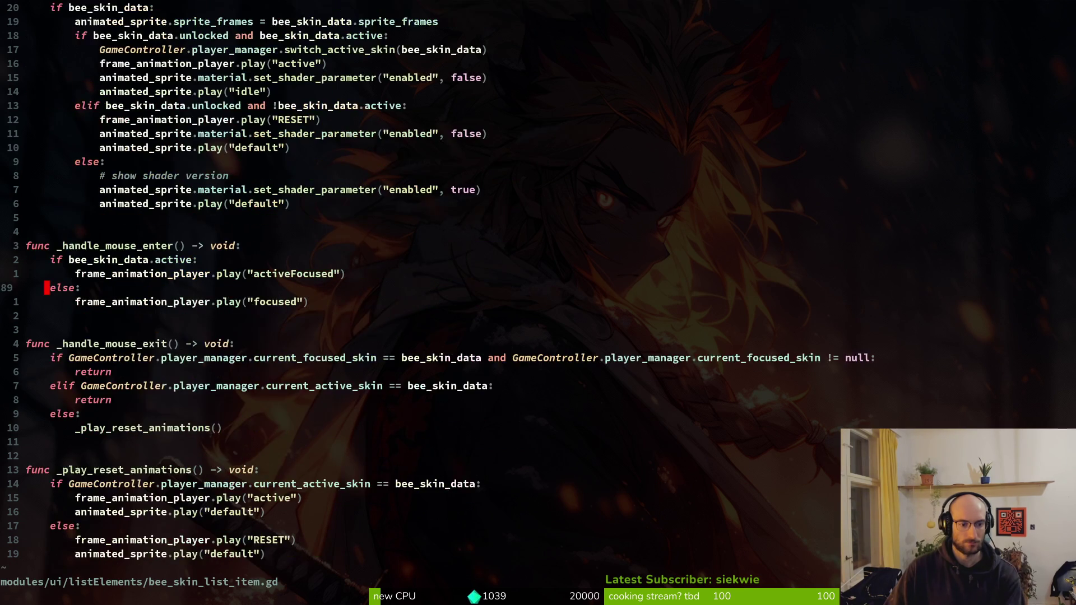
key("k")
key("k")
key("k")
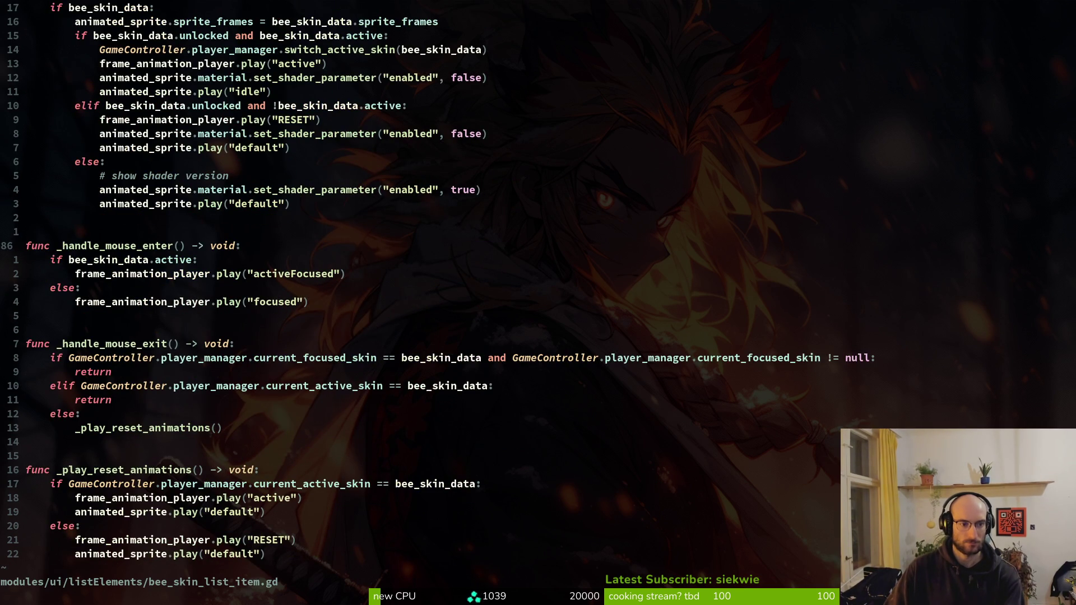
type("o_sw")
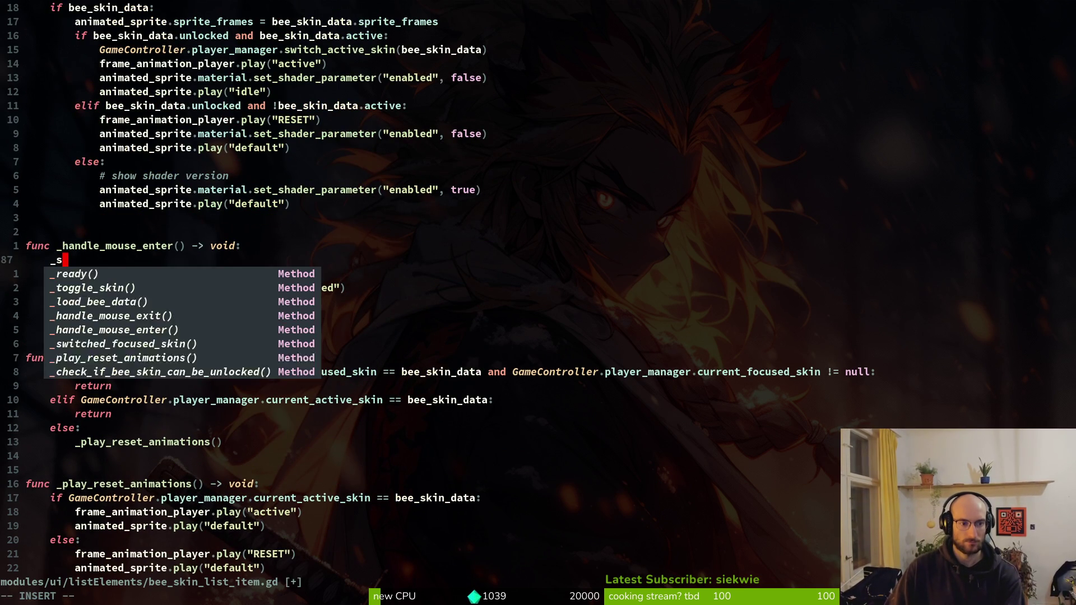
key("Return")
key("Escape")
key("j")
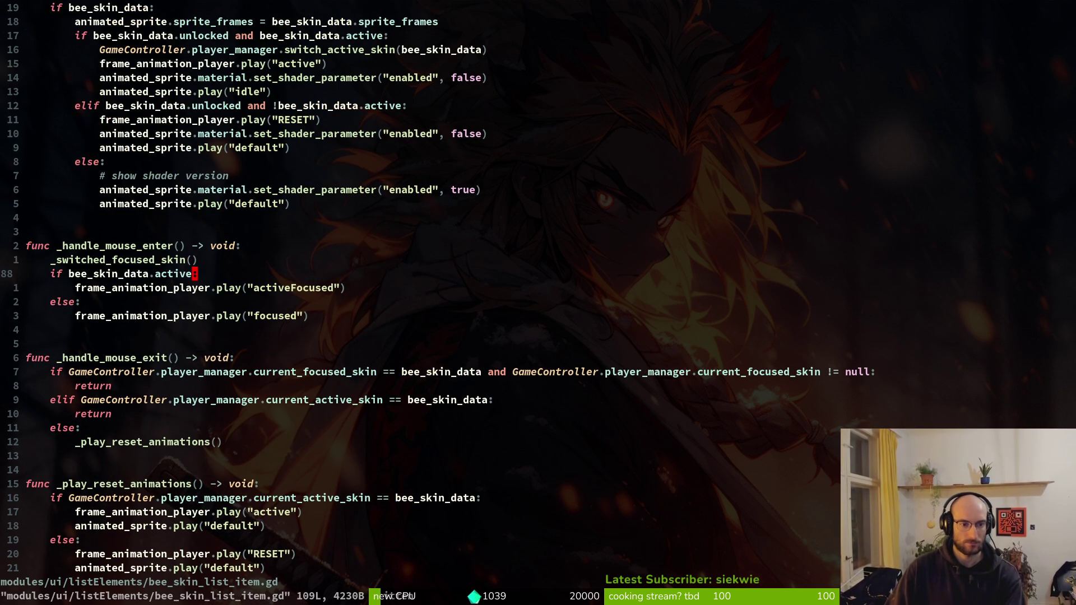
key("V")
key("j")
key("j")
type("jd:w")
key("Return")
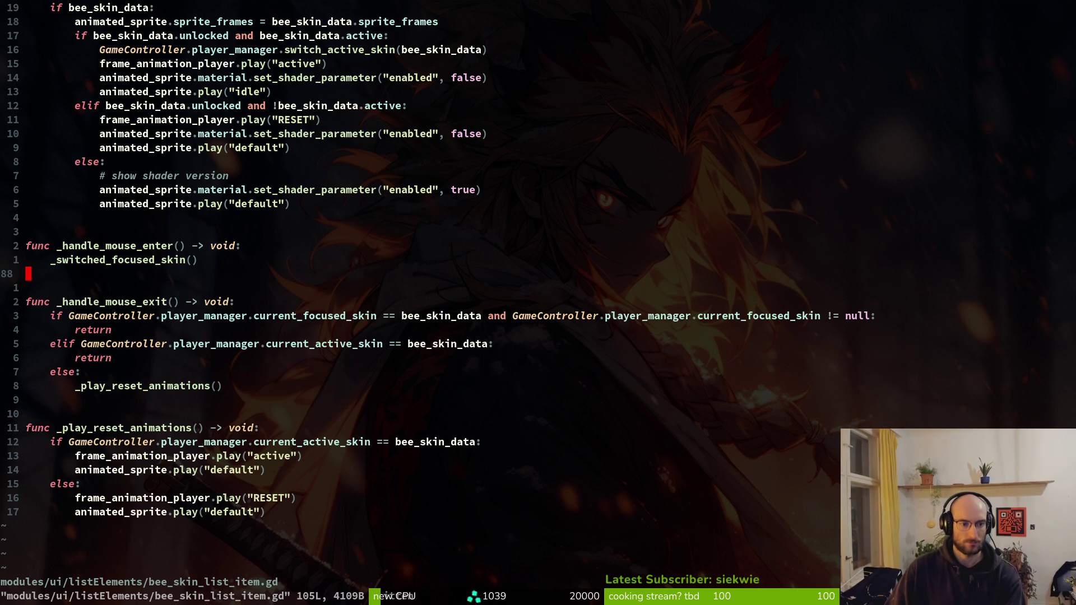
Delete the now-redundant _handle_mouse_enter function and save the script
key("V")
key("k")
key("k")
key("d")
key("d")
key("d")
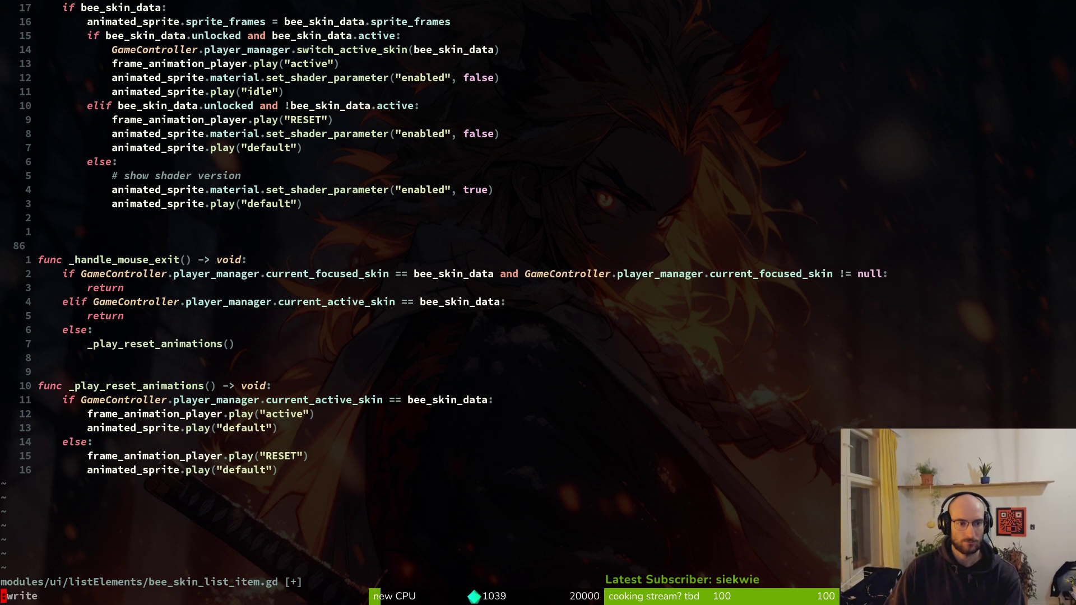
type(":w")
key("Return")
Retarget the mouse_entered connection to _switched_focused_skin, save, and run the game with F5
key("ctrl+o")
key("k")
key("k")
key("k")
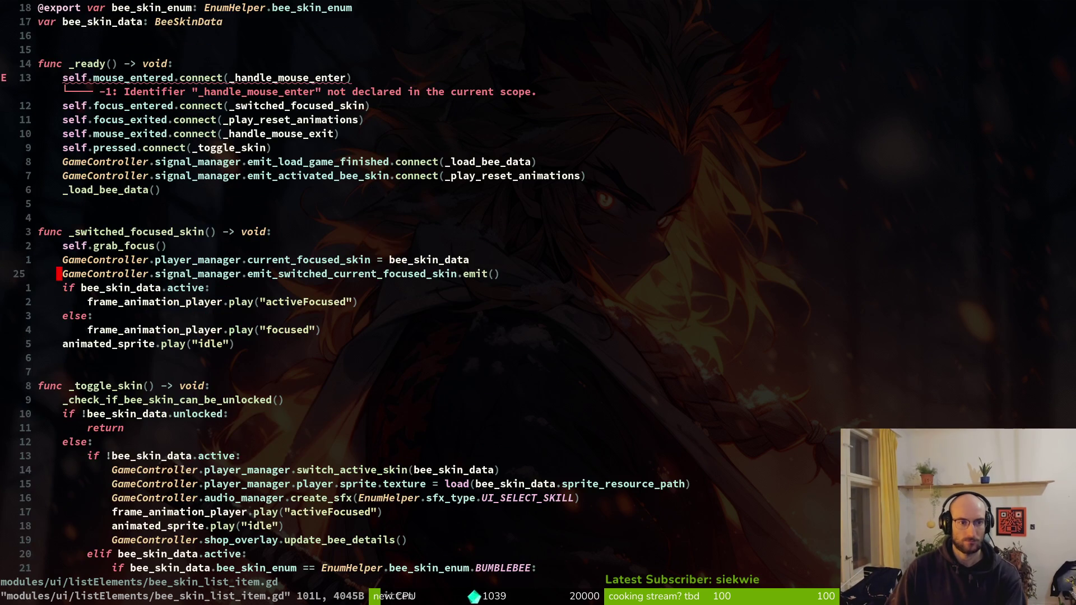
key("k")
key("k")
key("k")
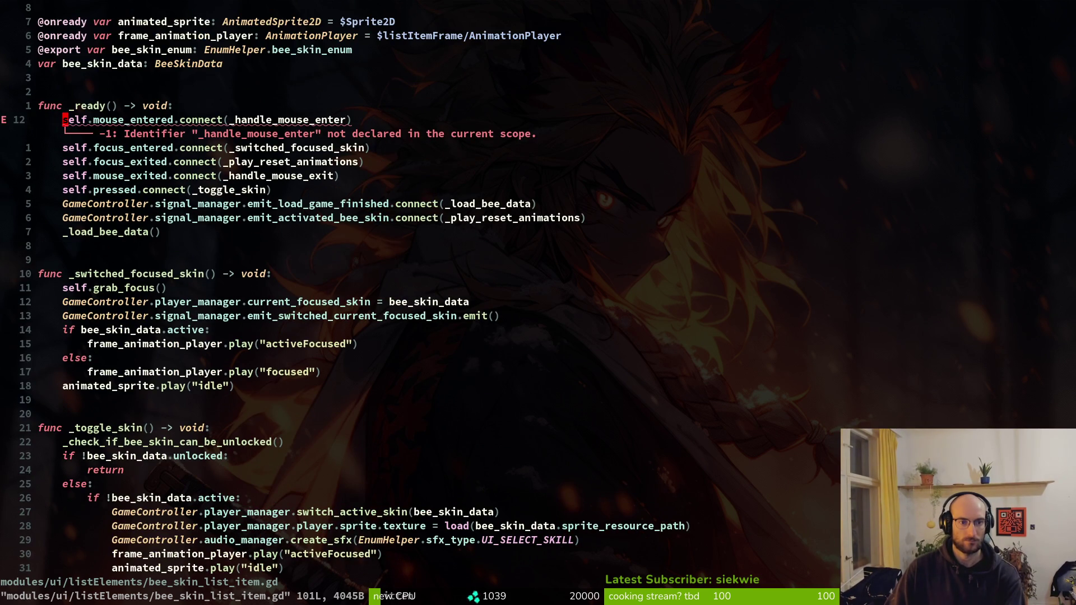
type("ciw_sw")
key("Return")
key("Escape")
type(":w")
key("Return")
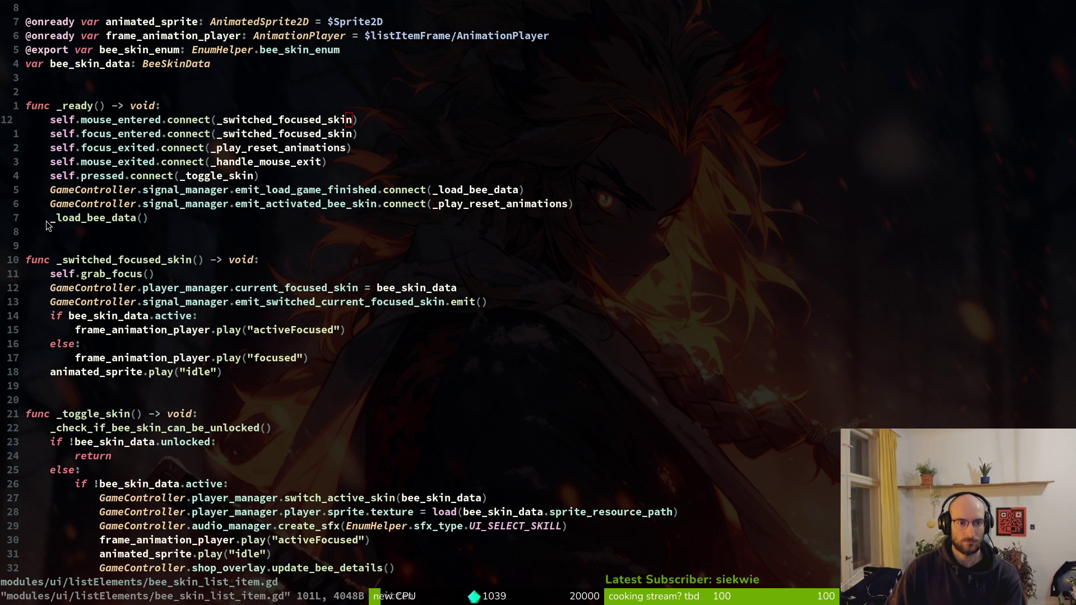
key("alt+Tab")
key("F5")
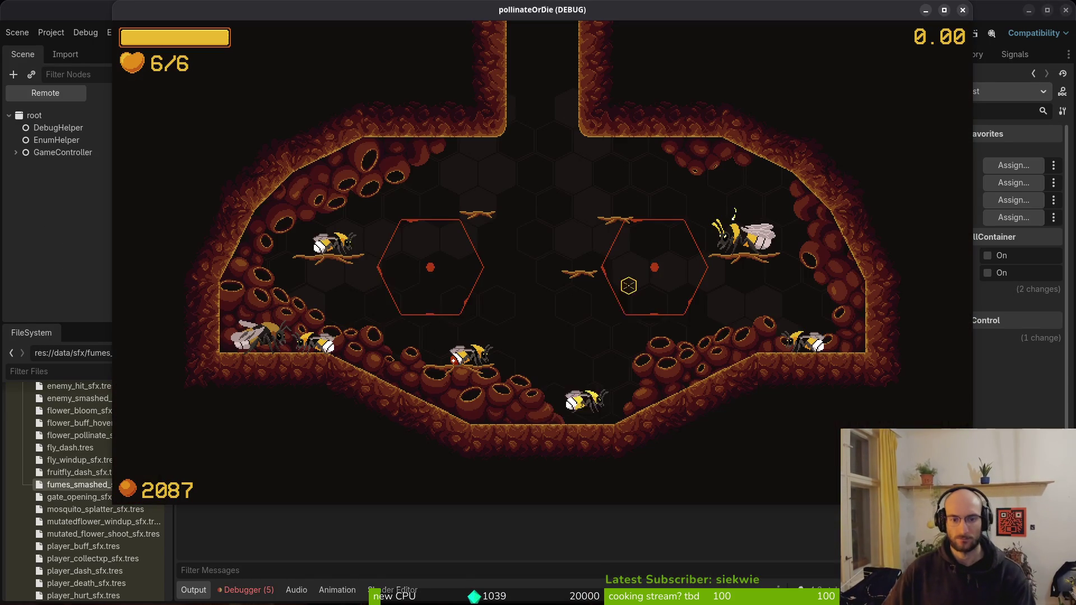
Continue the saved game and buy the second bee skin from the shop bee for 1000 pollen
left_click(521, 247)
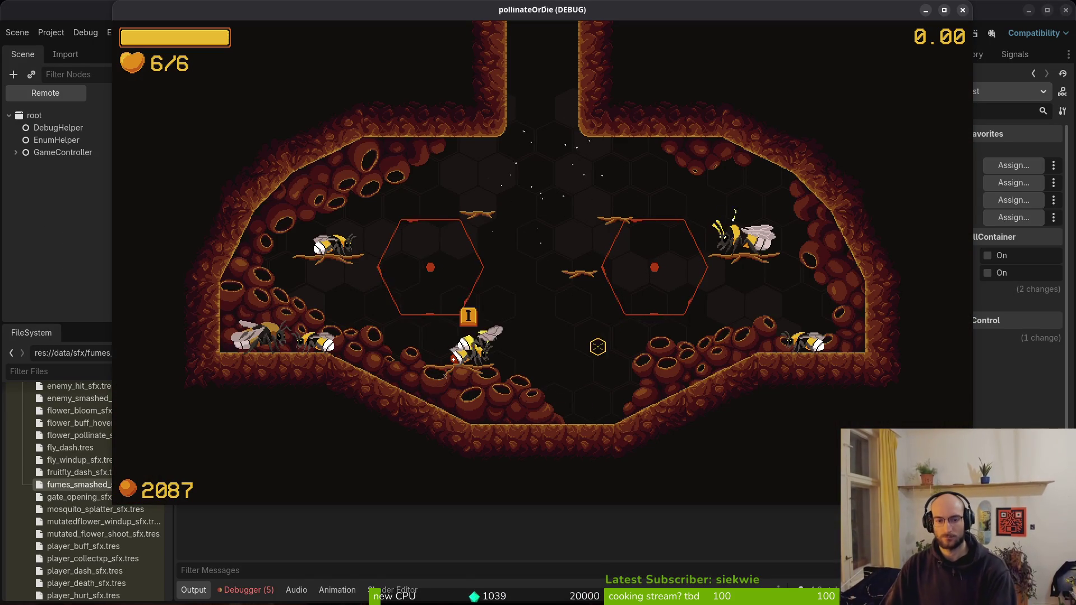
key("e")
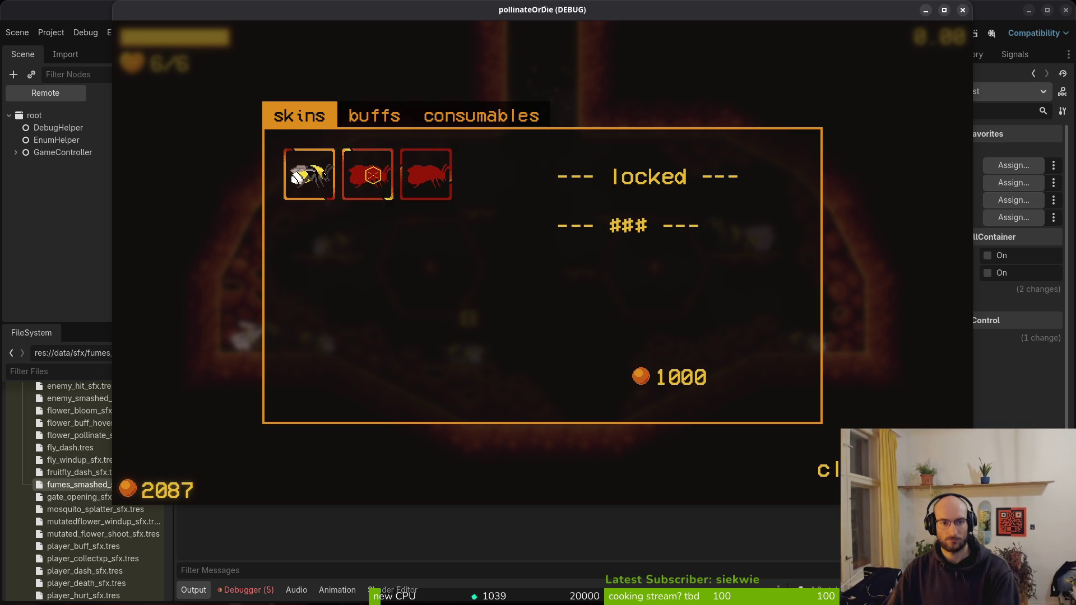
left_click(367, 174)
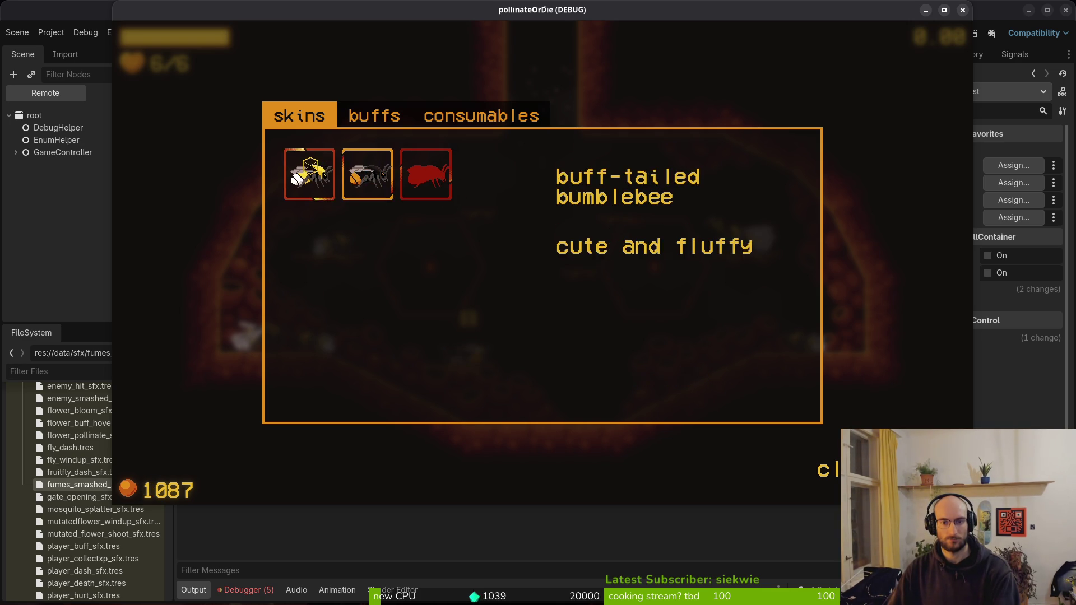
key("Escape")
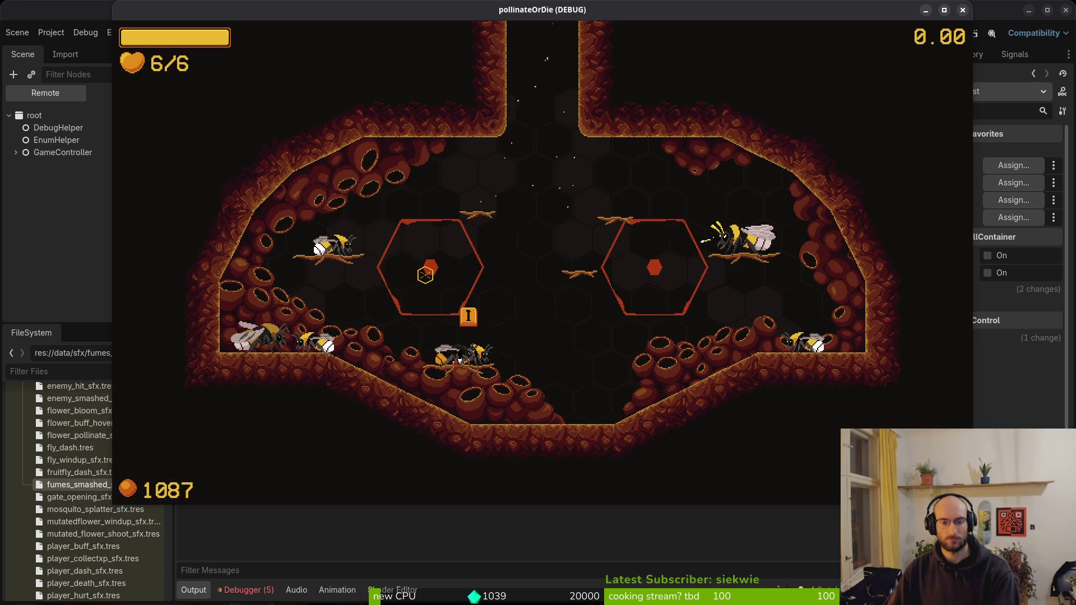
Reopen the shop to check focus on the bought skin, then quit the running game
key("i")
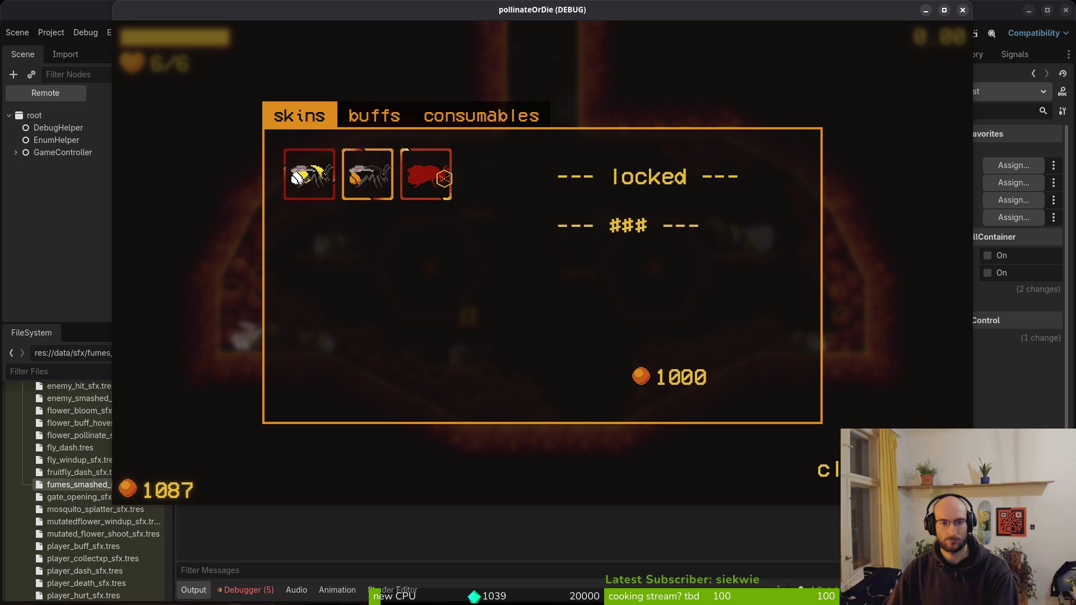
key("Right")
key("Left")
key("Left")
key("Left")
key("i")
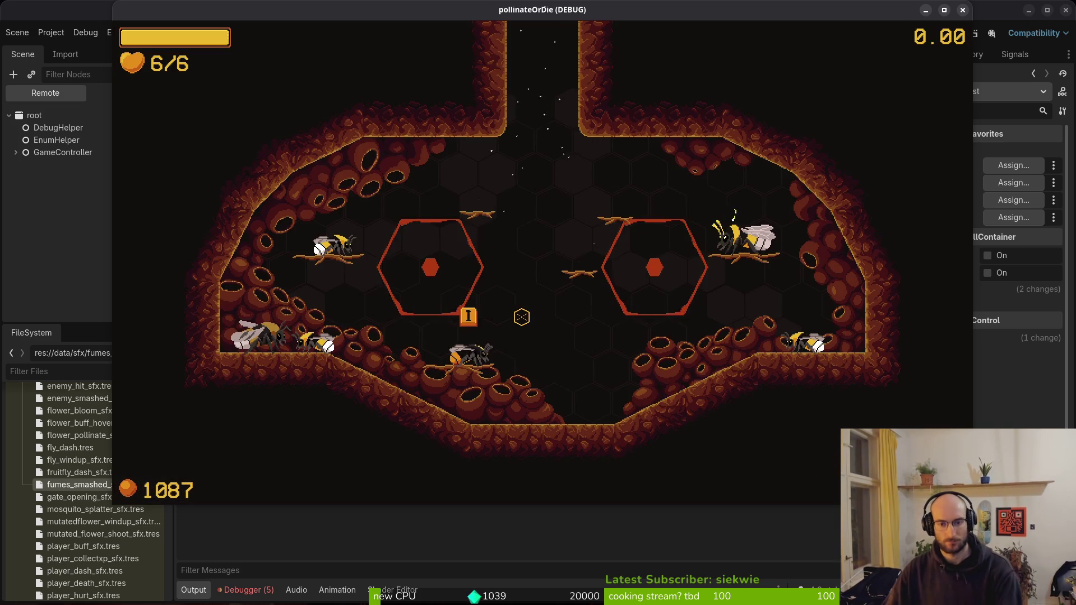
key("F8")
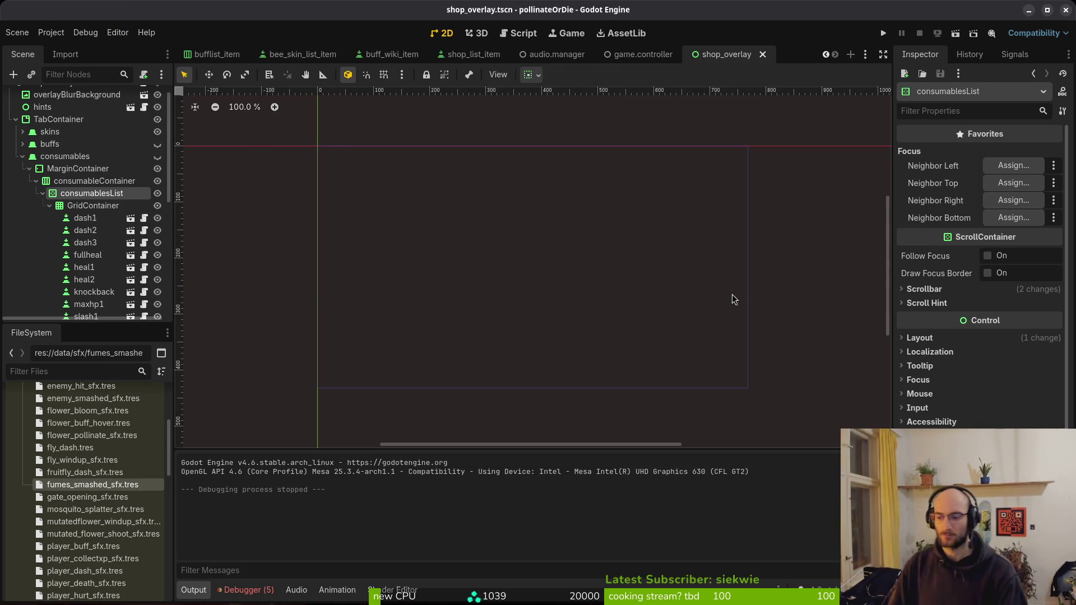
Quit Neovim and review the uncommitted changes in tig, then return to Godot
key("super+2")
type(":q")
key("Return")
type("tig")
key("Return")
key("Down")
key("Down")
key("Down")
key("Up")
key("Up")
key("q")
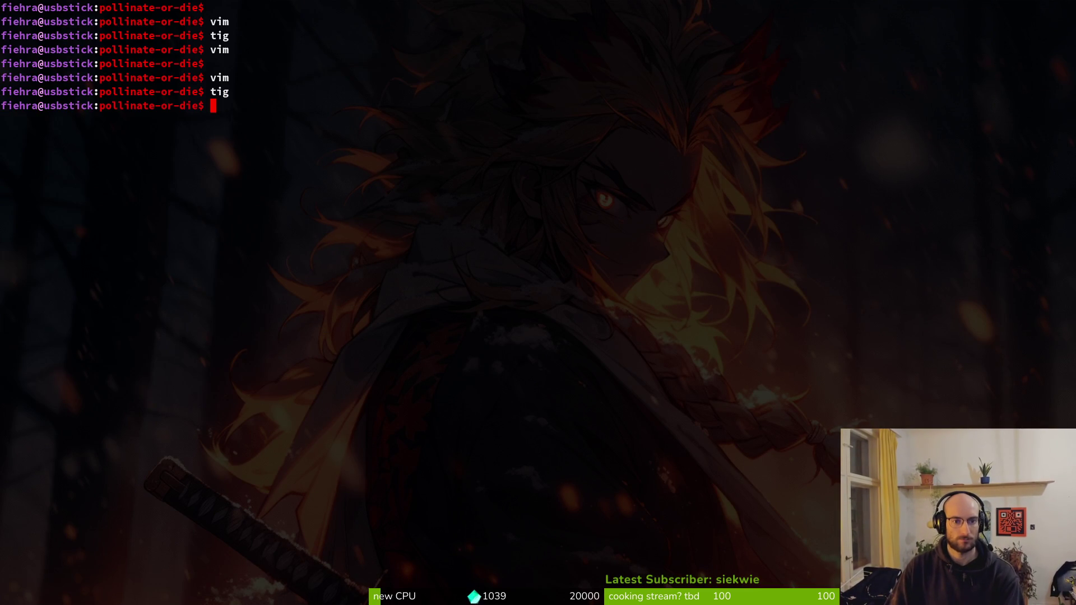
key("super+1")
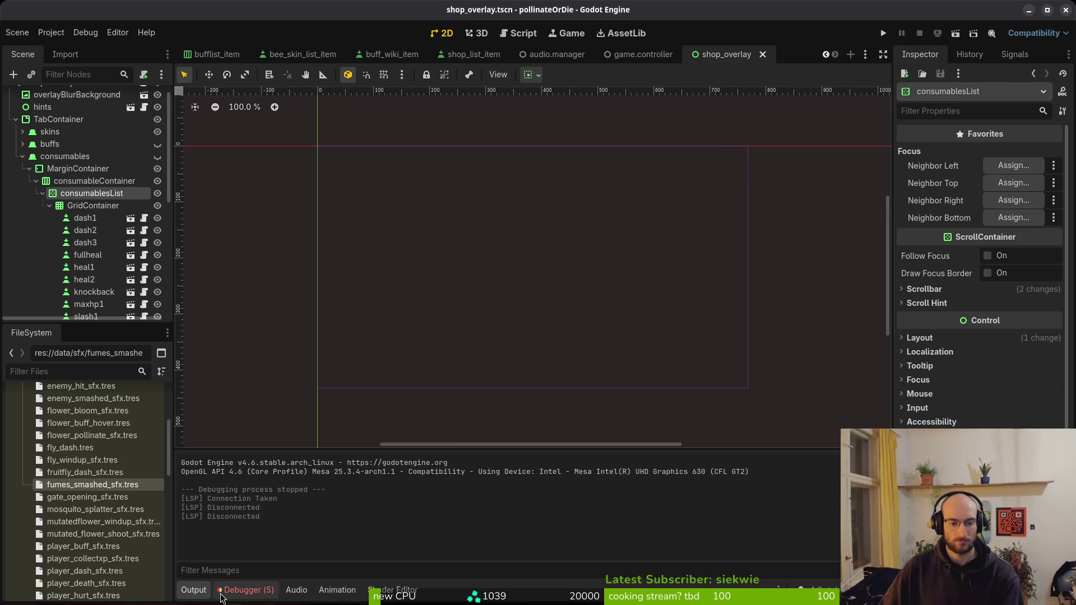
Show the debugger's Errors list and rename buffDetail to consumableDetail
left_click(245, 590)
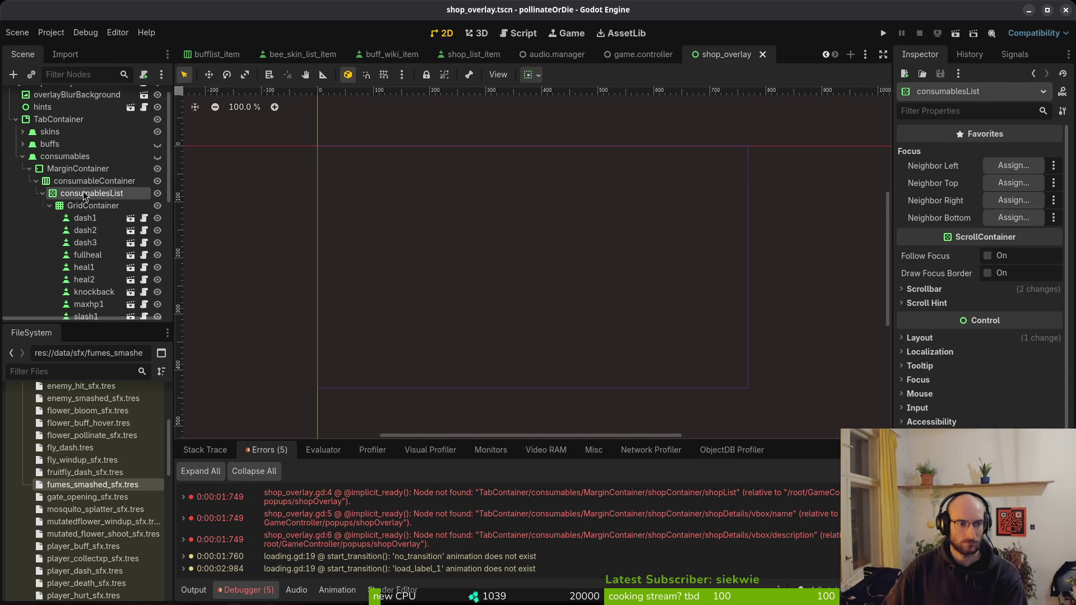
scroll(84, 202, "down", 5)
left_click(84, 288)
left_click(84, 288)
type("oc")
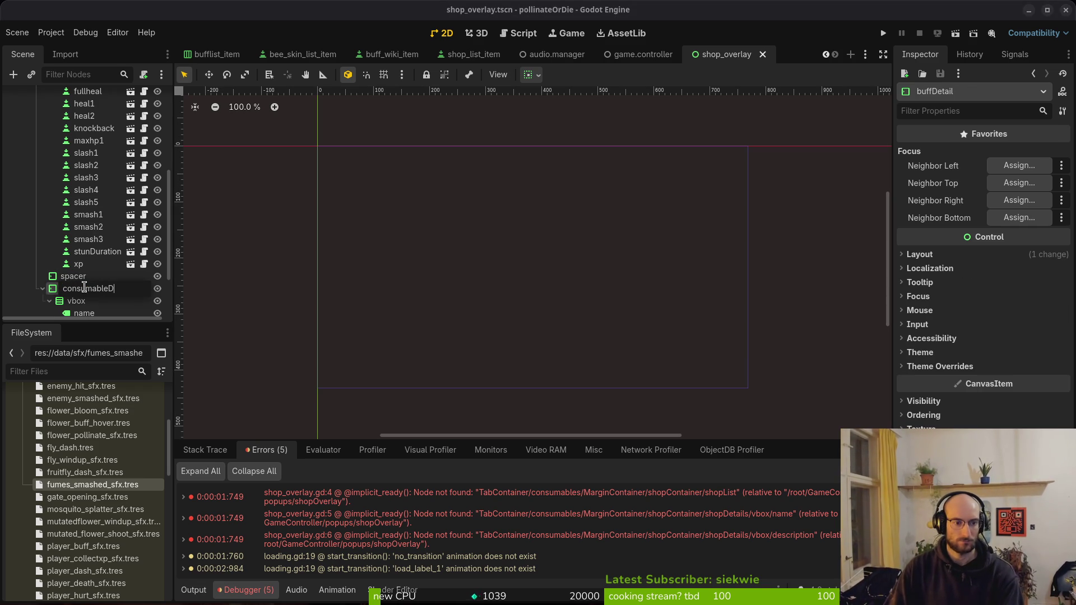
key("Return")
Collapse consumableDetail and select the consumables items from fullheal through xp
scroll(106, 257, "down", 2)
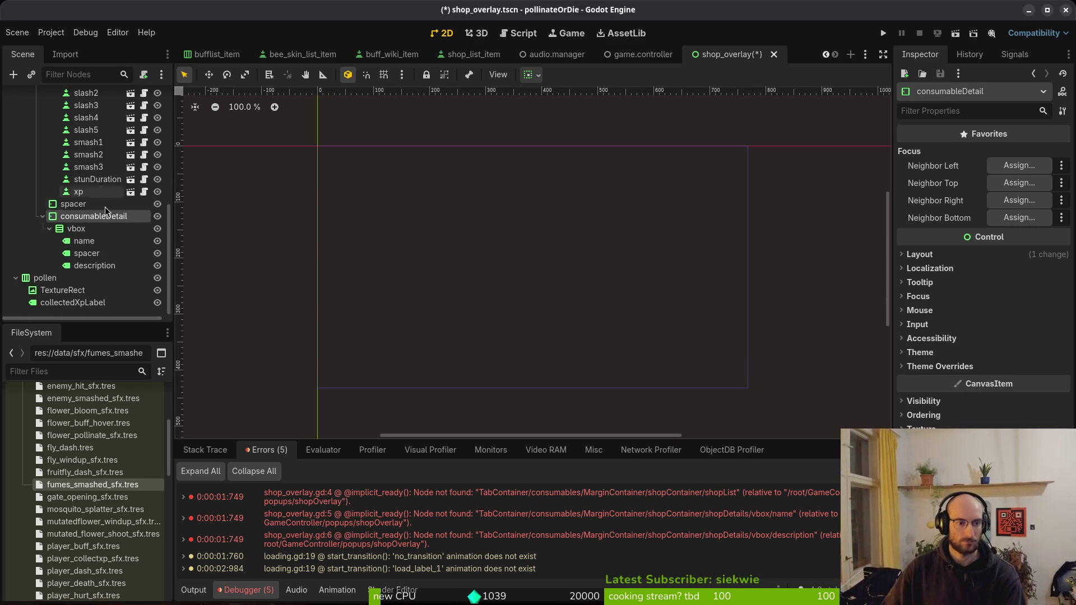
left_click(43, 216)
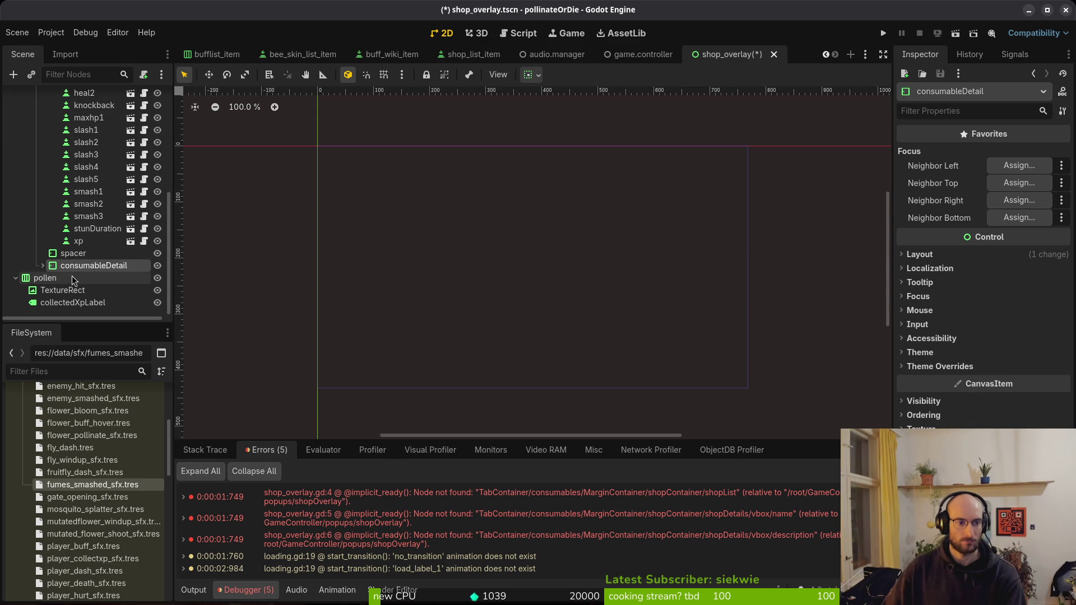
scroll(84, 275, "up", 5)
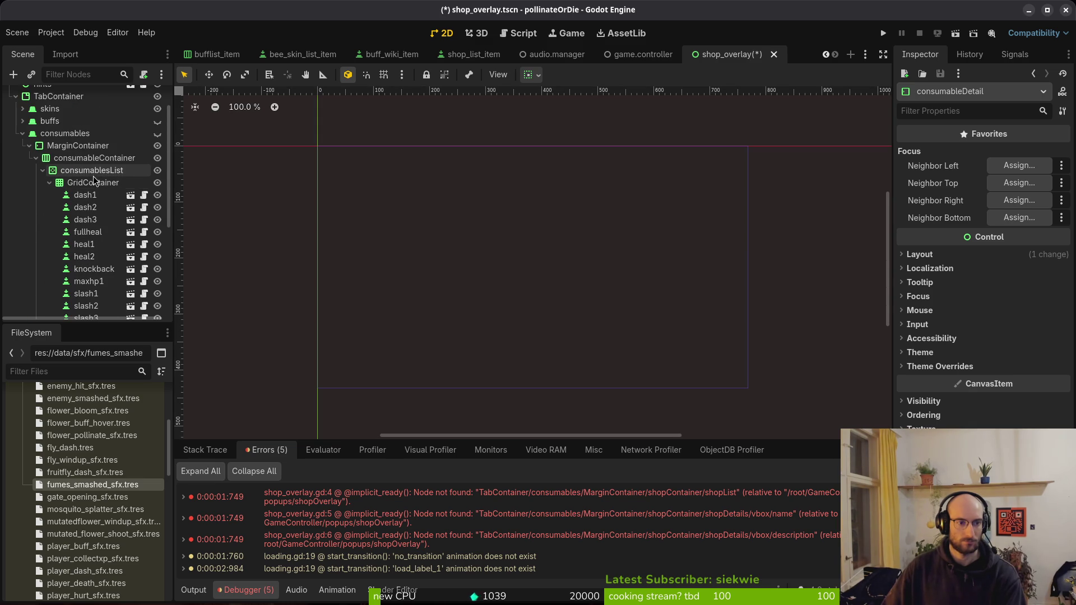
left_click(41, 170)
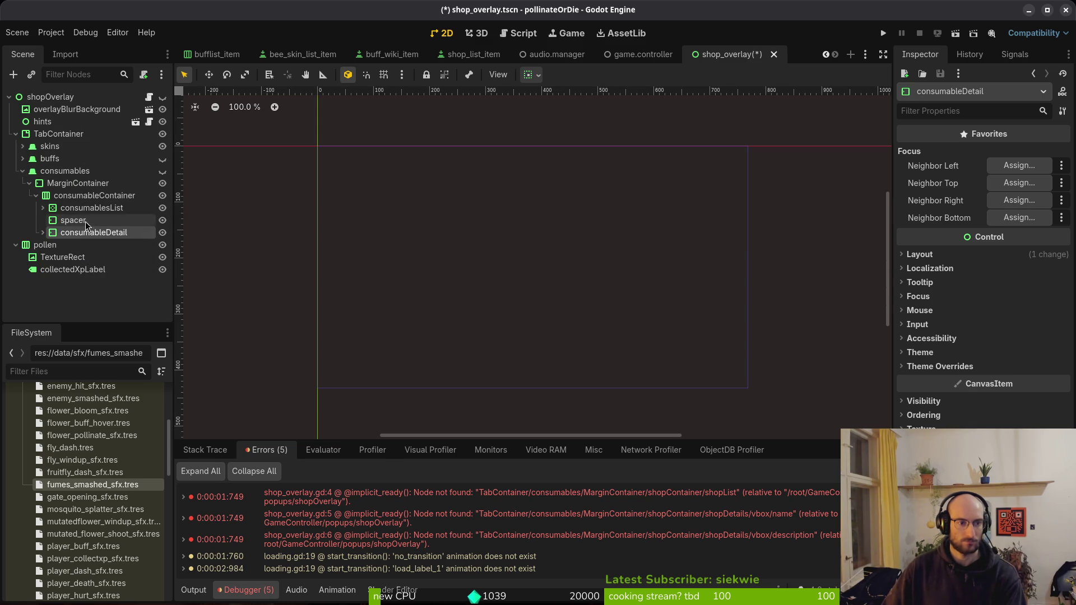
left_click(42, 207)
left_click(85, 245)
left_click(86, 281)
left_click(87, 257)
scroll(95, 269, "down", 5)
scroll(95, 270, "down", 1)
left_click(81, 280, "shift")
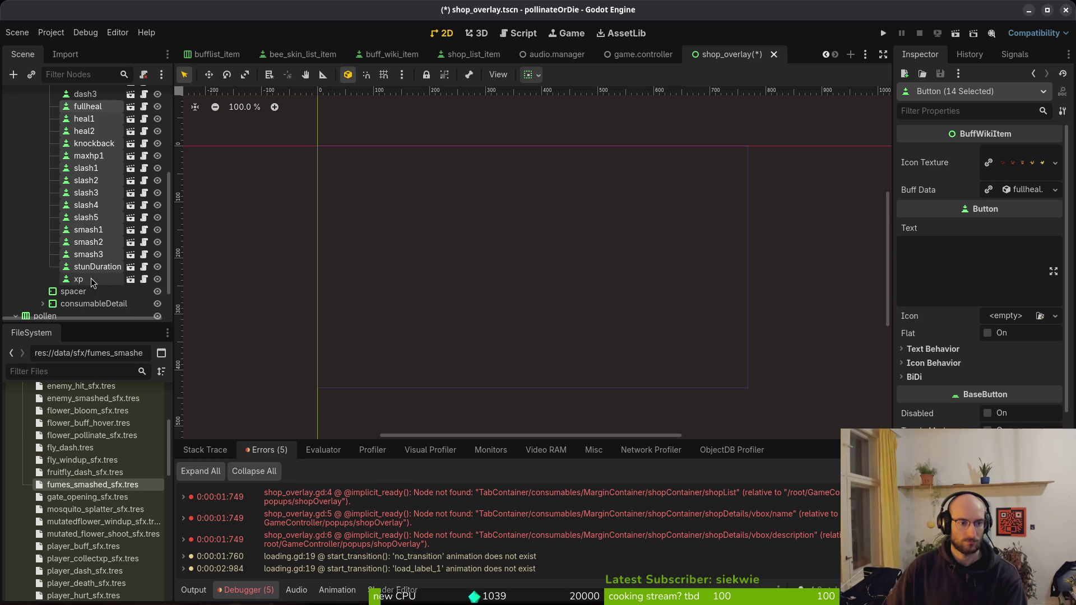
Delete the 15 selected consumable items and rename dash1 to heal
key("Delete")
key("Return")
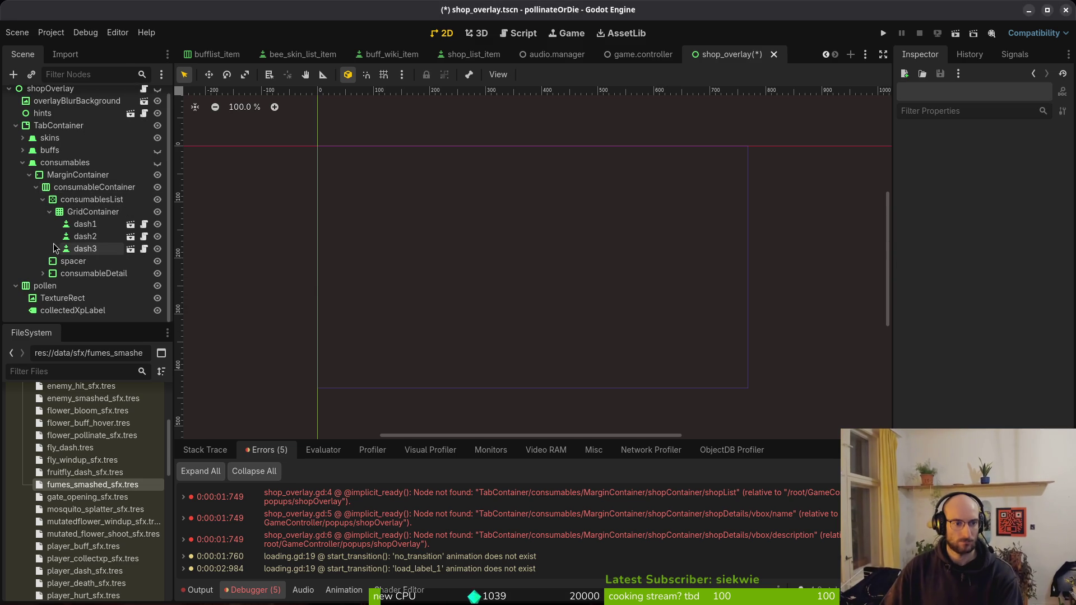
left_click(76, 224)
key("F2")
type("heal")
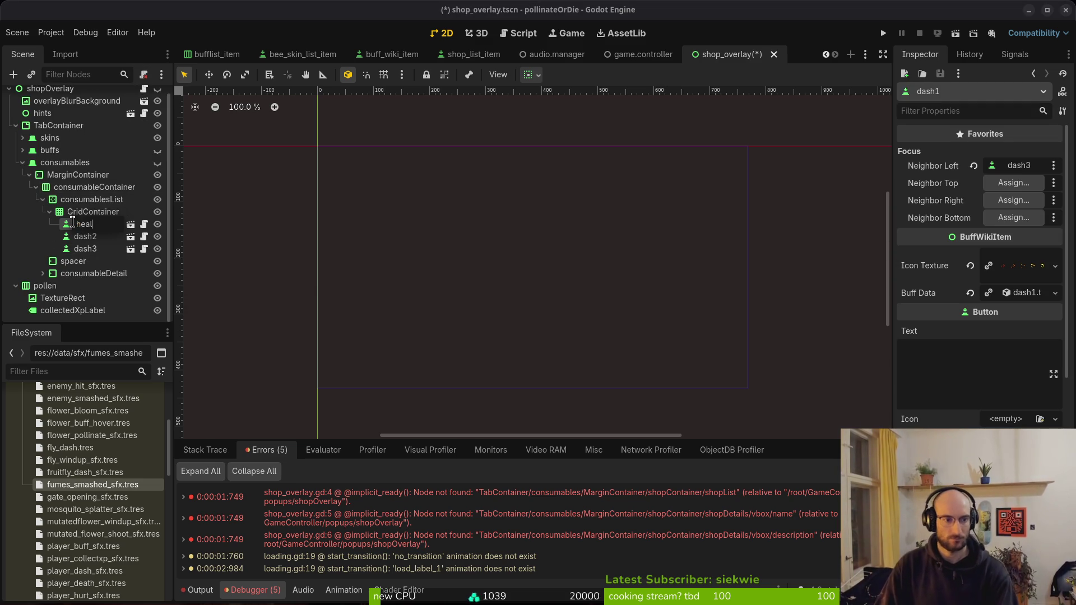
key("Return")
Rename dash2 to damageBuff and dash3 to shield
left_click(94, 236)
key("F2")
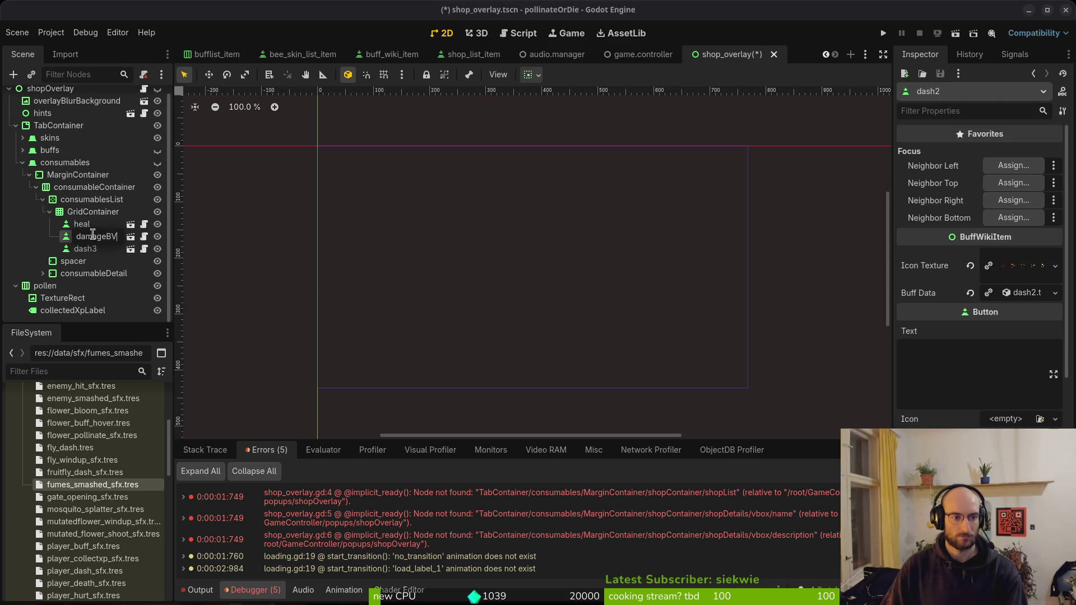
key("Return")
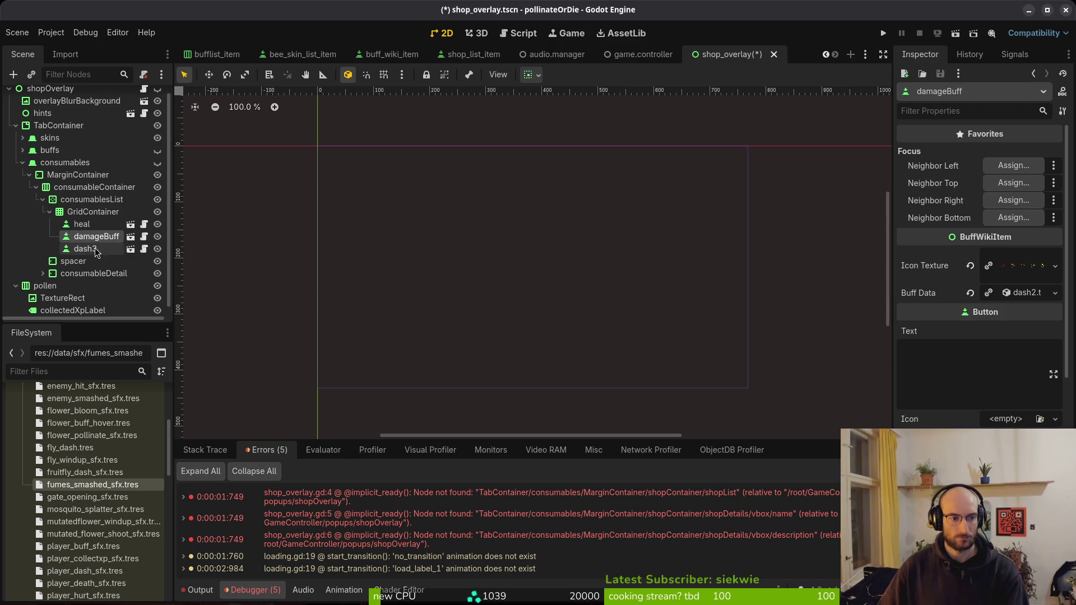
left_click(86, 250)
key("F2")
type("shield")
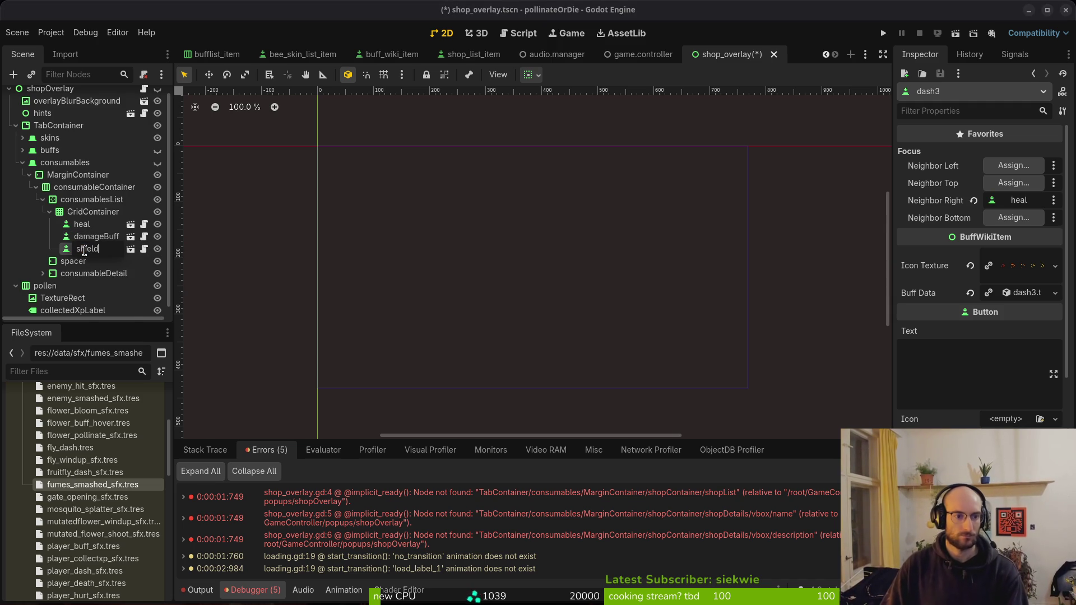
key("Return")
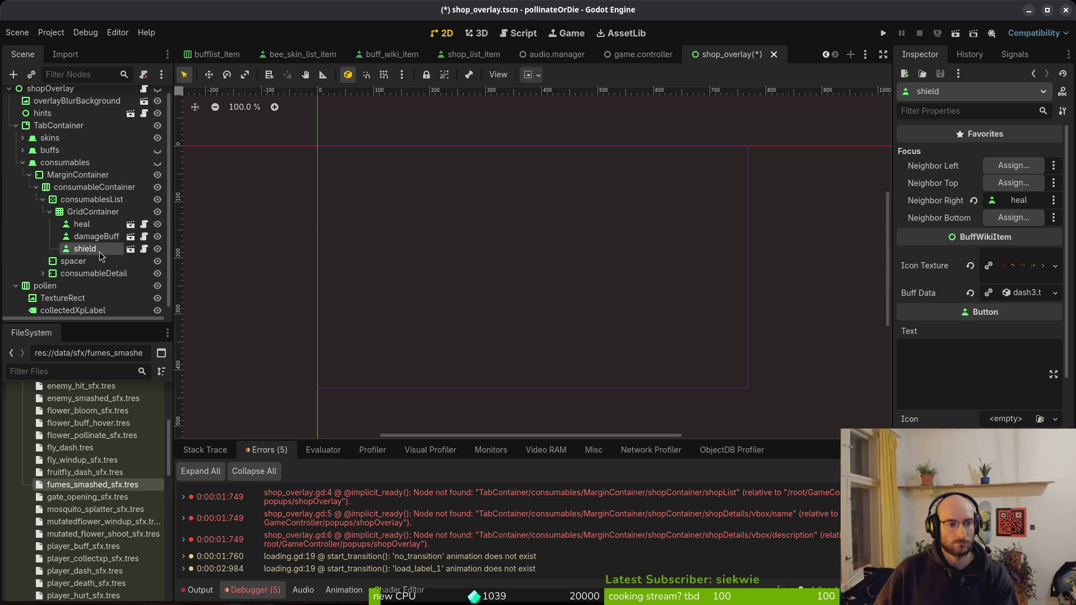
Delete the heal, damageBuff and shield items together
left_click(99, 227, "shift")
key("Delete")
key("Return")
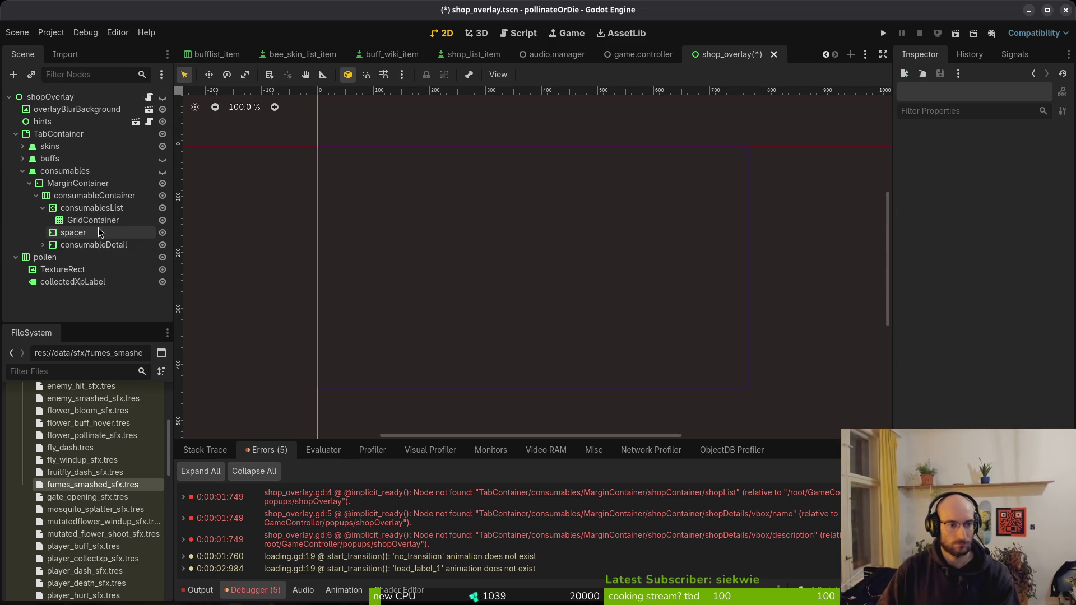
Collapse the sfx and data folders, expand modules, and add a node under consumablesList
scroll(59, 483, "up", 4)
left_click(20, 480)
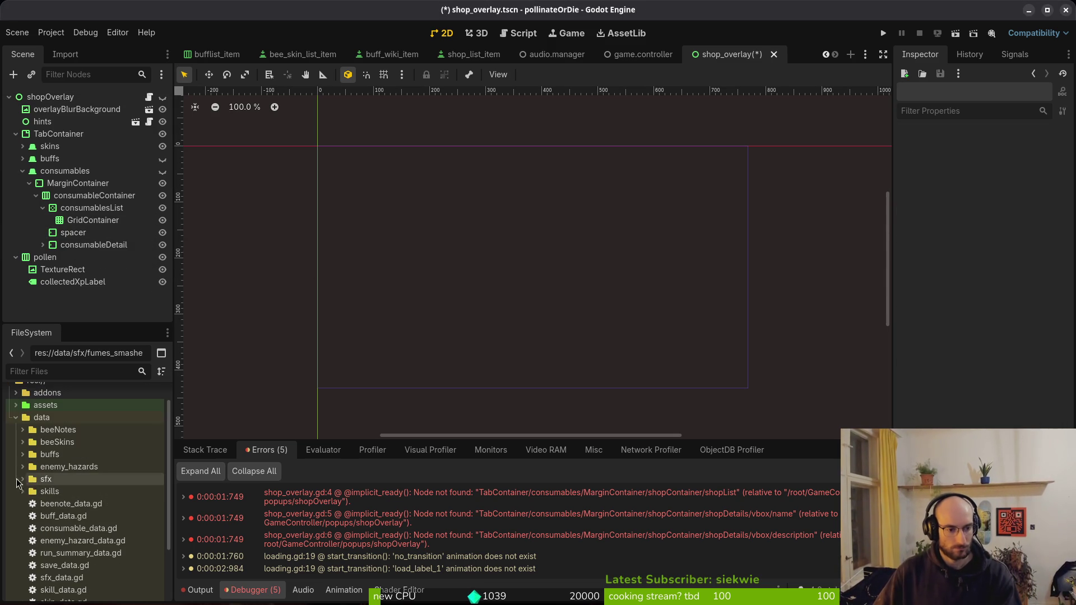
left_click(16, 417)
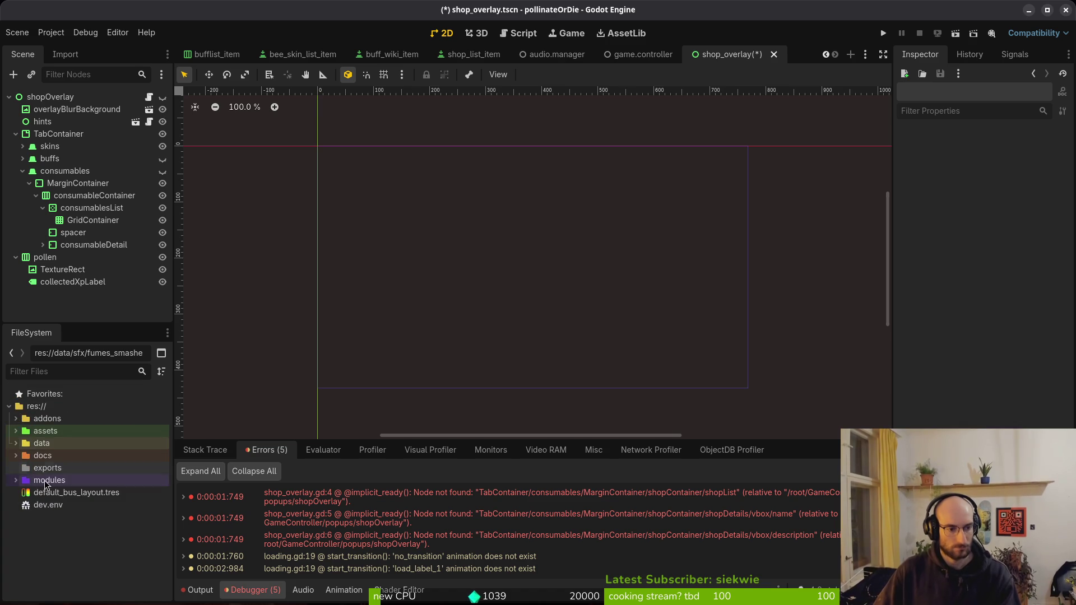
left_click(15, 480)
scroll(62, 505, "down", 2)
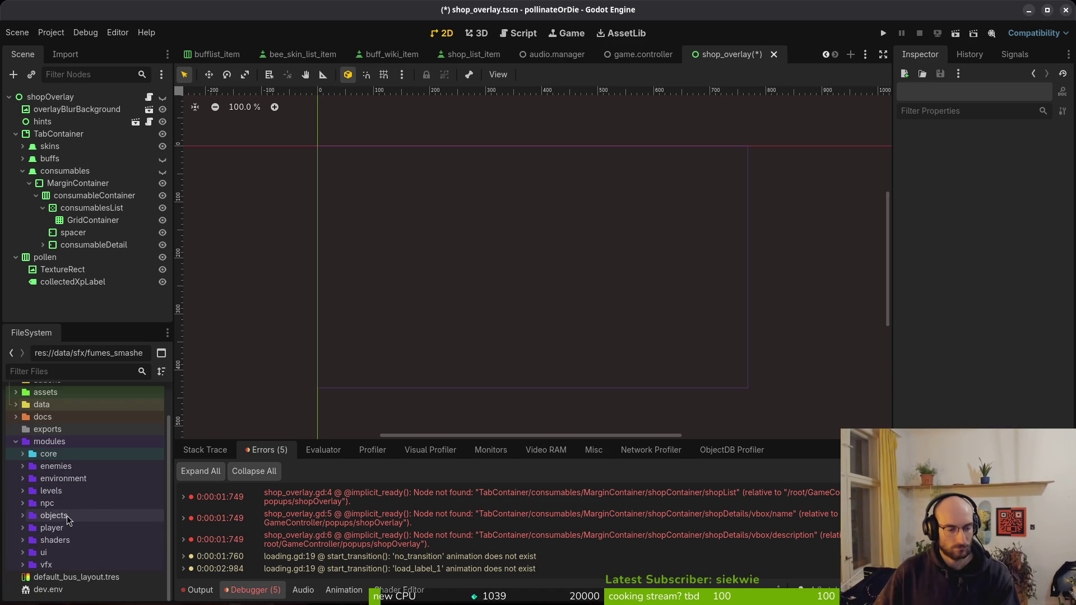
left_click(67, 211)
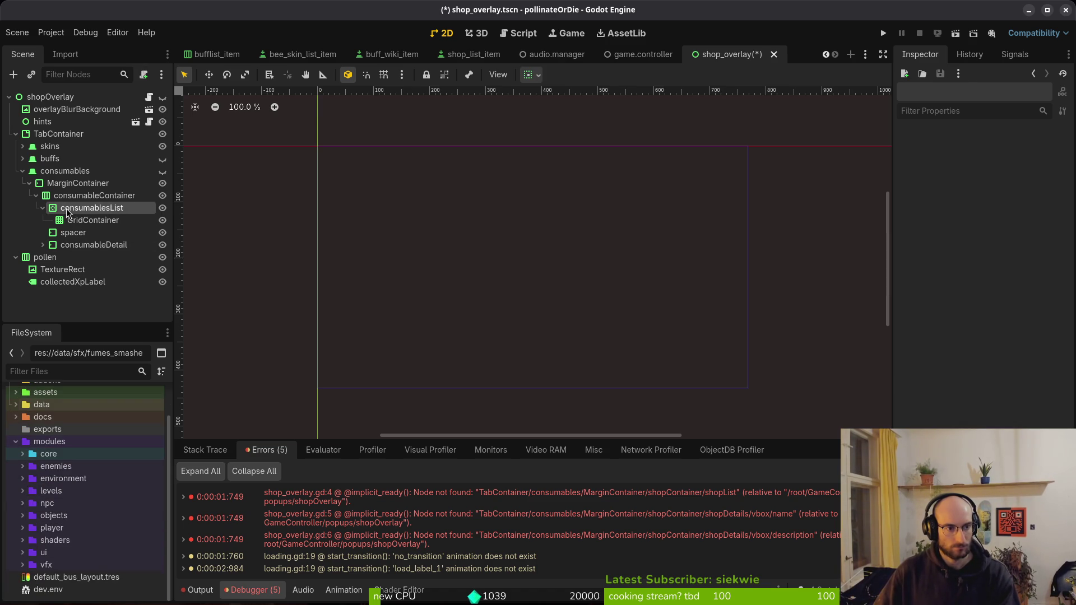
key("ctrl+a")
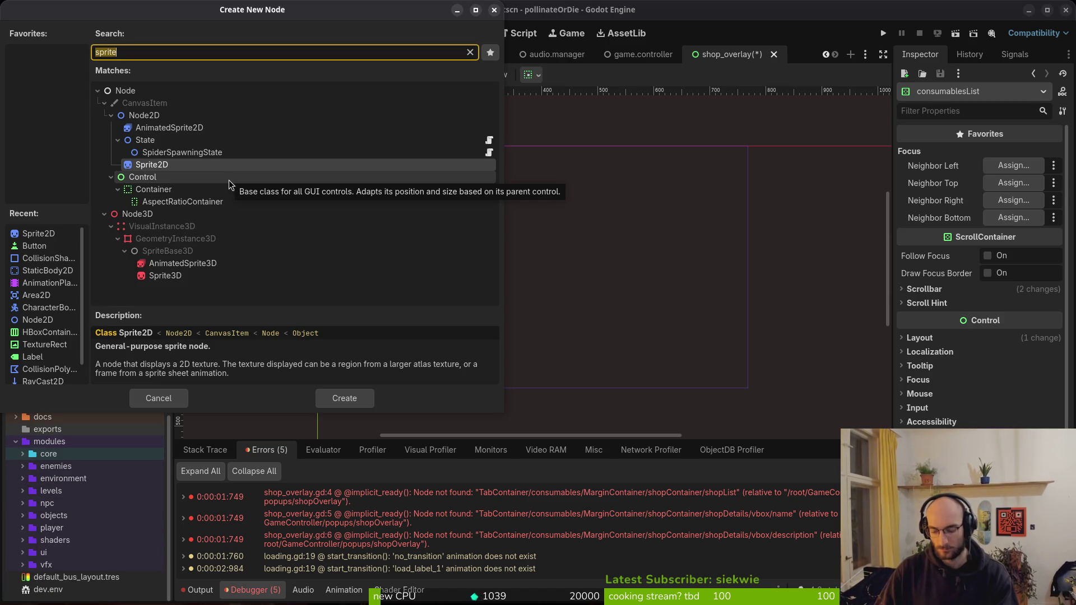
Search 'shoplis' in Create New Node and add a ShopListItem under consumablesList
type("buf")
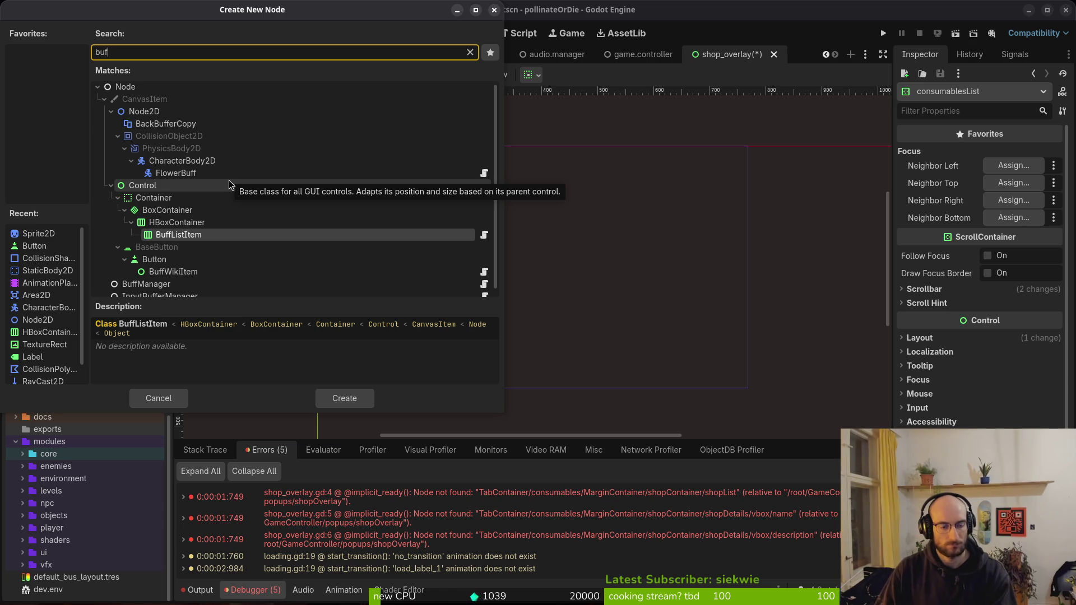
key("BackSpace")
key("BackSpace")
key("BackSpace")
type("shoplis")
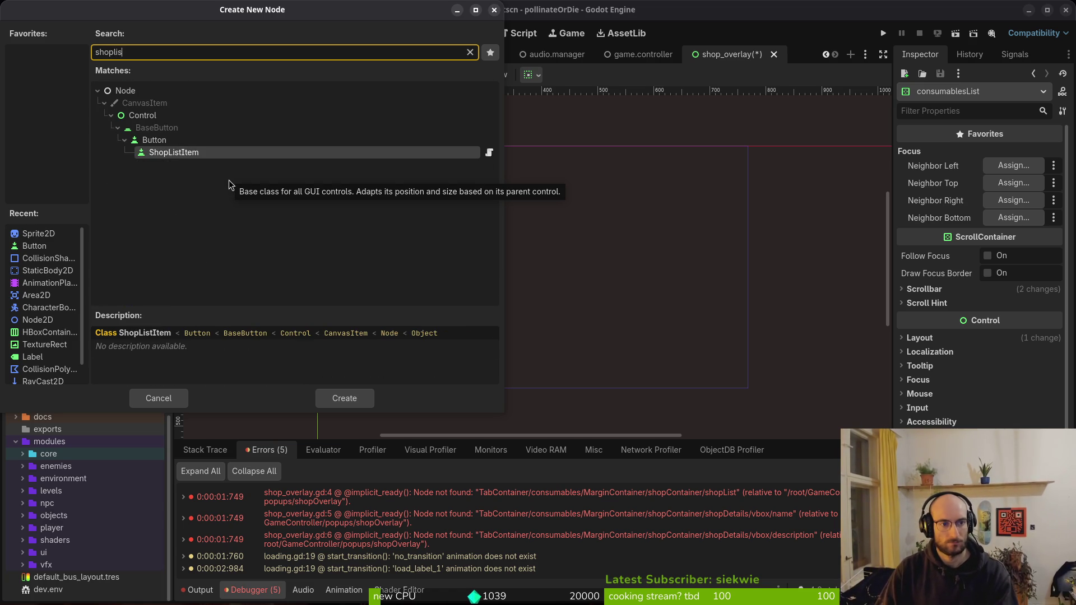
key("Return")
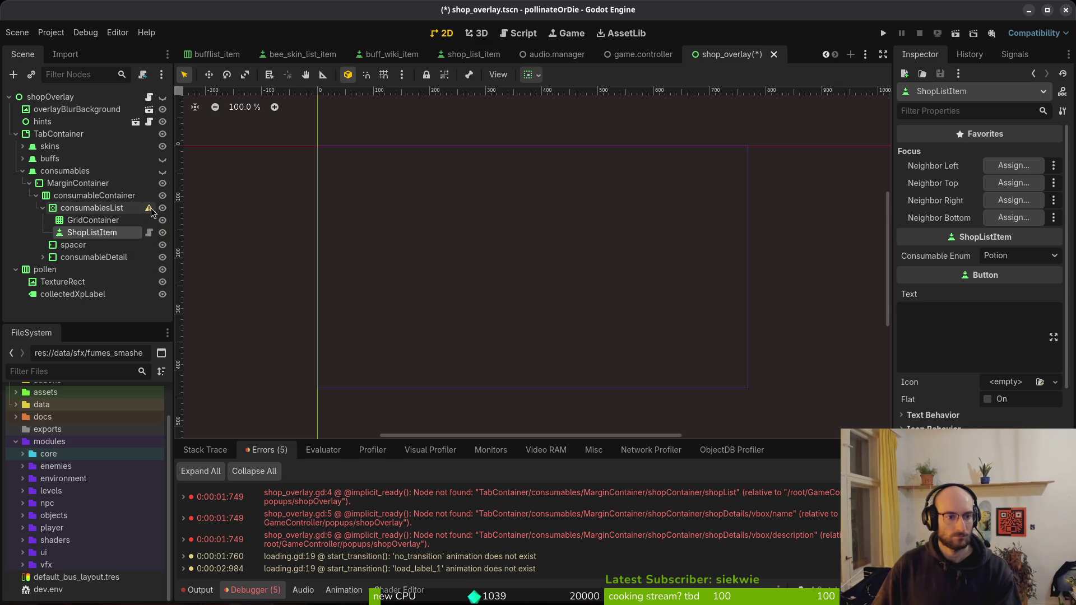
Move ShopListItem into GridContainer and add ShopListItem2 and ShopListItem3 beside it
left_click_drag(112, 235, 92, 222)
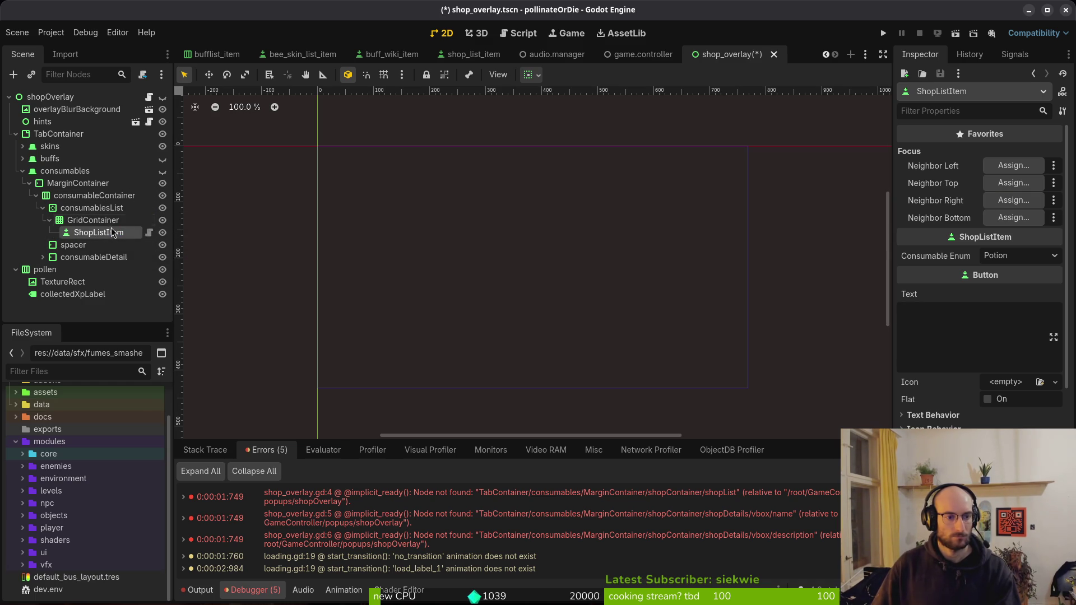
key("ctrl+a")
key("Escape")
left_click(95, 223)
key("ctrl+a")
type("shopl")
key("Return")
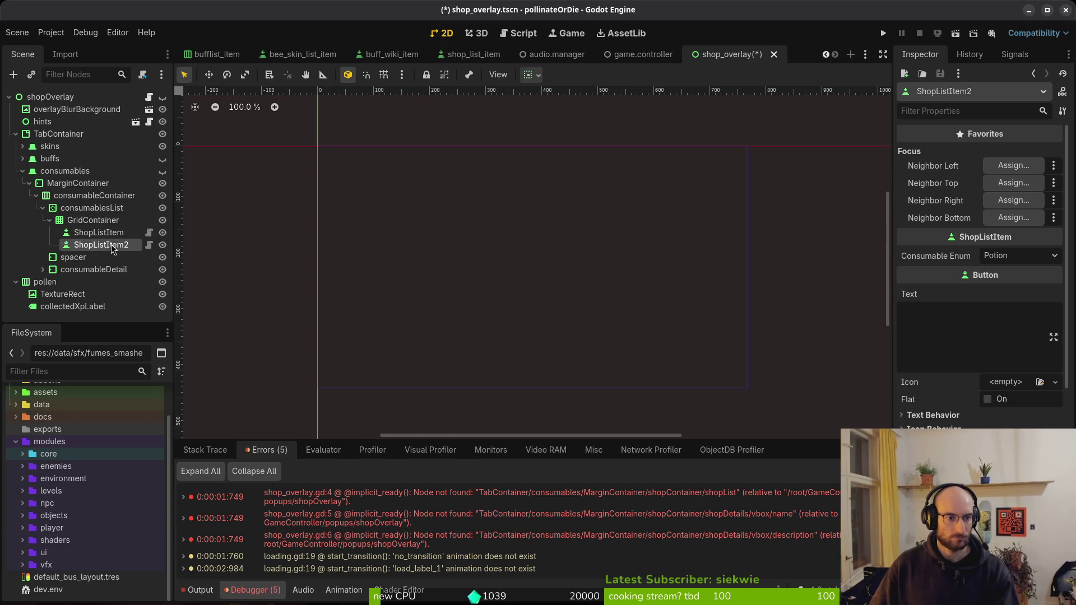
left_click(93, 220)
key("ctrl+a")
key("Return")
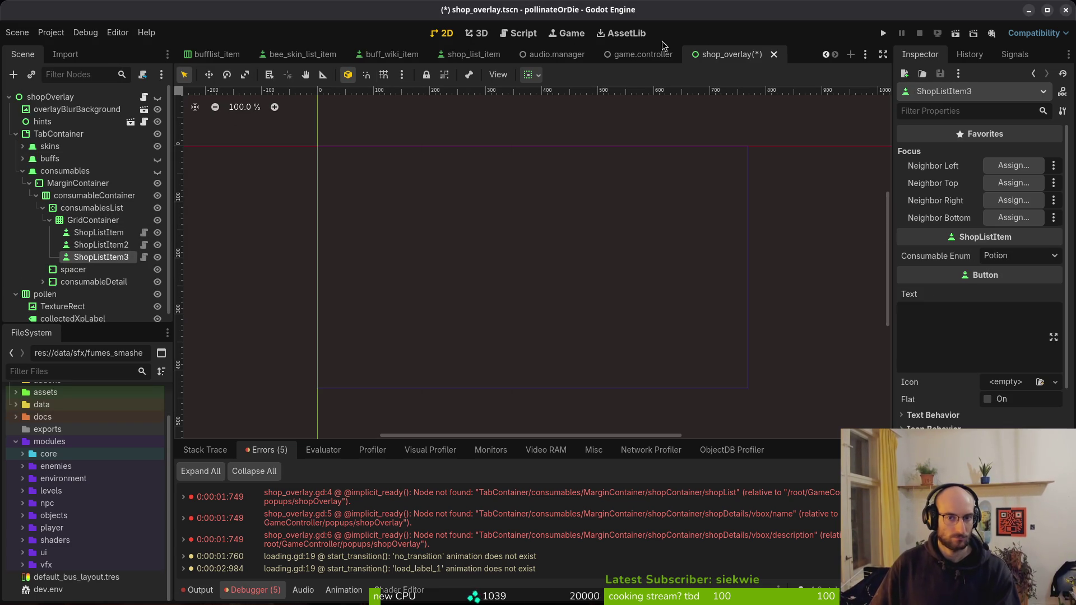
Look over the buff_wiki_item and shop_list_item scenes, return to shop_overlay, and expand buffs
left_click(392, 54)
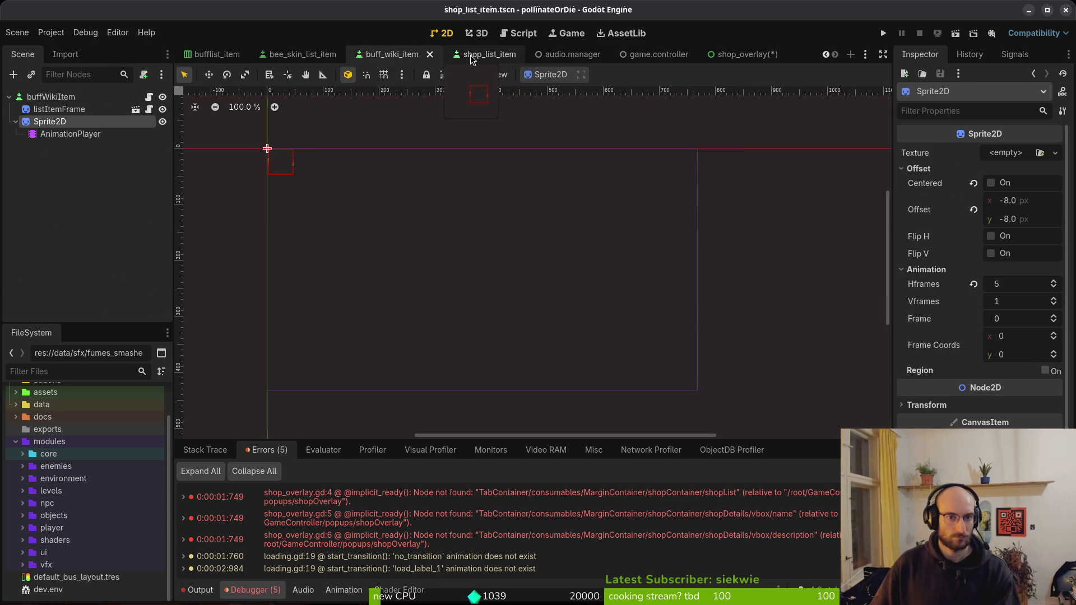
left_click(474, 59)
left_click(731, 54)
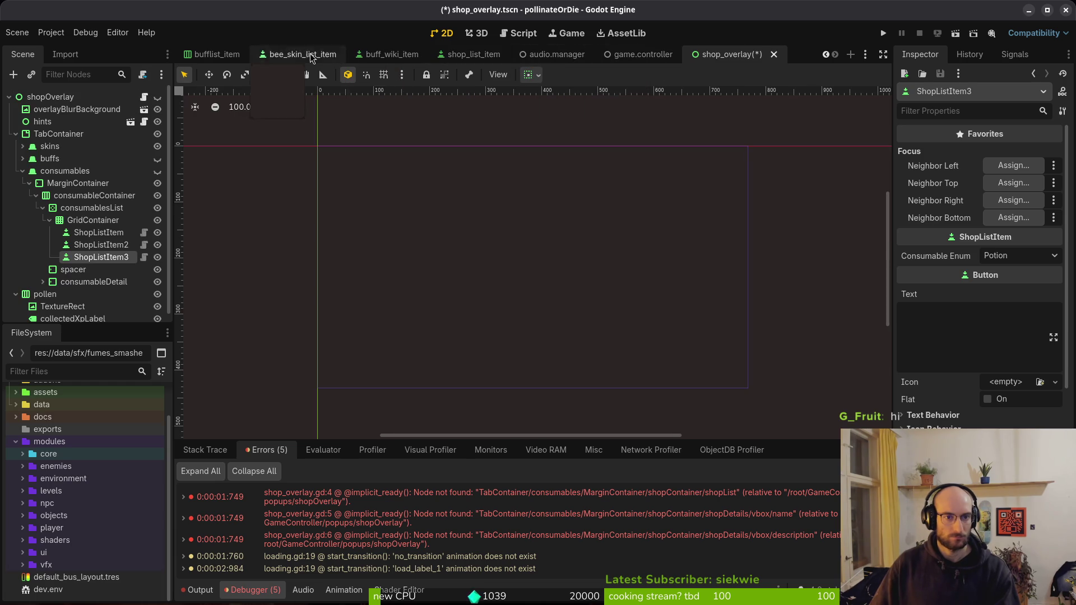
key("ctrl+shift+o")
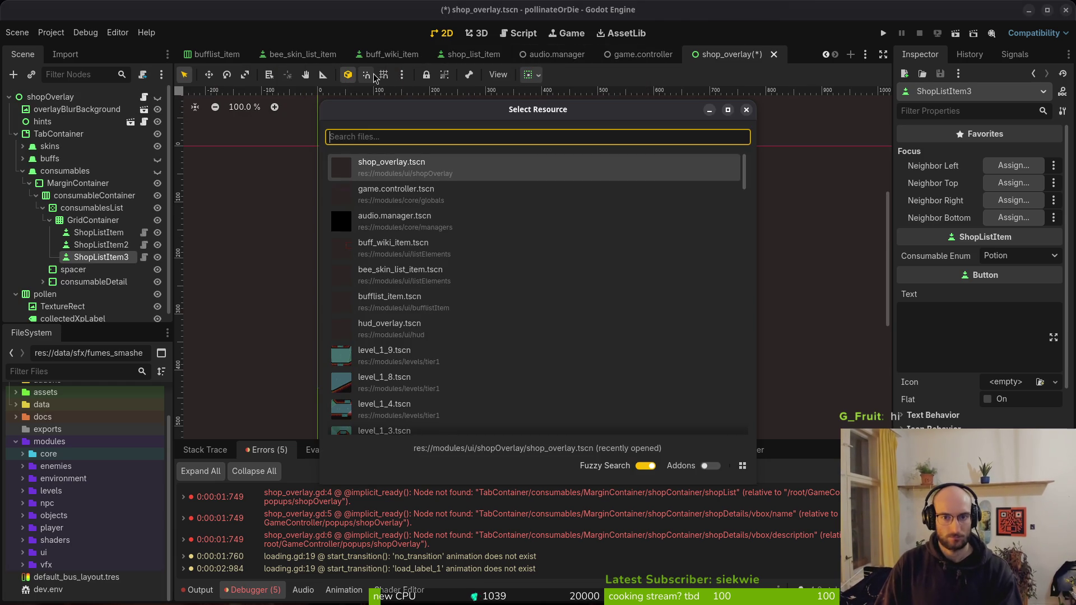
key("Escape")
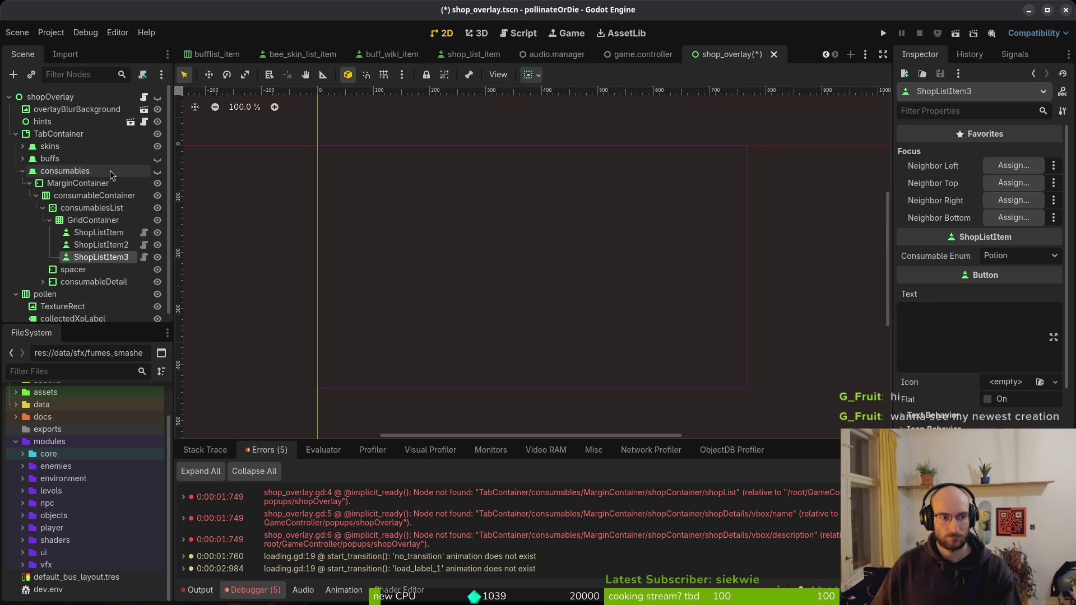
left_click(26, 159)
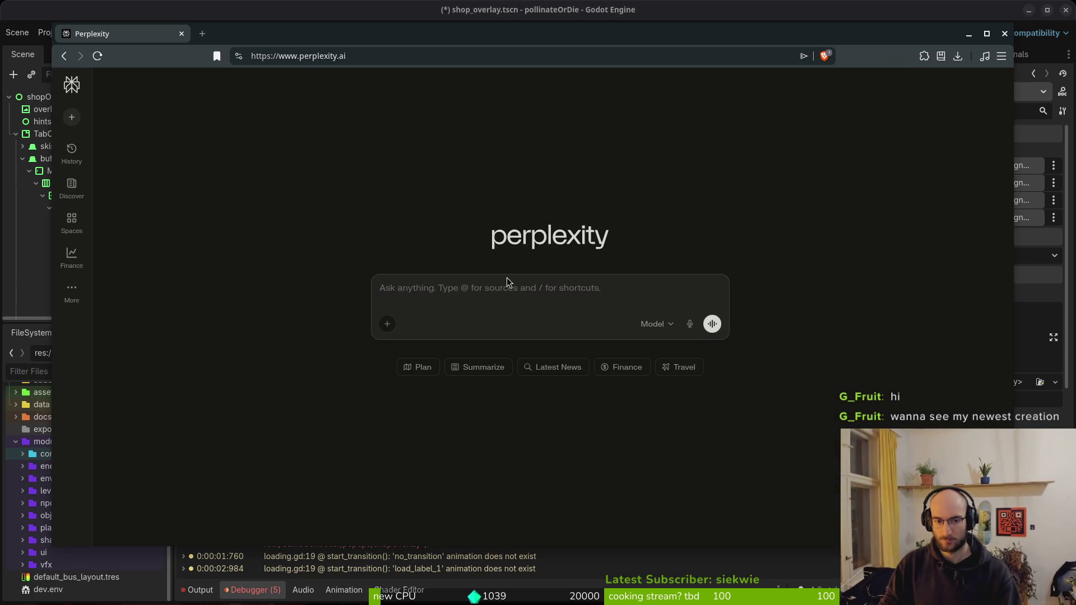
Ask Perplexity why added custom class scenes show grey script icons but dragged ones white
type("i noticed in my godot editor if i add my custom classname scenes via ctrl + a")
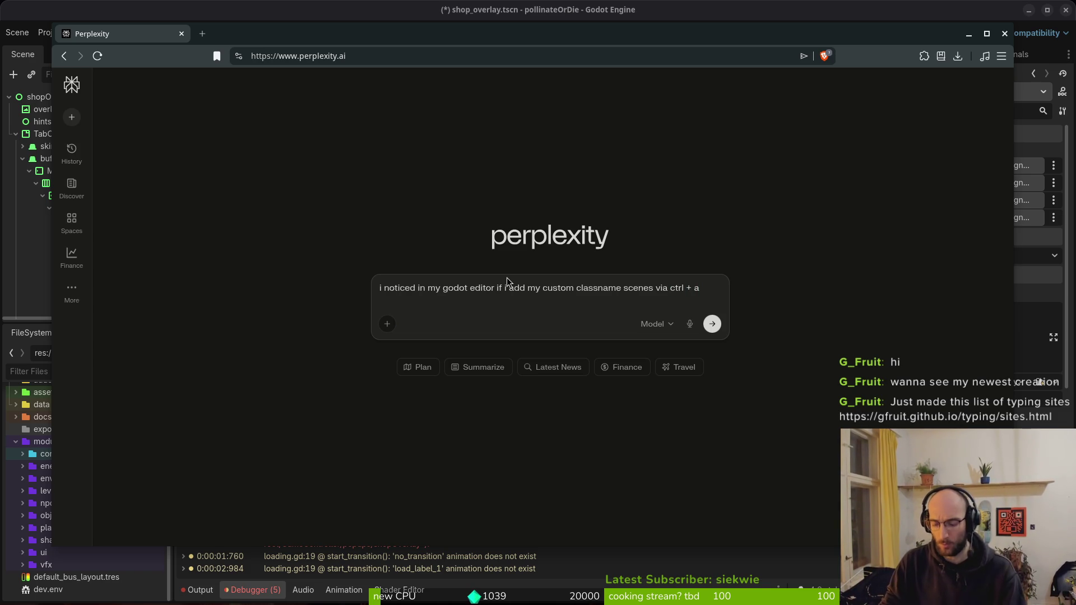
type("the scrip")
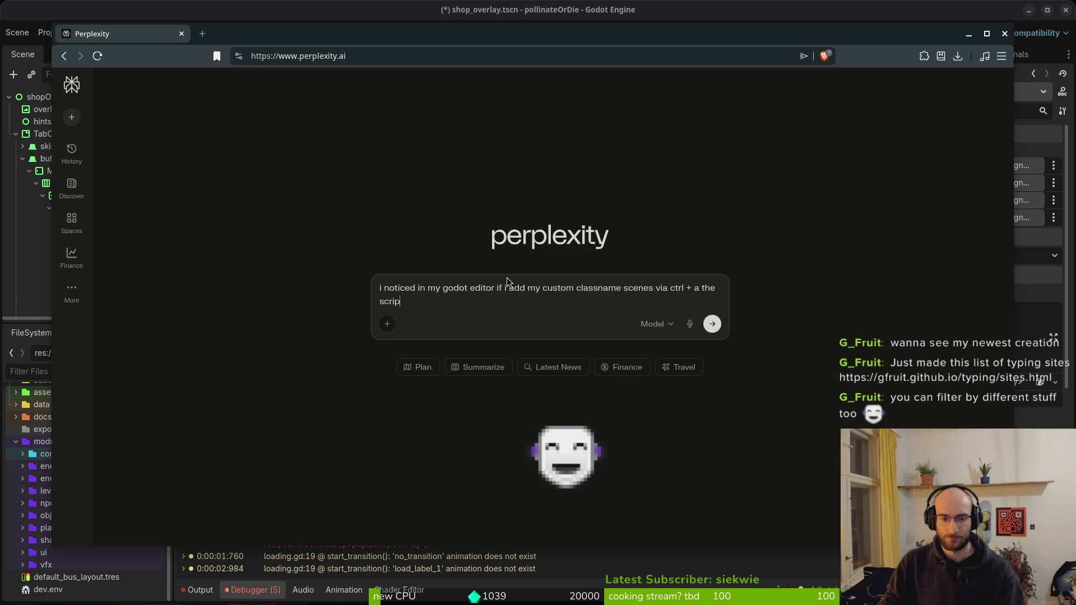
type("t icon is grey. if i drag them")
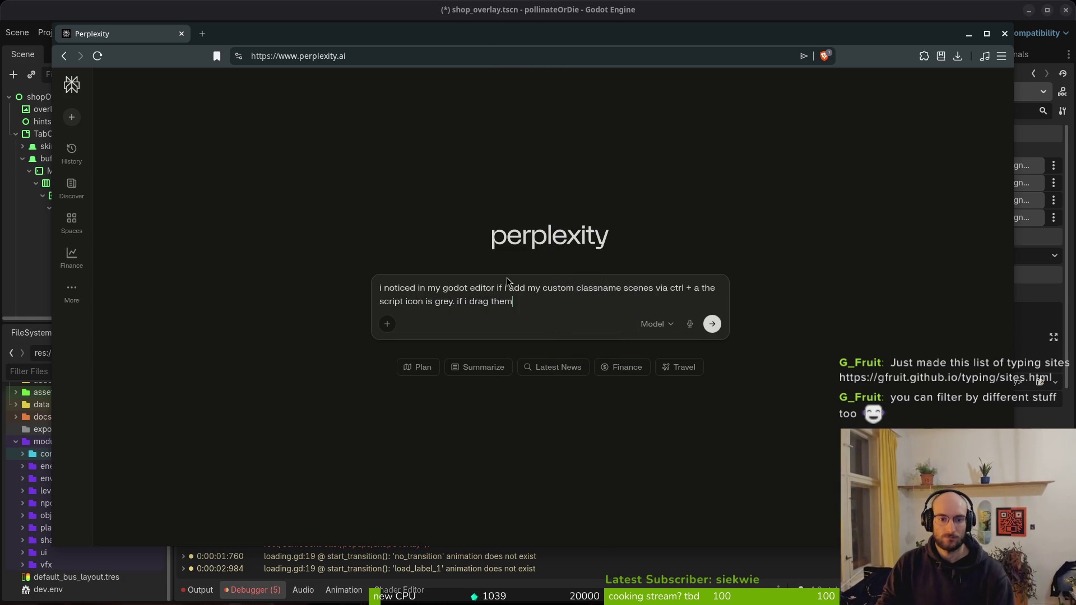
type("ee in")
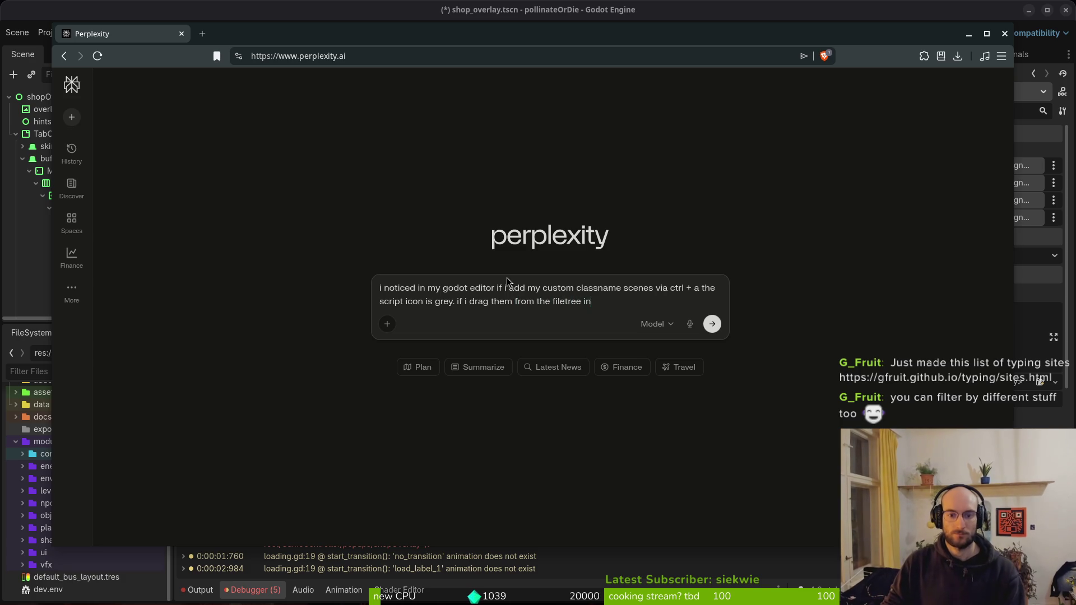
type("to the scene they ")
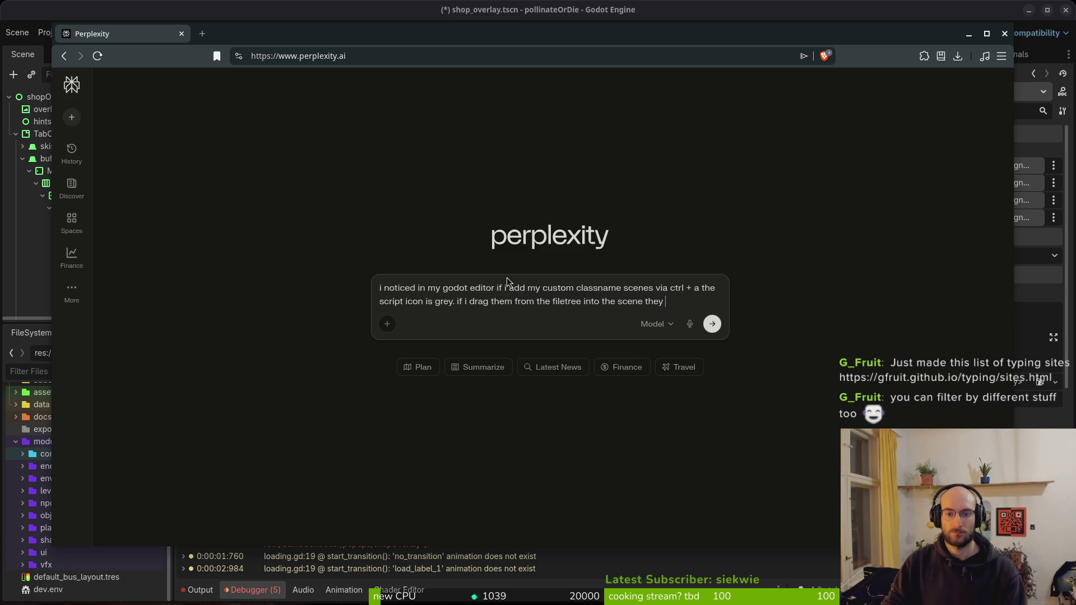
type("are white. wh")
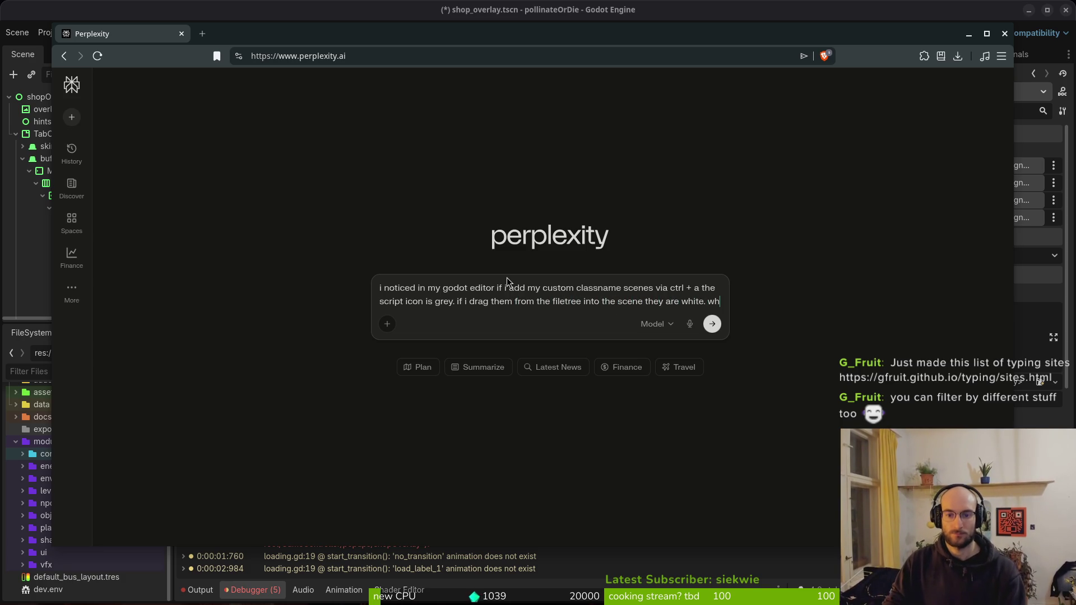
type("ats the difference.")
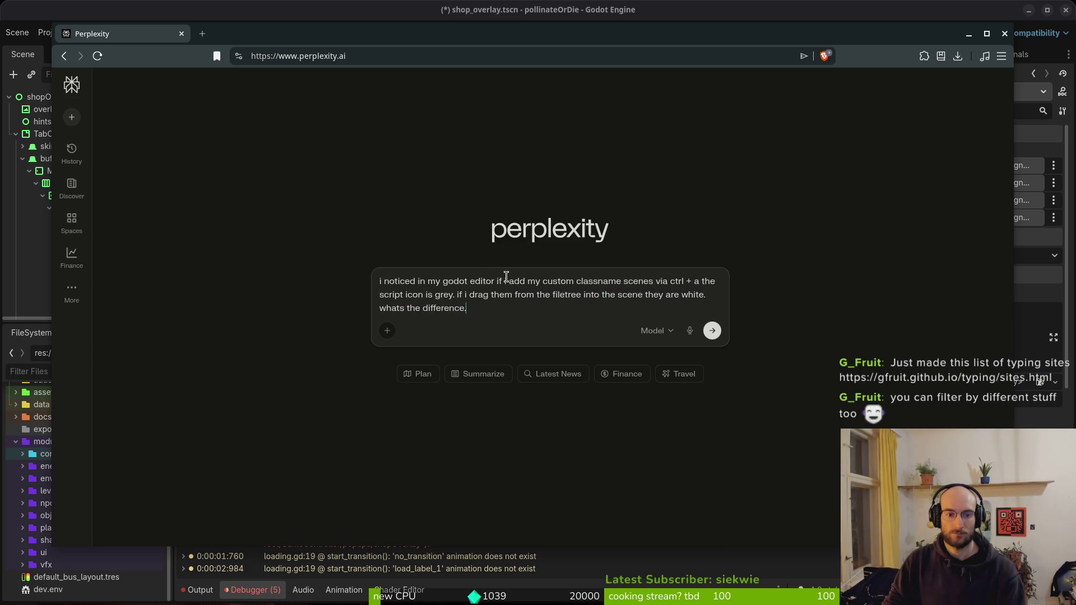
type(" should i use one over the oet")
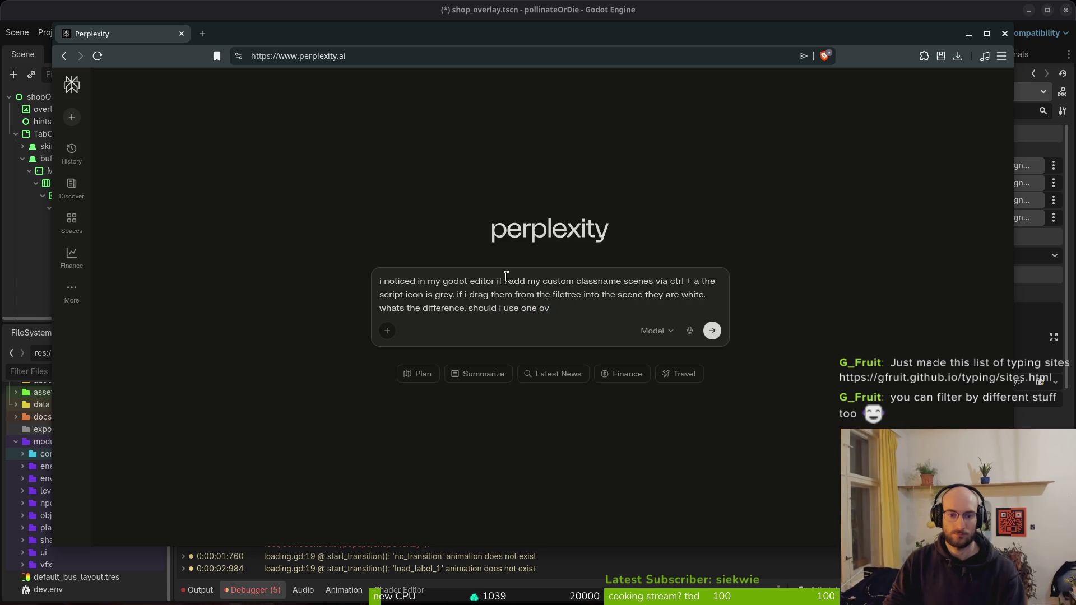
key("BackSpace")
key("BackSpace")
type("ther?")
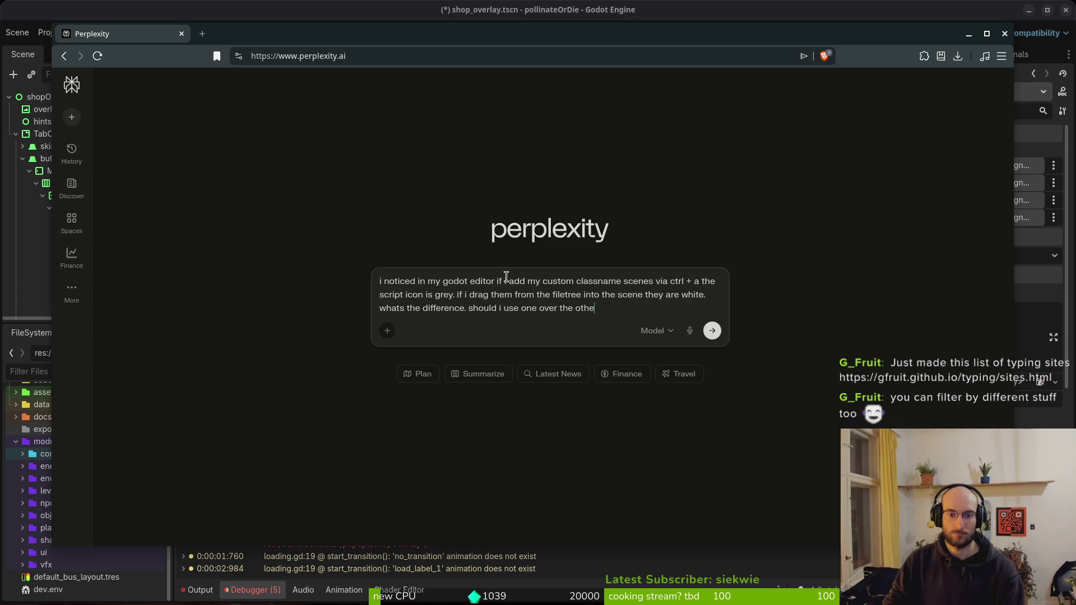
key("Return")
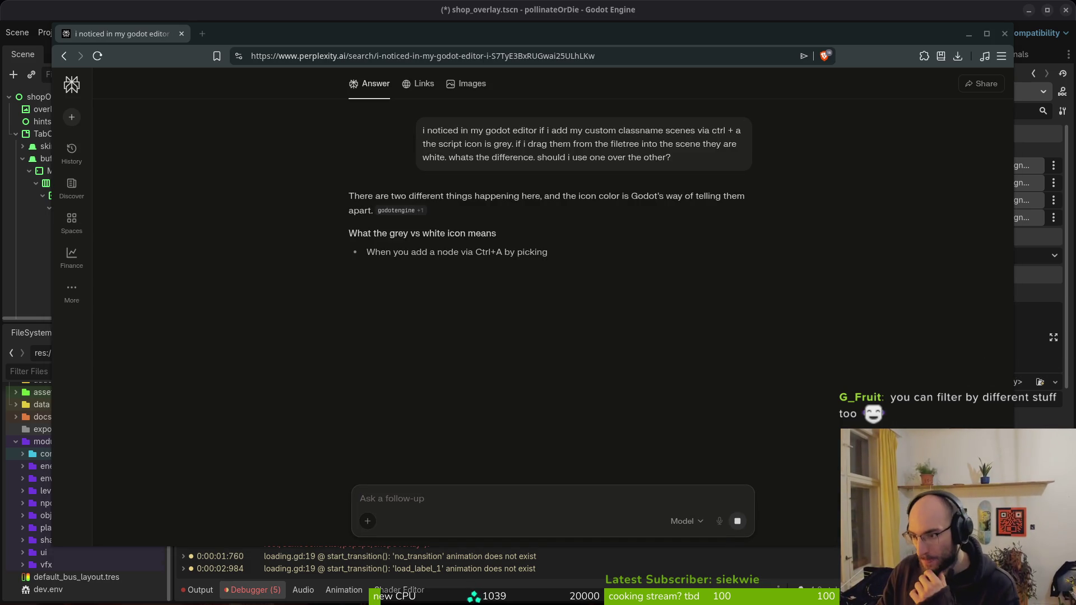
key("alt+Tab")
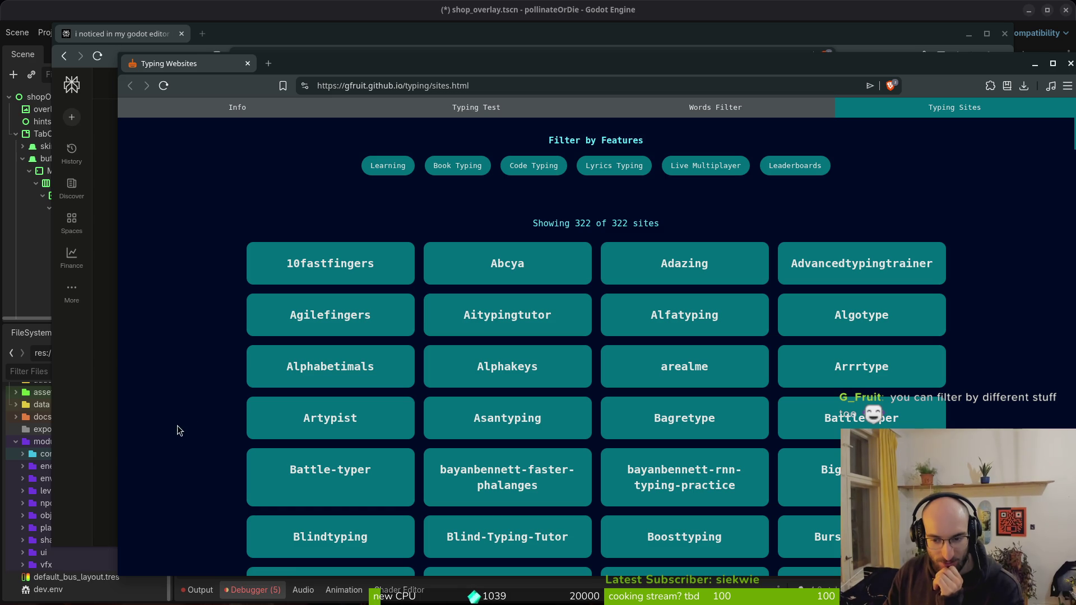
scroll(1022, 406, "down", 3)
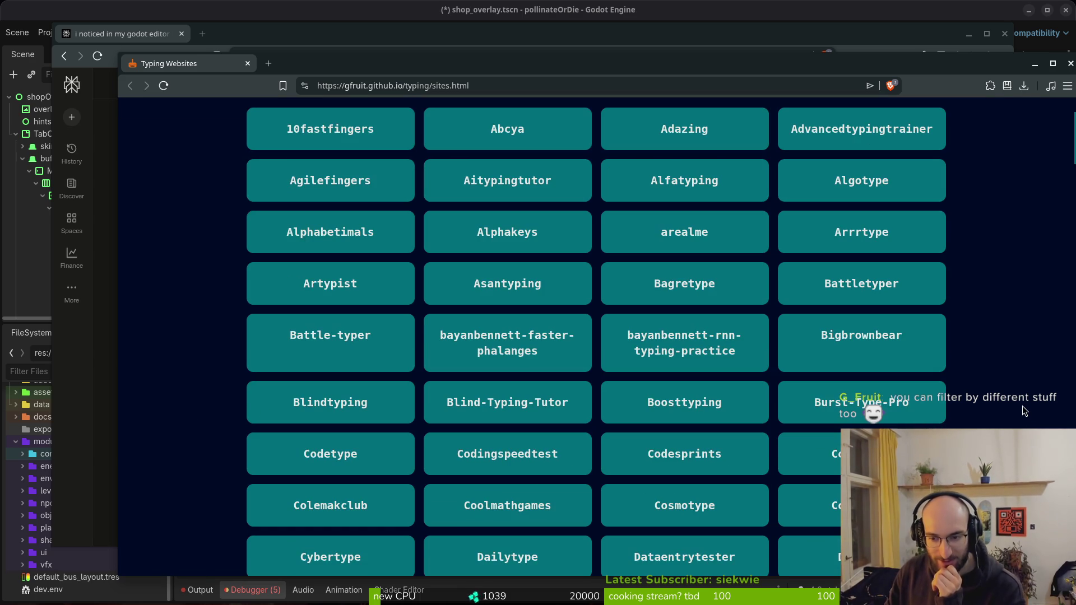
scroll(1022, 411, "down", 3)
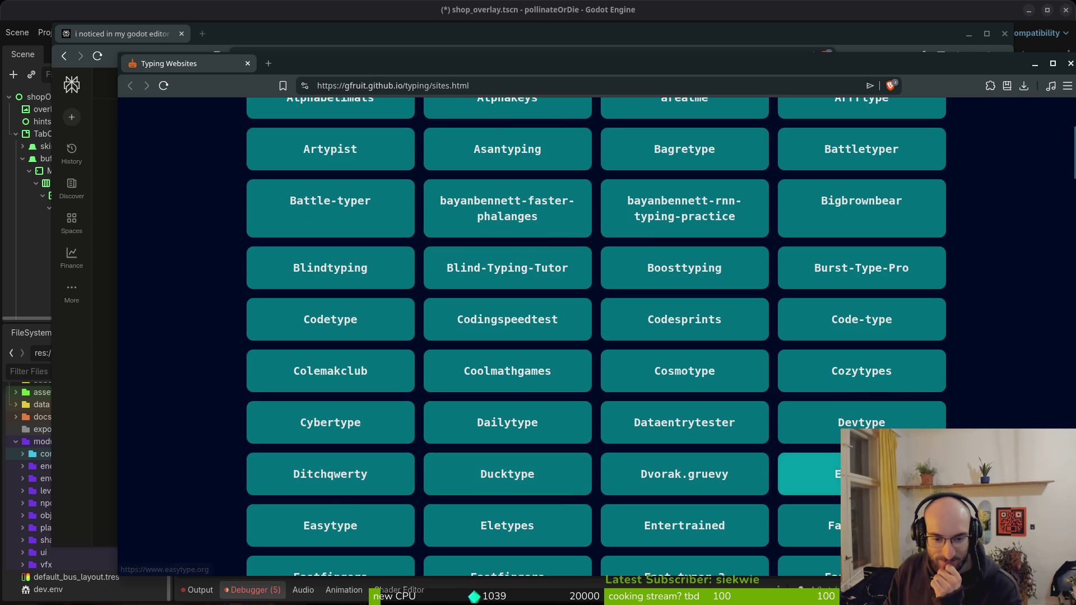
scroll(1050, 415, "down", 3)
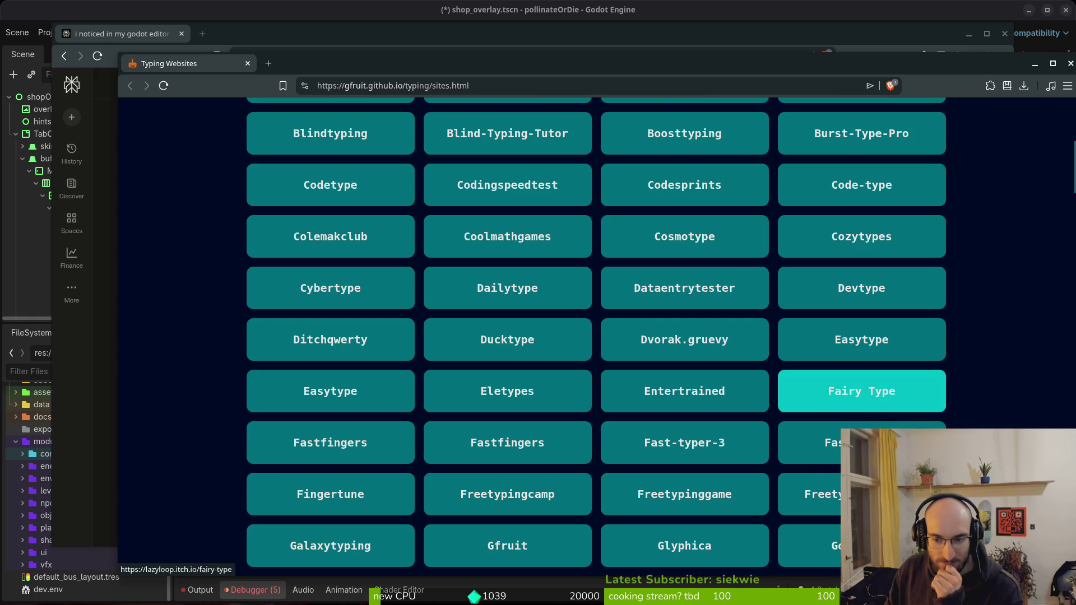
scroll(874, 442, "down", 6)
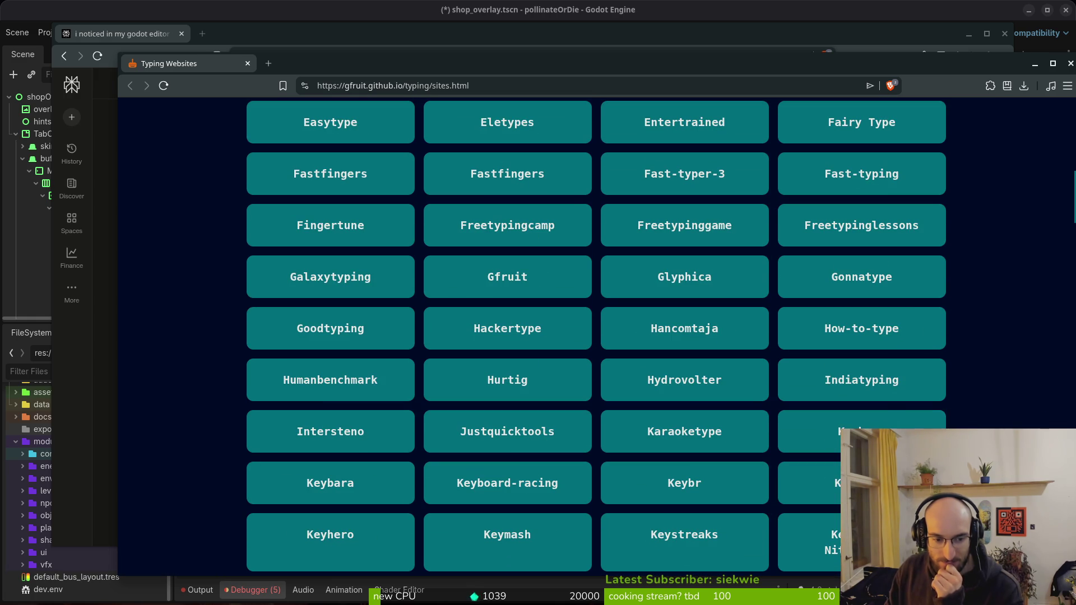
scroll(596, 337, "down", 9)
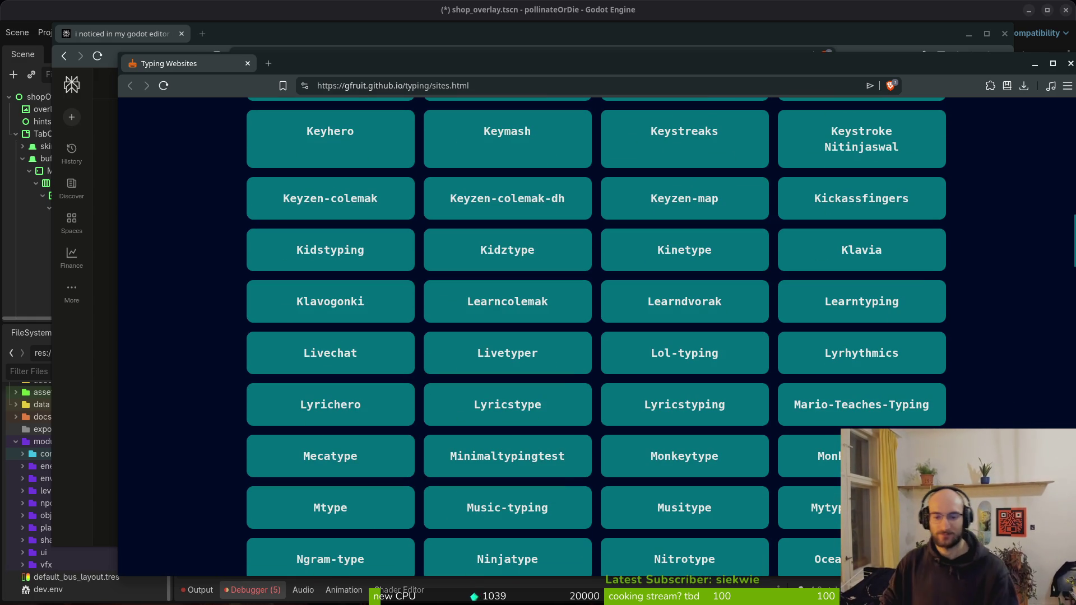
scroll(301, 550, "down", 5)
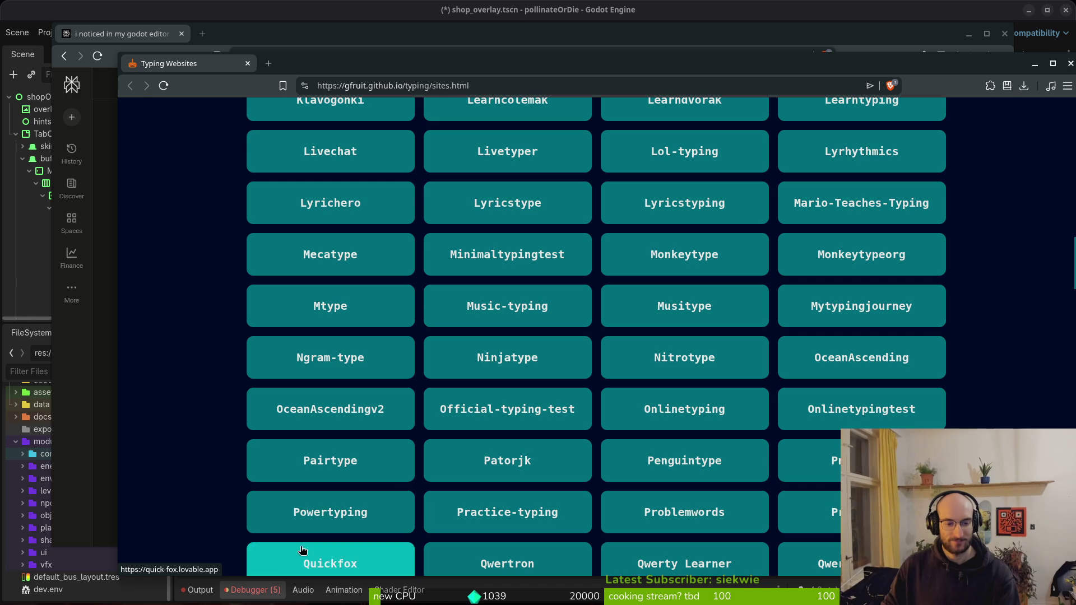
scroll(249, 456, "down", 8)
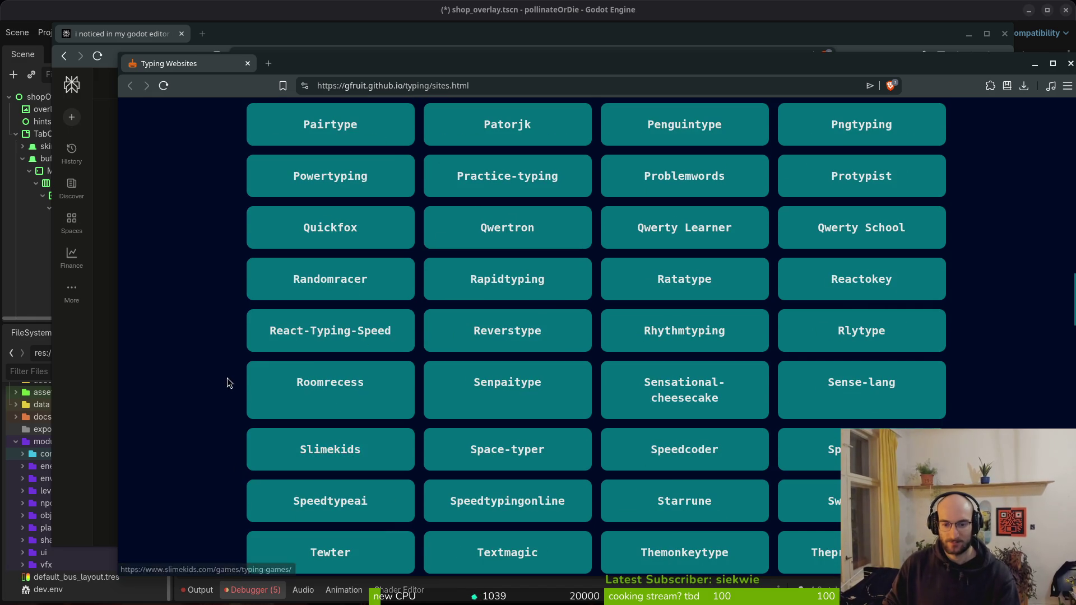
scroll(227, 383, "down", 8)
key("ctrl+w")
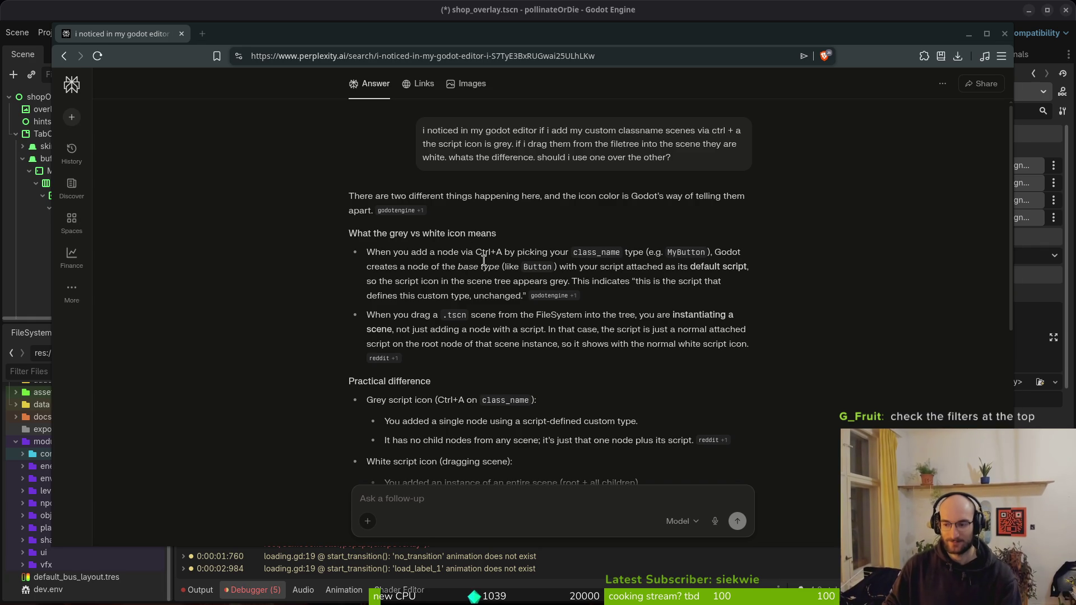
key("alt+Tab")
scroll(589, 163, "down", 20)
scroll(679, 203, "up", 5)
scroll(679, 203, "up", 20)
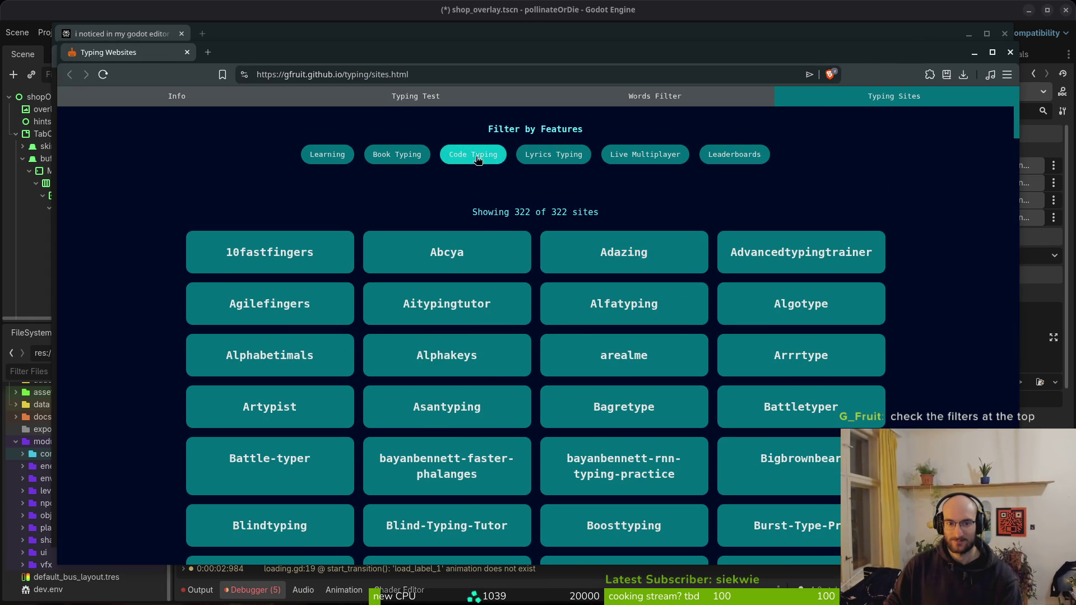
Try the Code Typing, Book Typing and Learning filters, then clear back to all 322 sites
left_click(478, 157)
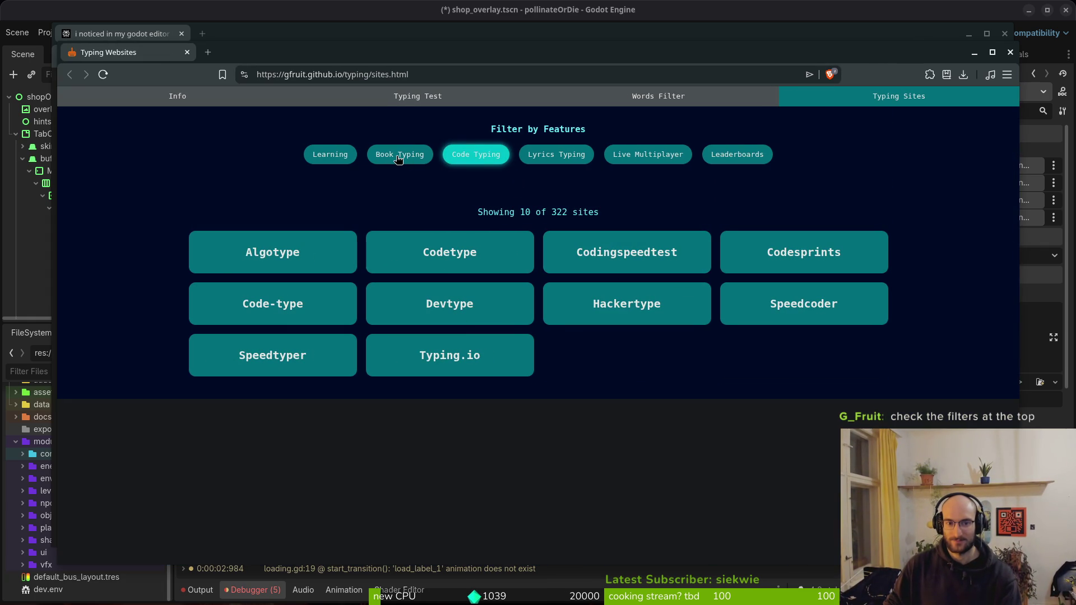
left_click(398, 160)
left_click(329, 158)
left_click(422, 158)
left_click(399, 157)
left_click(349, 165)
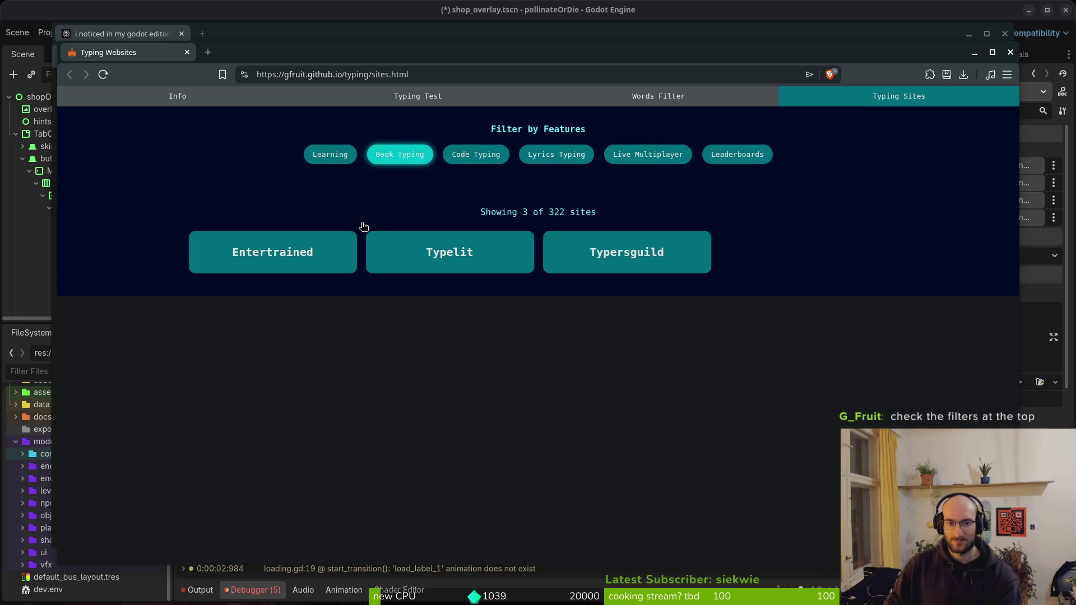
left_click(313, 152)
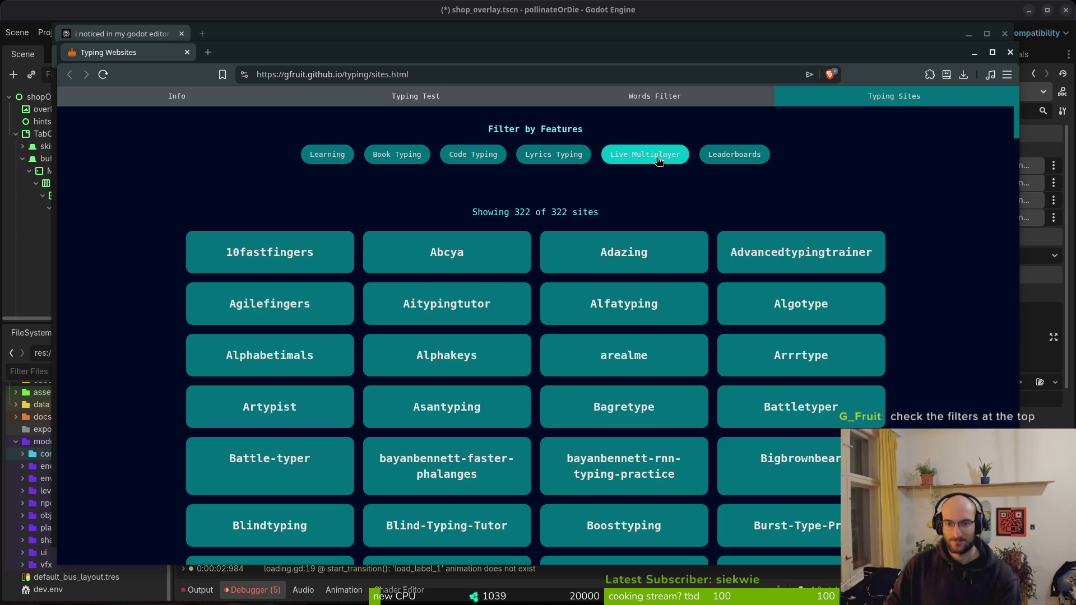
Filter by Live Multiplayer, Leaderboards, then Lyrics Typing (4 sites), and close the window
left_click(658, 159)
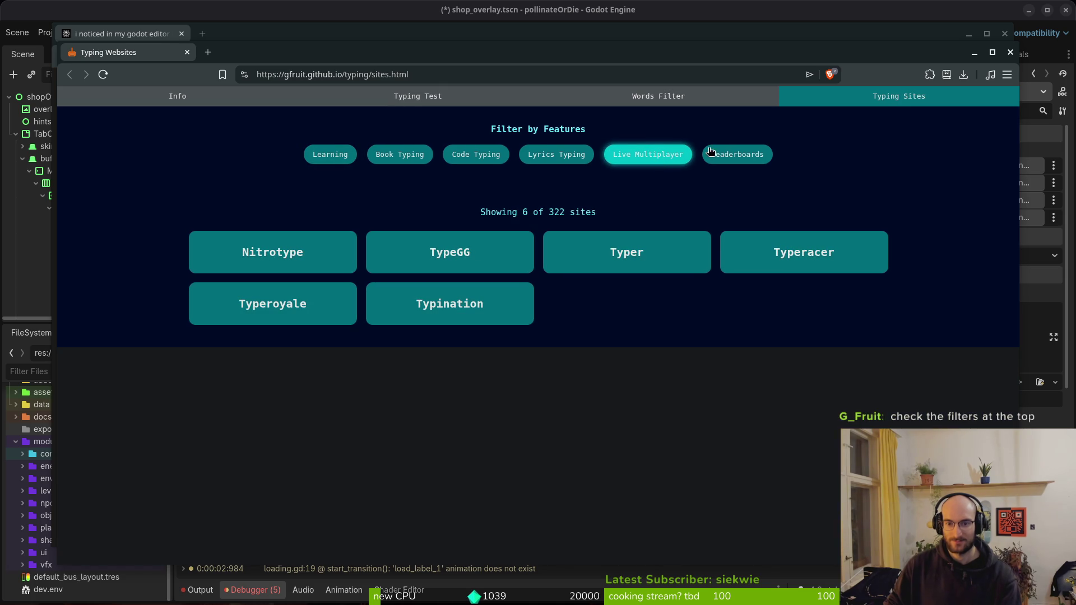
left_click(741, 159)
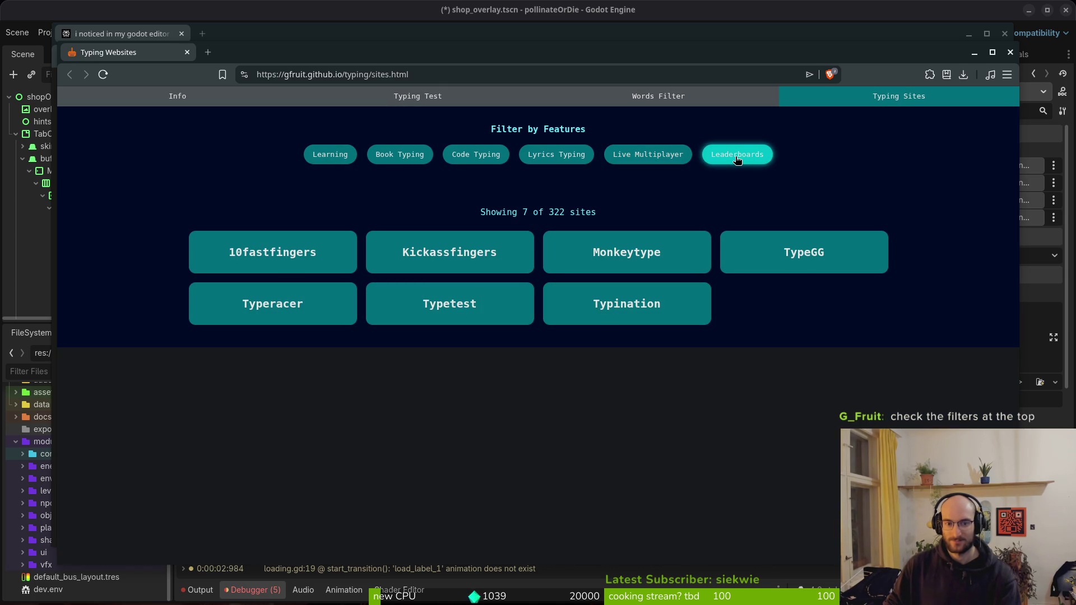
left_click(555, 157)
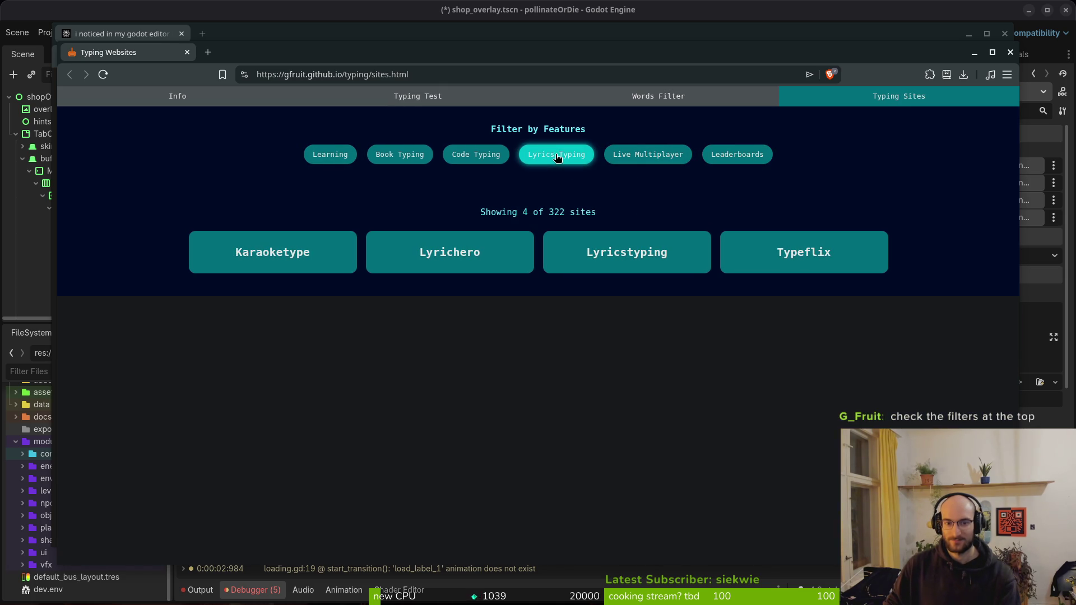
left_click_drag(273, 54, 271, 68)
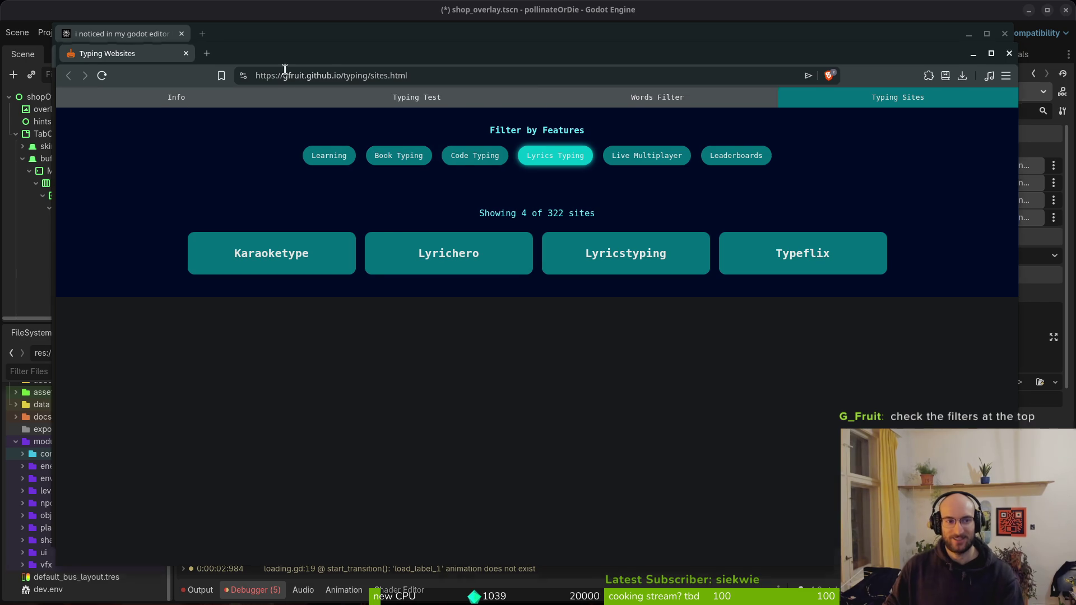
key("ctrl+w")
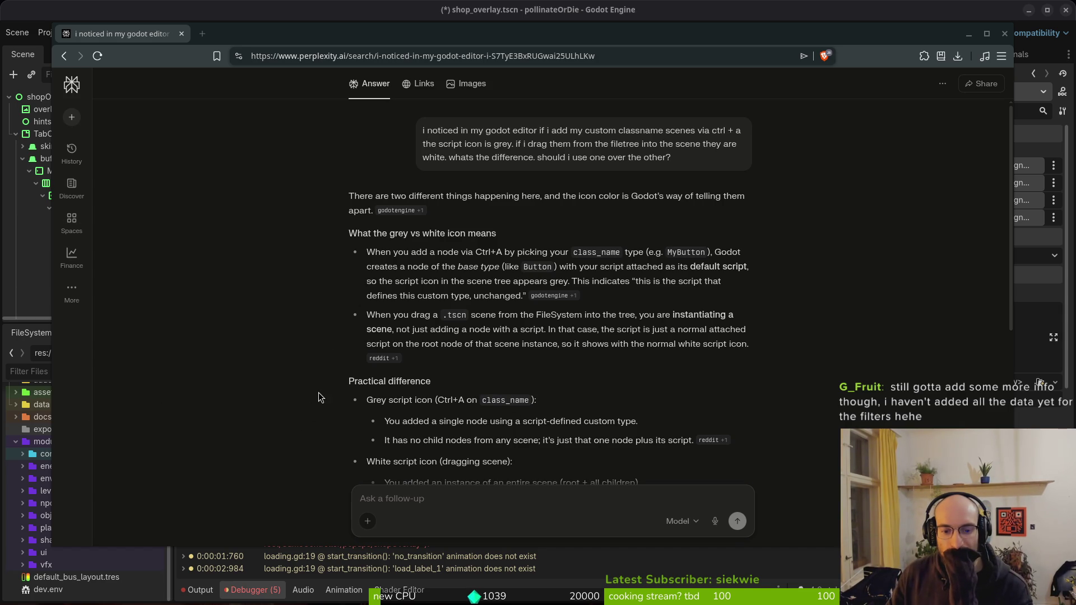
Read the Perplexity answer down to the Follow-ups section, then close the browser
scroll(320, 400, "down", 2)
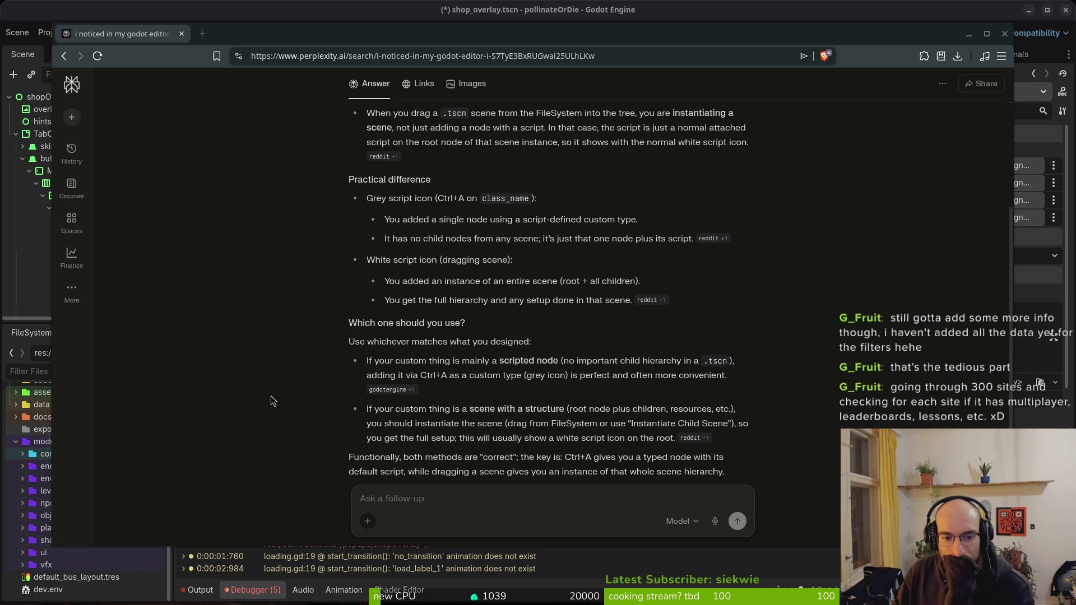
scroll(284, 416, "down", 2)
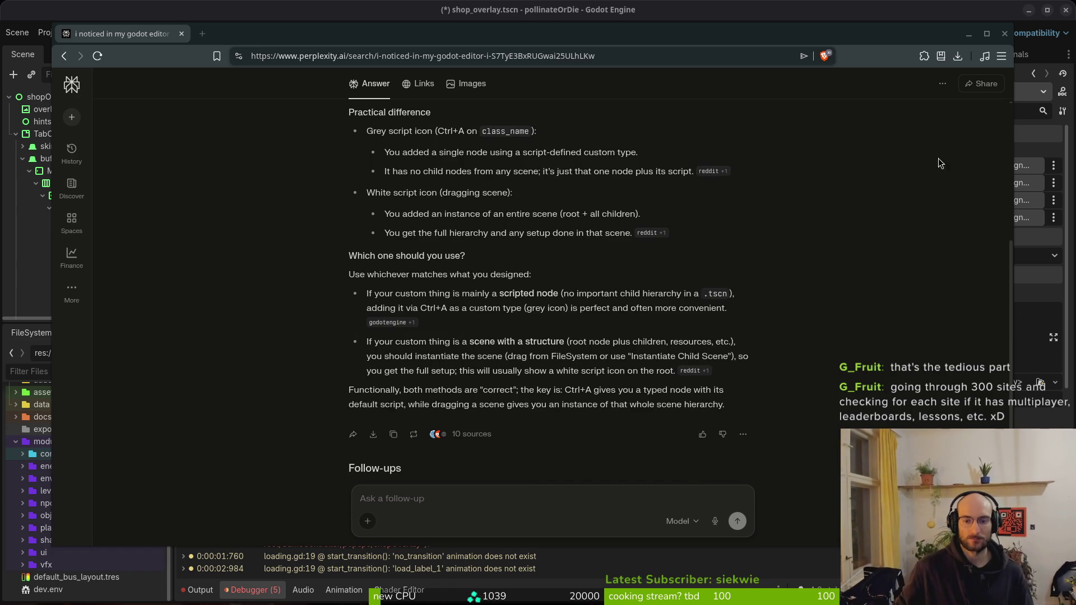
left_click(182, 34)
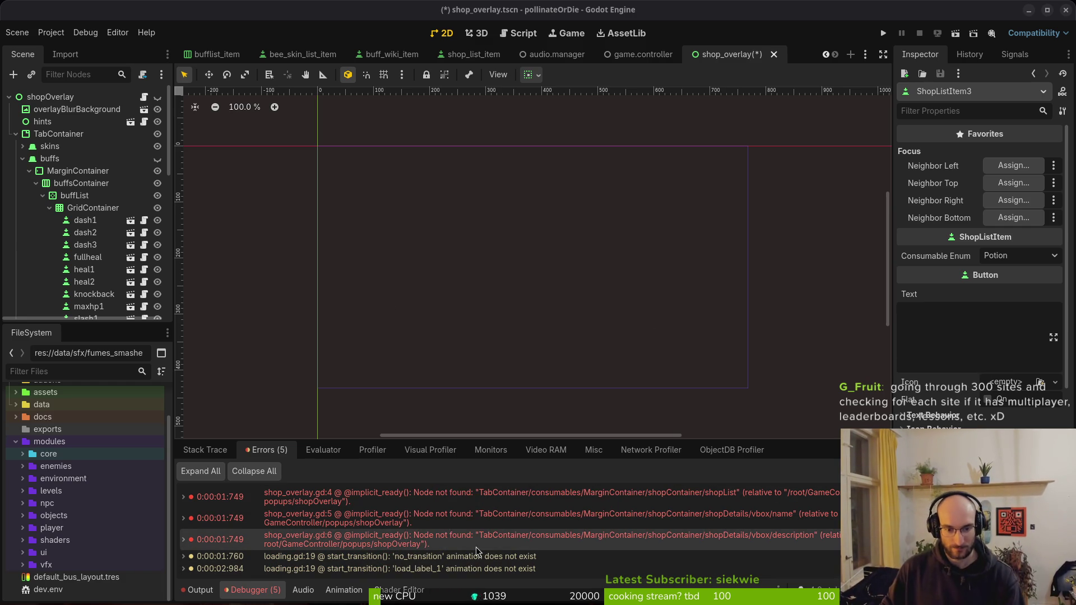
mouse_move(476, 549)
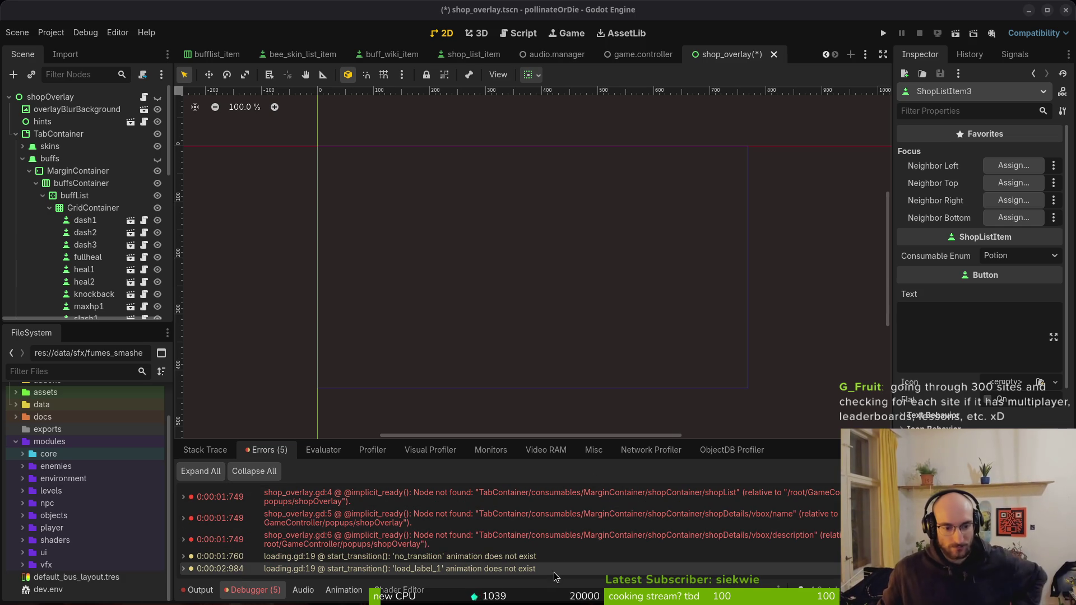
mouse_move(547, 573)
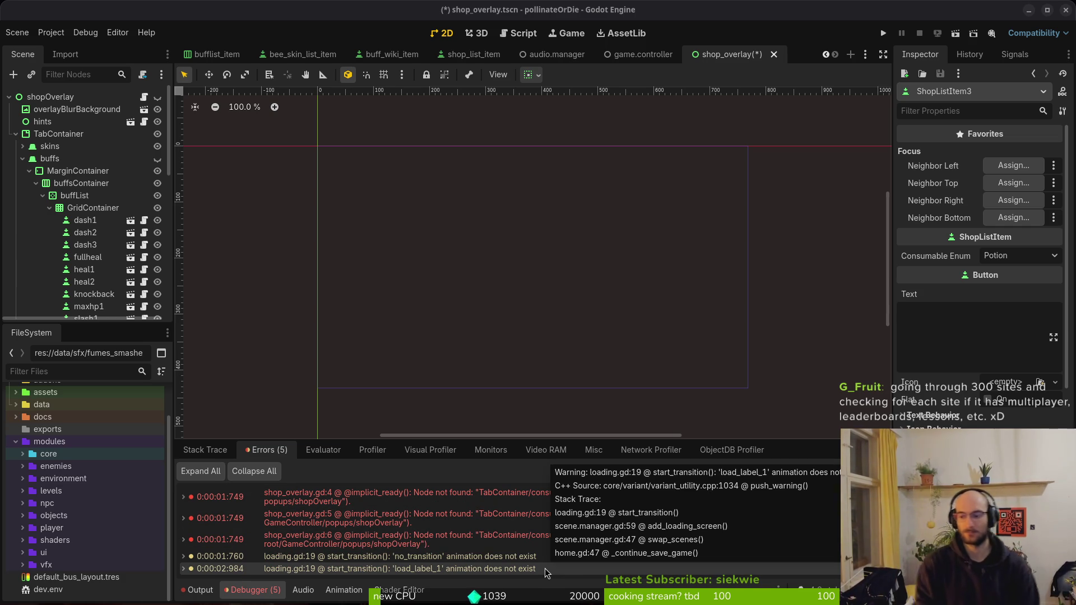
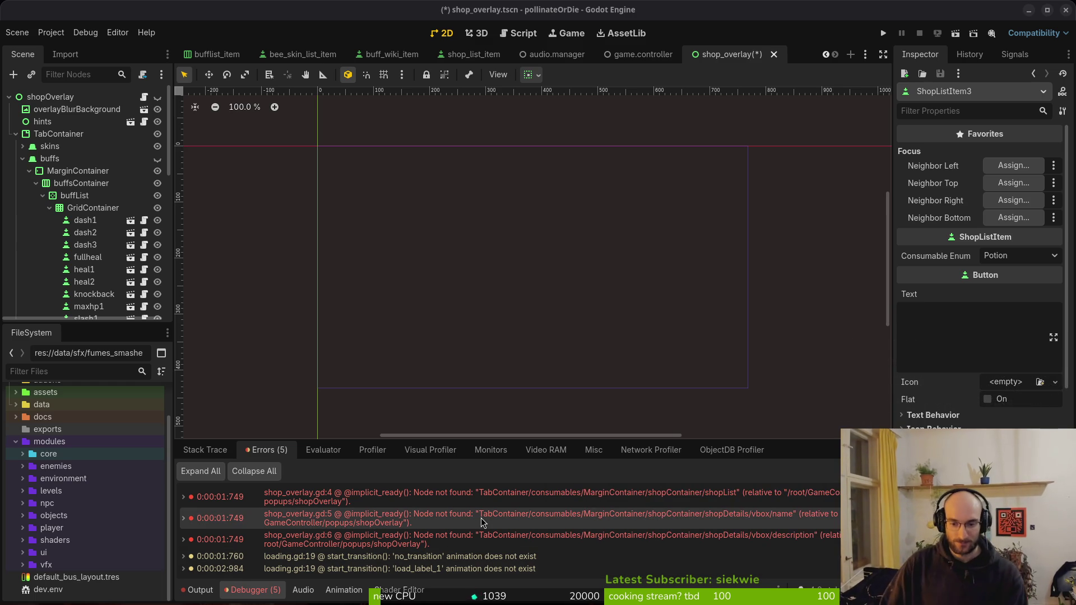
Leave Godot's debugger, which shows missing-node errors, for the terminal at the pollinate-or-die prompt
mouse_move(431, 515)
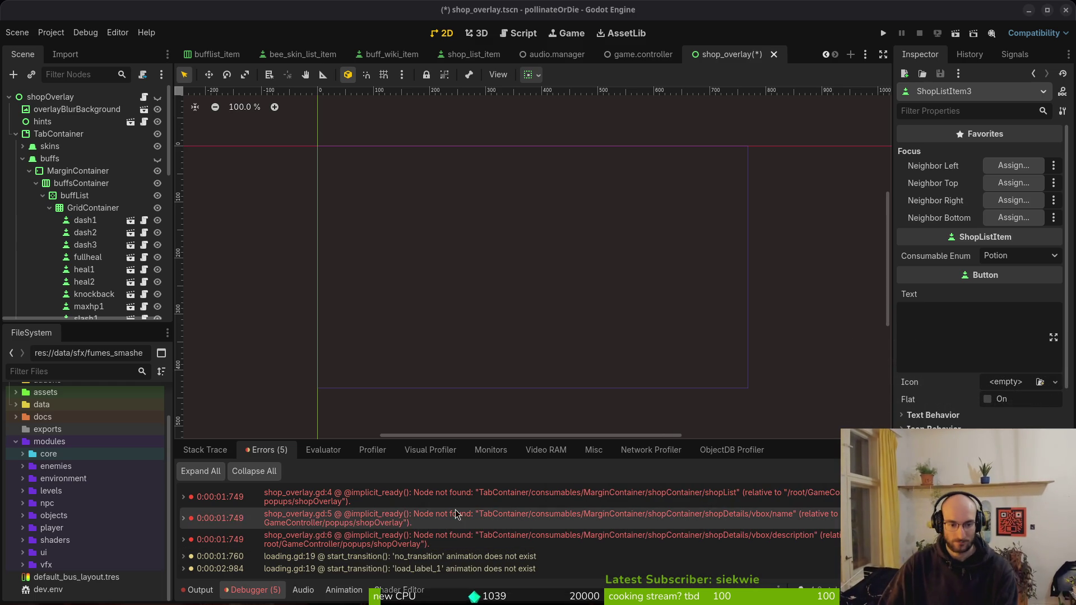
key("alt+Tab")
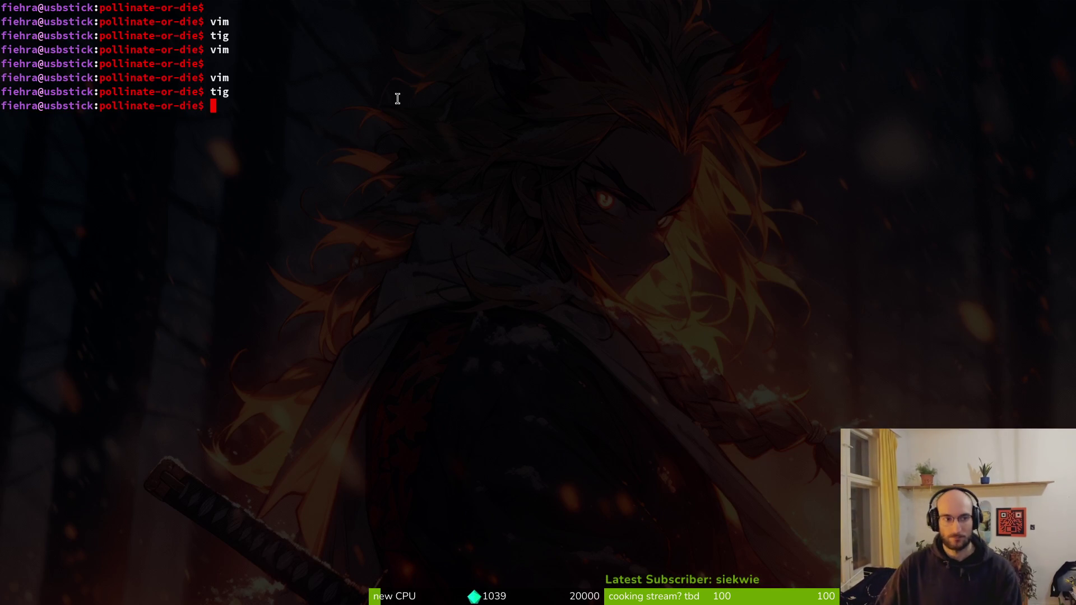
Start Neovim and open shop_overlay.gd through a 'shover' file search
key("Return")
type("shover")
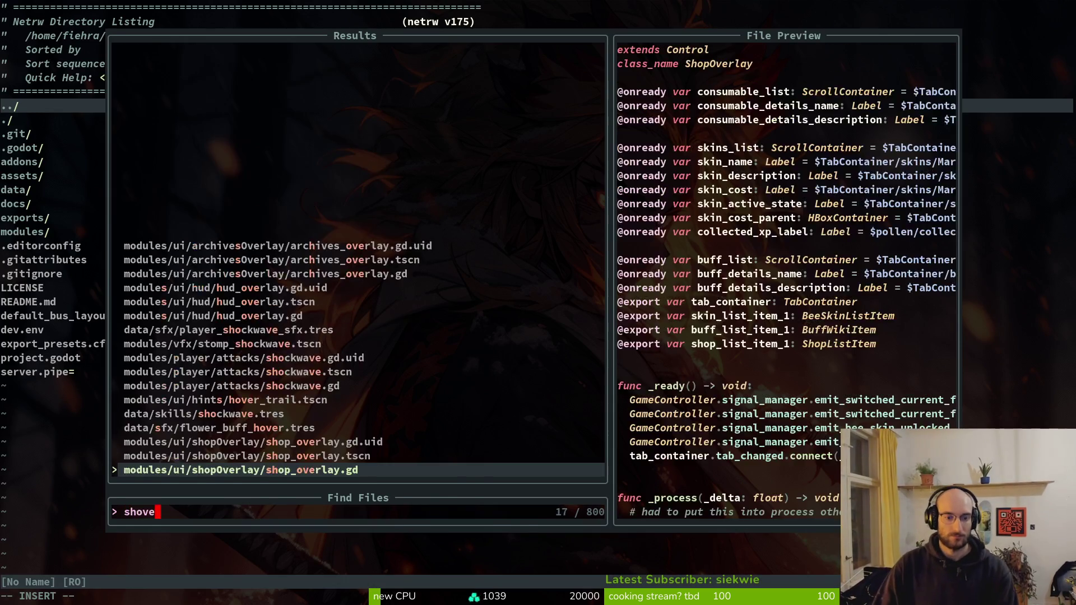
key("Return")
key("j")
key("j")
key("j")
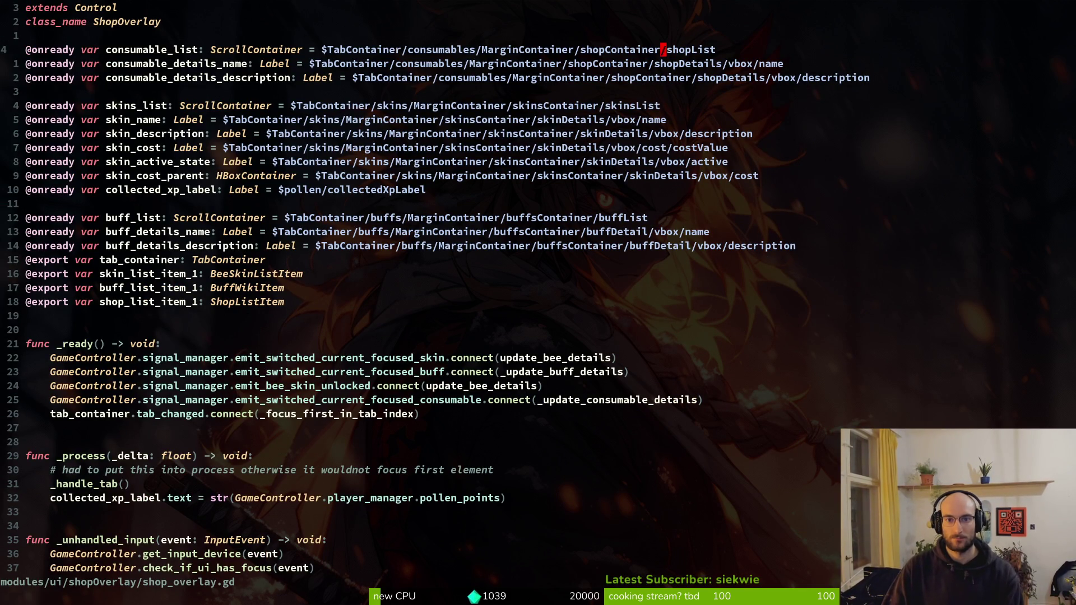
Repoint the consumable paths to consumableContainer/consumablesList and consumableContainer/consumableDetails
key("c")
key("t")
key("slash")
type("consumabl")
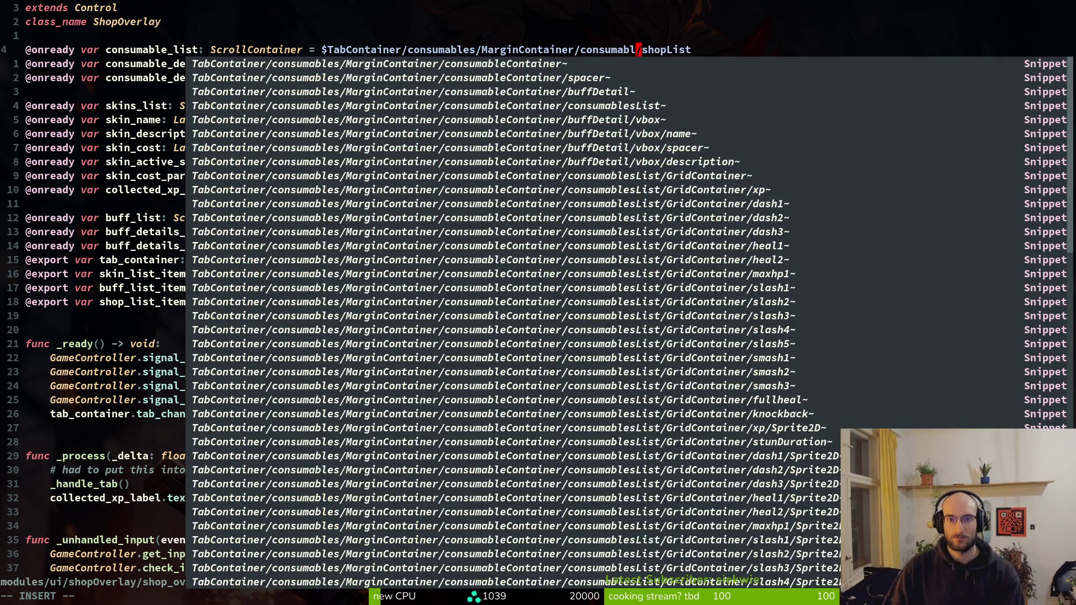
type("e")
key("Escape")
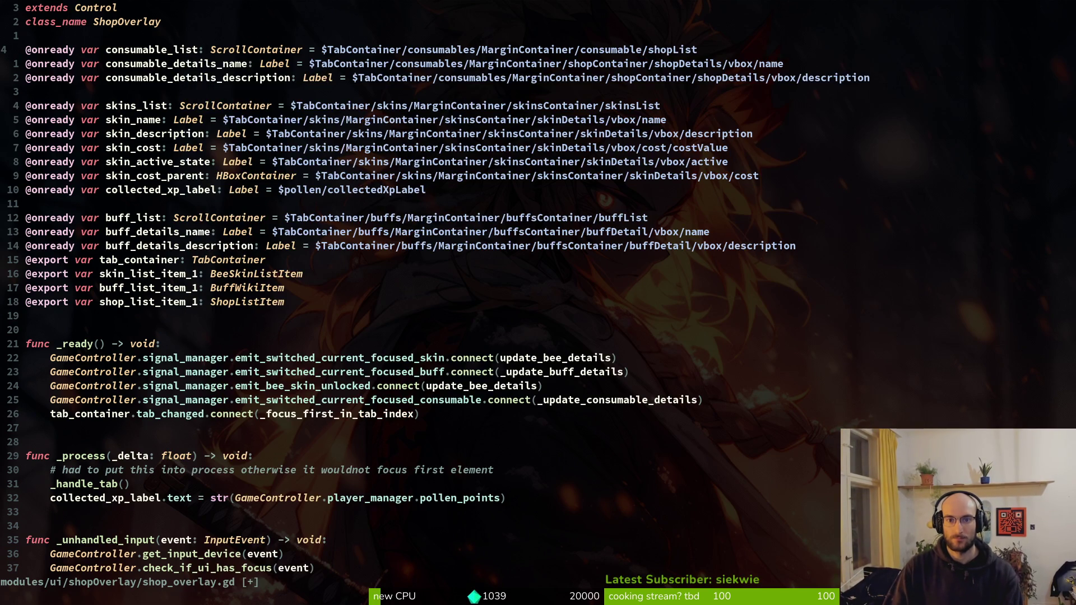
type("Container")
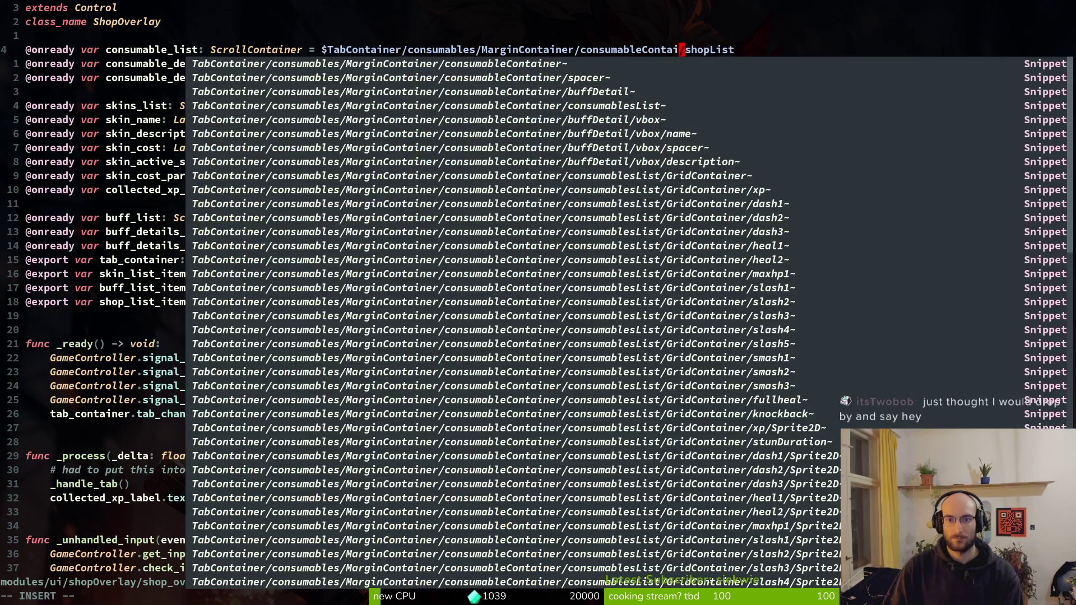
key("Escape")
type("ceconsumablesList")
key("Escape")
type("jconsumableContainer/consumableDetail/vbox/name")
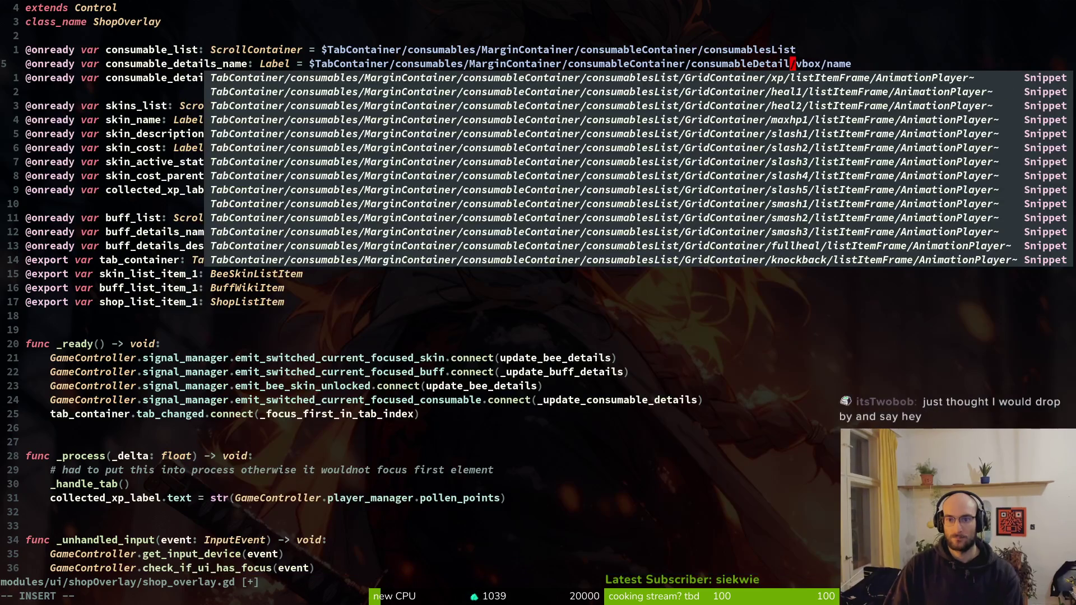
type("s")
key("Escape")
Change the description path's container to consumableContainer/consumableDetails and save with :w
key("j")
key("k")
key("j")
key("w")
key("w")
type("consumableContainer/consumableDetails")
key("Escape")
type(":w")
key("Return")
Return to Godot and review the debugger output, briefly peeking back at the script
key("alt+Tab")
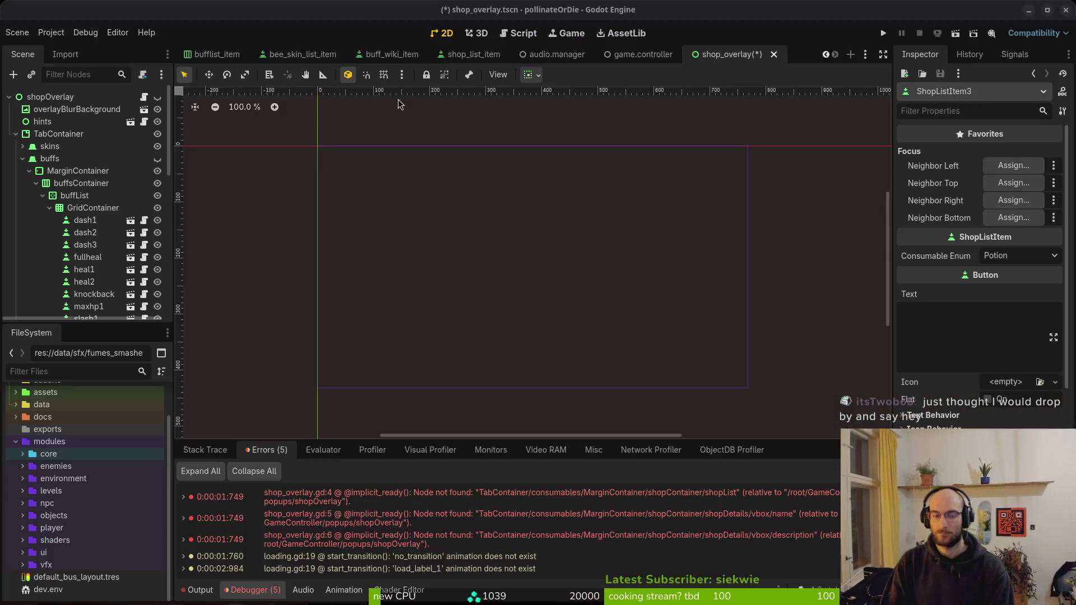
scroll(84, 213, "down", 3)
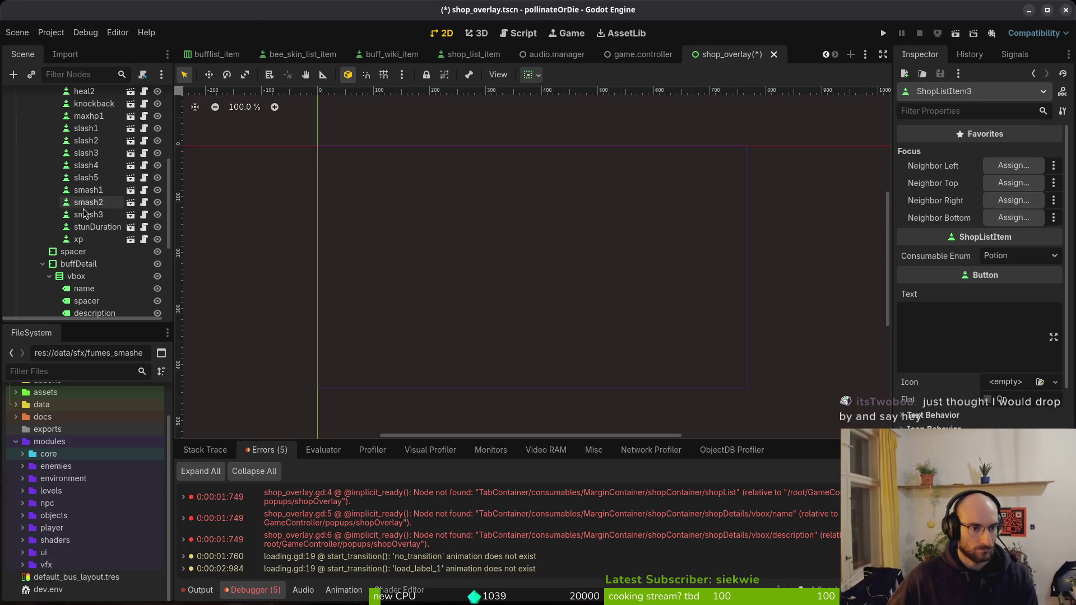
scroll(84, 216, "down", 3)
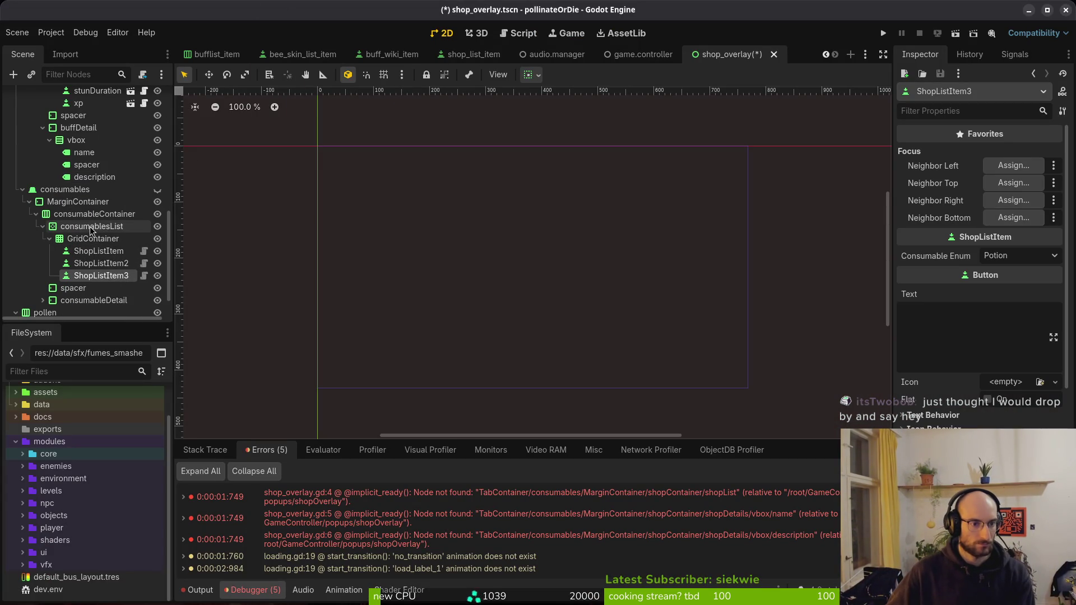
key("alt+Tab")
key("alt+Tab")
key("alt+Tab")
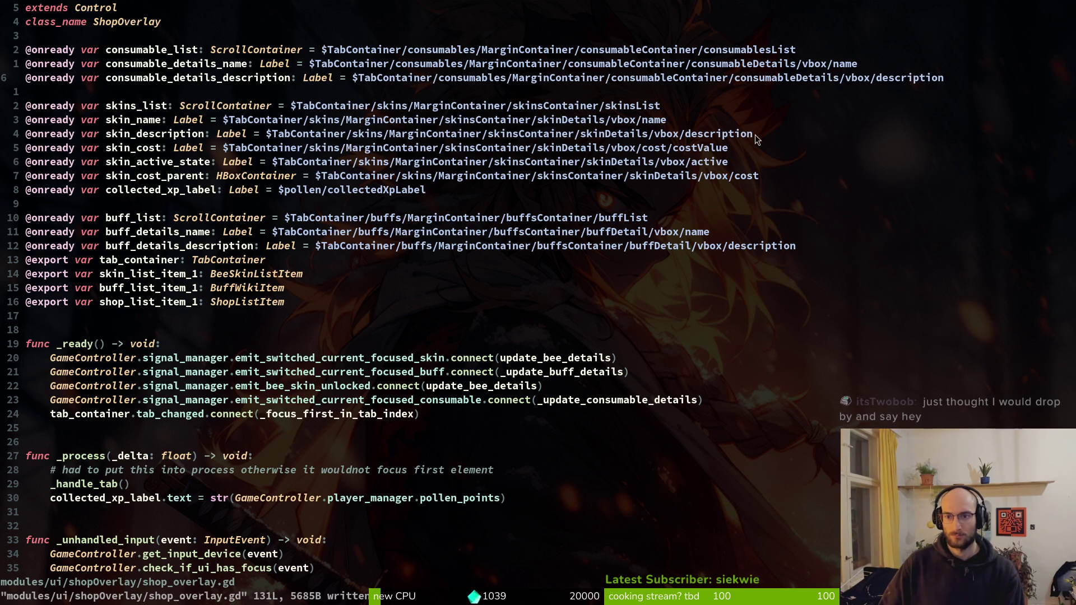
key("alt+Tab")
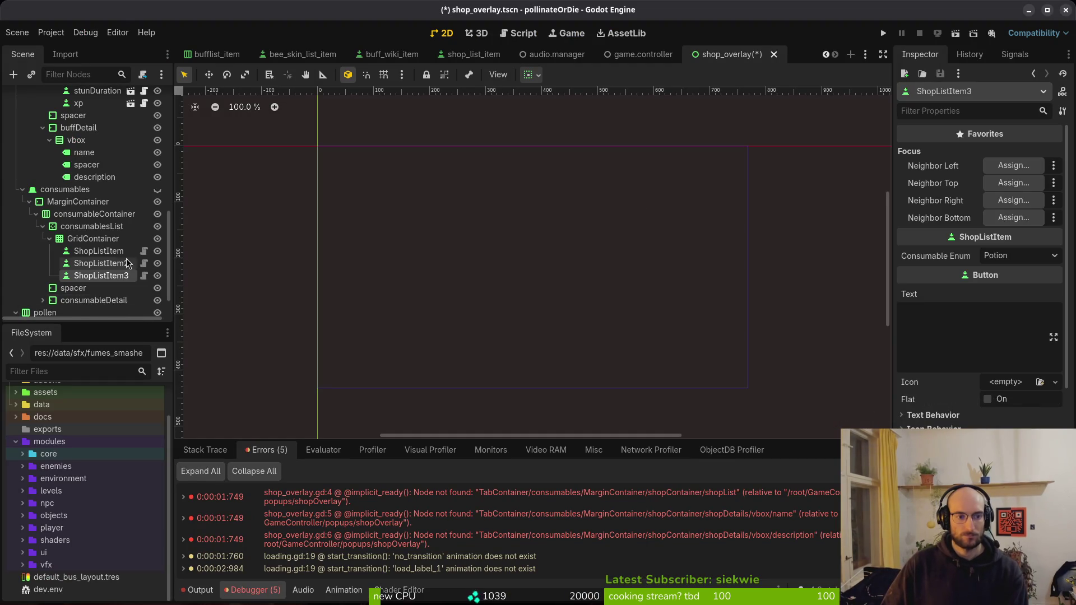
scroll(113, 254, "up", 5)
scroll(164, 240, "down", 5)
Correct consumableDetails to consumableDetail on both detail paths, save, and run the game with F5
key("alt+Tab")
key("x")
type("kbX:w")
key("Return")
key("j")
key("j")
key("j")
key("j")
key("k")
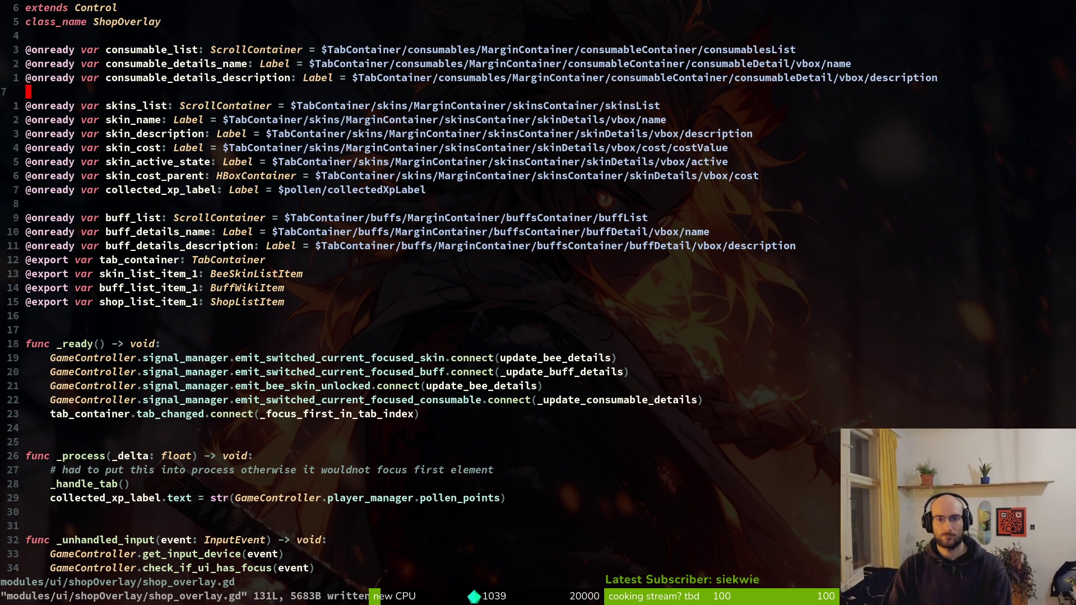
key("alt+Tab")
key("F5")
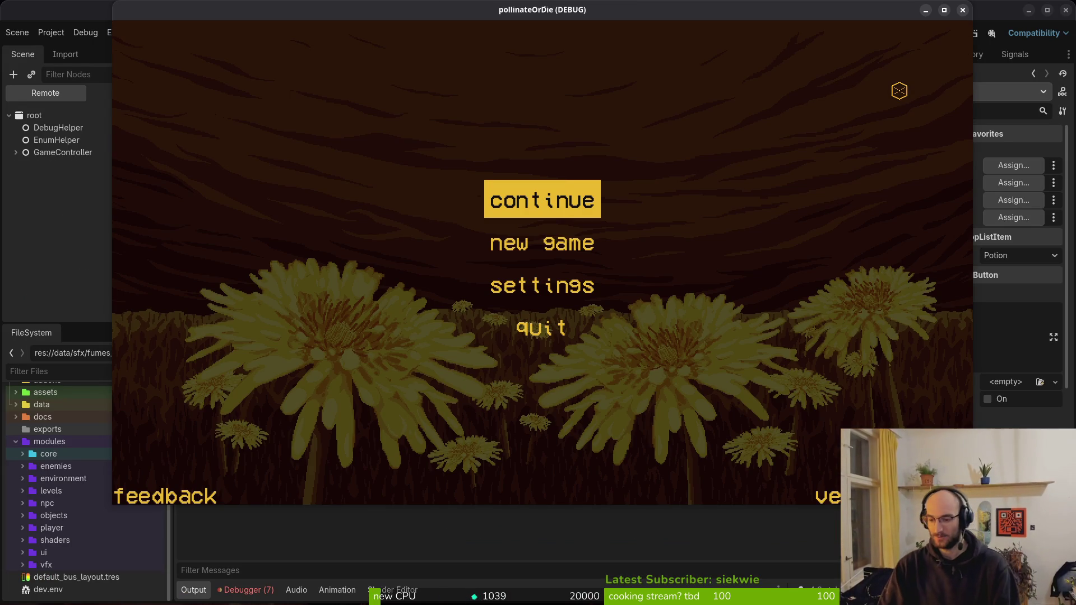
Continue into gameplay, stop with F8, review the debugger errors, and open the shop_list_item scene
key("Return")
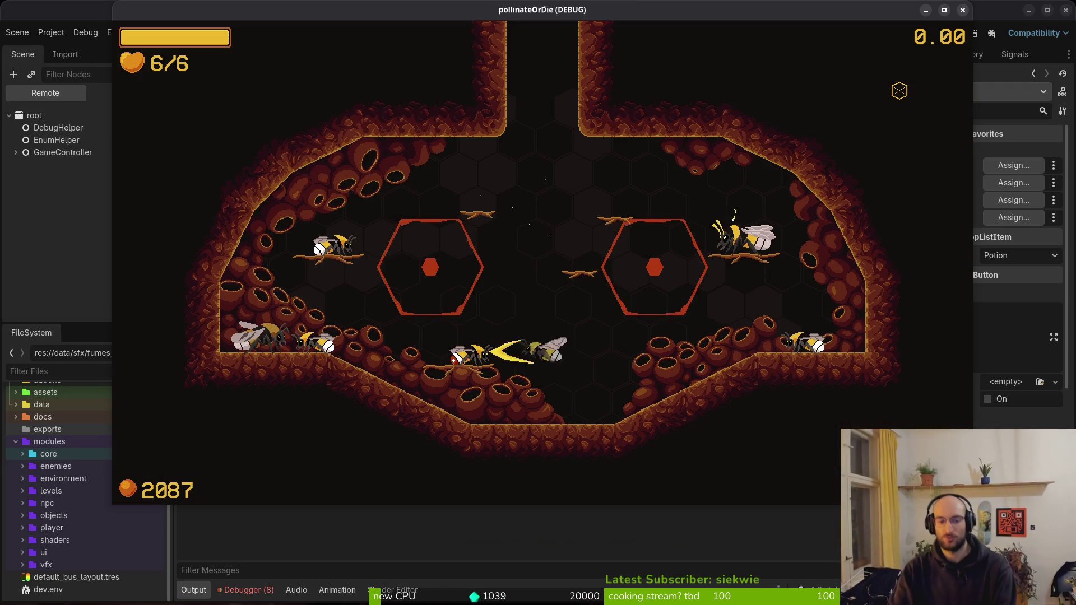
key("F8")
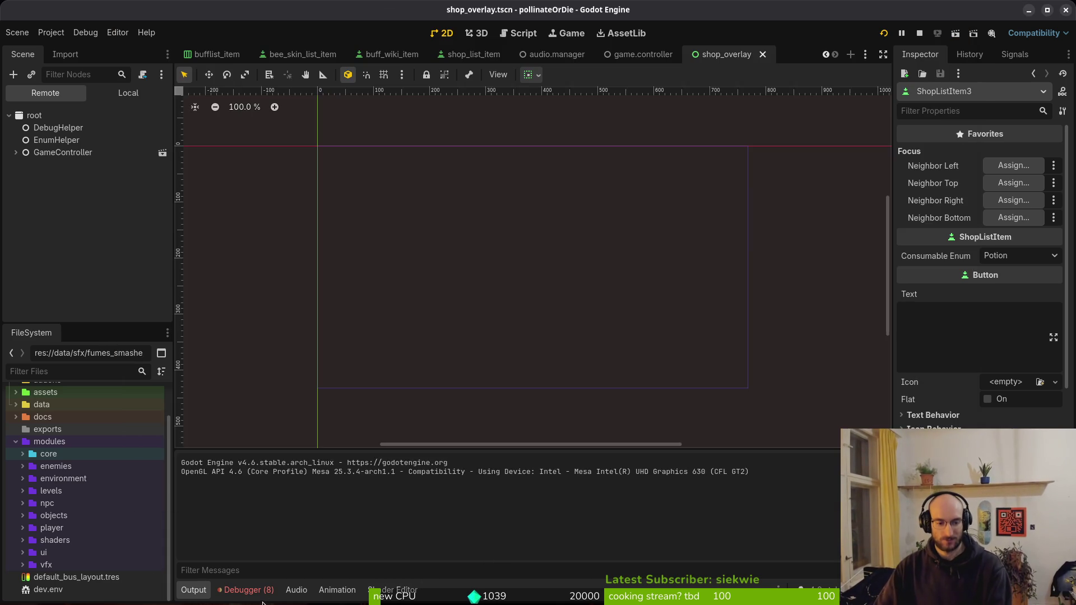
left_click(258, 593)
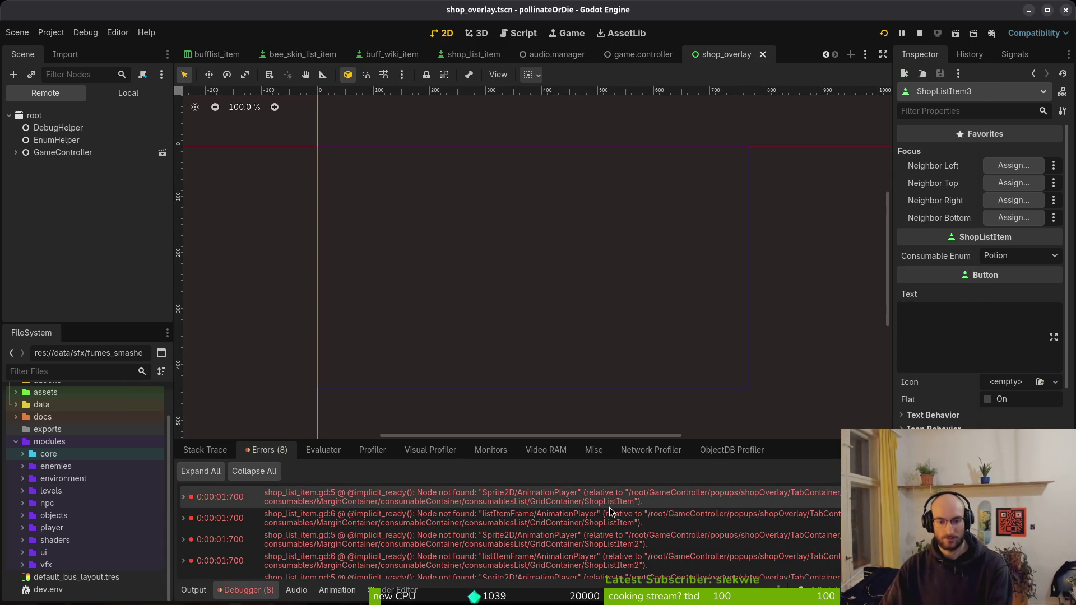
left_click(476, 54)
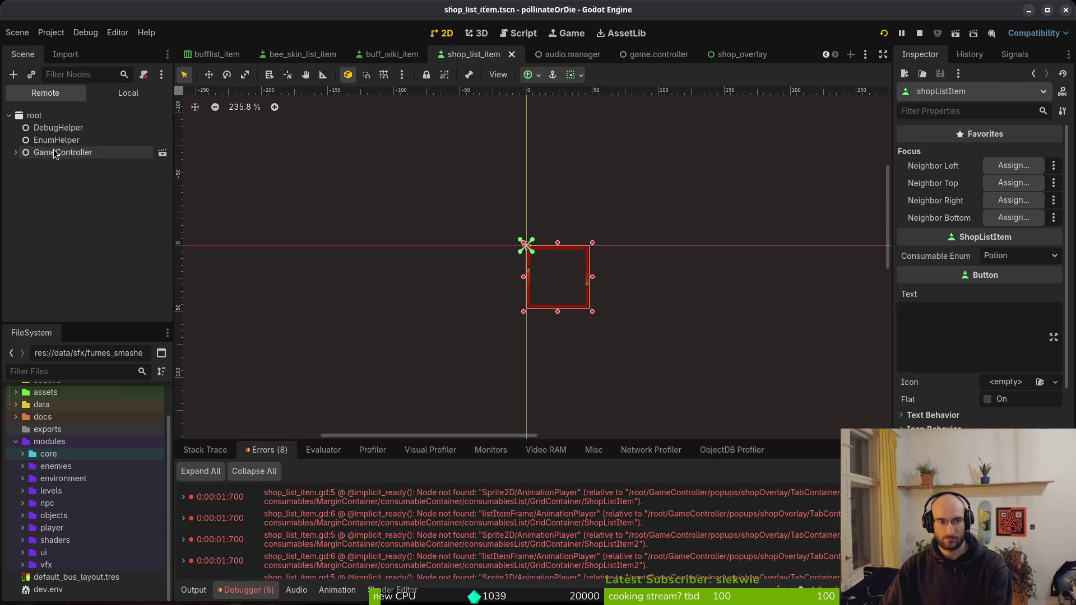
Add an AnimationPlayer as a child of the shop list item's Sprite2D
left_click(128, 93)
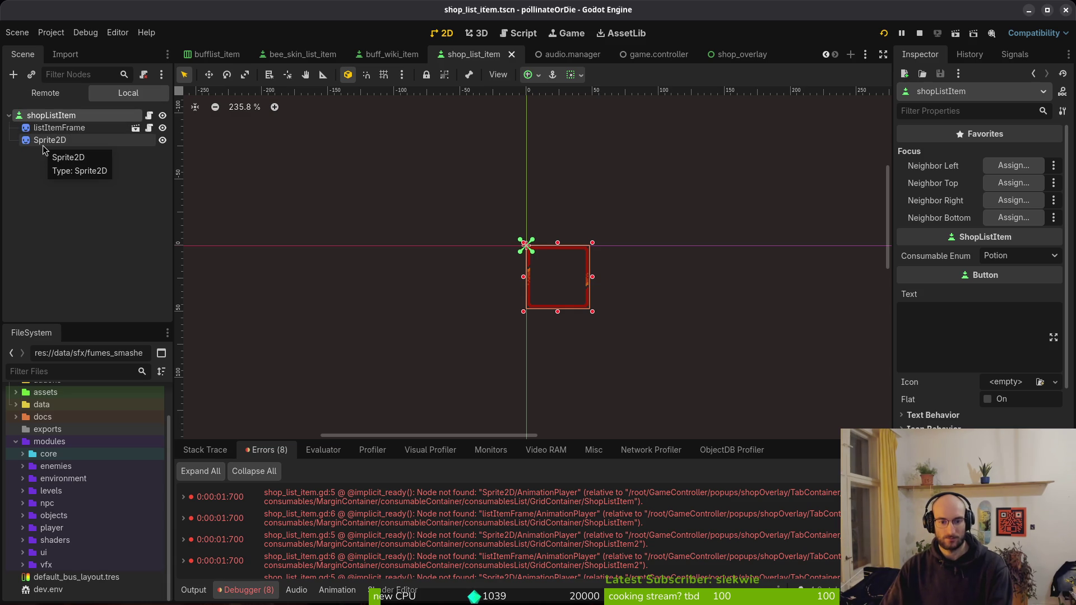
left_click(43, 147)
key("ctrl+a")
type("animpl")
key("Return")
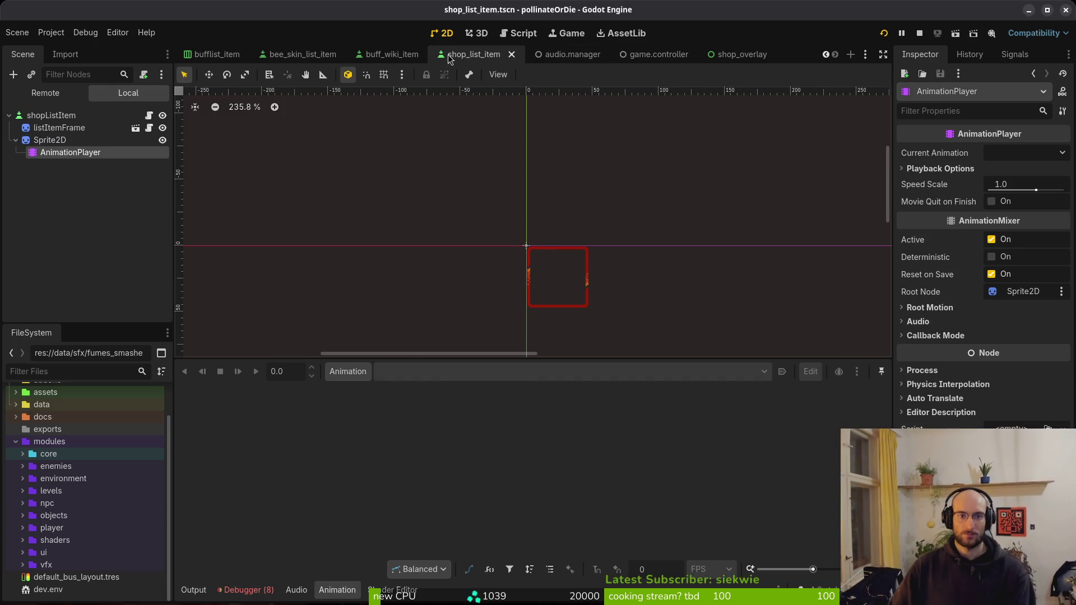
Inspect buff_wiki_item's AnimationPlayer, viewing its RESET and focused animations
left_click(392, 53)
left_click(474, 54)
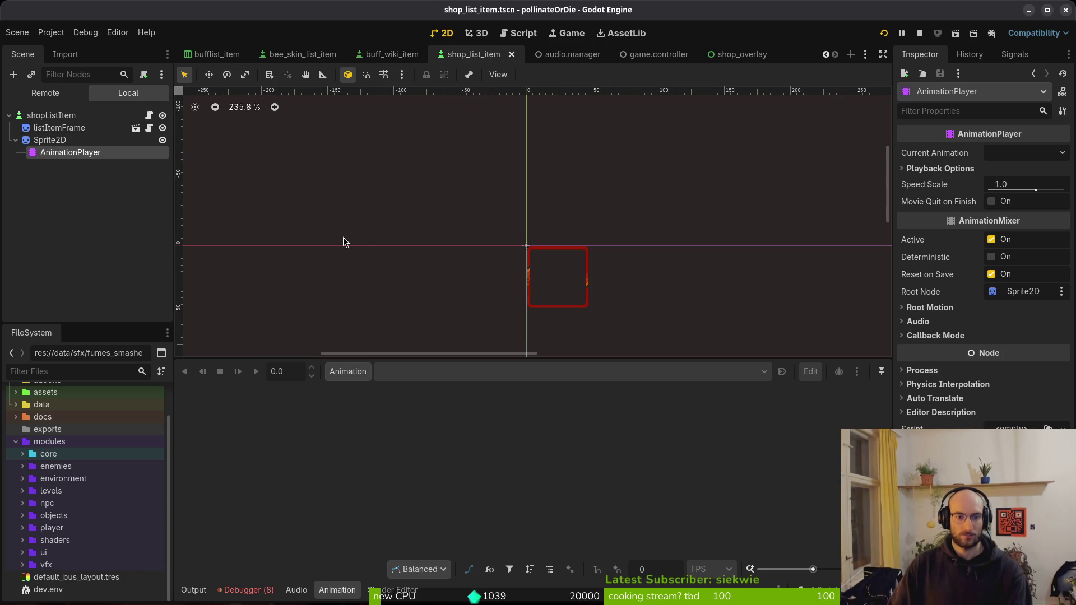
left_click(49, 140)
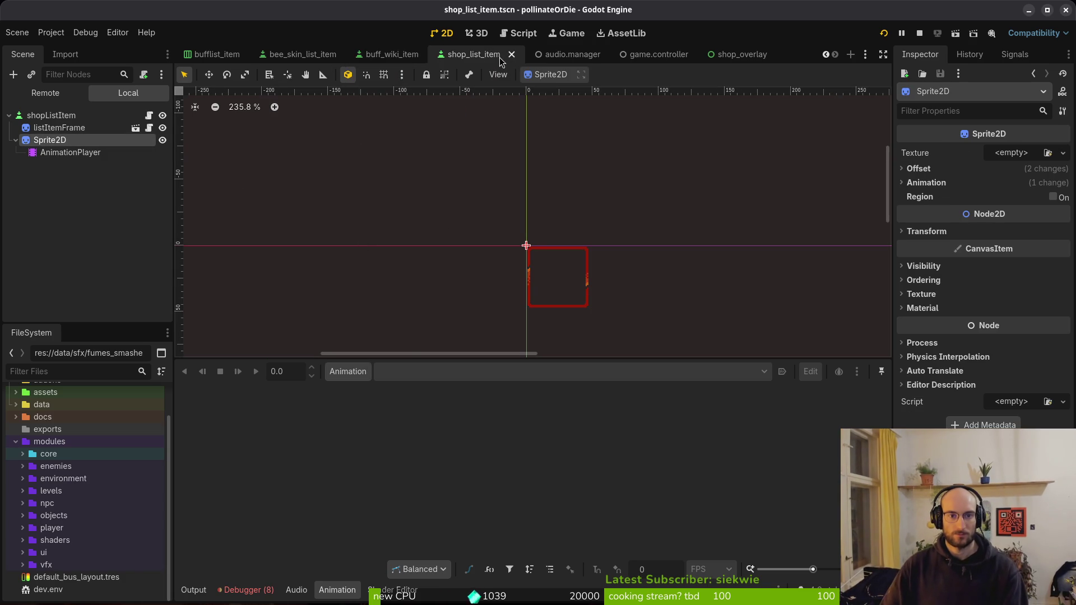
left_click(385, 53)
left_click(56, 153)
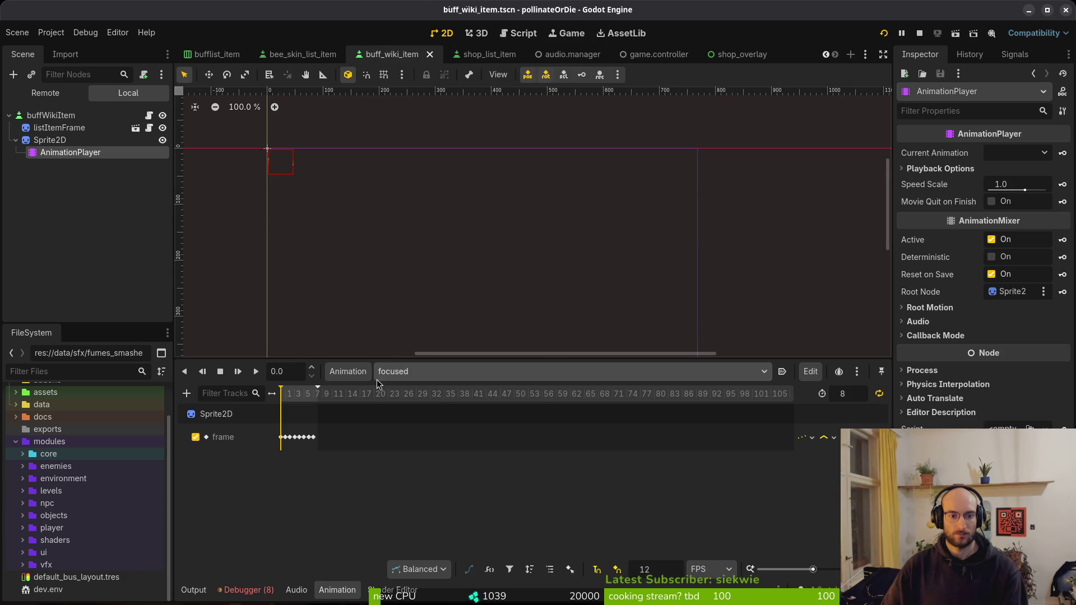
left_click(398, 376)
left_click(418, 392)
left_click(396, 372)
left_click(437, 405)
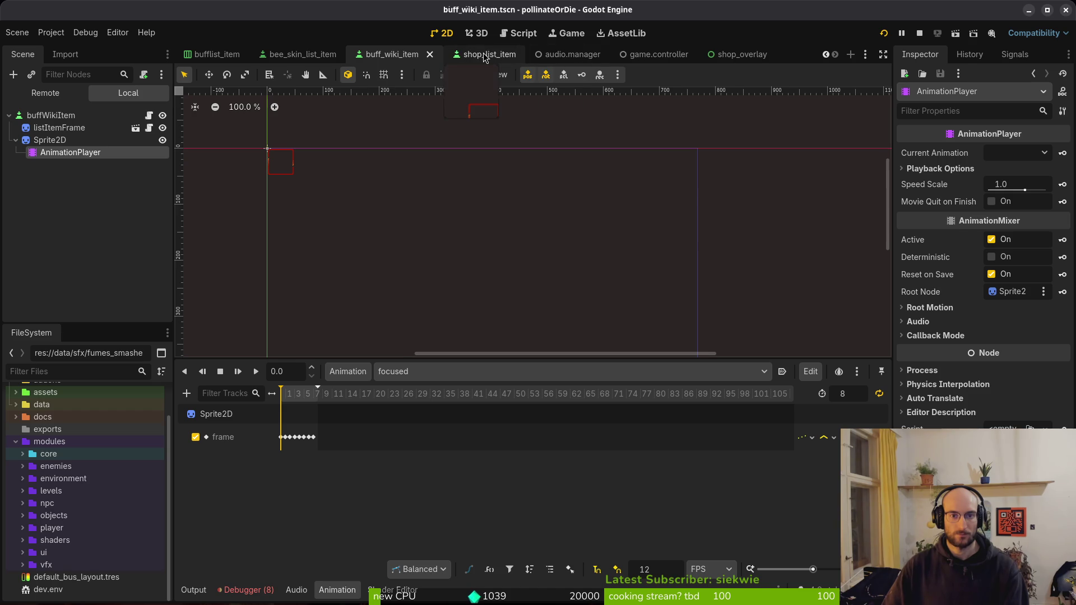
Select shop_list_item's new AnimationPlayer and choose Animation > New
left_click(485, 54)
left_click(70, 153)
left_click(348, 372)
left_click(369, 392)
Name the new animation 'focused', apply a snap of 12, and save the scene
type("focused")
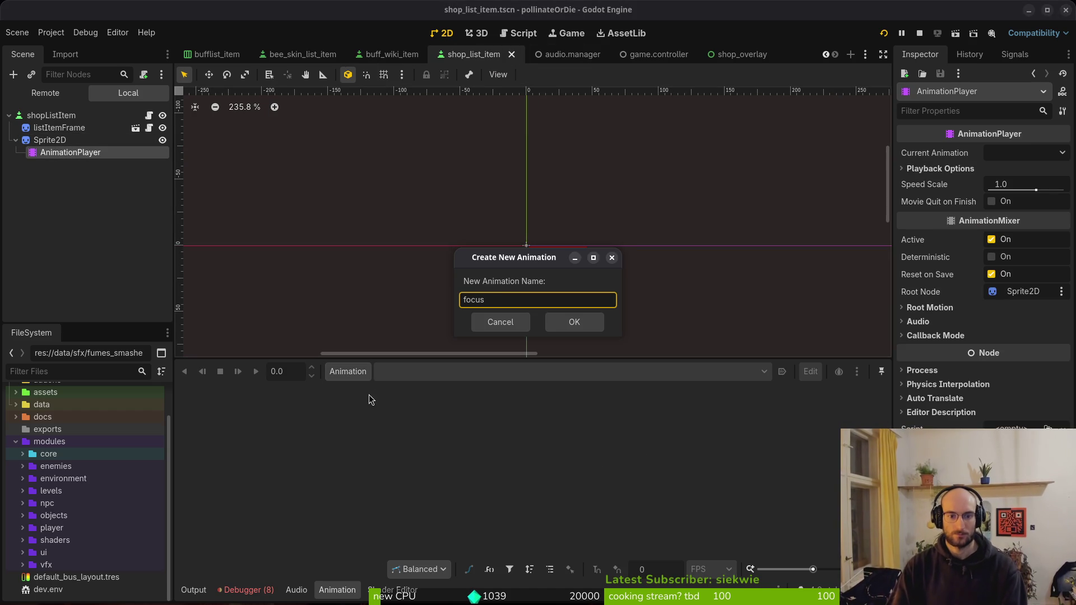
key("Return")
left_click(670, 572)
key("Return")
key("ctrl+s")
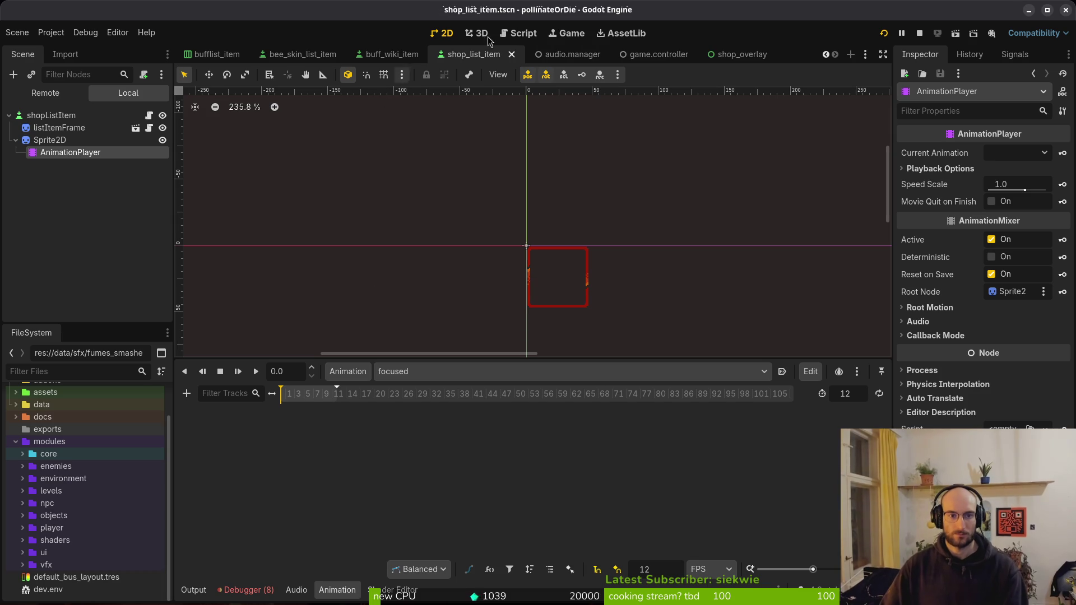
After comparing with buff_wiki_item, make the focused animation loop and save shop_list_item
left_click(392, 54)
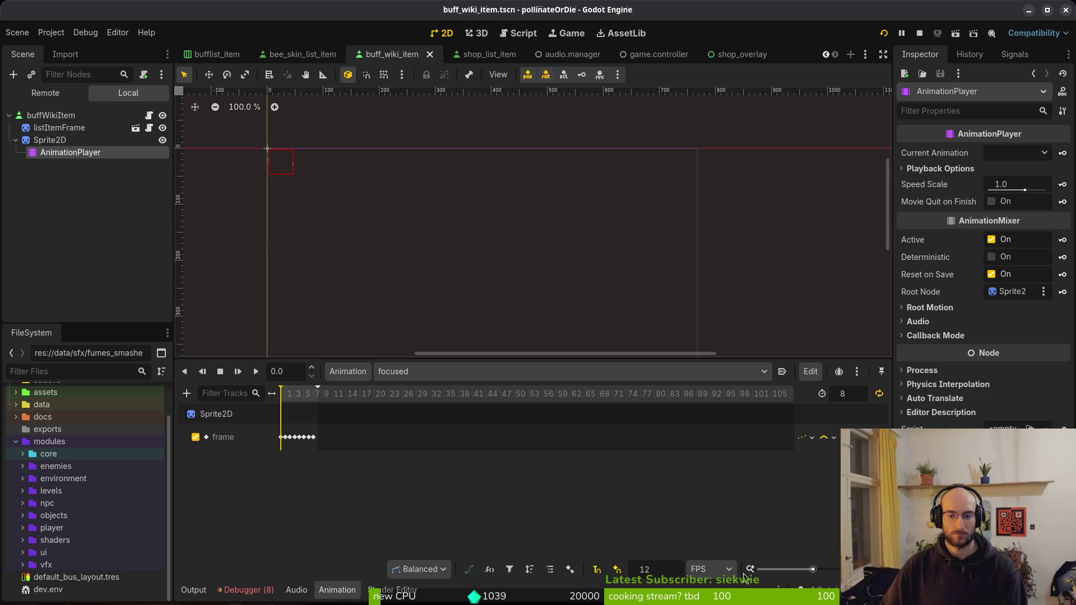
left_click(480, 55)
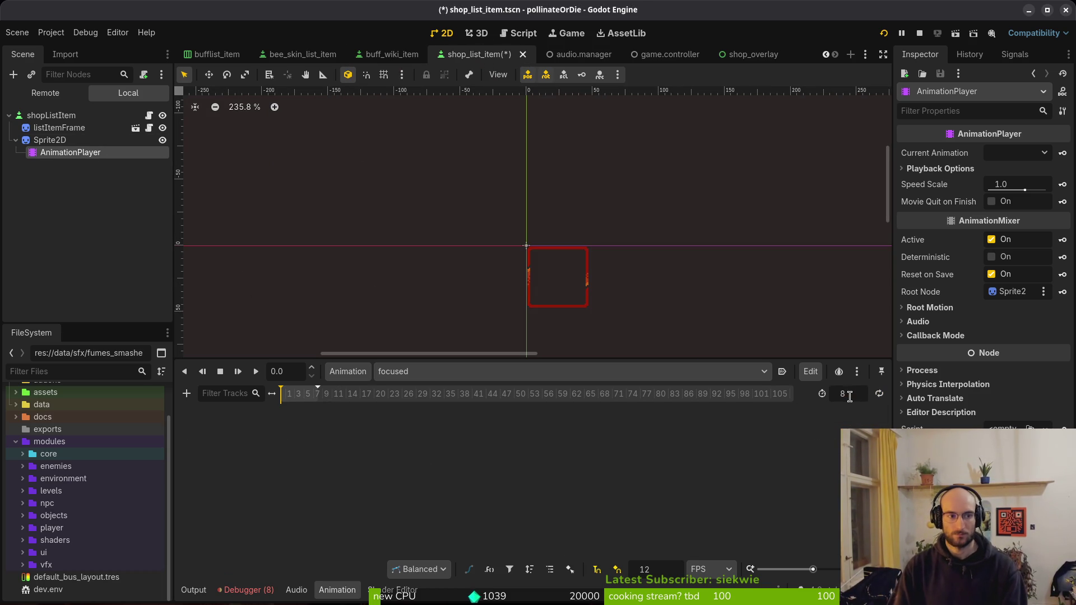
left_click(391, 56)
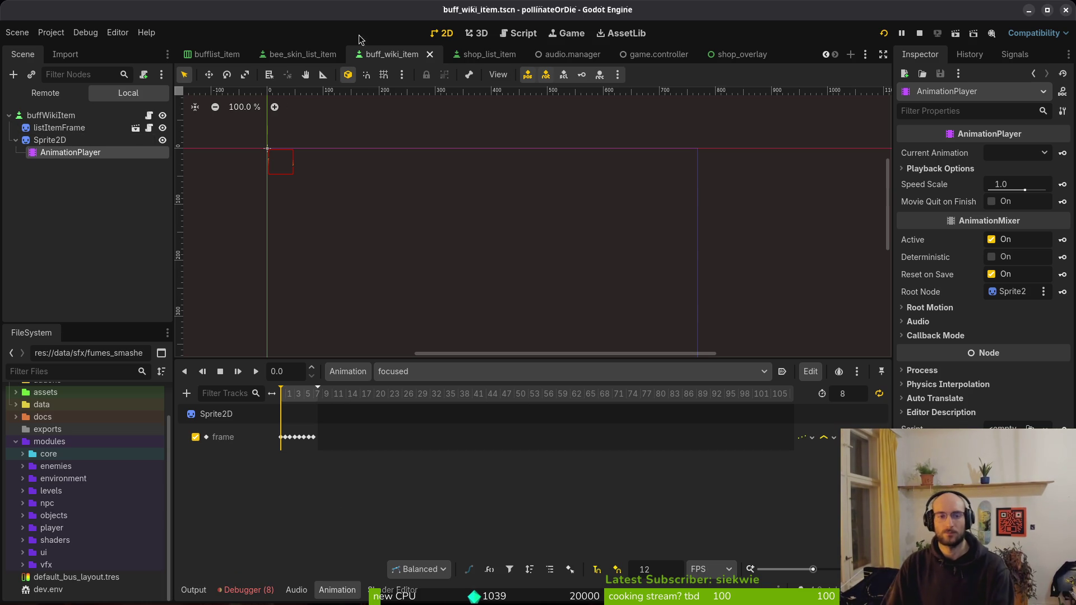
left_click(478, 56)
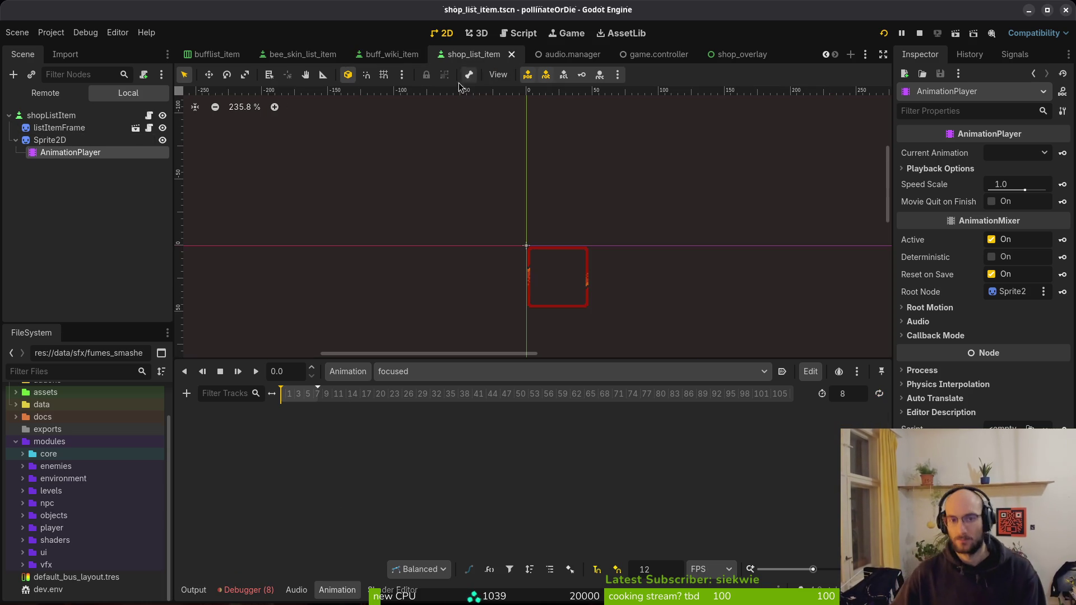
left_click(97, 141)
scroll(342, 408, "up", 5)
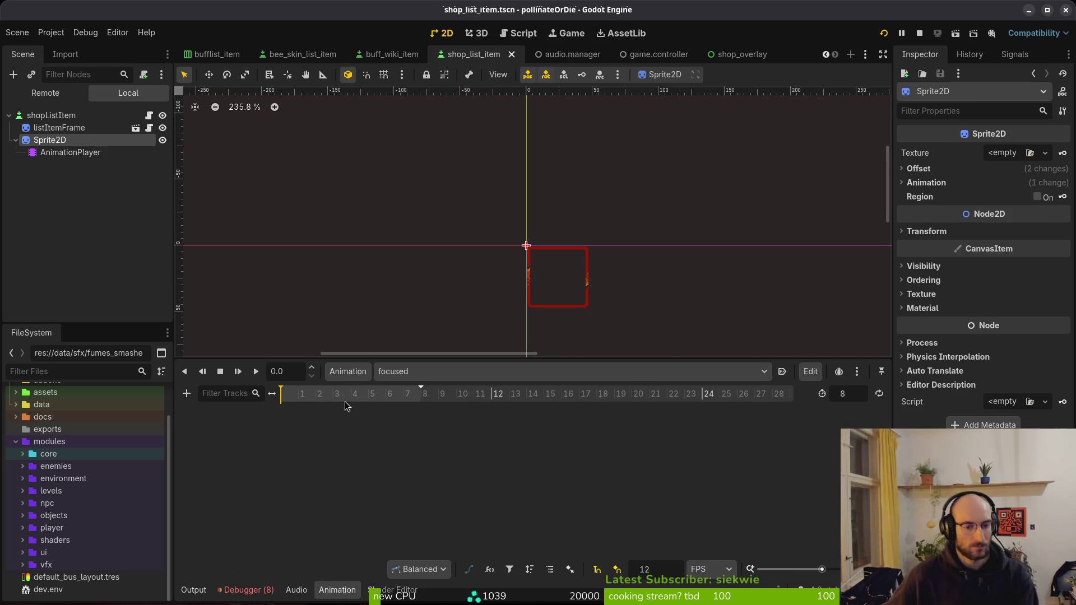
left_click(879, 393)
key("ctrl+s")
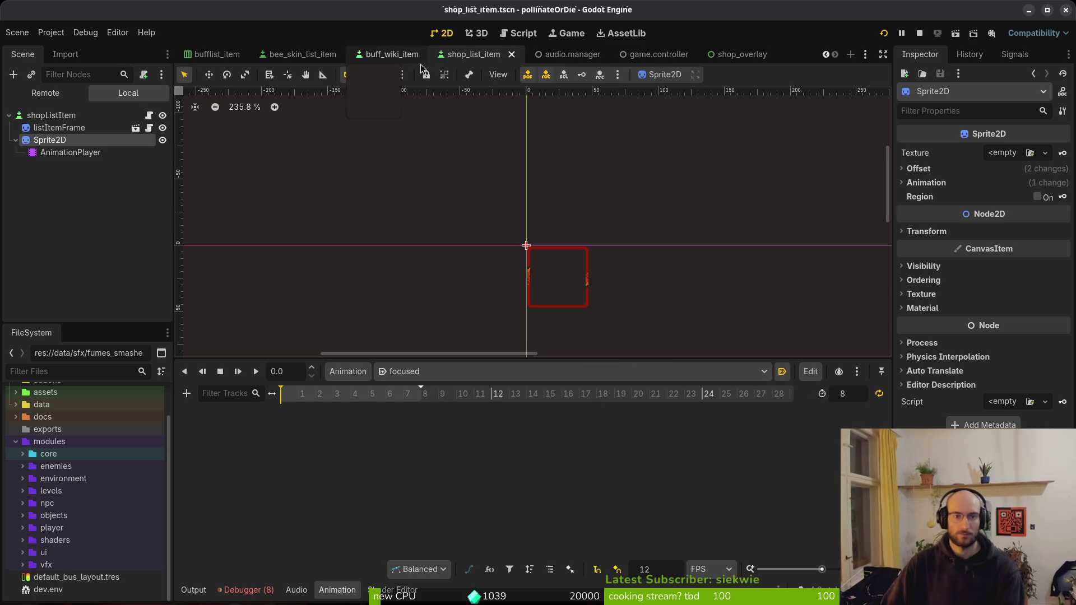
Recheck buff_wiki_item, then reload the focused animation and reselect Sprite2D for keying
left_click(386, 54)
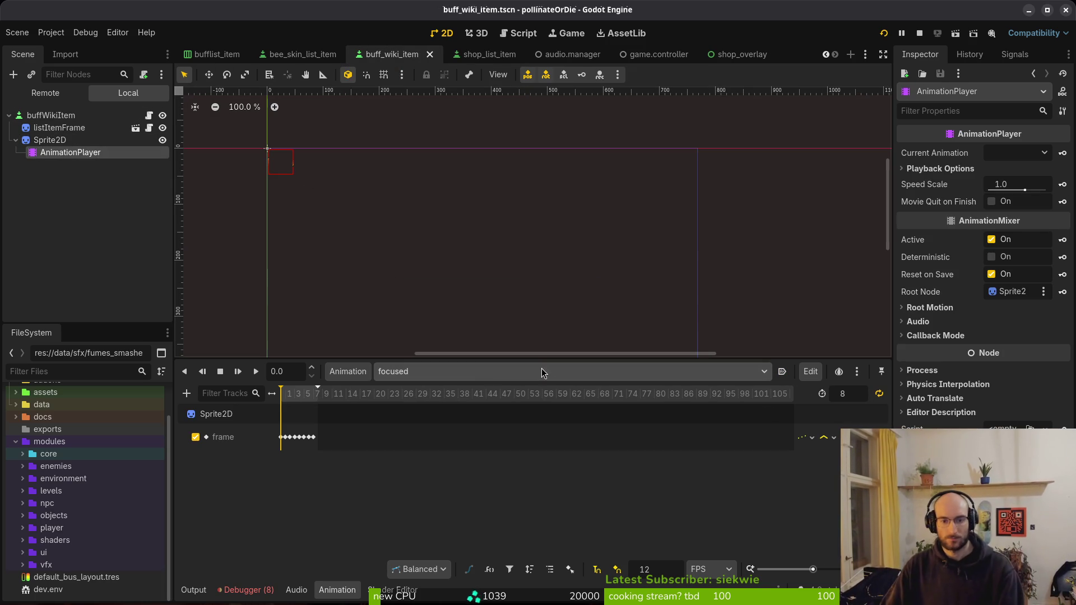
left_click(463, 54)
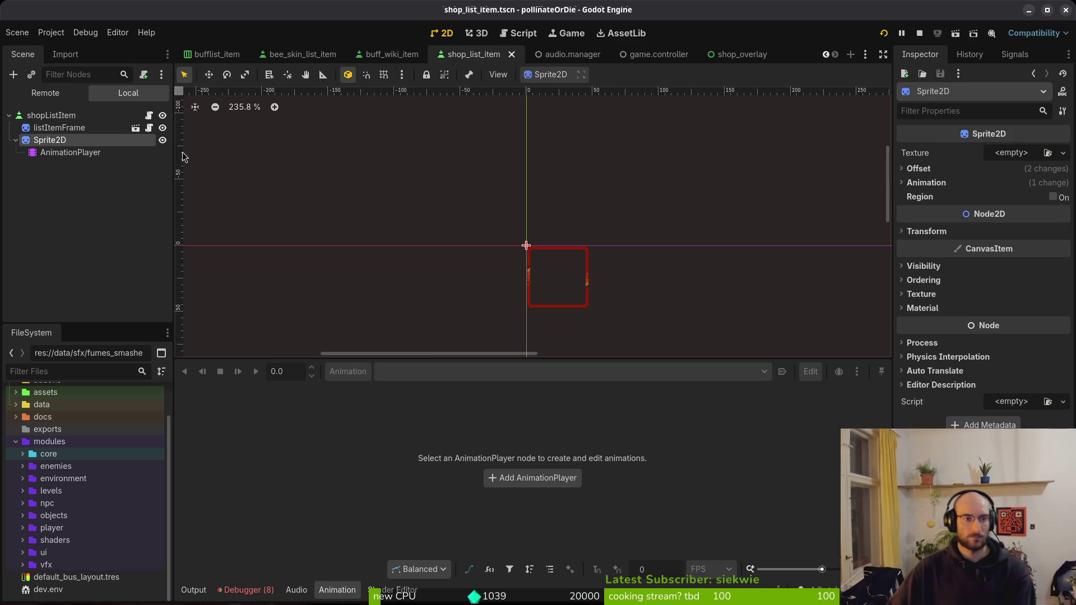
left_click(70, 152)
left_click(49, 140)
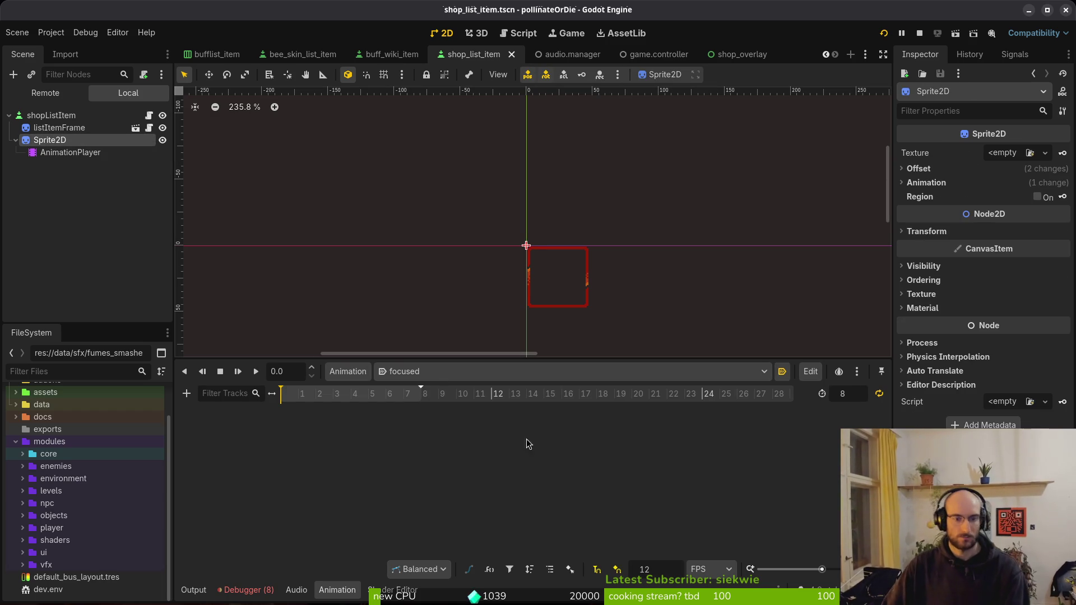
Create a Sprite2D Frame track in focused, keying frame values across the timeline, then save
left_click(943, 183)
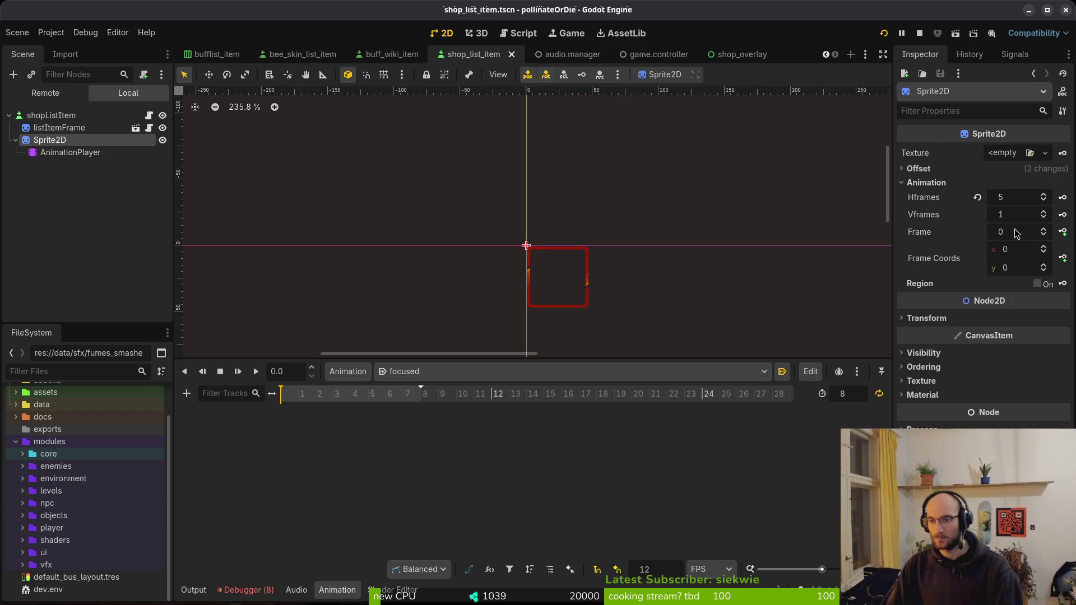
left_click(1063, 232)
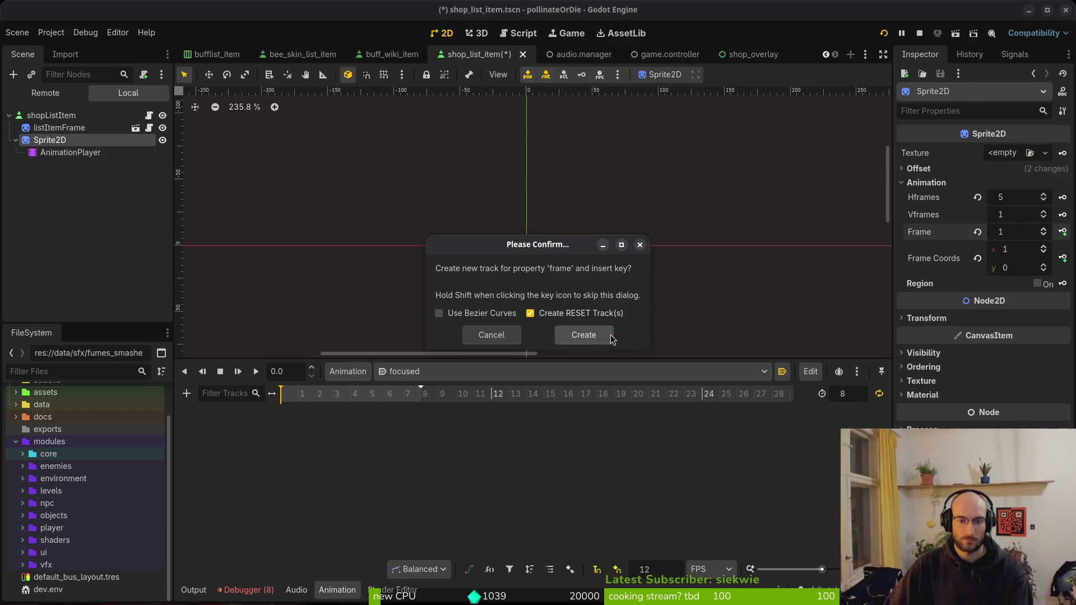
left_click(614, 337)
left_click(309, 396)
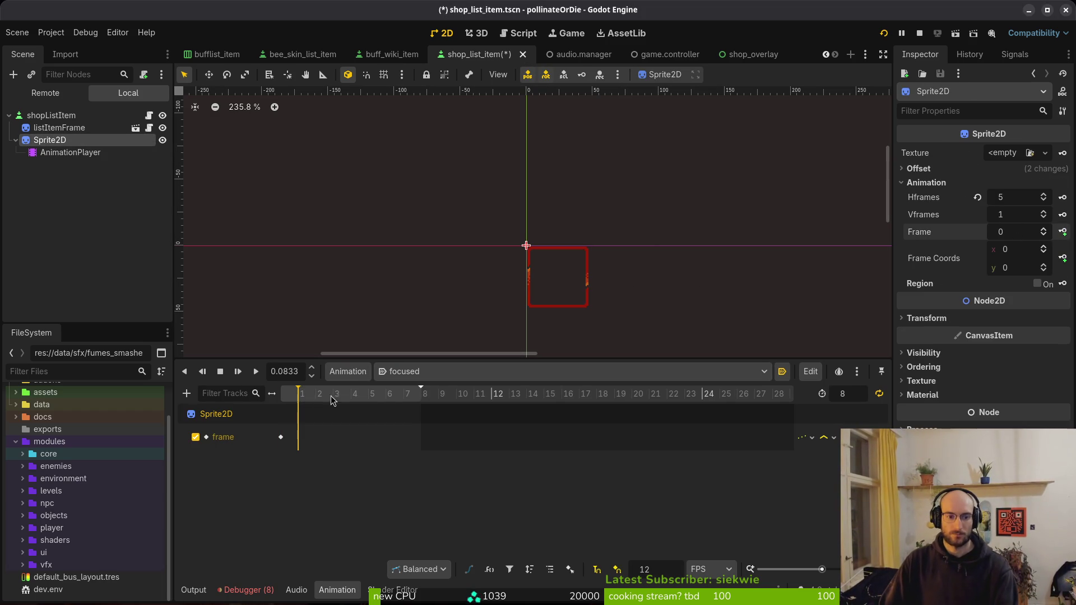
left_click(1045, 229)
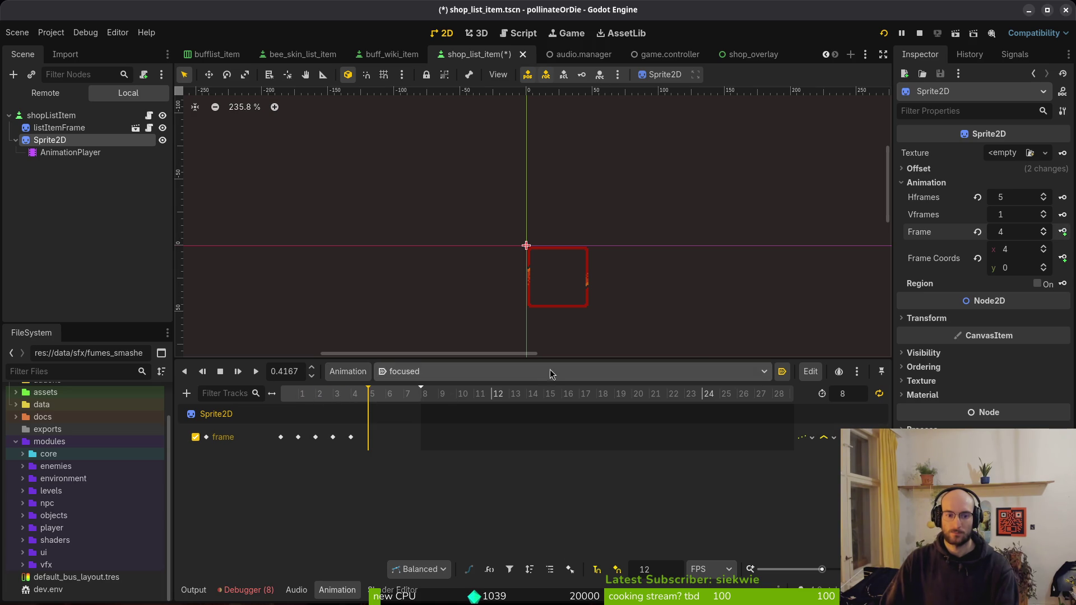
left_click(1046, 237)
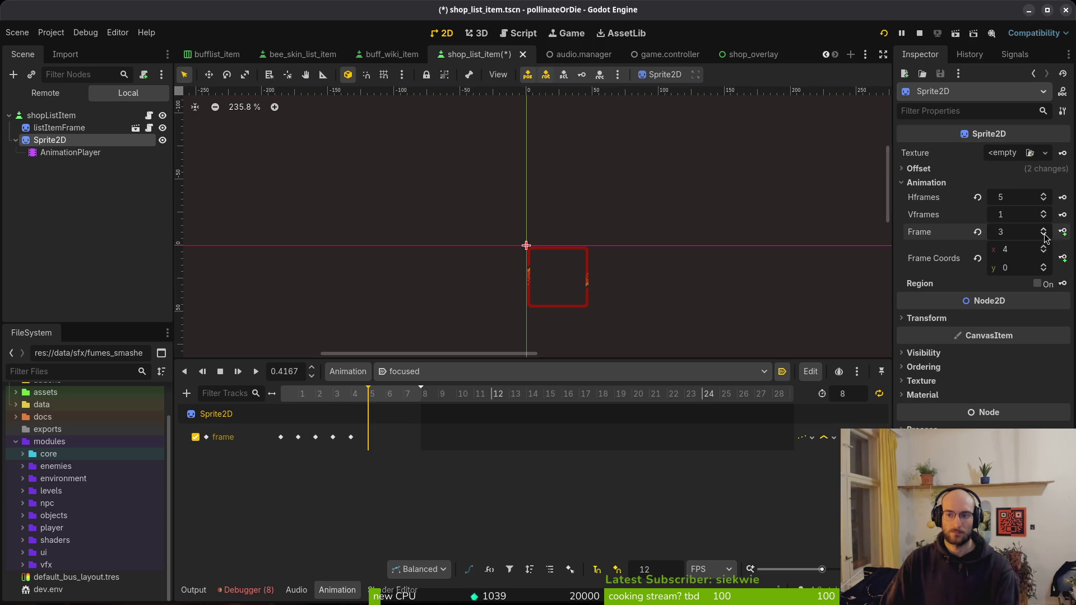
left_click(1064, 236)
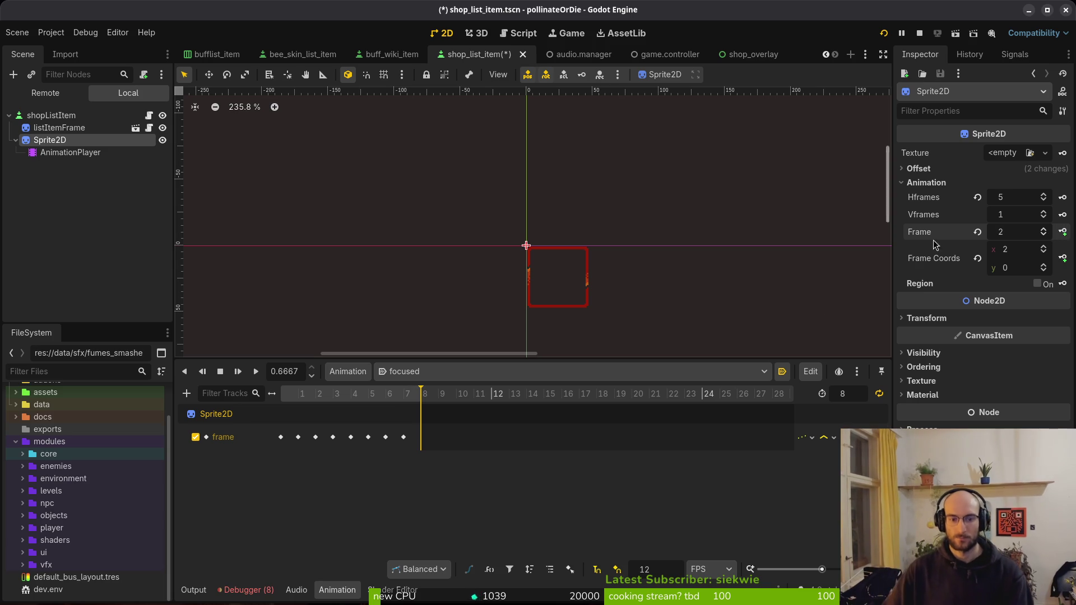
key("ctrl+s")
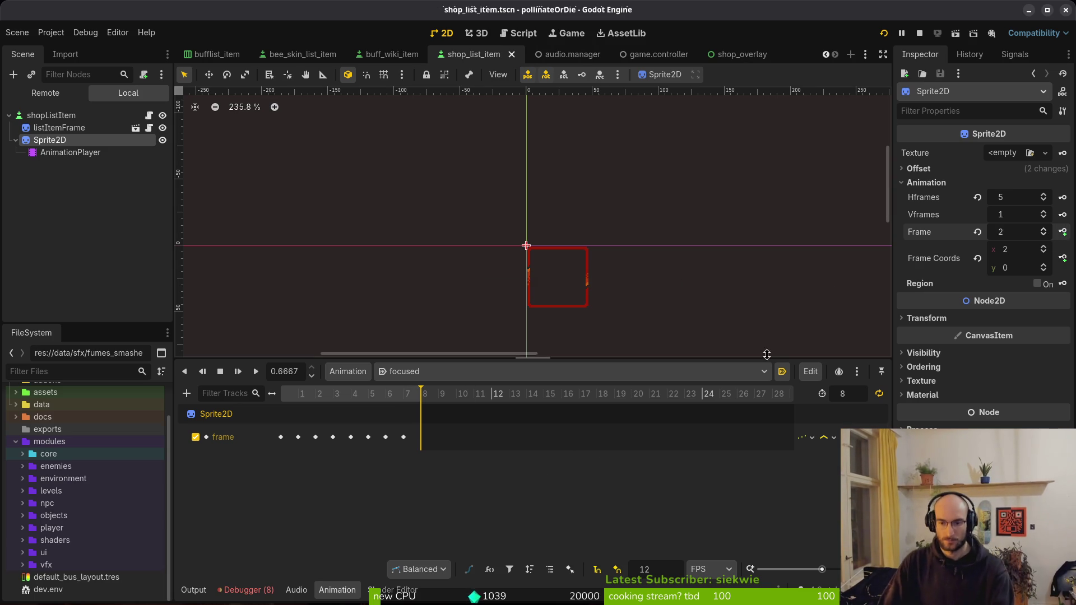
Check the RESET animation, switch back to focused, and bring up the debugger errors
left_click(403, 372)
left_click(411, 389)
left_click(425, 372)
left_click(426, 405)
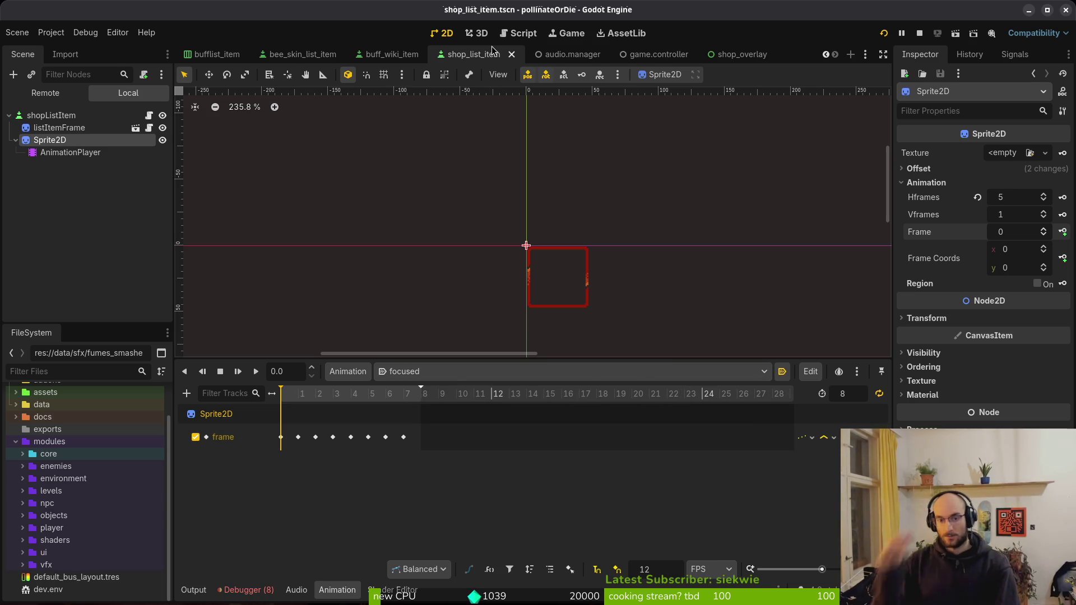
left_click(245, 590)
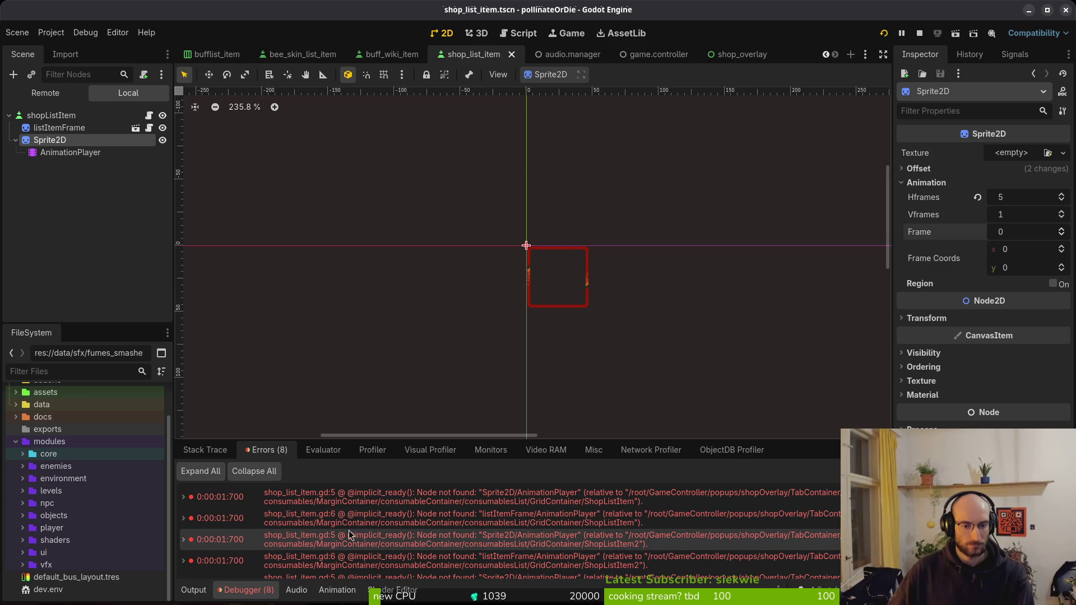
Open shop_list_item.gd in the code editor via 'shoite' and find the frame_animation_player line
scroll(504, 538, "down", 2)
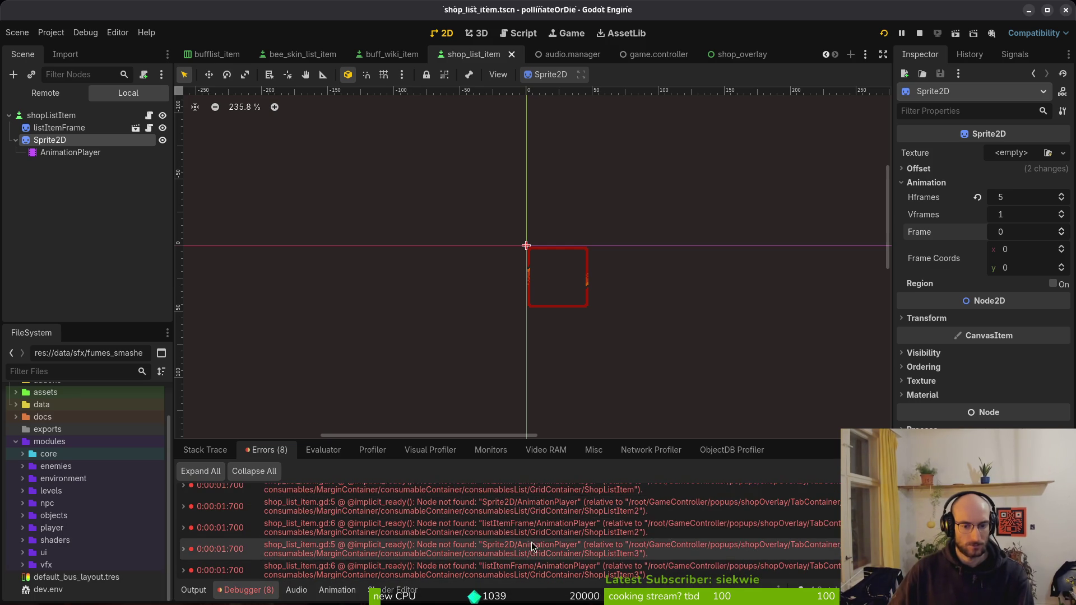
scroll(563, 536, "down", 2)
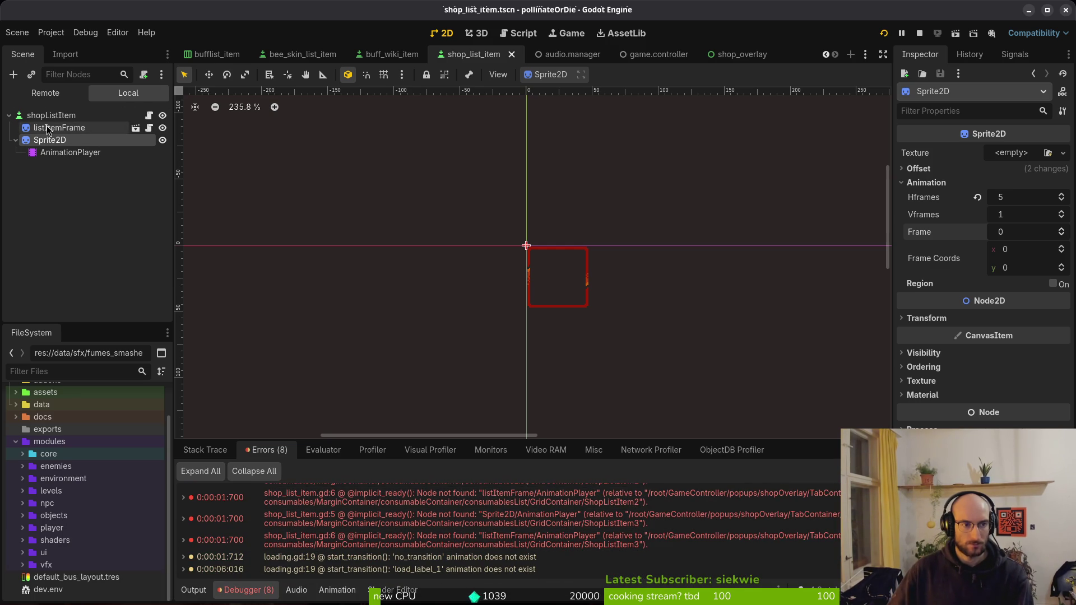
key("alt+Tab")
key("Tab")
key("Tab")
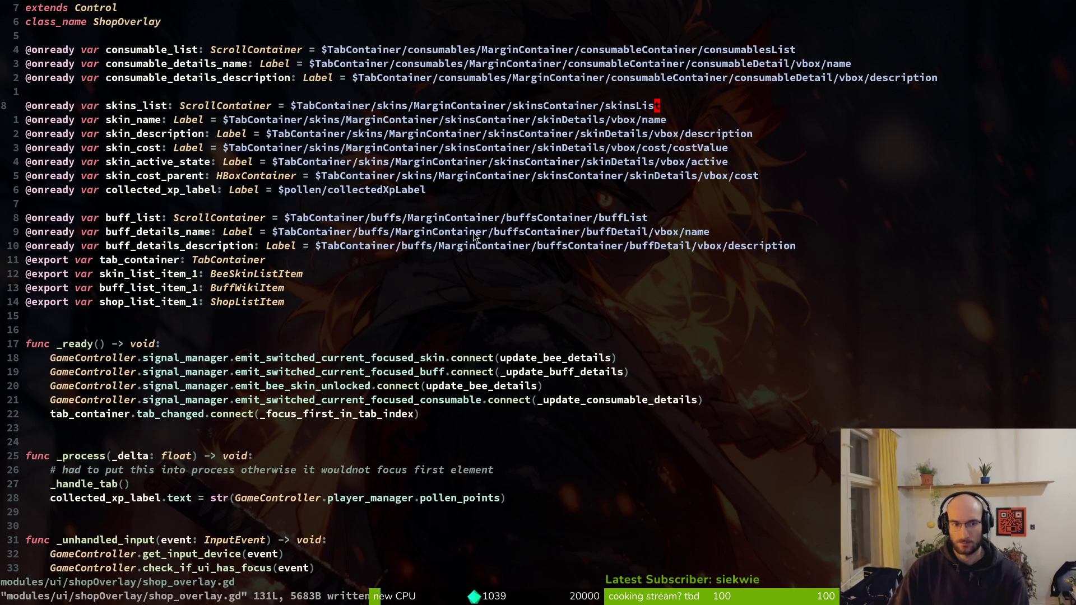
key("ctrl+p")
type("shoite")
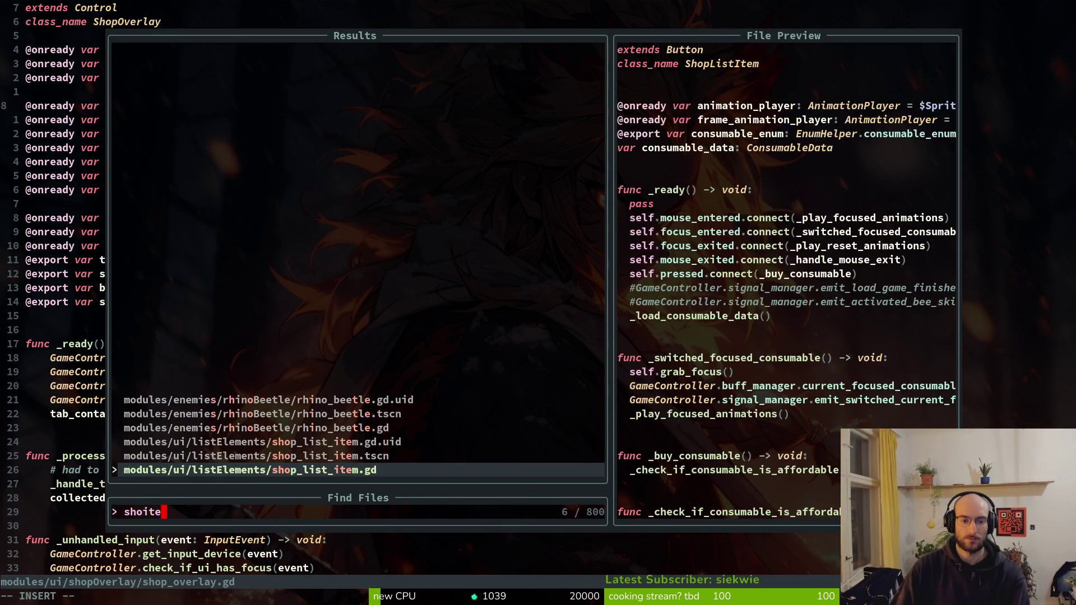
key("Return")
key("j")
key("j")
key("j")
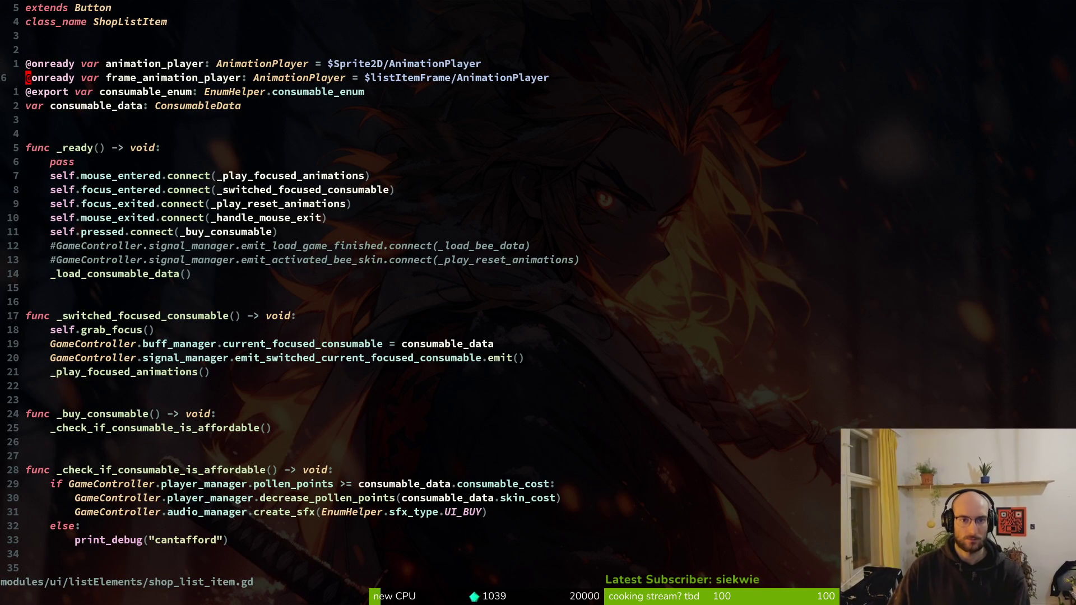
Back in Godot, stop the game, run the project again, and pass the title screen
key("alt+Tab")
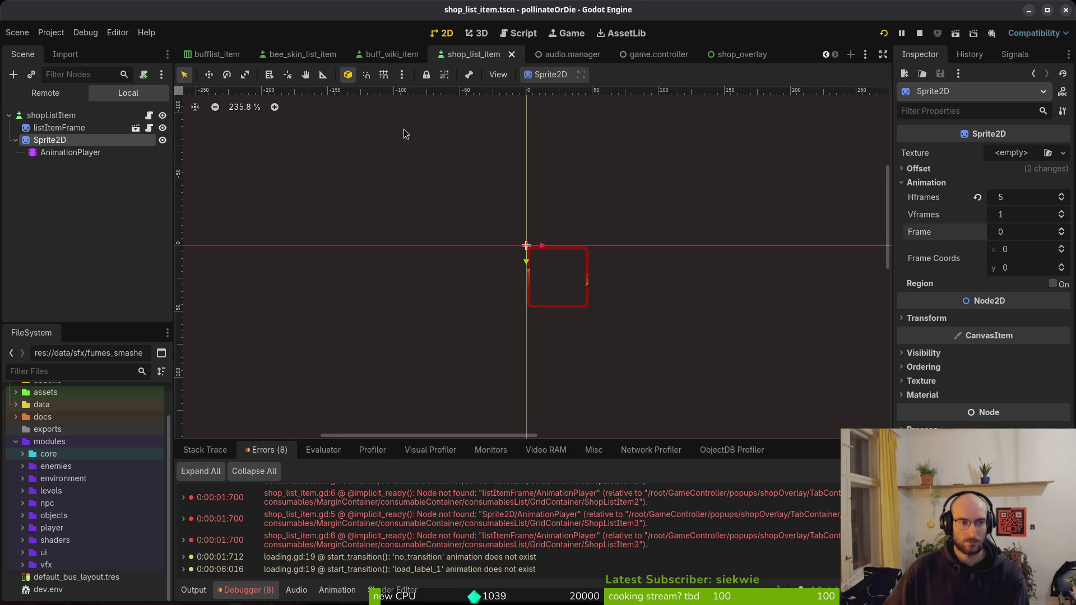
key("alt+Tab")
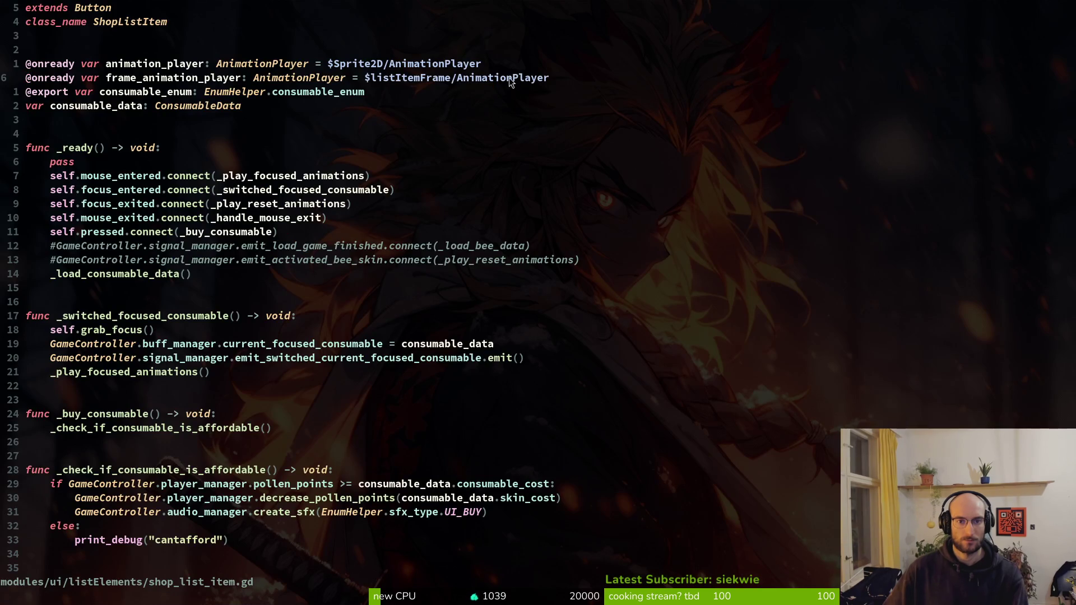
key("alt+Tab")
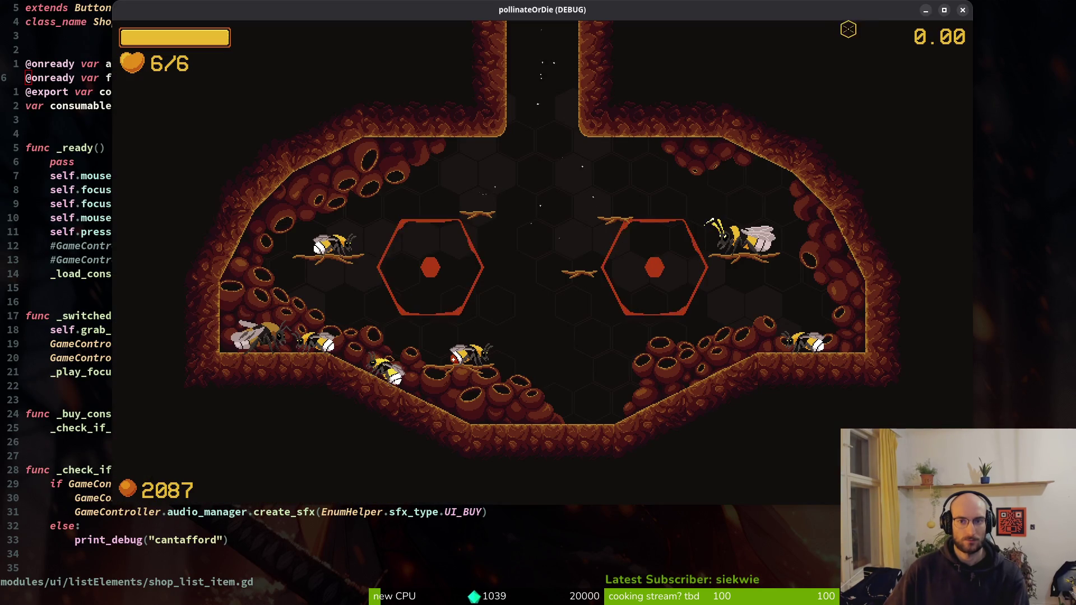
key("alt+Tab")
key("F8")
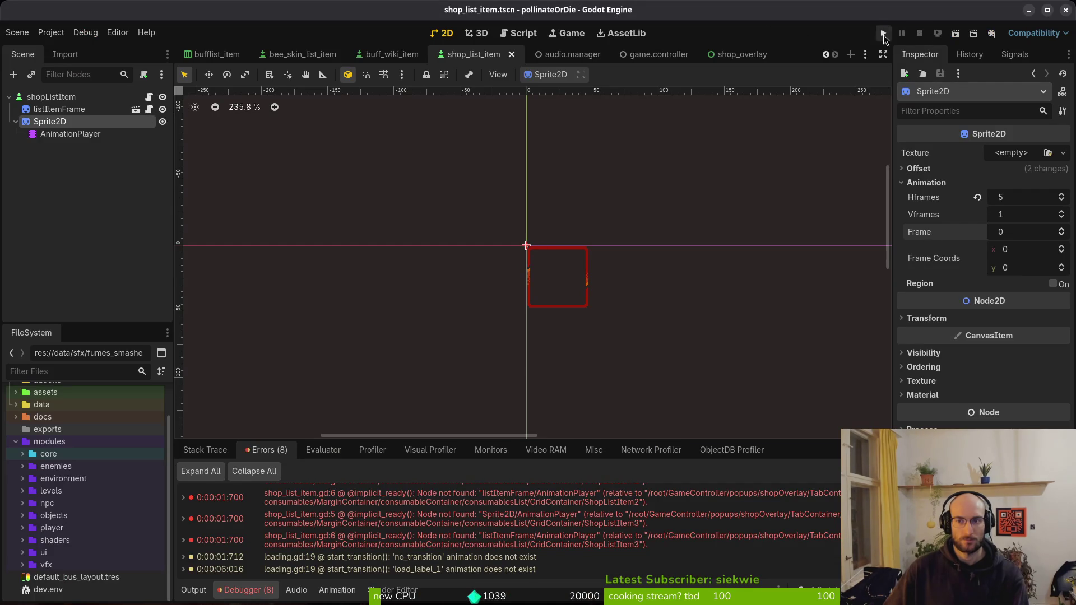
left_click(884, 34)
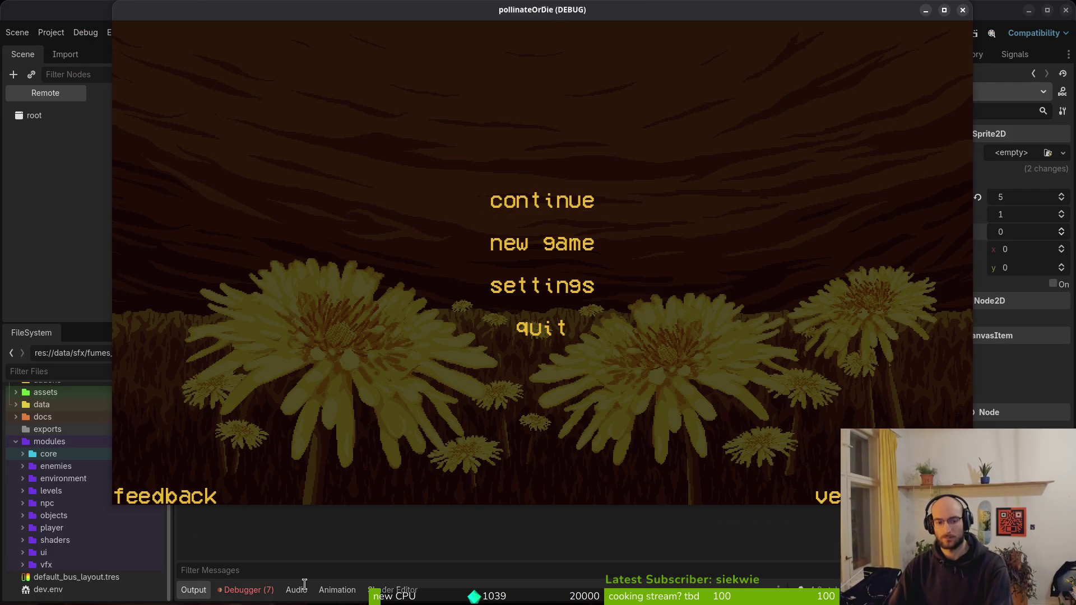
left_click(498, 525)
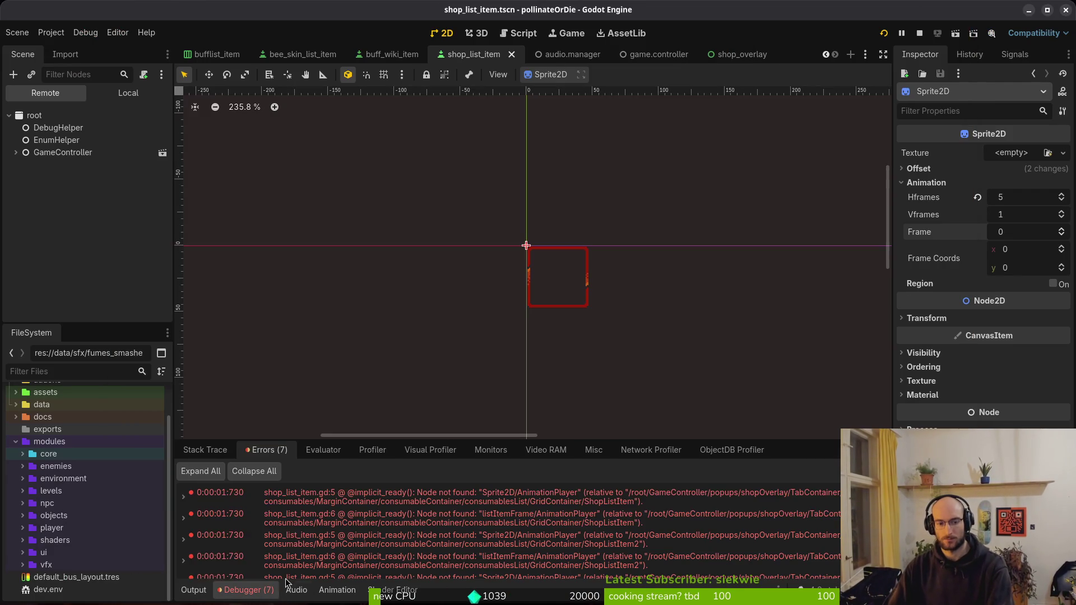
Inspect the remote GameController node, then switch the Scene dock back to Local
mouse_move(533, 502)
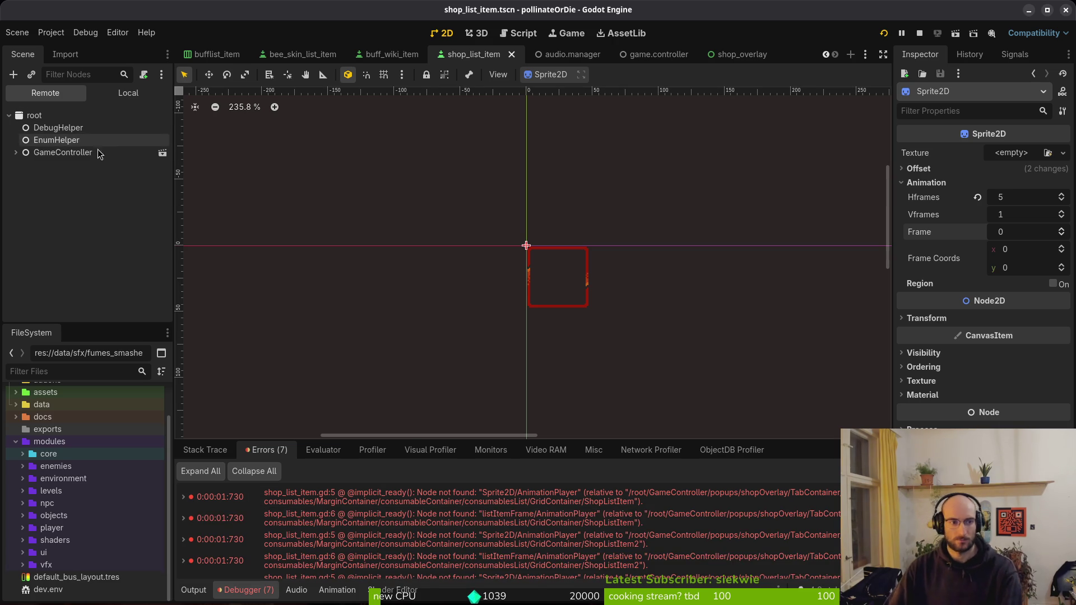
left_click(62, 152)
left_click(16, 152)
left_click(127, 93)
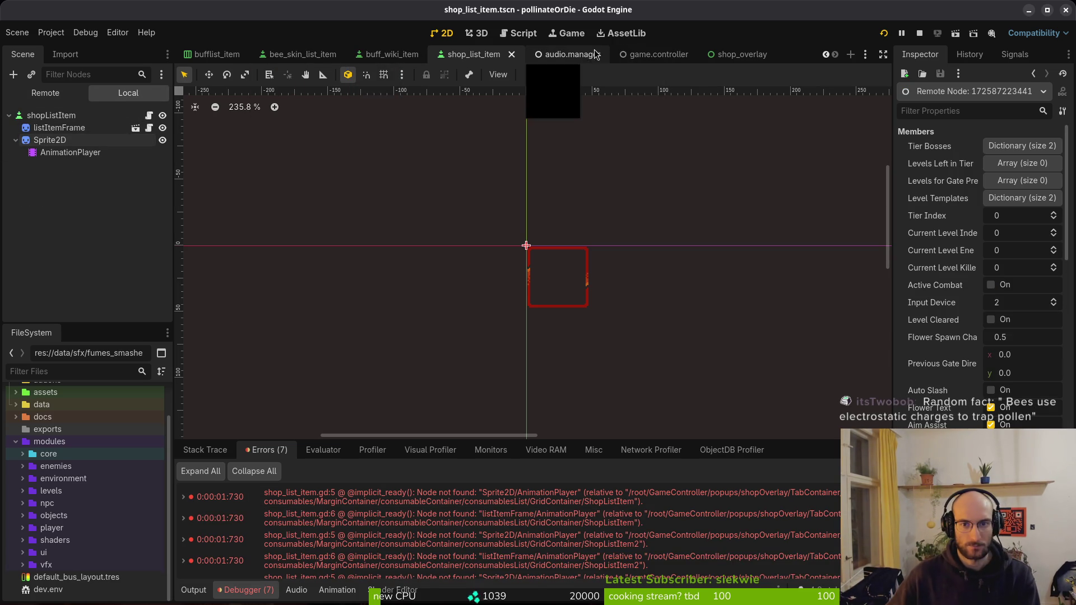
Open the shop_overlay scene, then load shop_overlay.gd in Neovim via a 'shov' file search
left_click(732, 55)
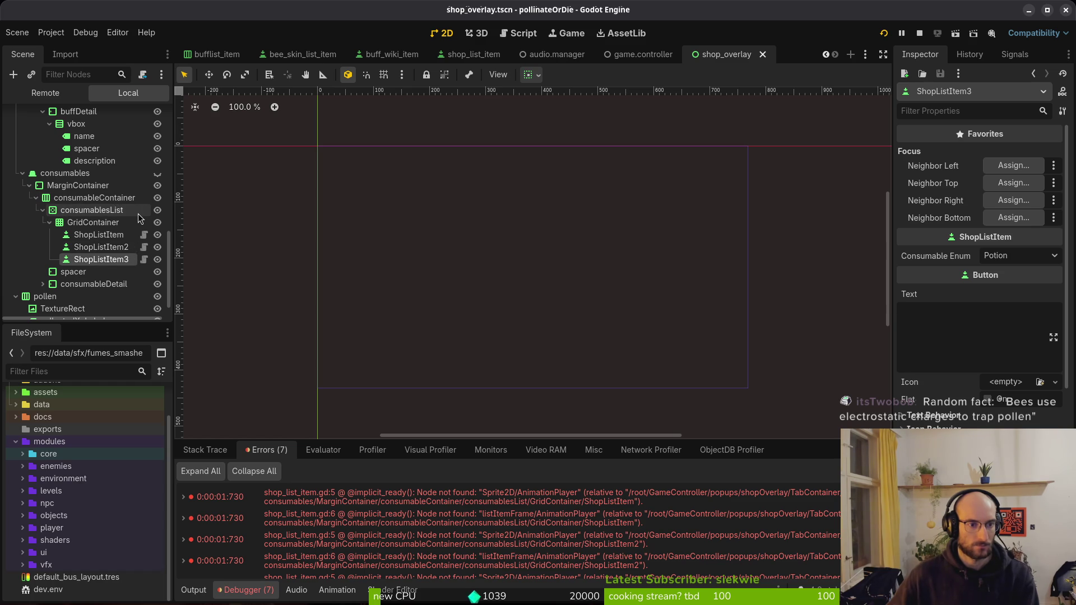
double_click(698, 519)
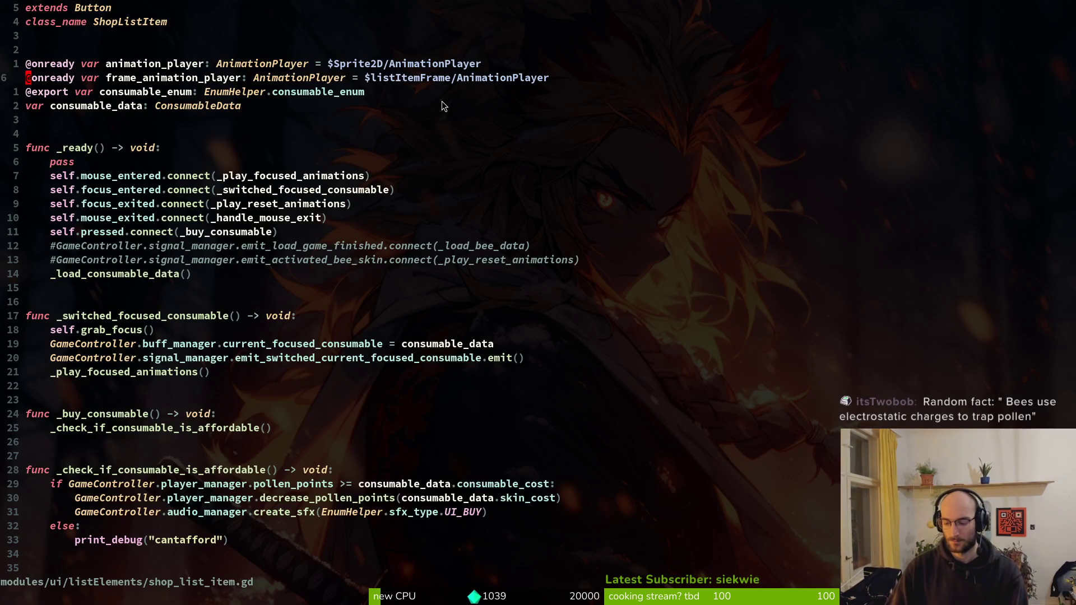
key("space")
key("f")
key("f")
type("shov")
key("Return")
Move up to the consumable_list and detail path lines and compare them with Godot's scene tree
key("k")
key("k")
key("k")
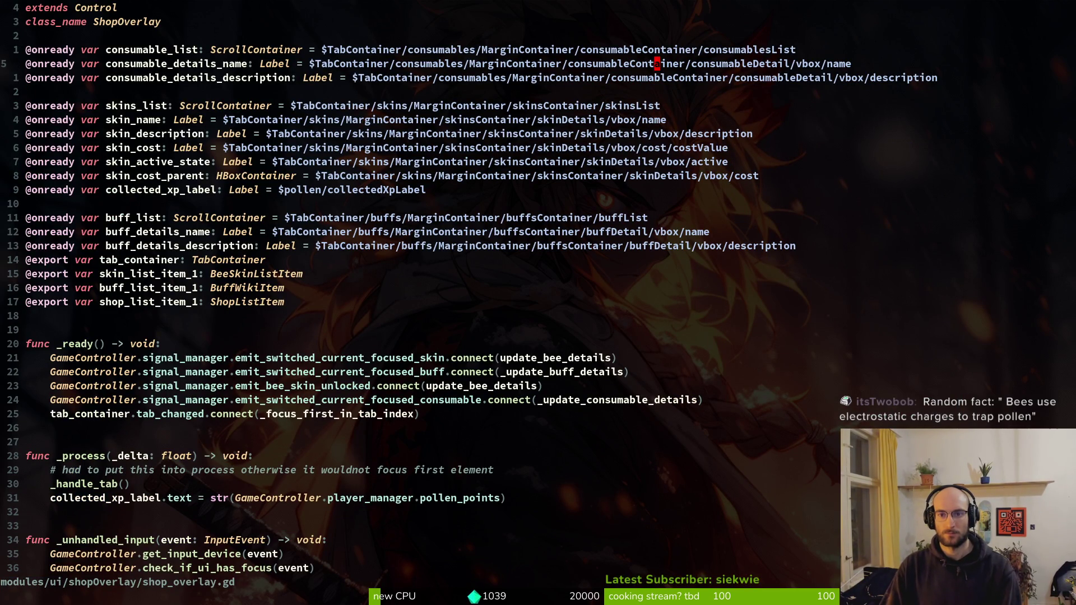
key("k")
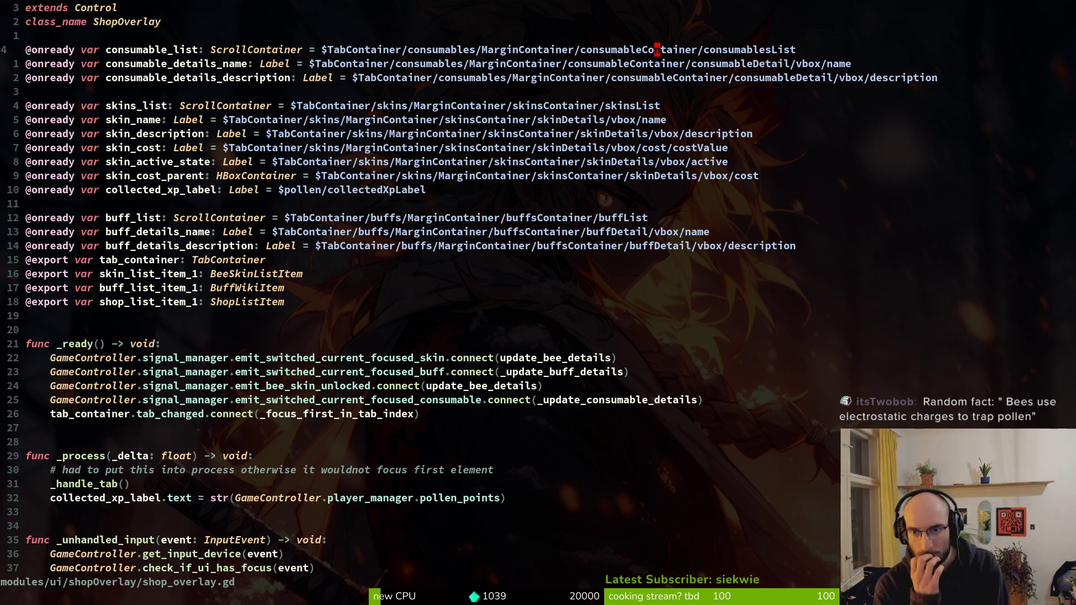
key("alt+Tab")
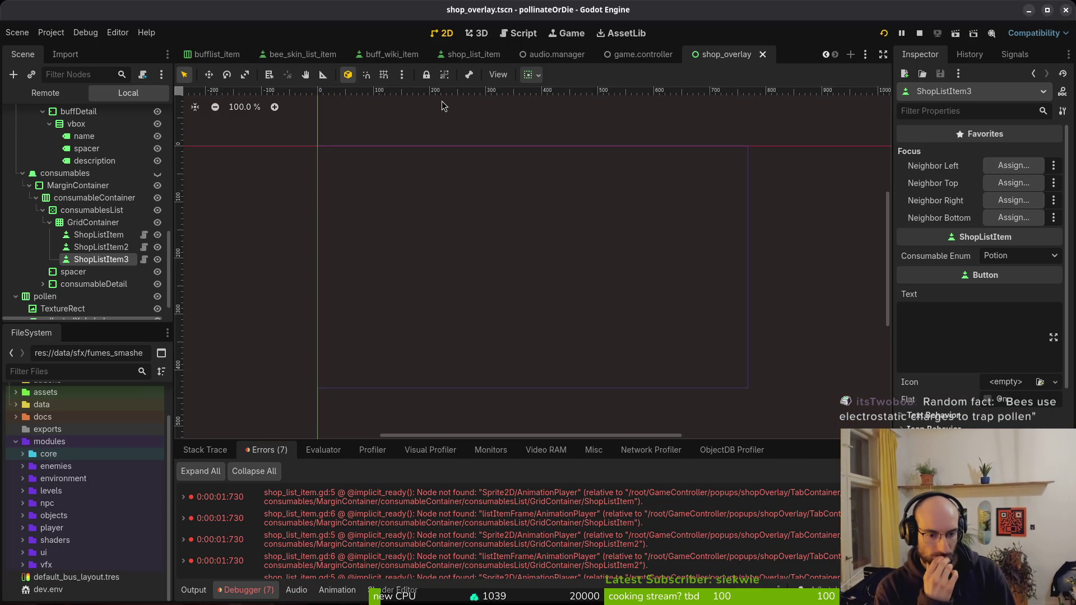
key("alt+Tab")
key("alt+Tab")
key("alt+Tab")
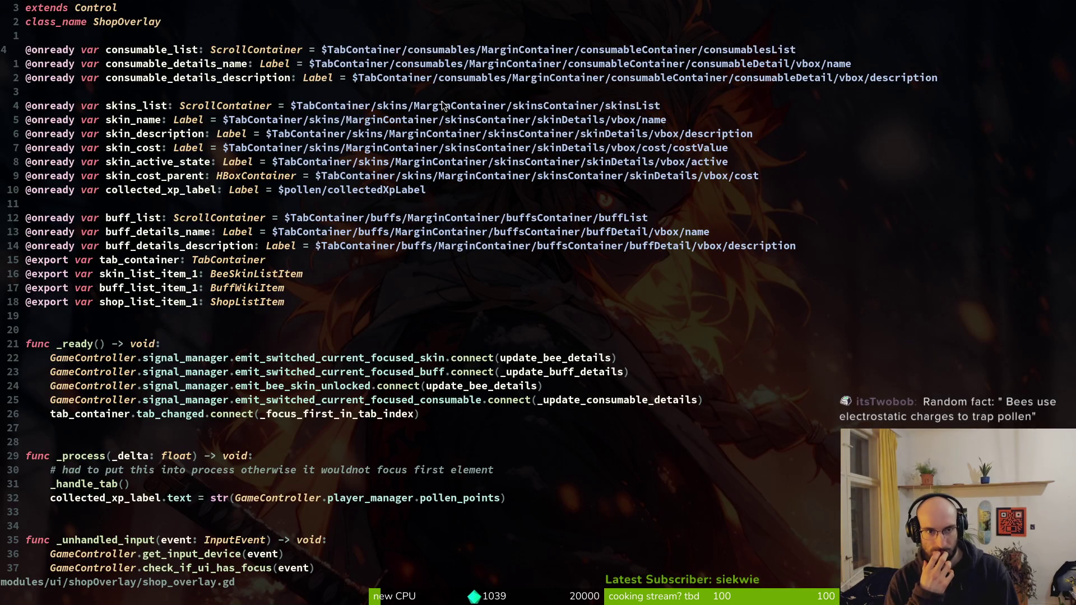
key("alt+Tab")
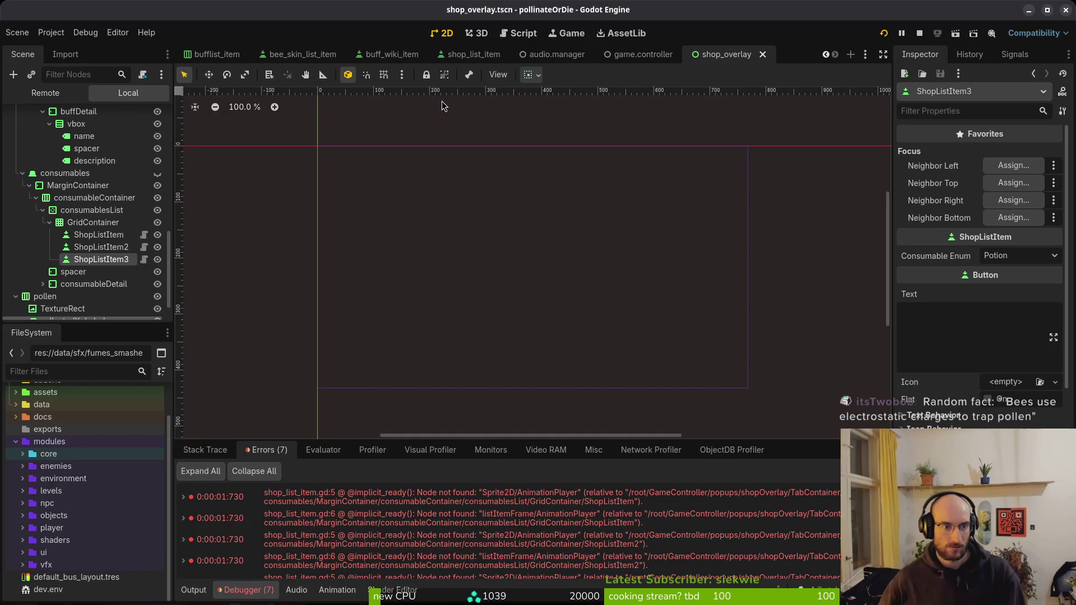
key("alt+Tab")
key("alt+Tab")
key("alt+Tab")
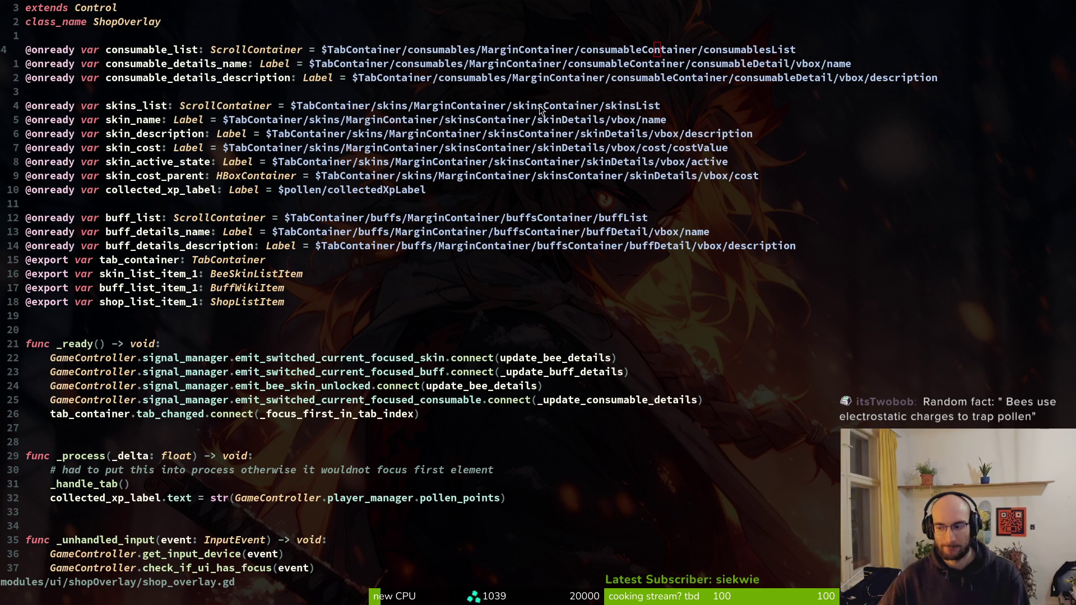
Check the consumableContainer segment of the consumable_list path against the consumables GridContainer
key("alt+Tab")
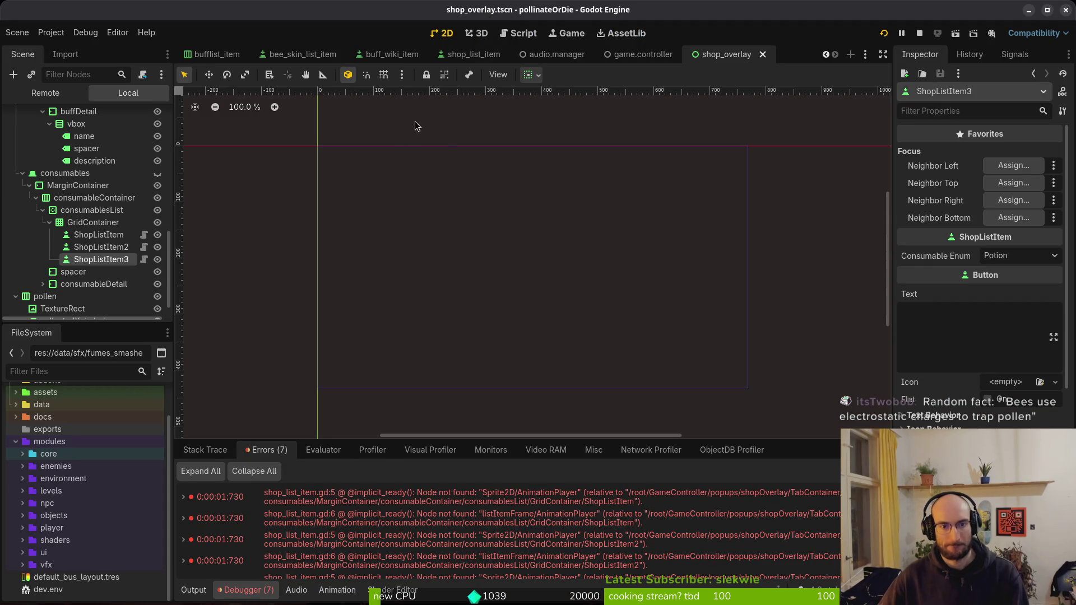
key("alt+Tab")
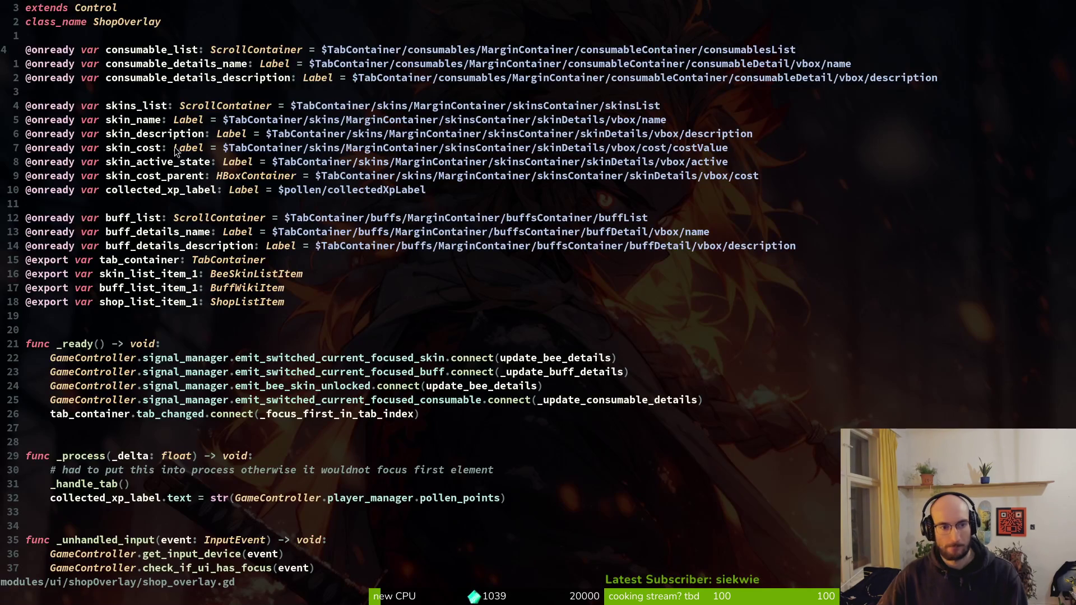
key("alt+Tab")
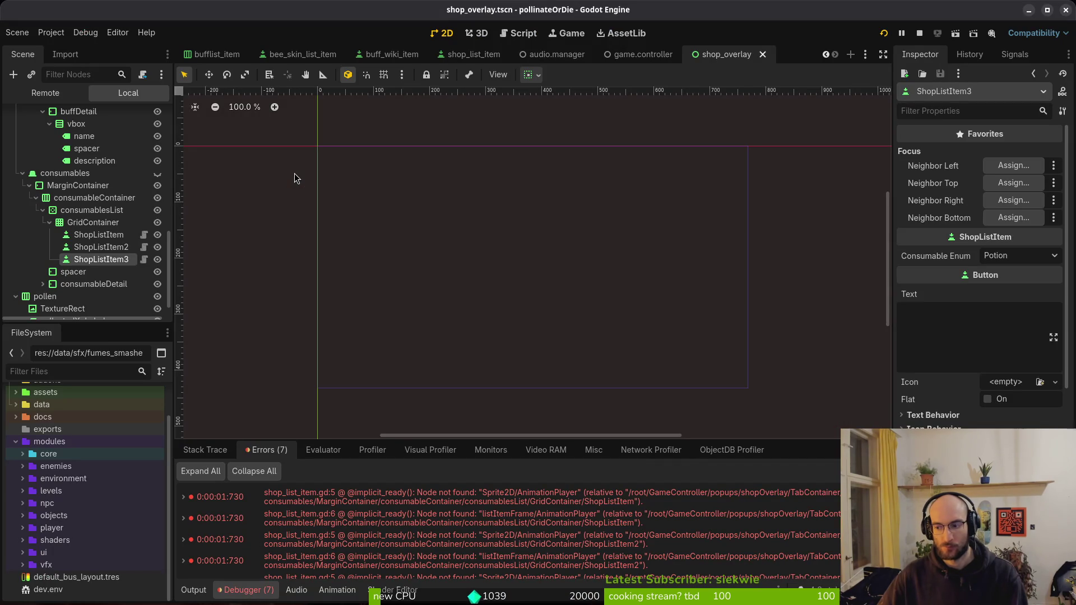
key("alt+Tab")
left_click(657, 51)
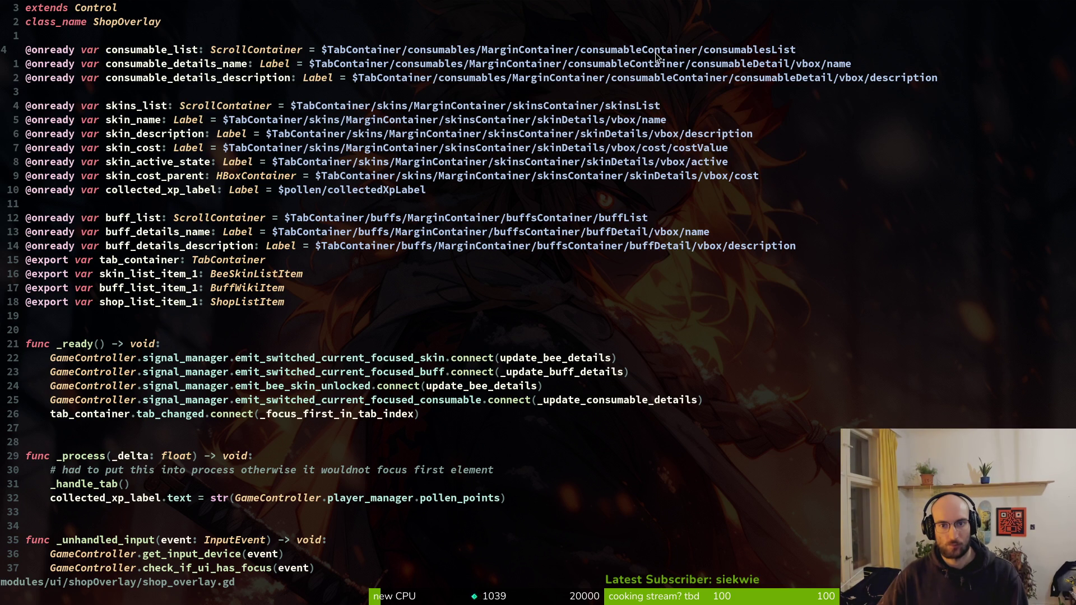
key("alt+Tab")
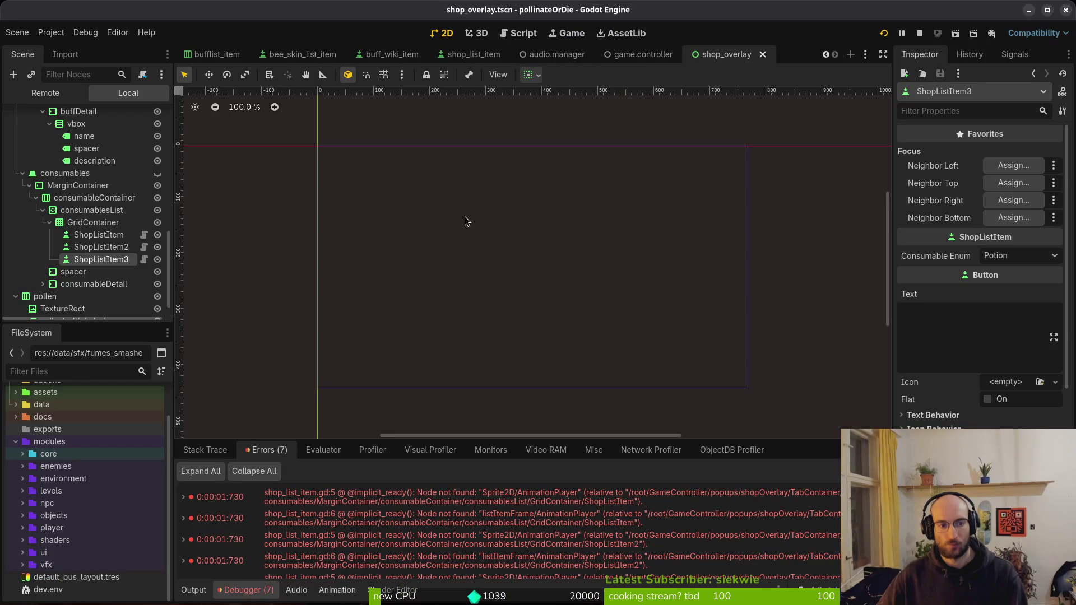
mouse_move(639, 505)
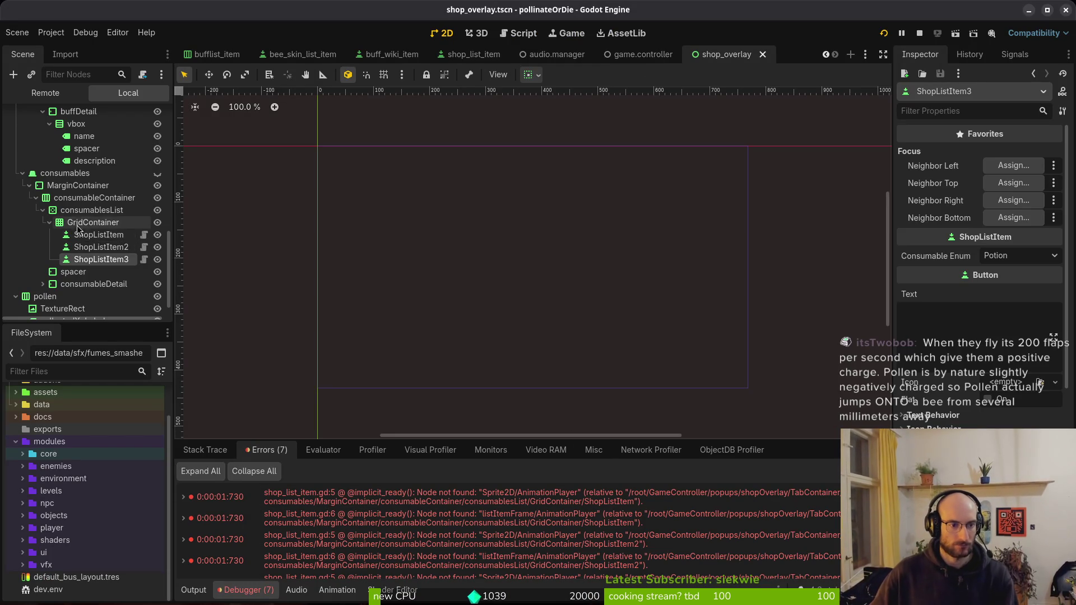
Delete the three existing ShopListItem nodes under GridContainer
left_click(93, 241)
left_click(96, 261, "shift")
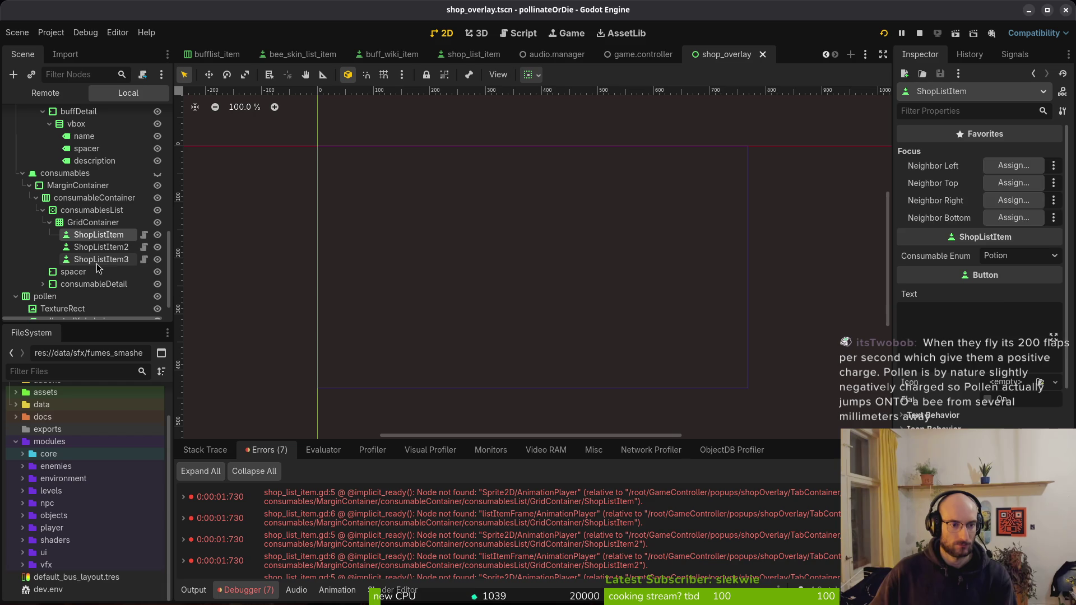
key("Delete")
key("Return")
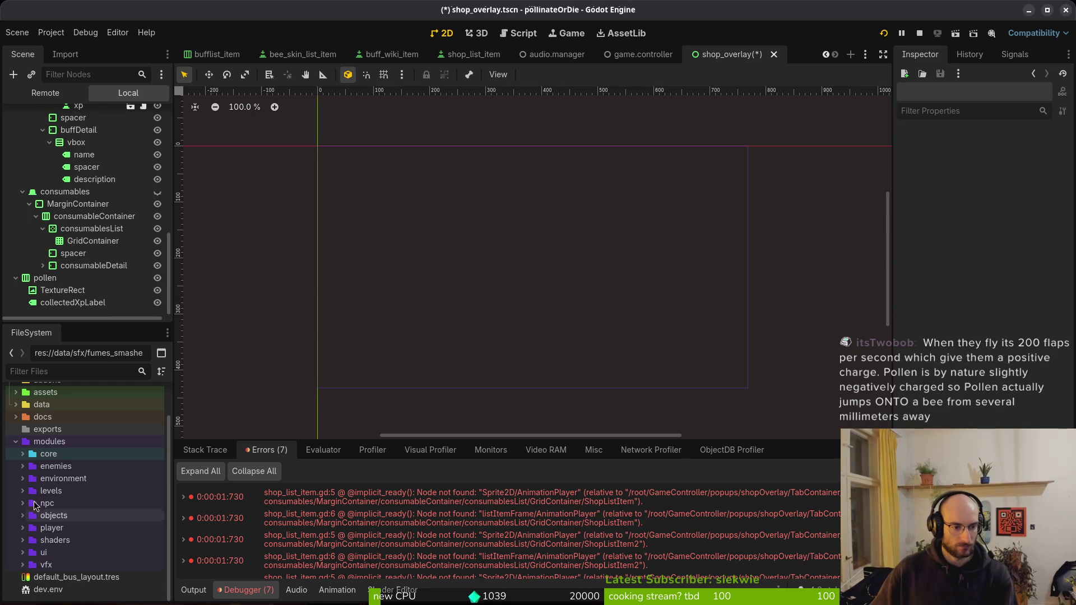
Add three shop_list_item.tscn instances from ui/listElements under GridContainer
left_click(23, 553)
scroll(87, 485, "down", 5)
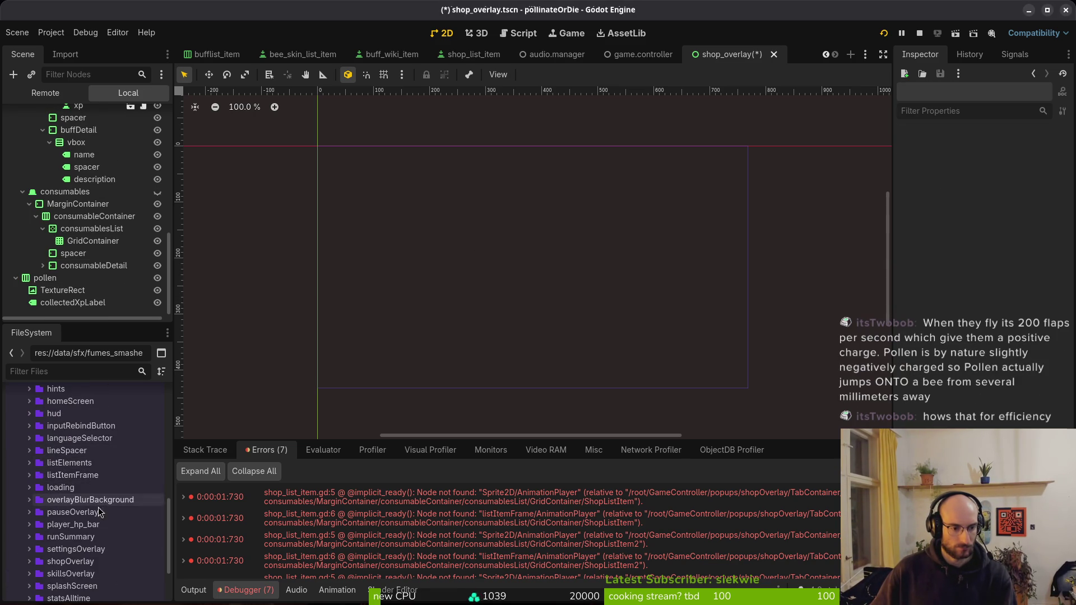
left_click(29, 464)
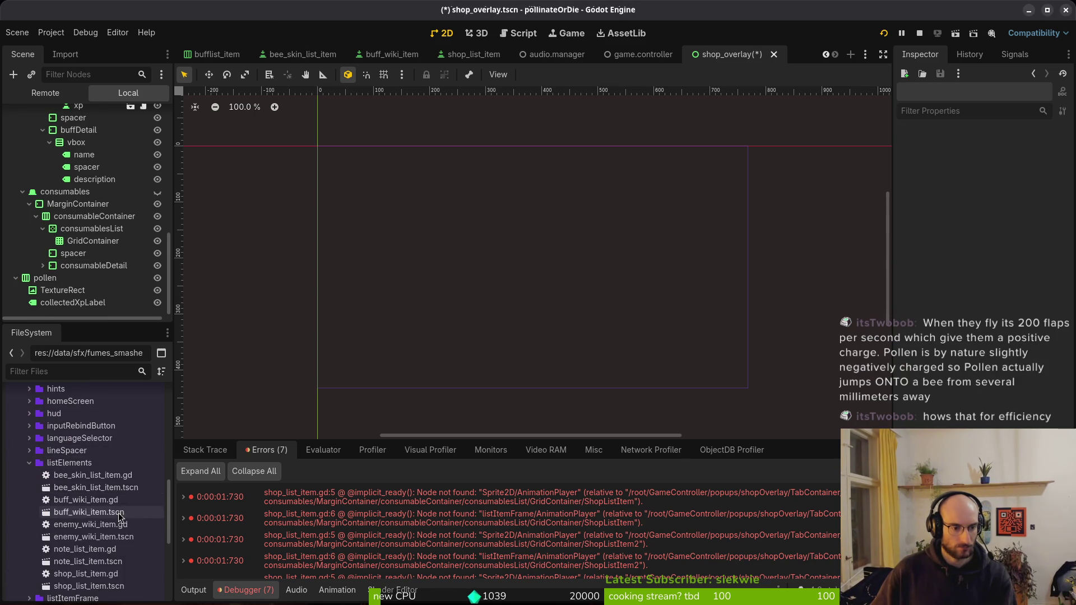
mouse_move(94, 586)
left_mouse_down()
mouse_move(156, 276)
mouse_move(94, 242)
left_mouse_up()
scroll(92, 533, "down", 4)
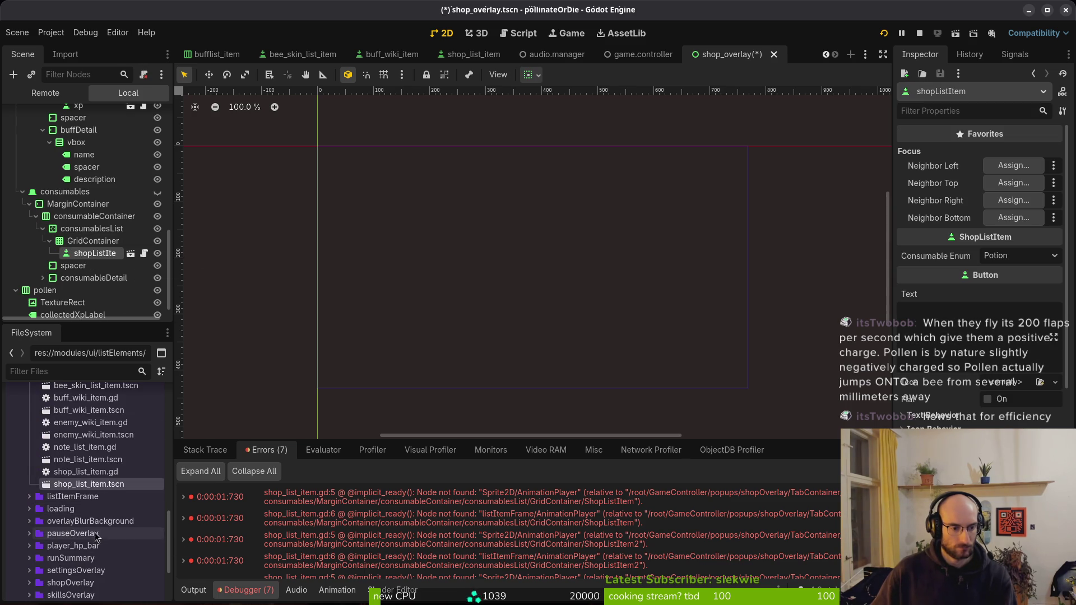
scroll(85, 453, "up", 1)
mouse_move(84, 517)
left_mouse_down()
mouse_move(107, 225)
mouse_move(95, 241)
left_mouse_up()
mouse_move(76, 518)
left_mouse_down()
mouse_move(112, 236)
mouse_move(84, 231)
mouse_move(81, 250)
left_mouse_up()
Set the new items' consumable types, with shopListItem3 as Shield, and save the scene
left_click(87, 237)
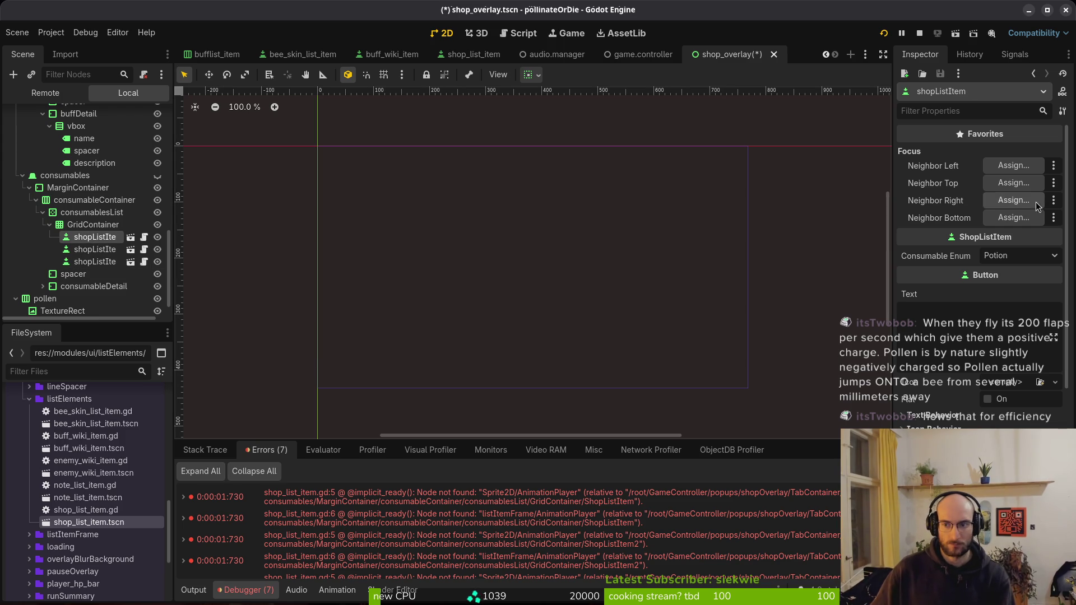
left_click(93, 249)
left_click(993, 254)
left_click(1014, 288)
left_click(92, 261)
left_click(998, 257)
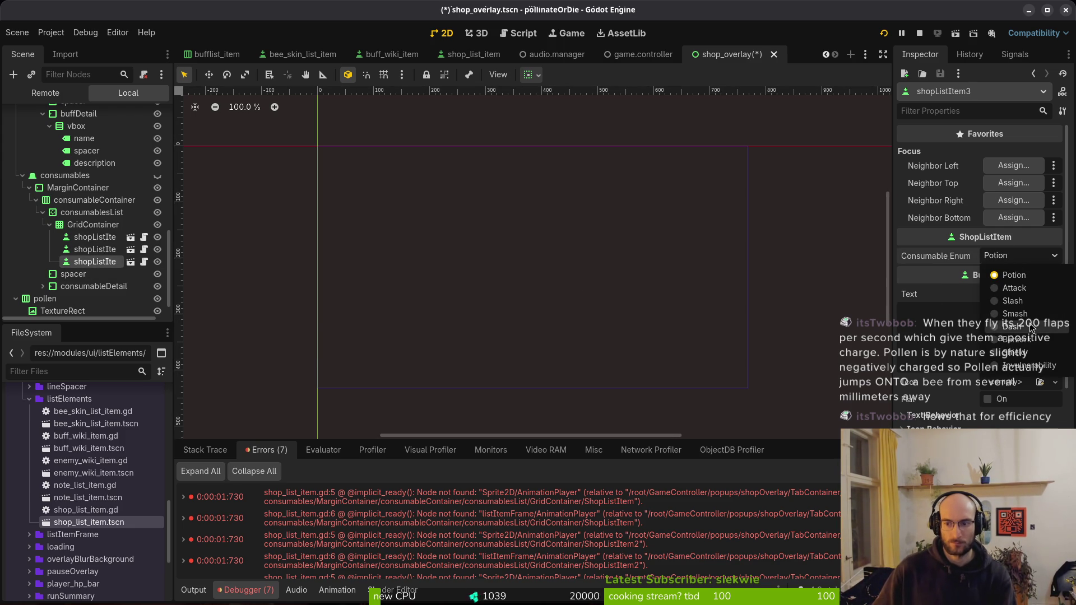
left_click(1033, 353)
key("ctrl+s")
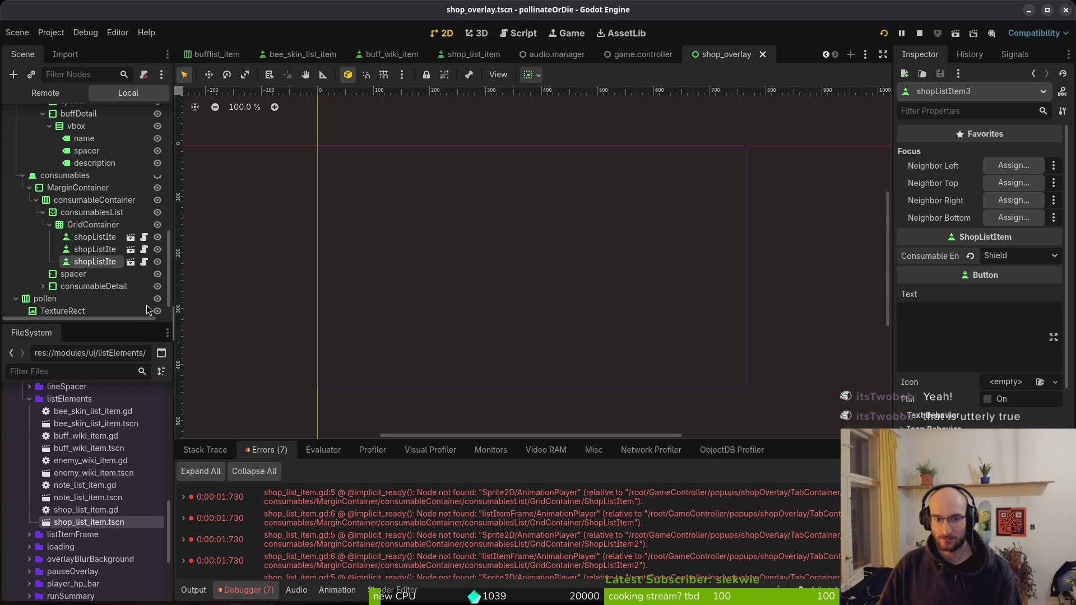
left_click(94, 237)
key("F5")
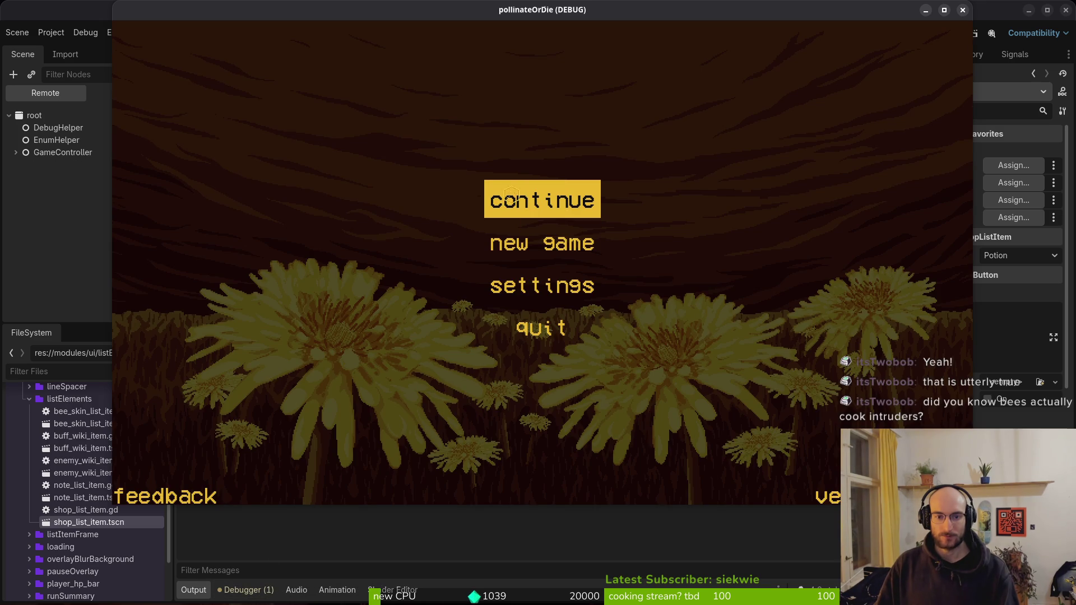
Continue the saved game, view the shop's consumables tab, then close the shop and game
left_click(506, 197)
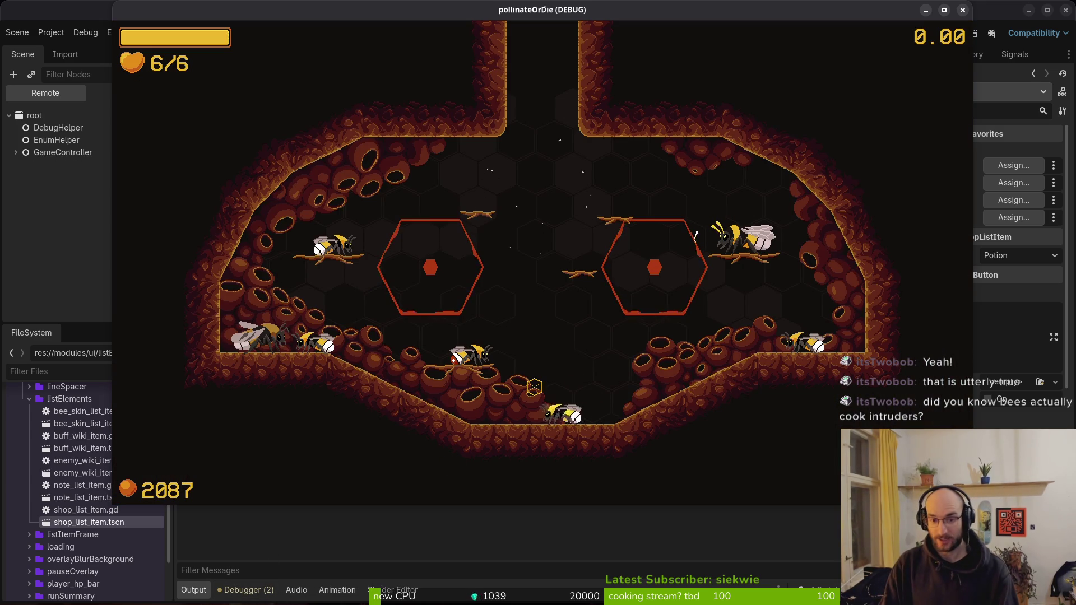
key("e")
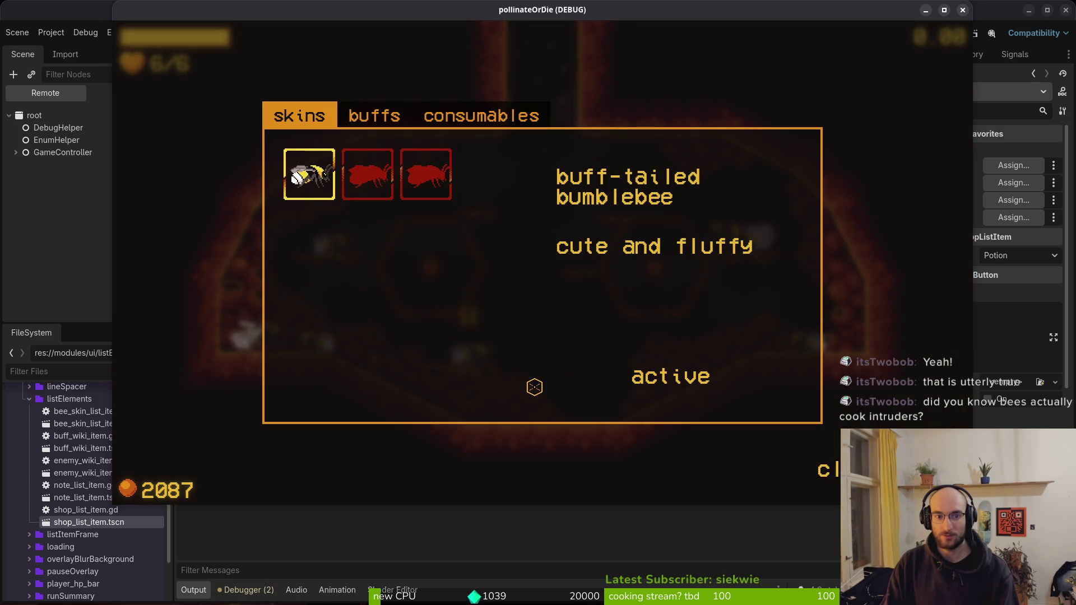
left_click(491, 118)
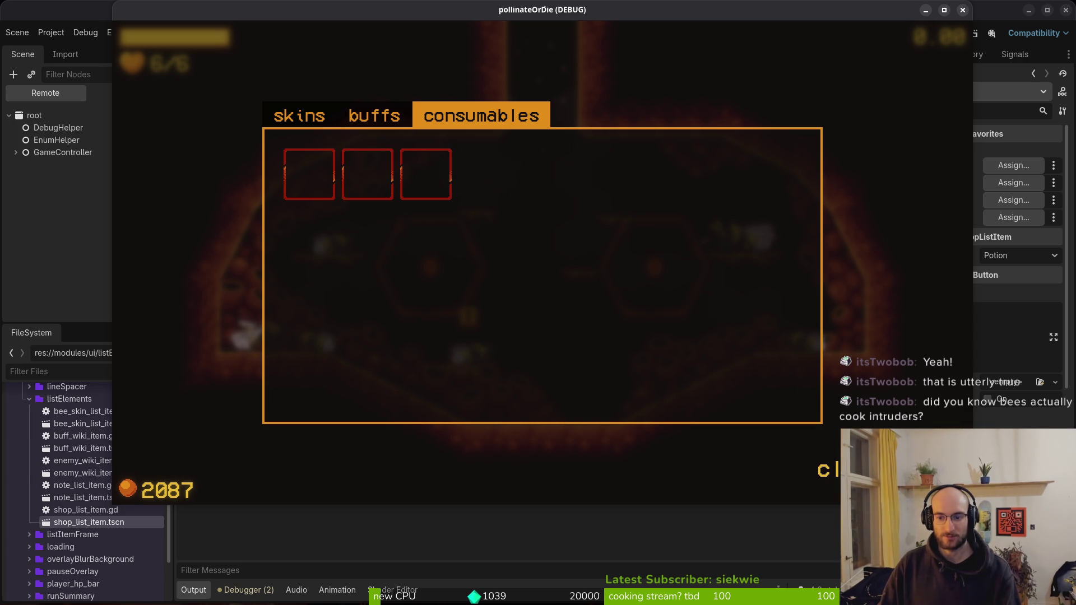
key("Escape")
left_click(962, 11)
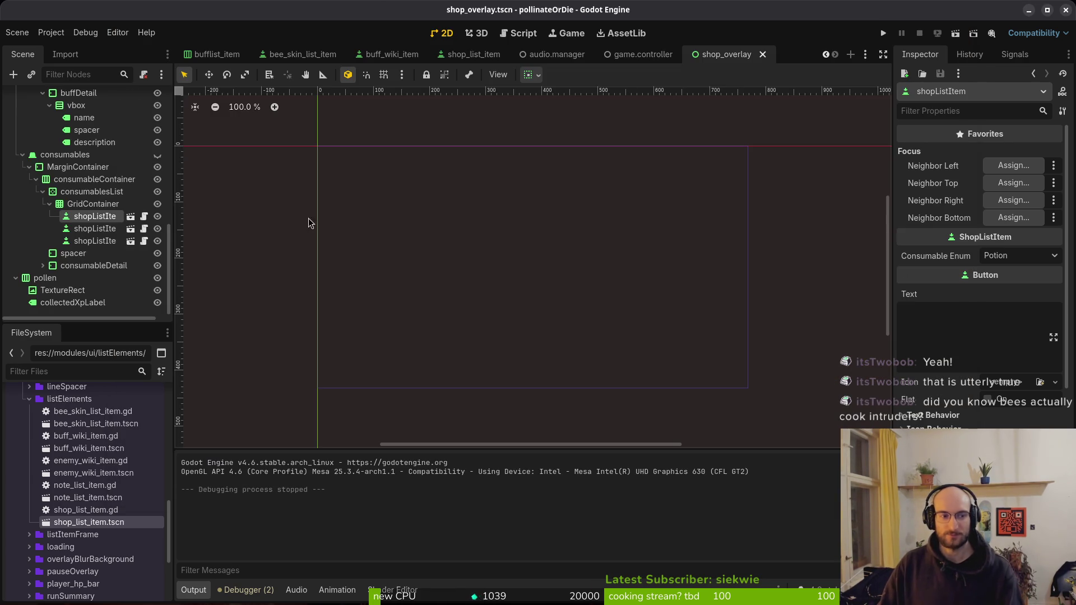
Collapse the buffs node and make the consumables node visible in shop_overlay
scroll(25, 165, "up", 10)
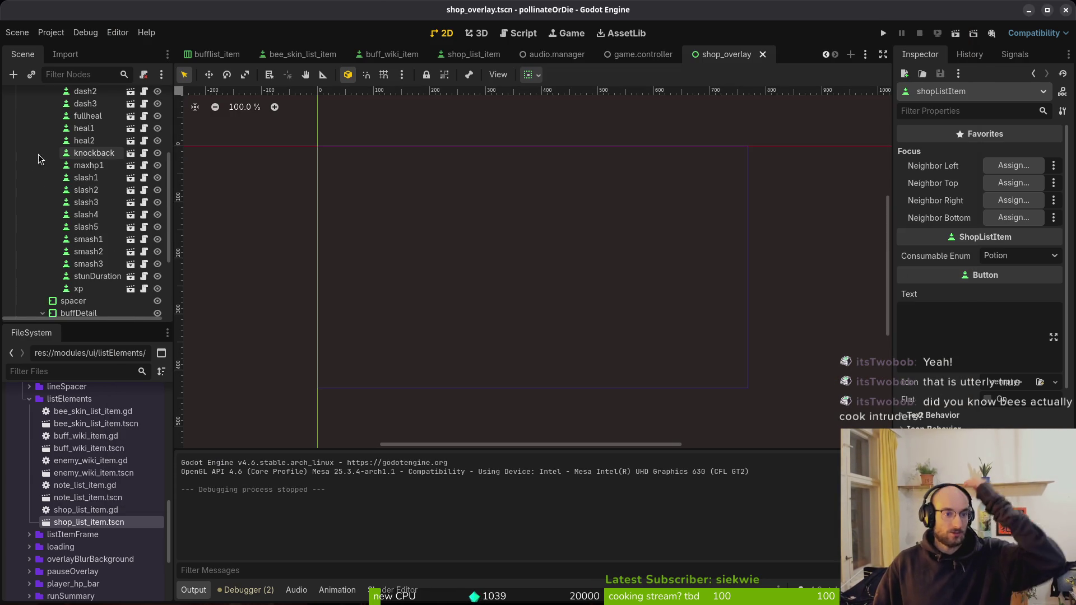
left_click(22, 159)
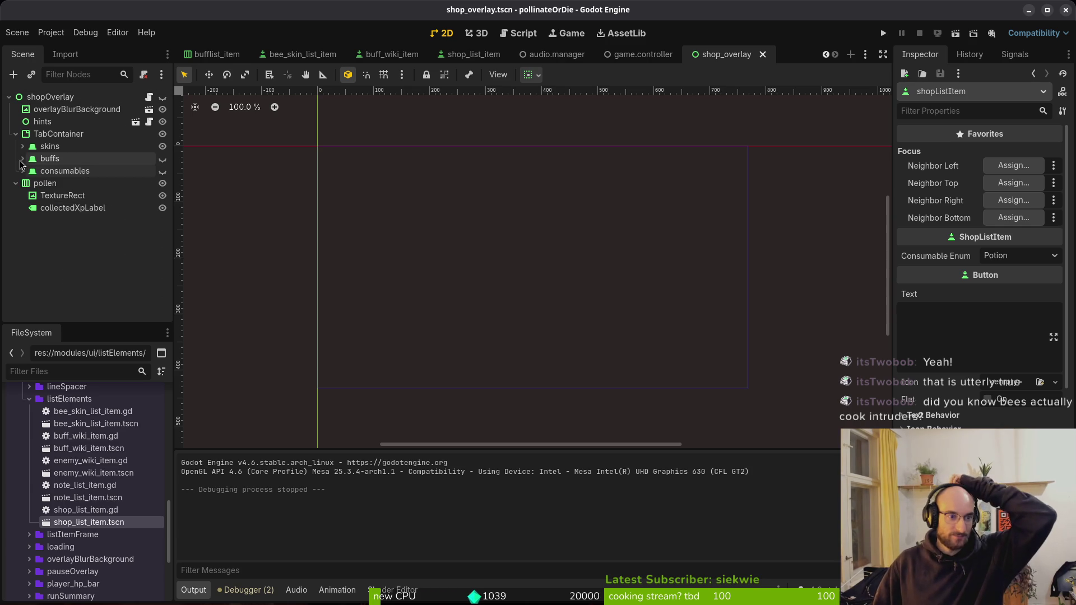
left_click(162, 171)
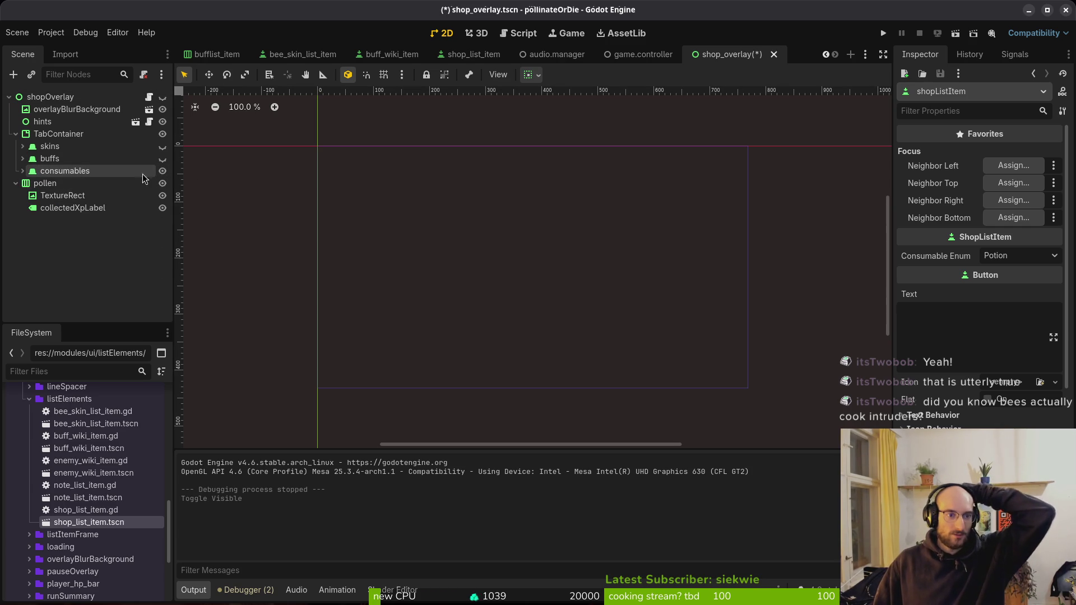
Save the shop overlay scene and close bufflist_item, bee_skin_list_item and other extra scenes
key("ctrl+s")
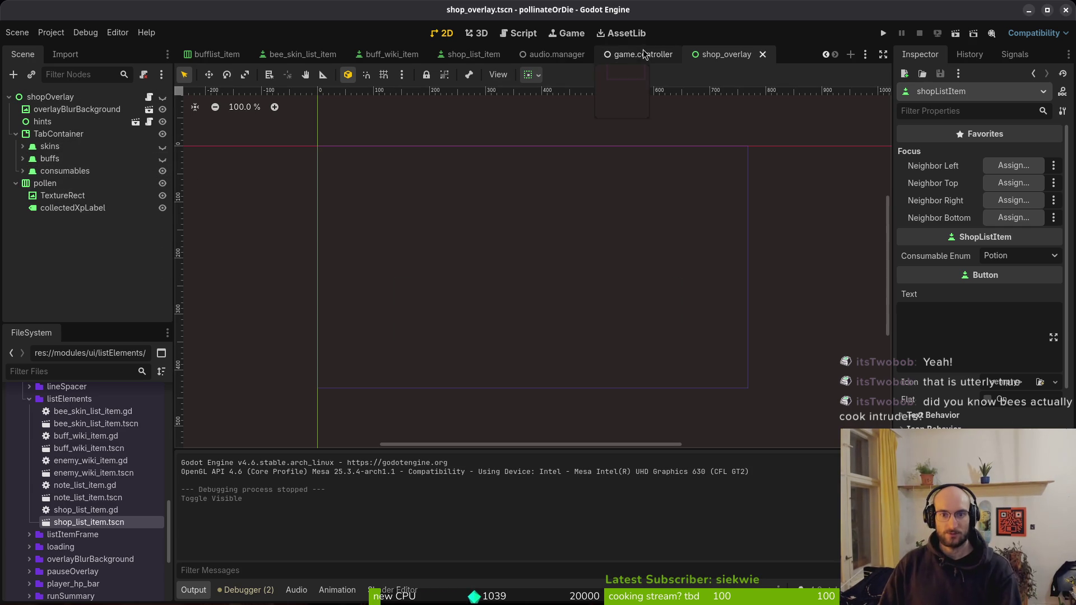
middle_click(212, 56)
middle_click(212, 56)
middle_click(212, 56)
middle_click(212, 57)
middle_click(212, 56)
Quit the shop_overlay script with :q, launch tig, and view audio.mananger.gd's diff
key("alt+Tab")
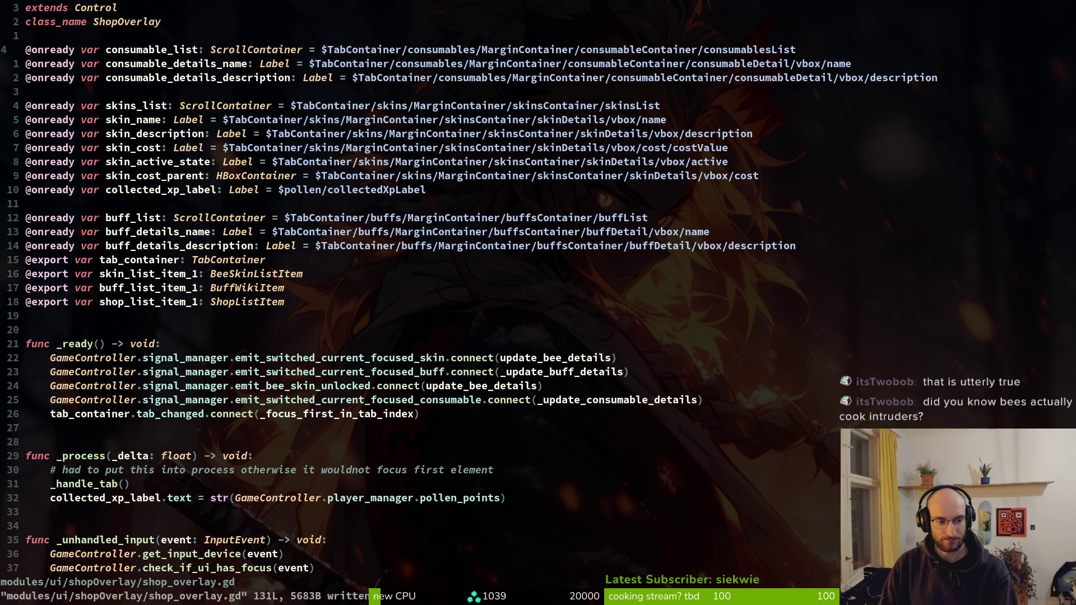
type(":q")
key("Return")
type("tig")
key("Return")
type("jqgit")
key("BackSpace")
key("BackSpace")
key("BackSpace")
type("tig")
key("Return")
key("j")
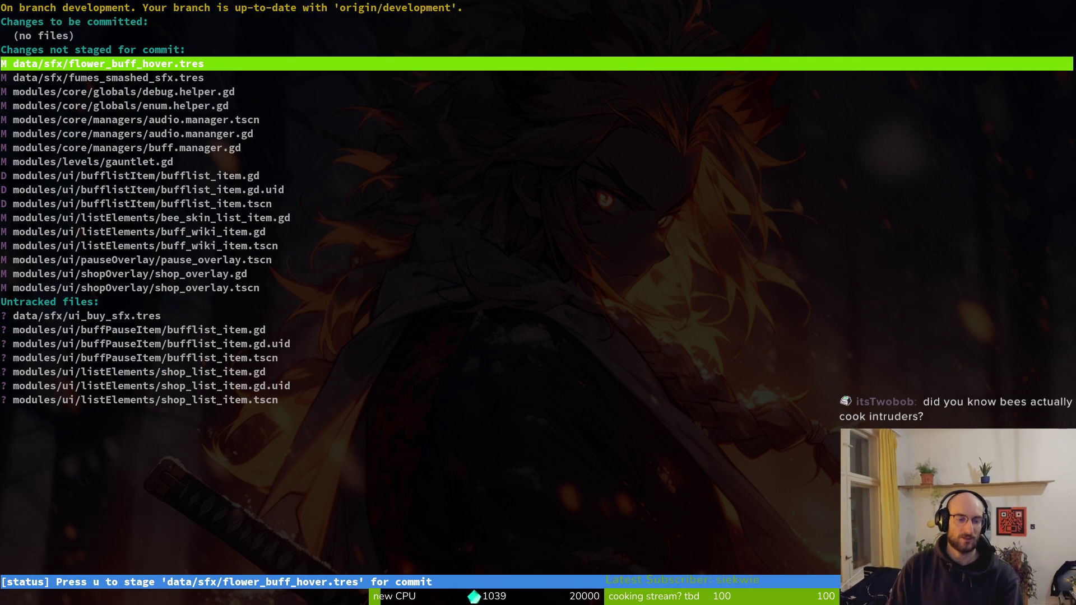
key("j")
key("j")
key("j")
key("j")
key("j")
key("Return")
Leave tig and list the repository's branches with git branch
key("q")
key("q")
type("git checkout -")
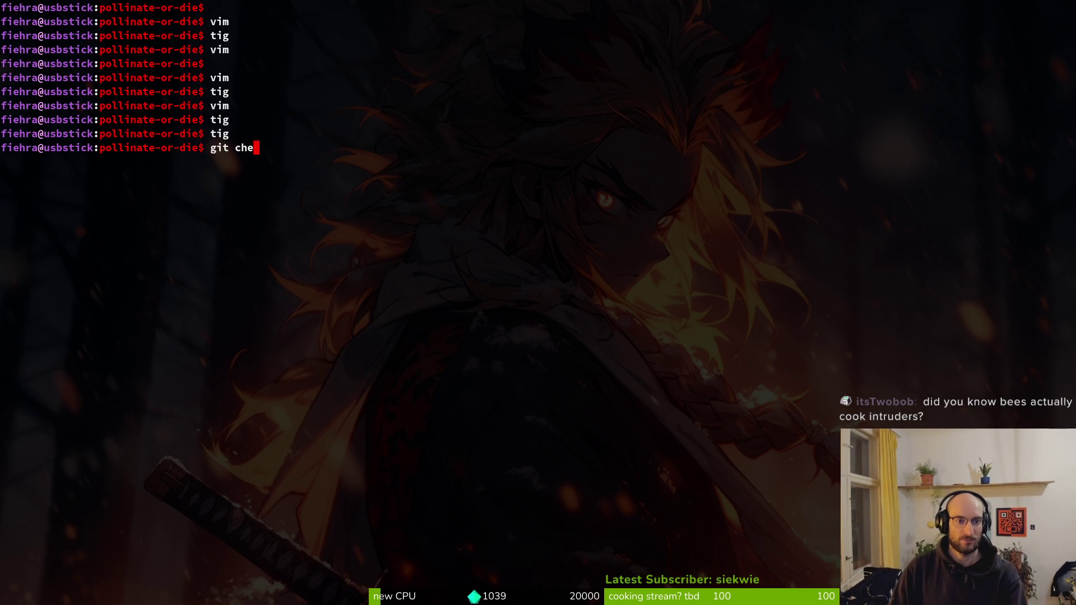
key("BackSpace")
key("BackSpace")
key("BackSpace")
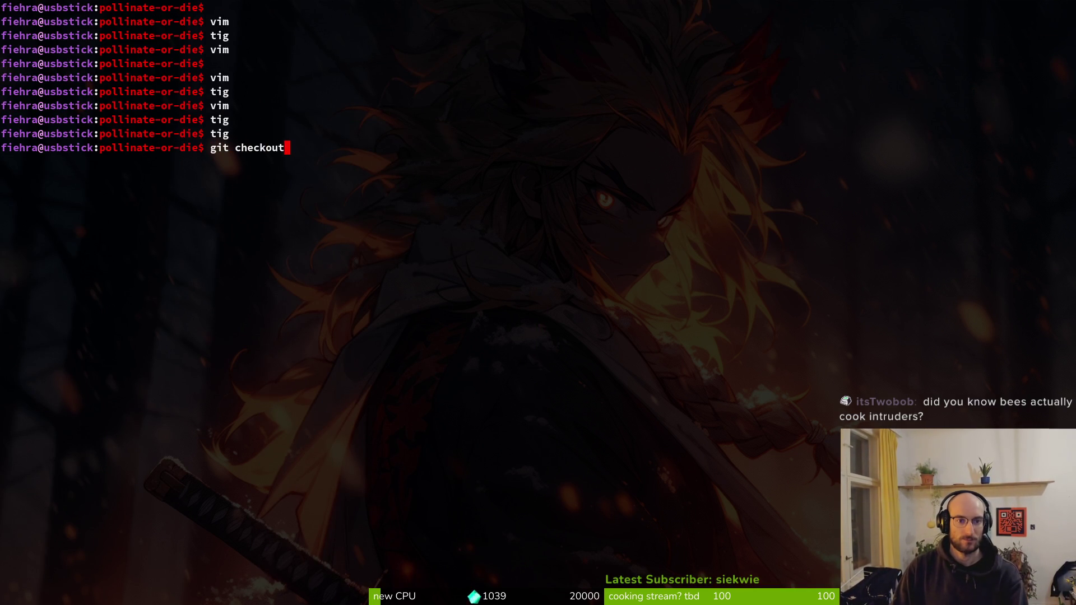
type("branch")
key("Return")
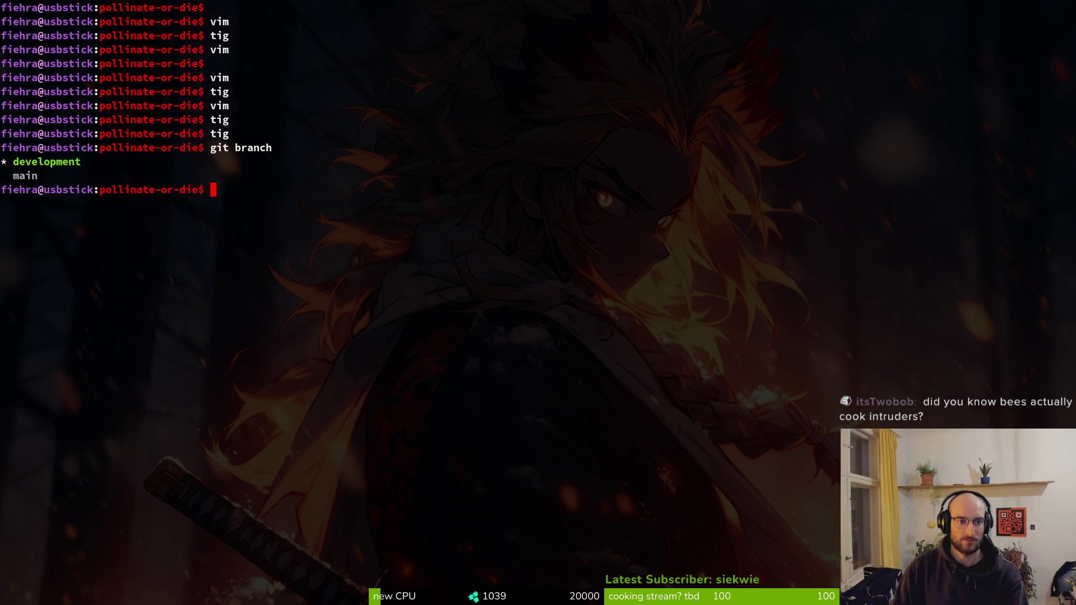
Create and switch to a new consumables branch with git checkout -b
type("git checkout -")
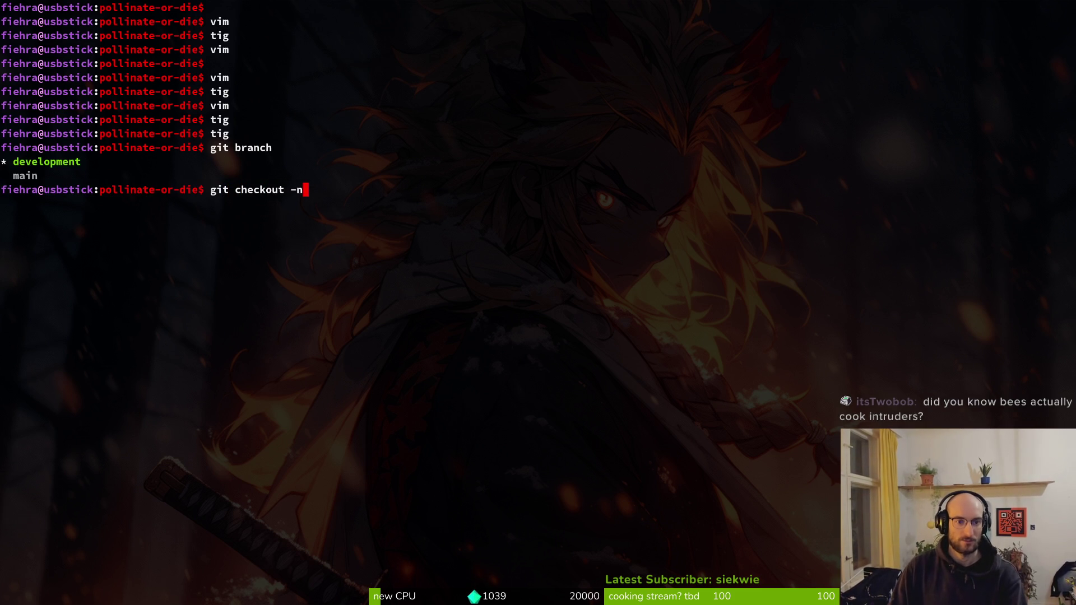
type("b")
key("BackSpace")
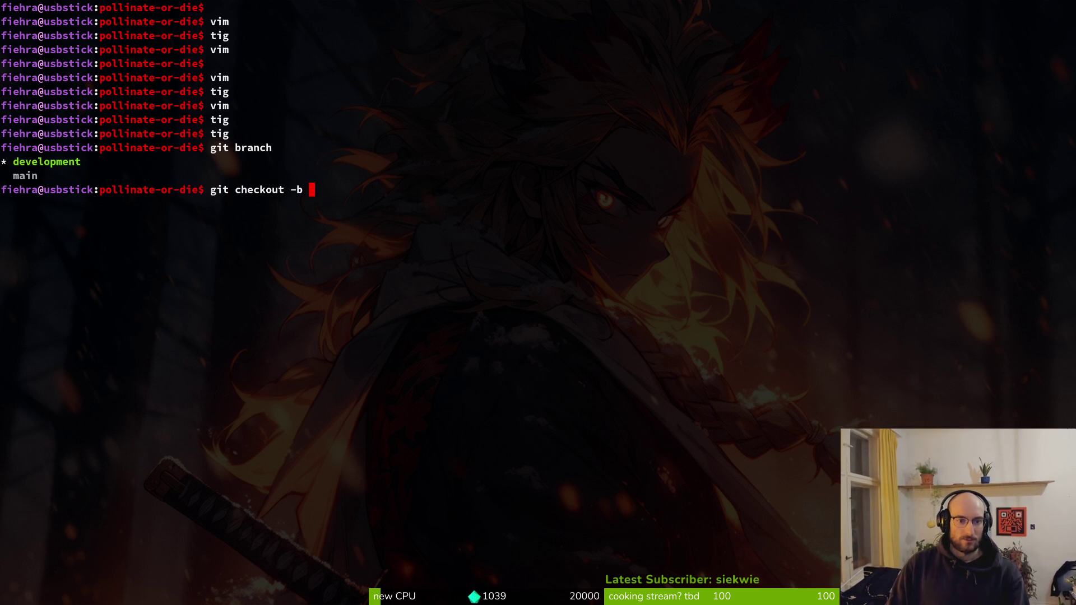
type("consum")
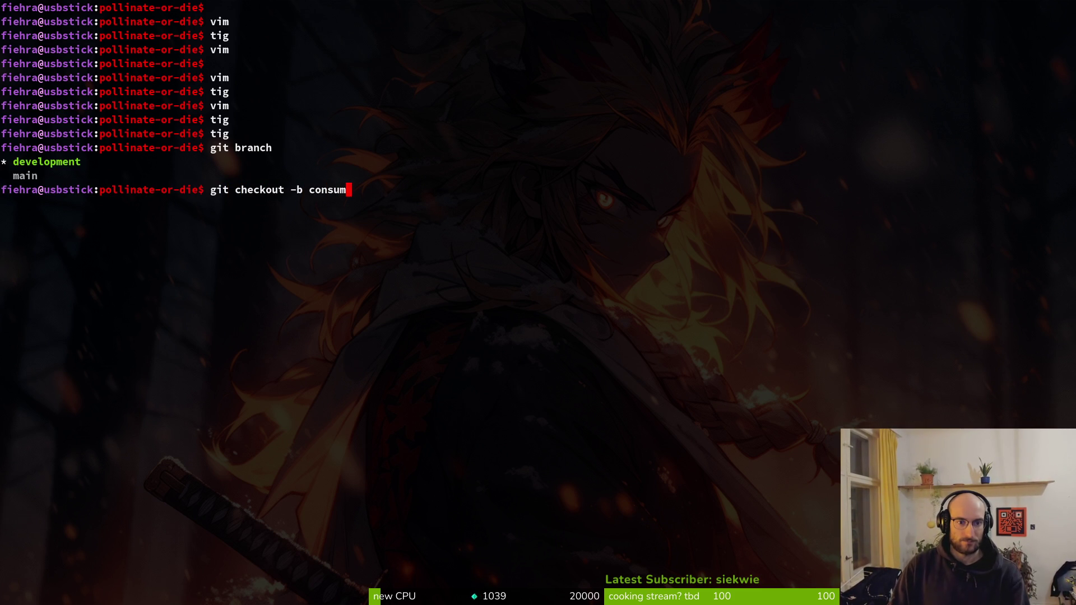
type("ables")
key("Return")
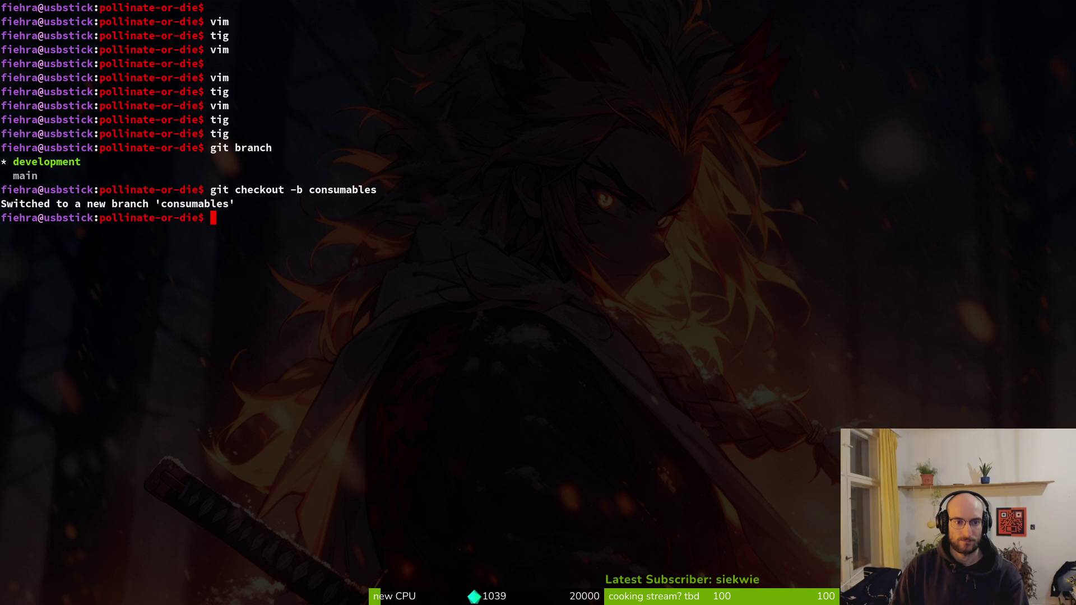
Push the branch with git push --set-upstream origin consumables
type("git puhs")
key("Return")
type("git push")
key("Return")
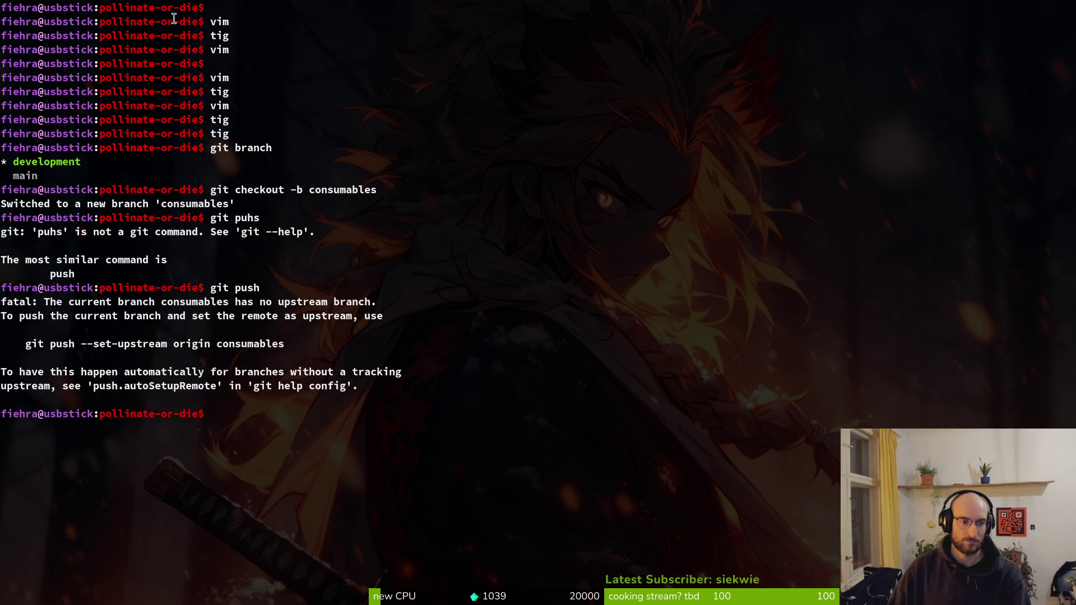
triple_click(252, 350)
middle_click(370, 359)
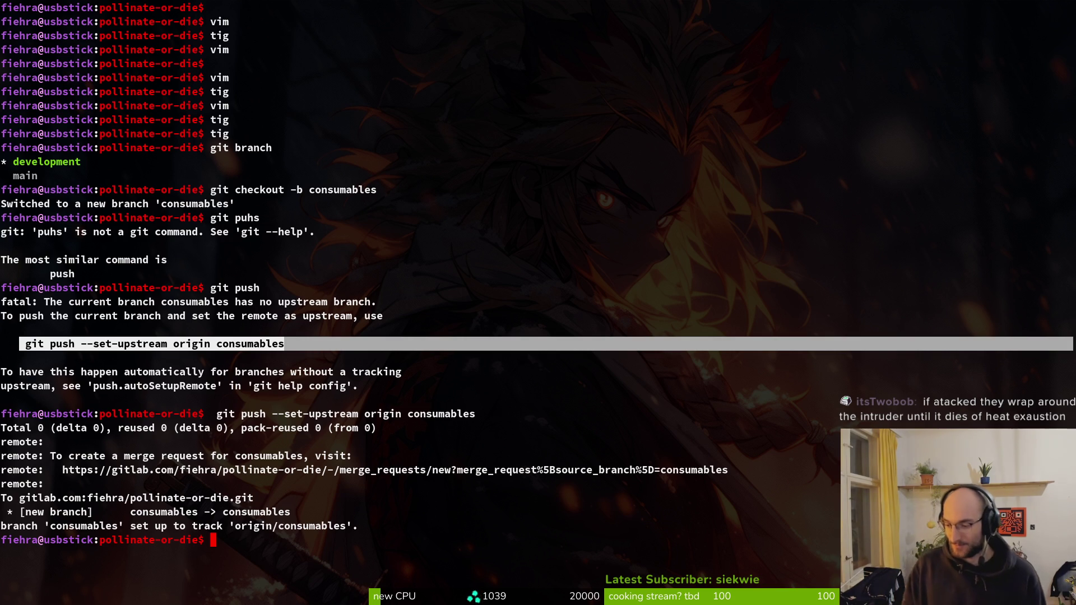
left_click(371, 563)
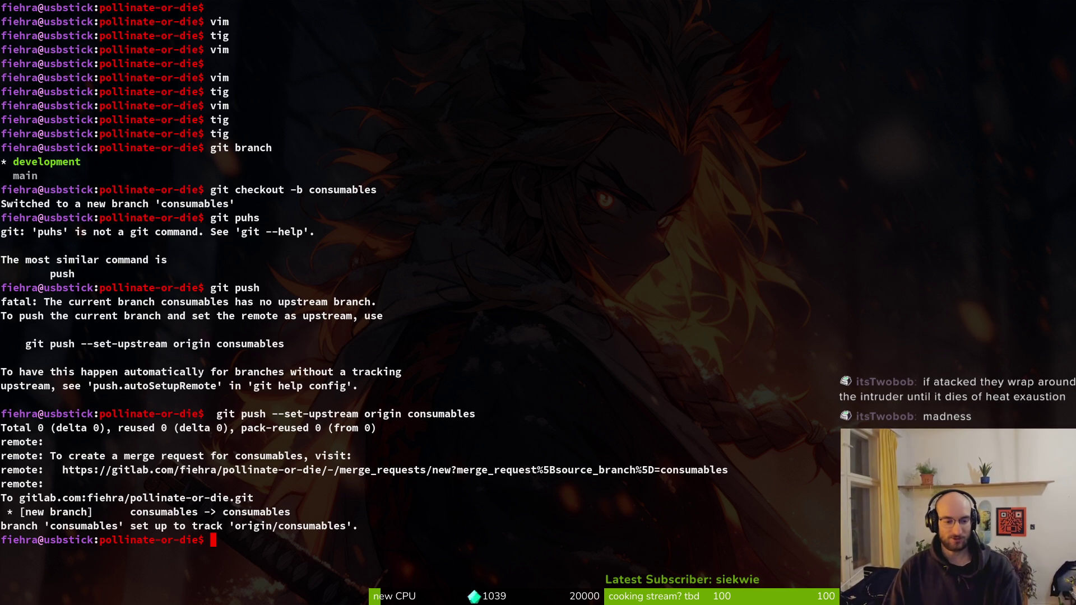
Abandon the current prompt line with Ctrl+C and wipe the terminal with Ctrl+L
key("alt+Tab")
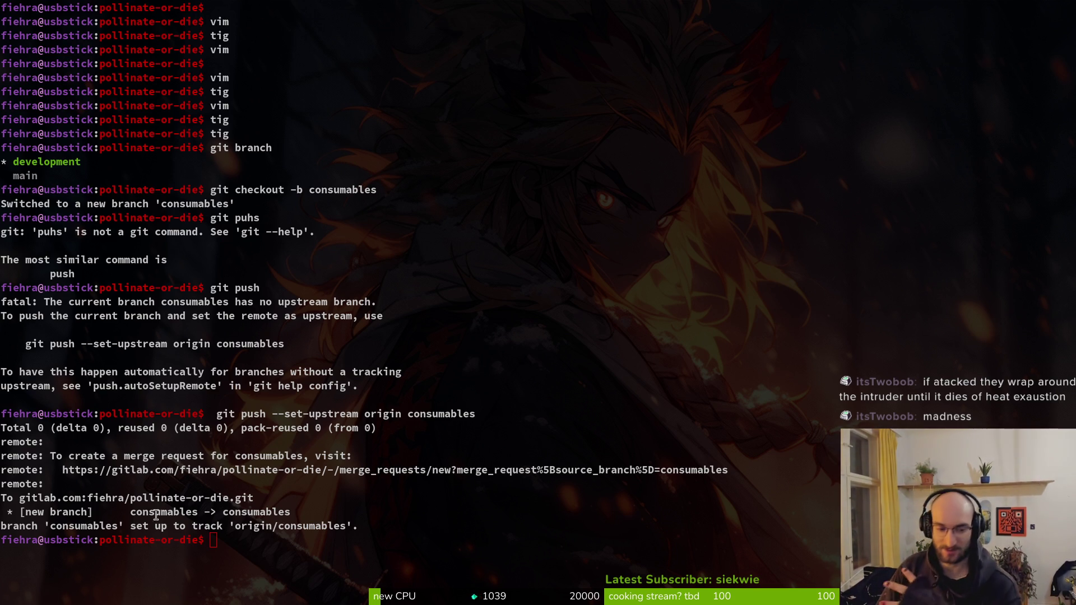
left_click(284, 581)
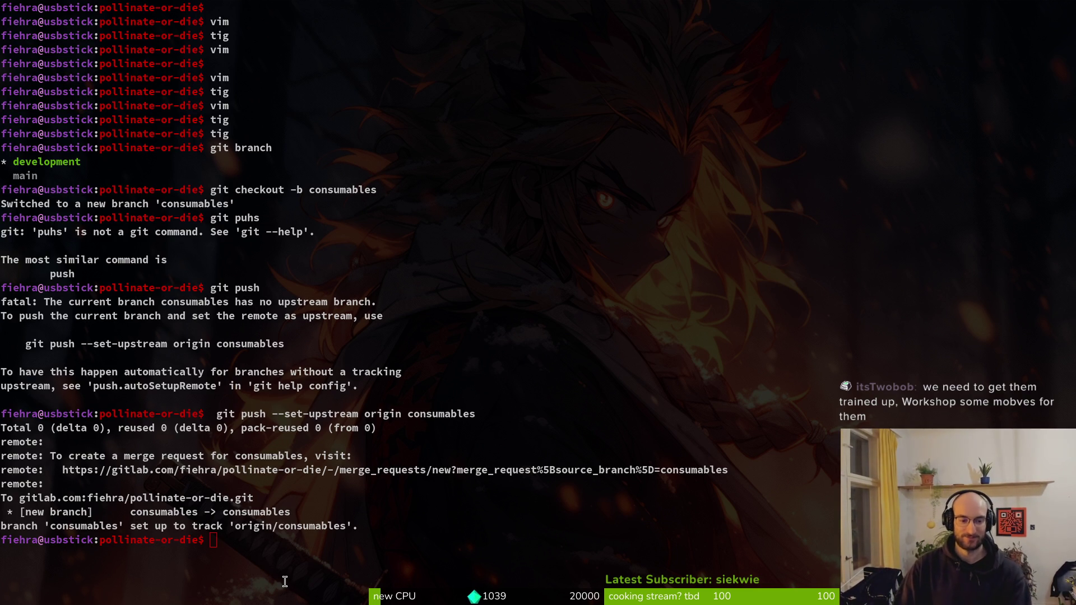
key("alt+Tab")
key("alt+Tab")
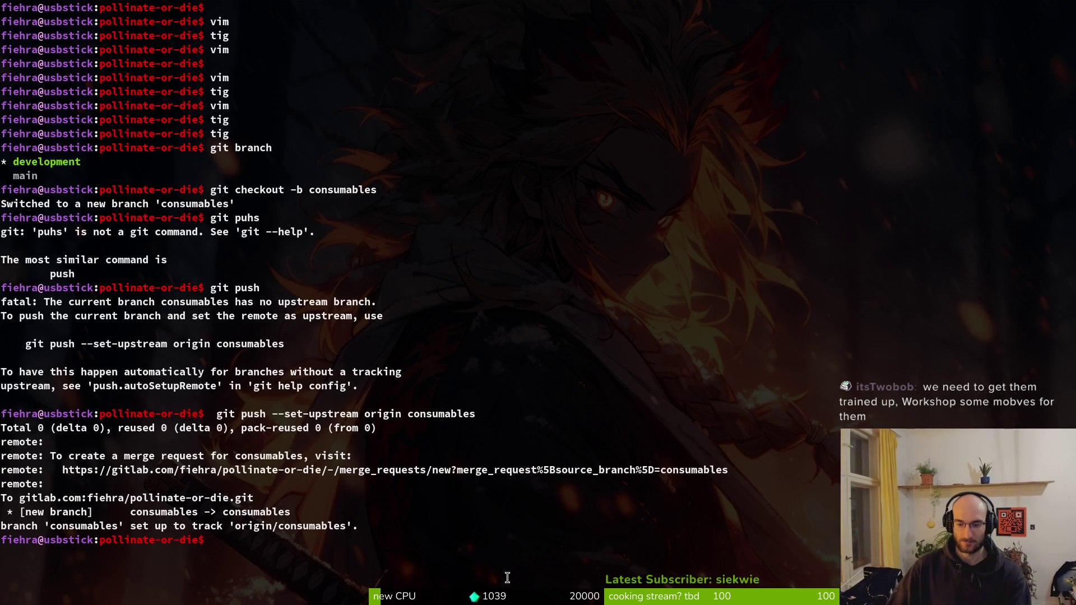
key("ctrl+c")
key("ctrl+c")
key("ctrl+l")
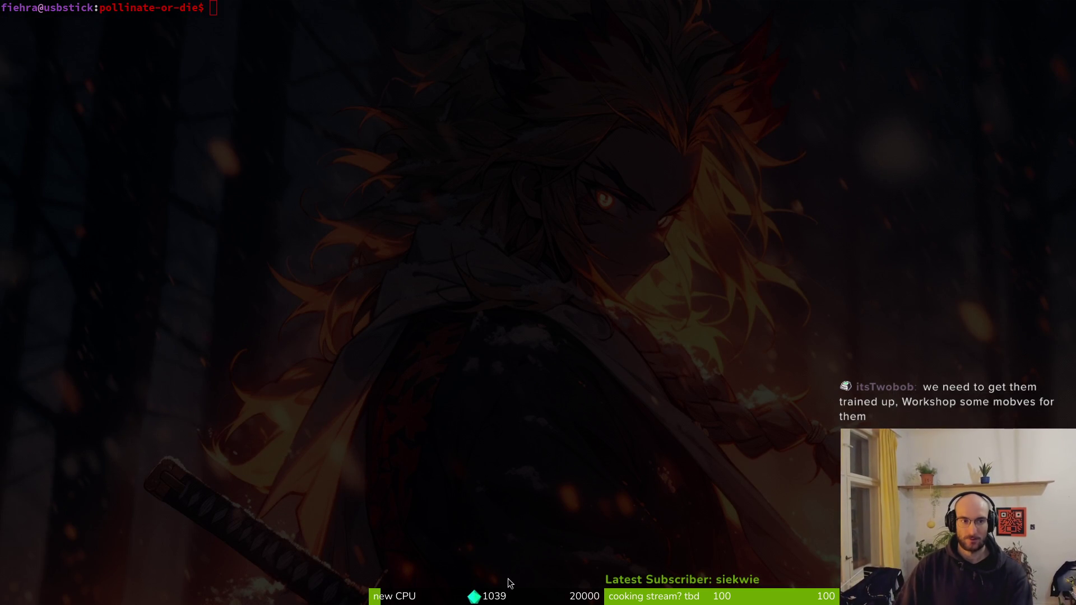
Launch tig in the terminal and open its status view of changes
key("alt+Tab")
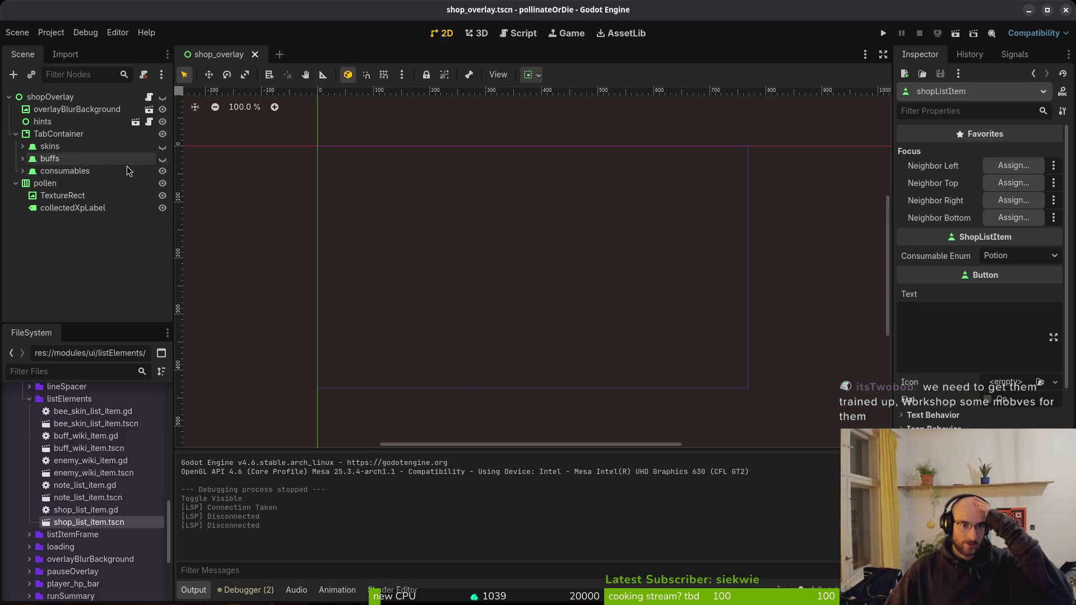
key("alt+Tab")
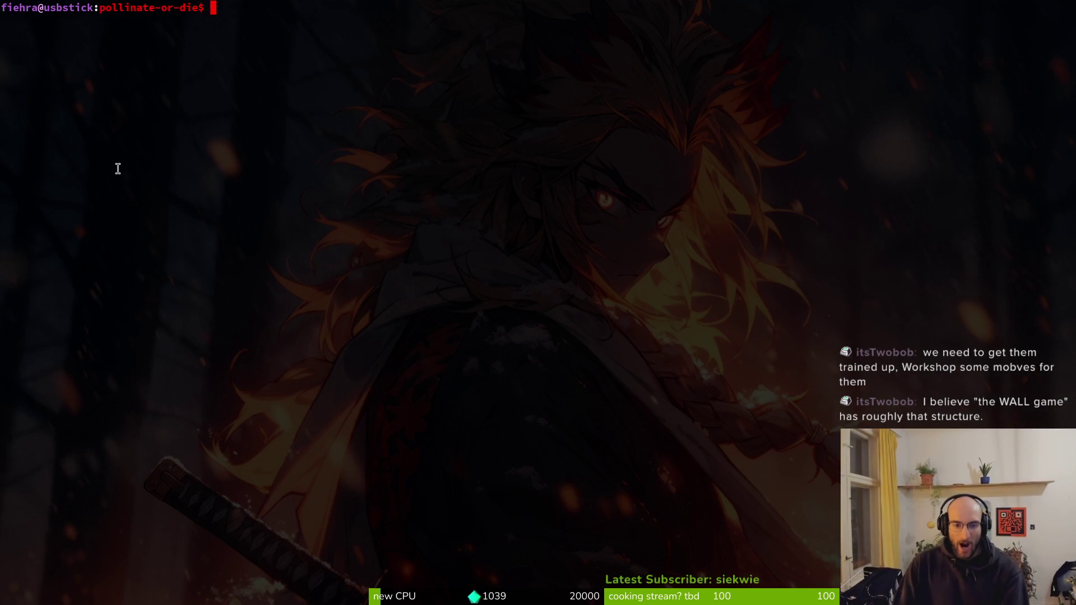
type("ttig")
key("Return")
type("tig")
key("Return")
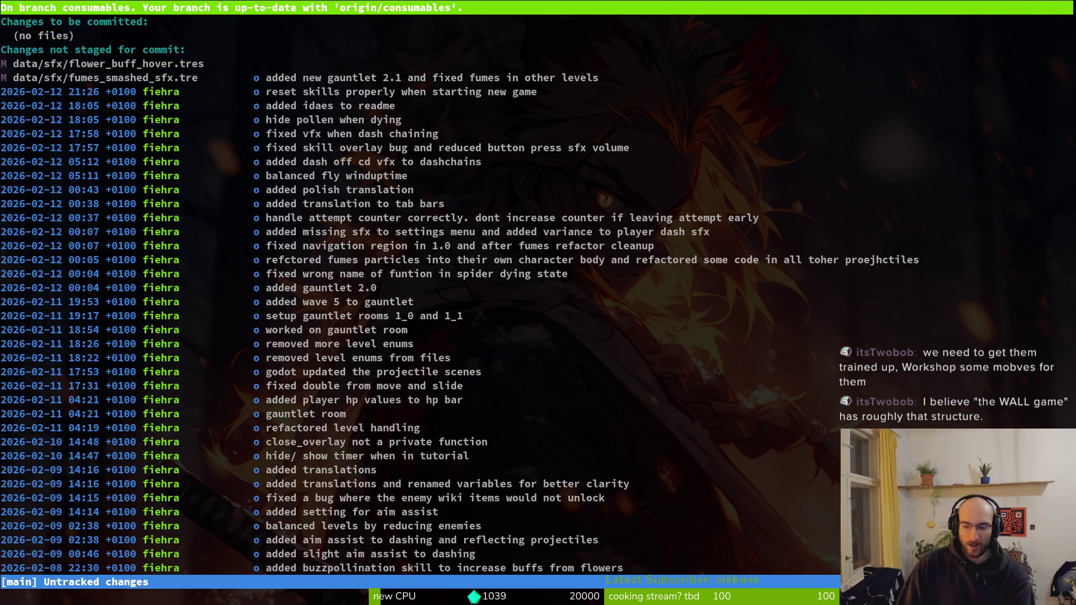
key("s")
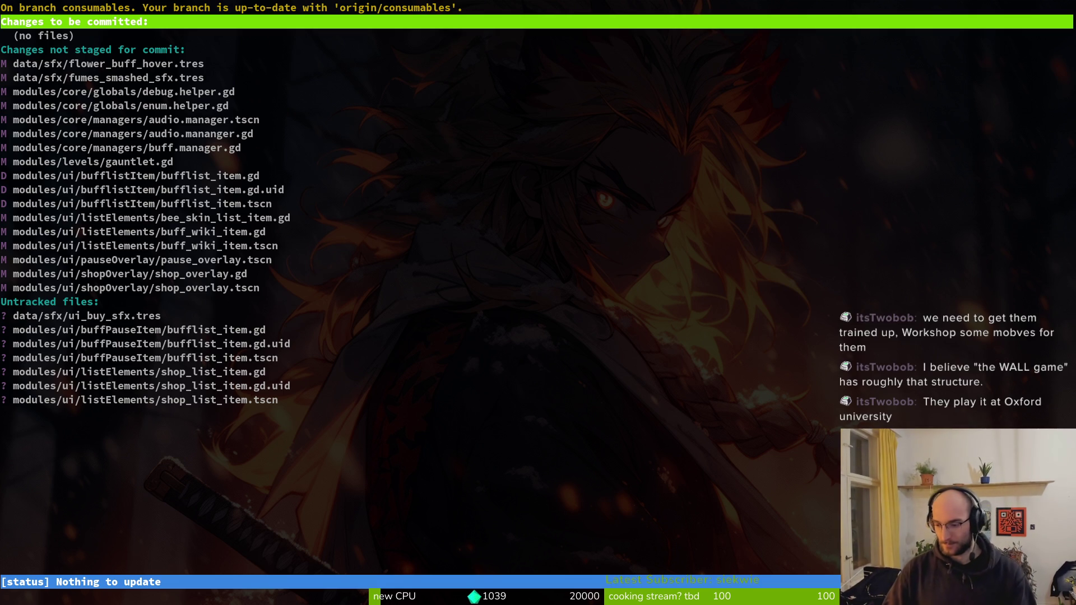
Stage flower_buff_hover.tres, fumes_smashed_sfx.tres, audio.manager.tscn, audio.mananger.gd and ui_buy_sfx.tres
key("Down")
key("Down")
key("Down")
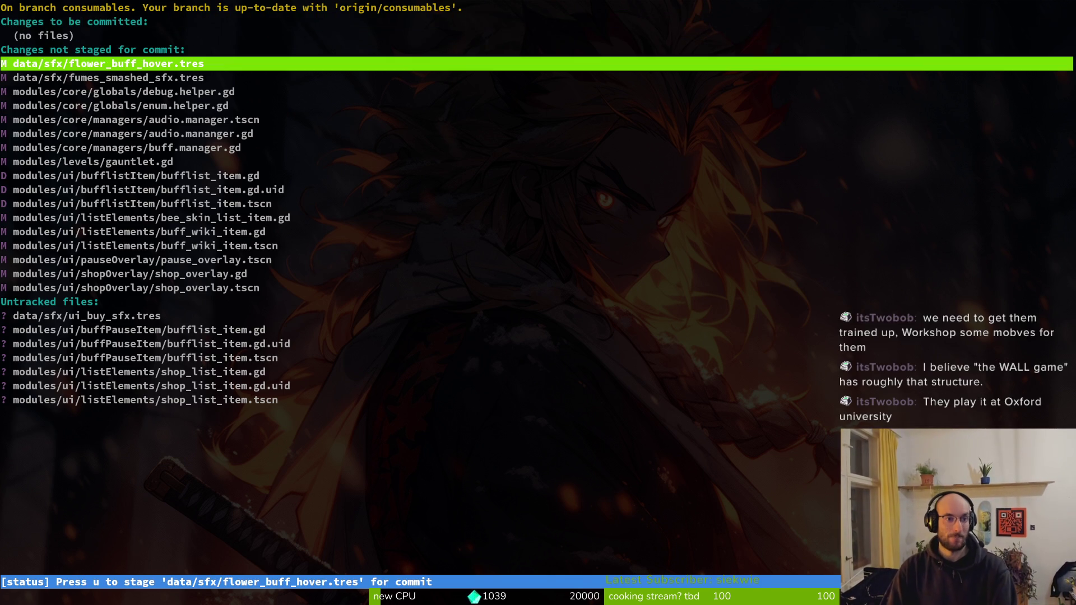
key("Return")
key("u")
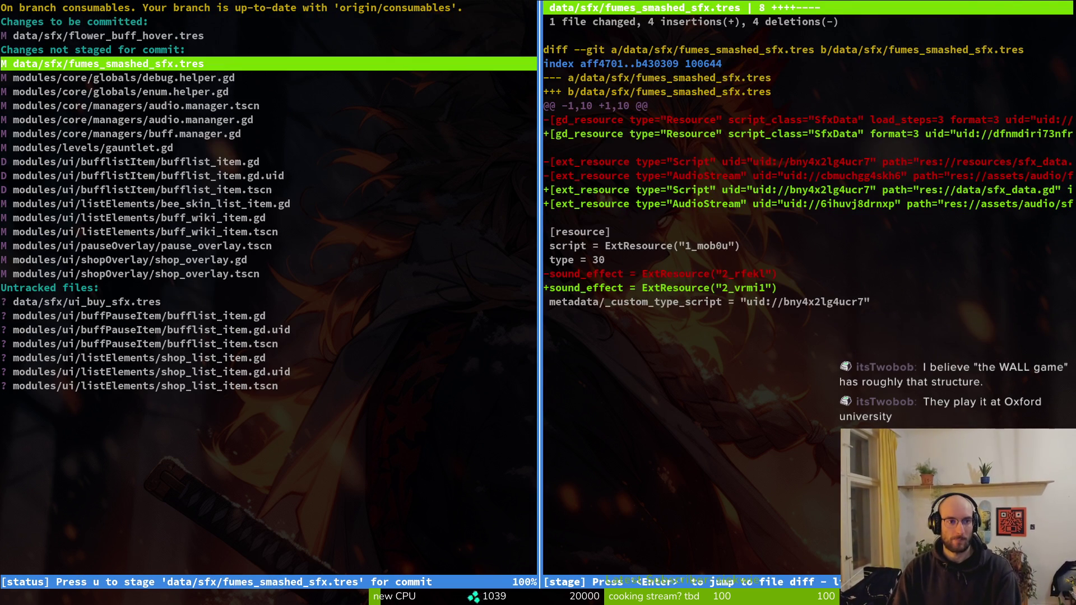
key("u")
key("Down")
key("Down")
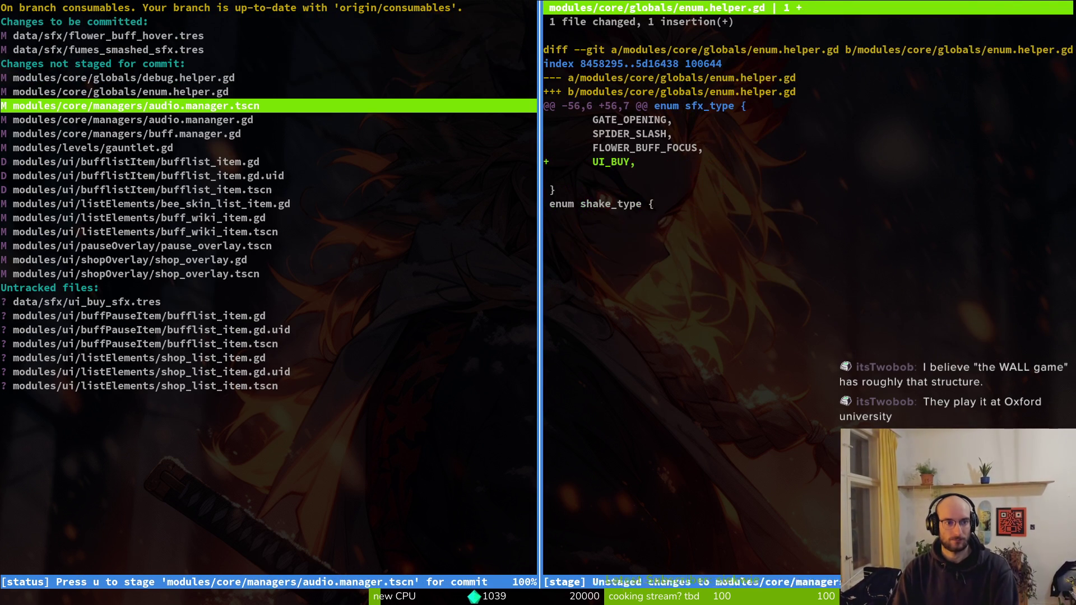
key("u")
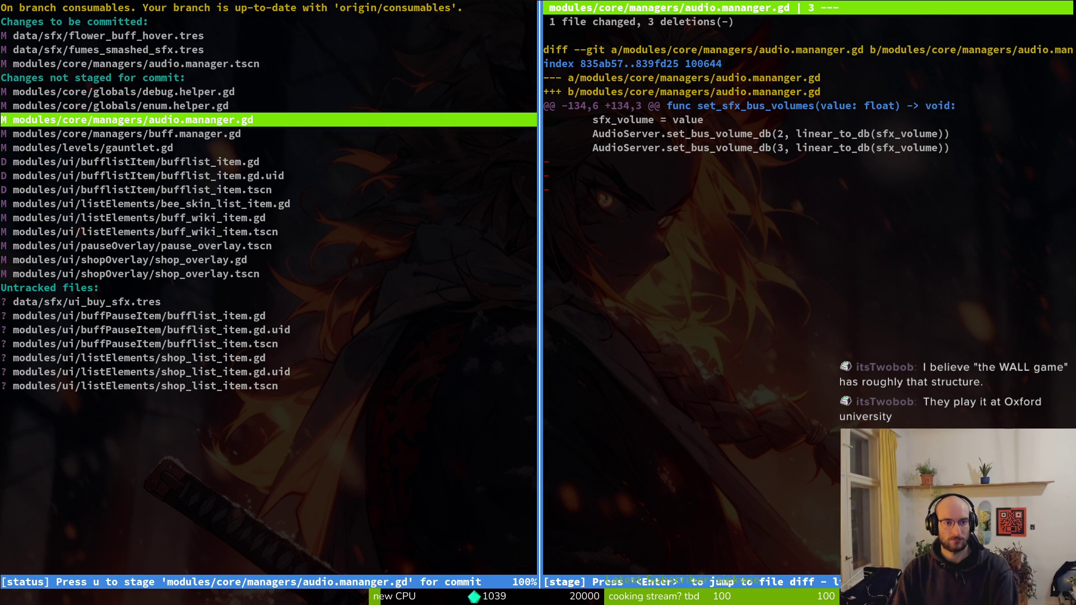
key("u")
key("Down")
key("Down")
key("Down")
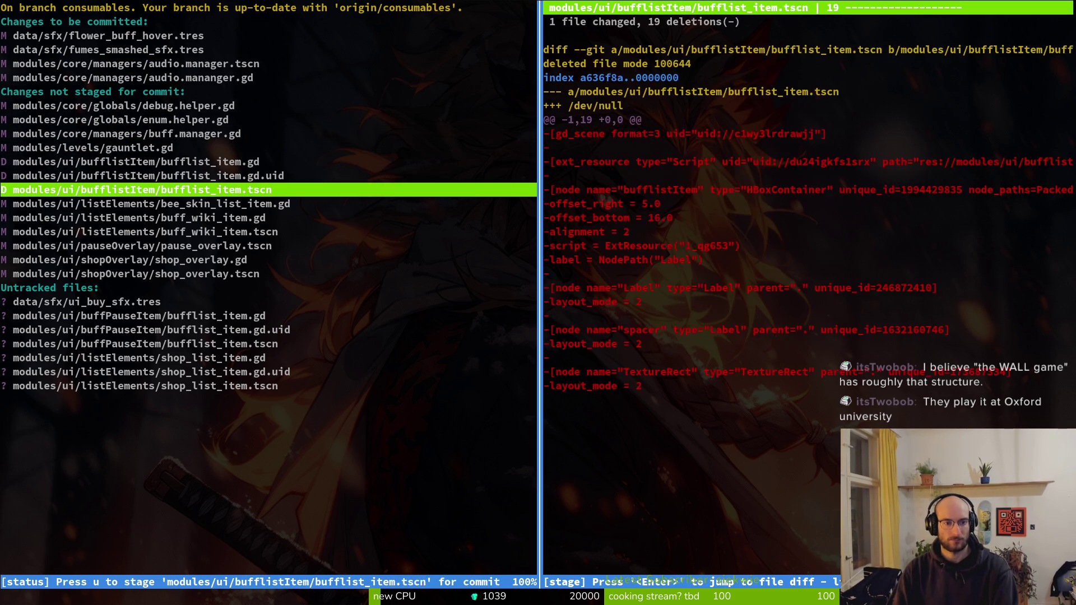
key("Down")
key("Down")
key("Down")
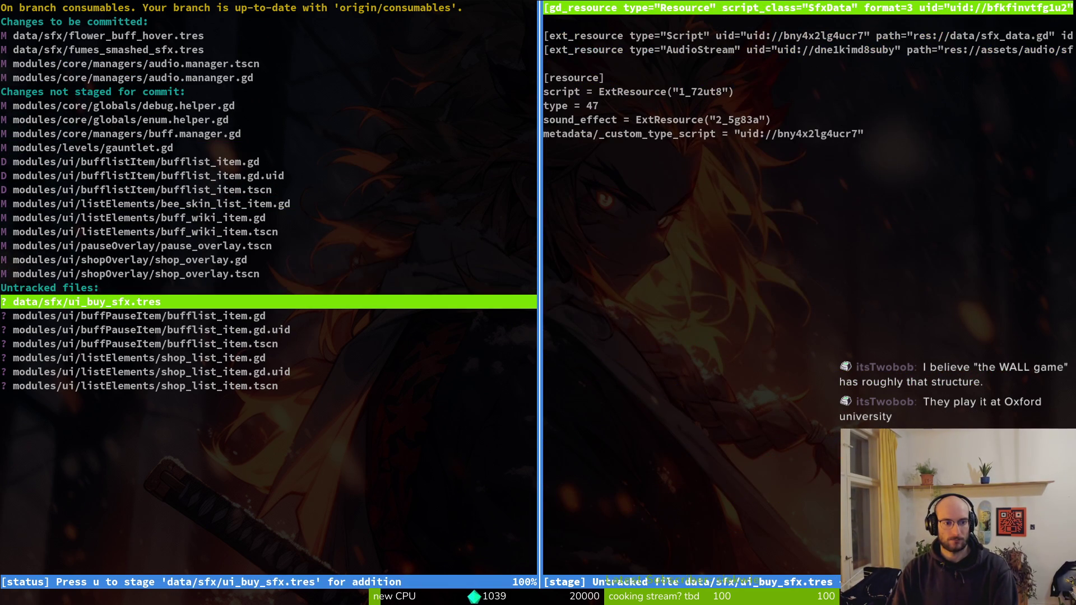
key("Down")
Commit the staged files with message "added couple sfx" and relaunch tig
type("qgit commit -m \"")
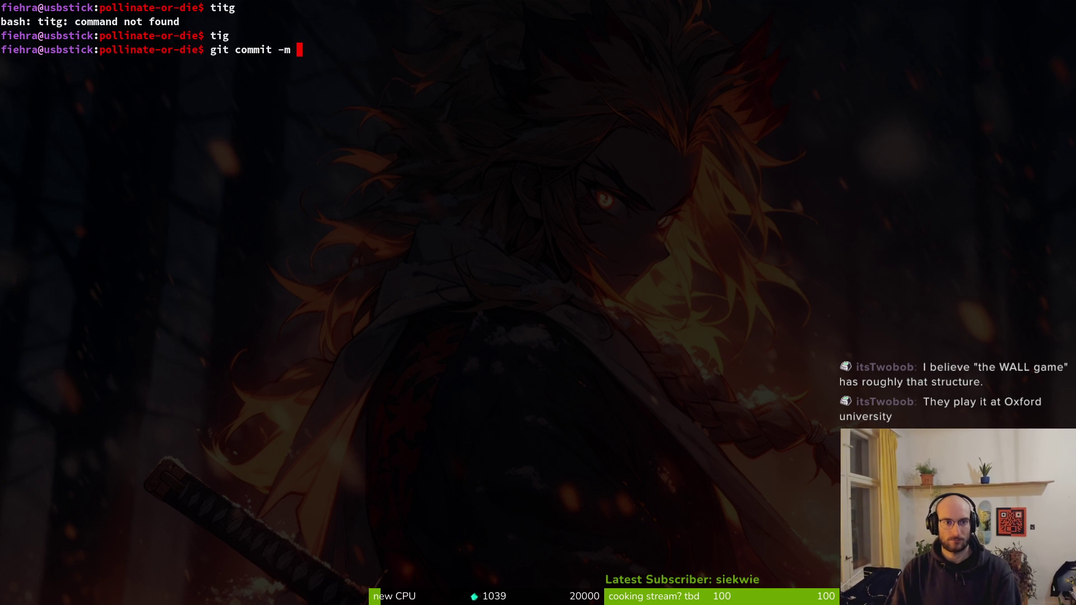
type("fixed mi")
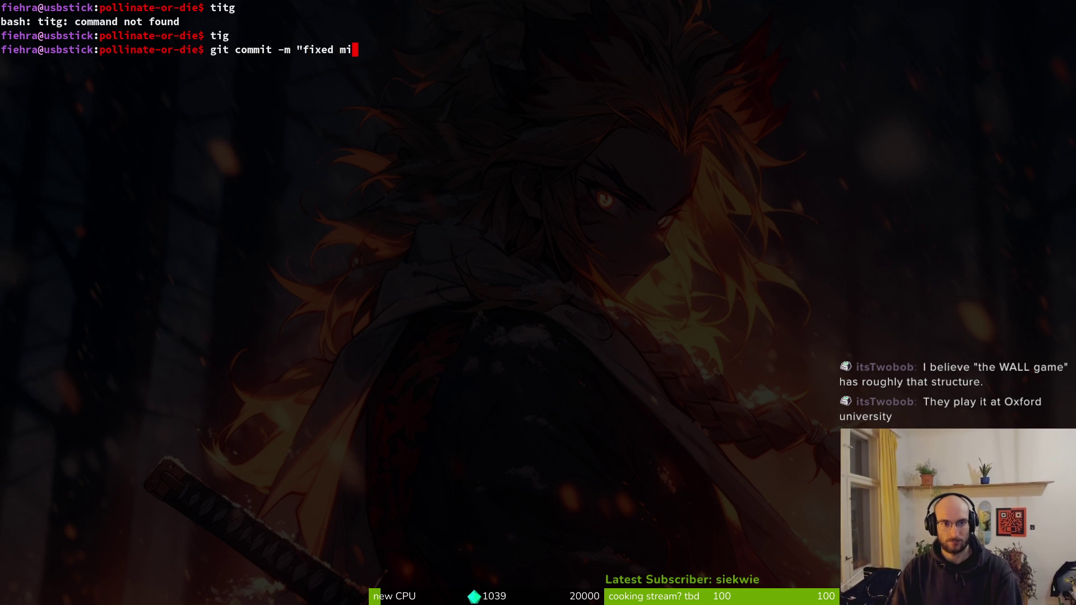
key("BackSpace")
key("BackSpace")
key("BackSpace")
key("BackSpace")
key("BackSpace")
key("BackSpace")
key("BackSpace")
key("BackSpace")
type("added couple s")
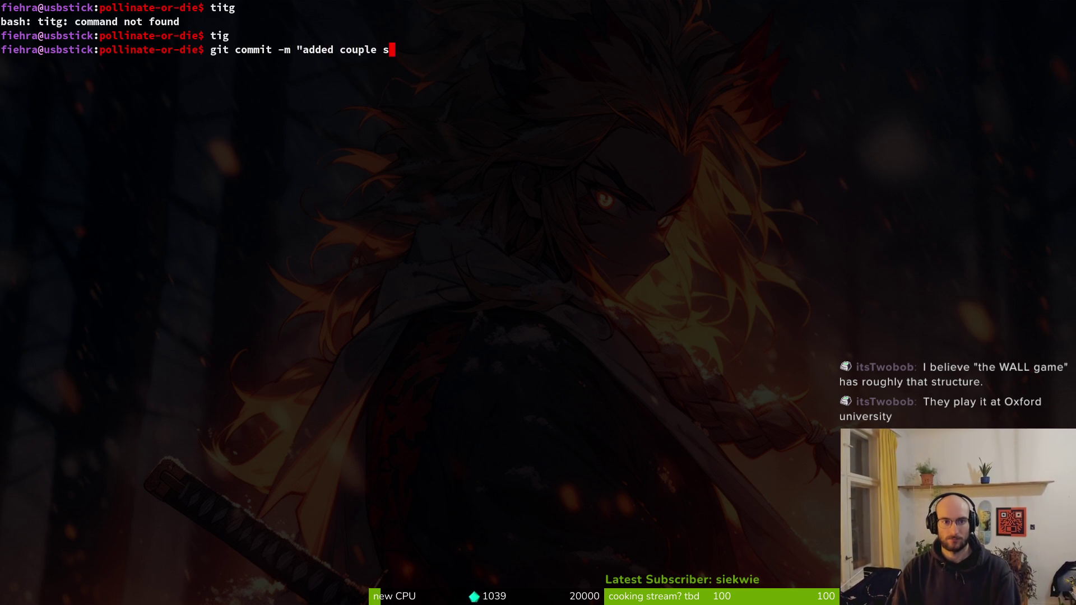
type("fx\"")
key("Return")
type("tig")
key("Return")
Stage gauntlet.gd, the deleted bufflist_item files, and the buffPauseItem files as renames
key("s")
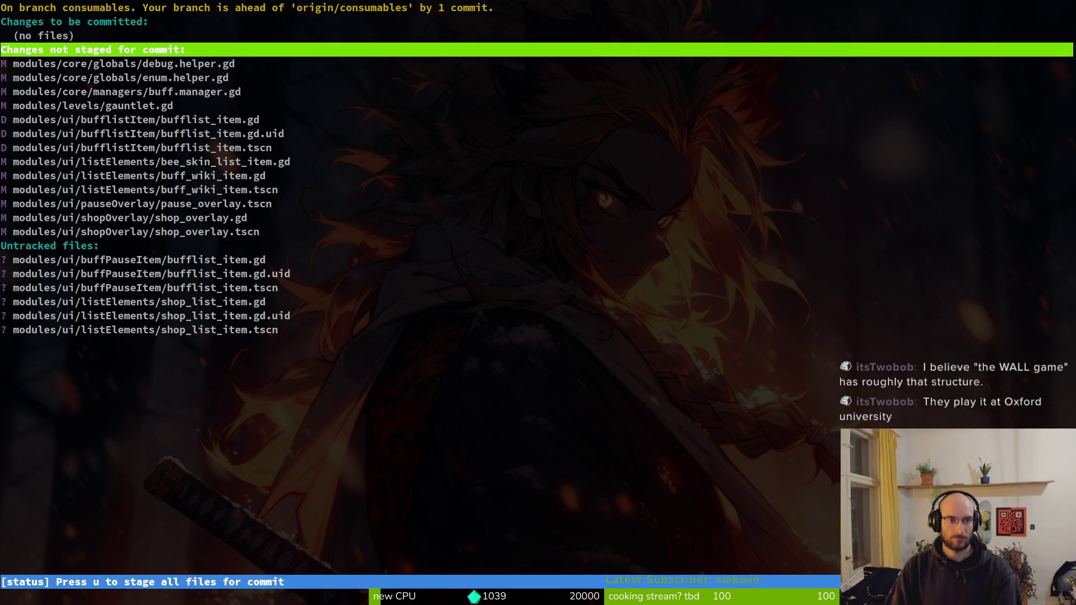
key("Down")
key("Down")
key("Down")
key("Return")
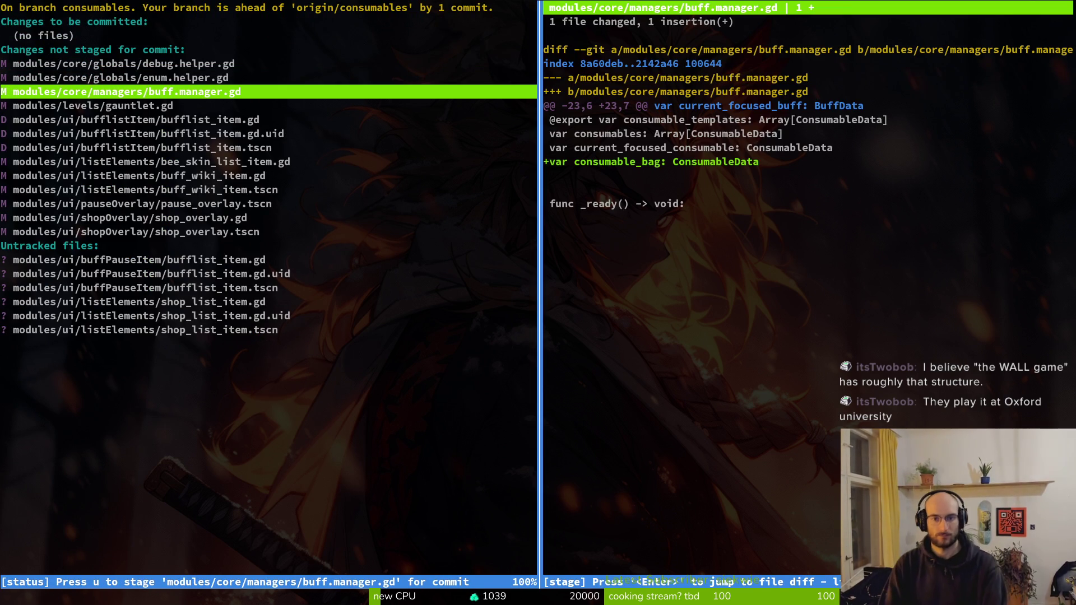
key("Down")
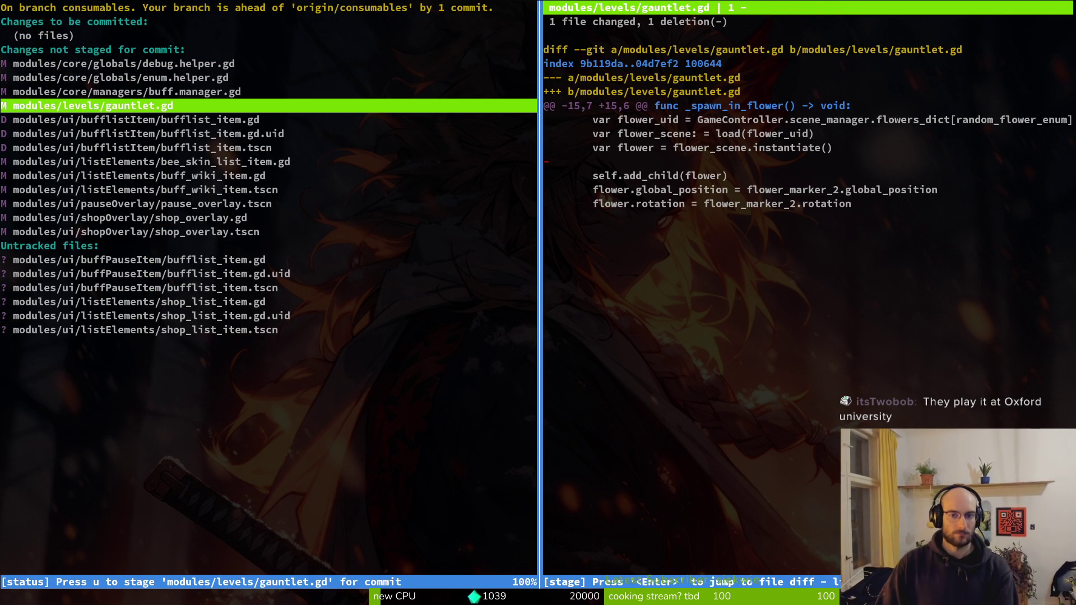
key("u")
key("Down")
key("Up")
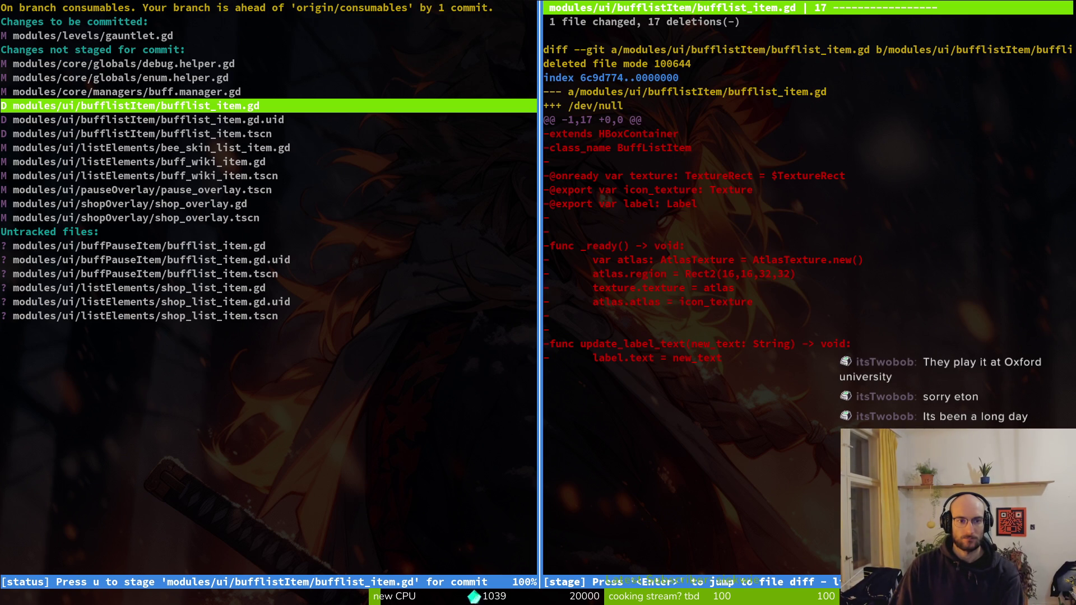
key("u")
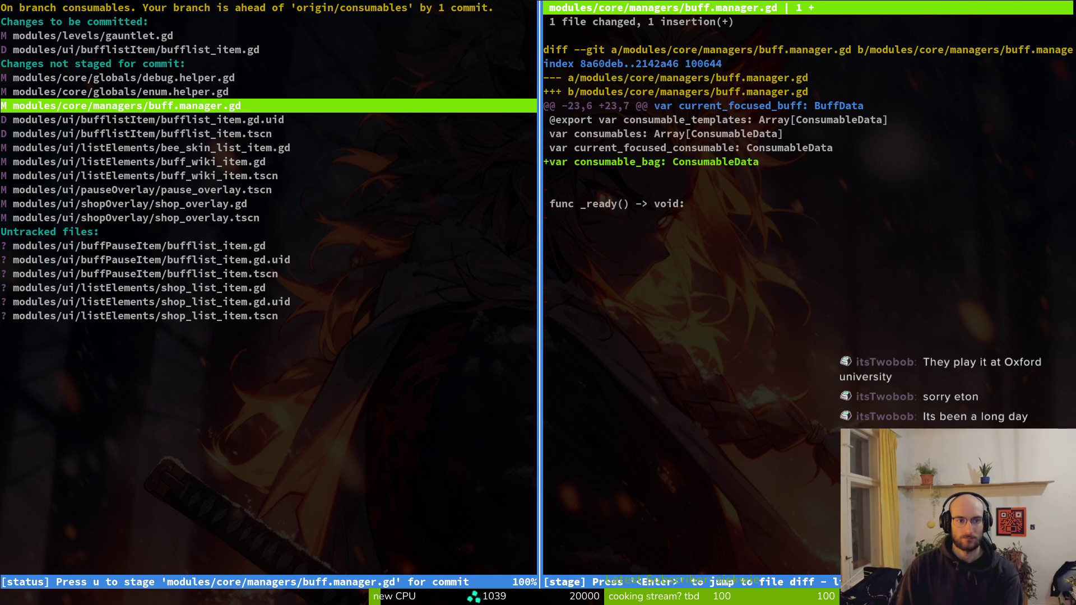
key("Down")
key("u")
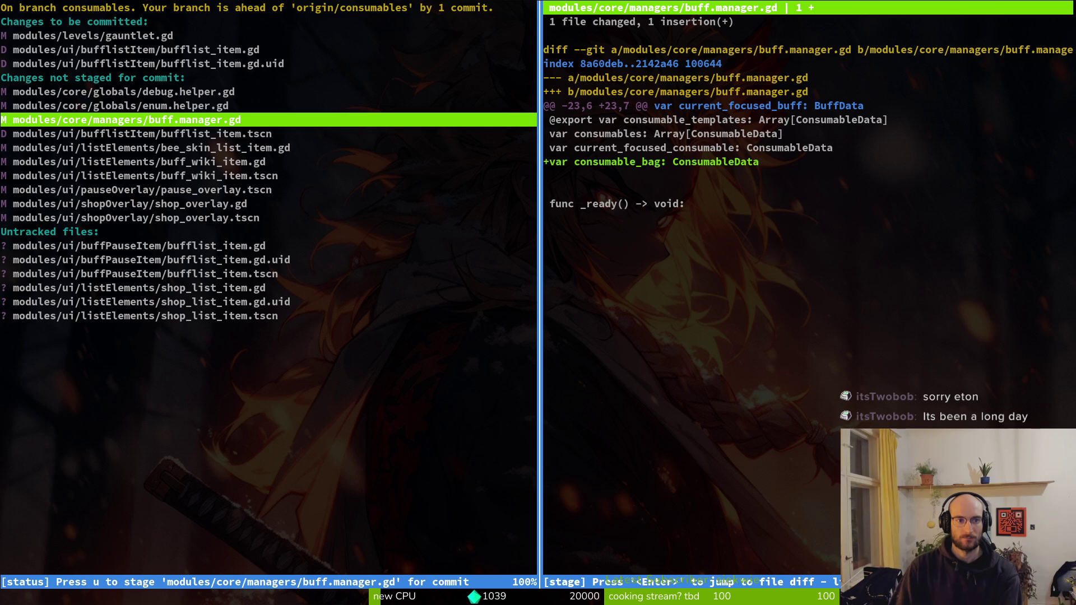
key("Down")
key("u")
key("Down")
key("Down")
key("Down")
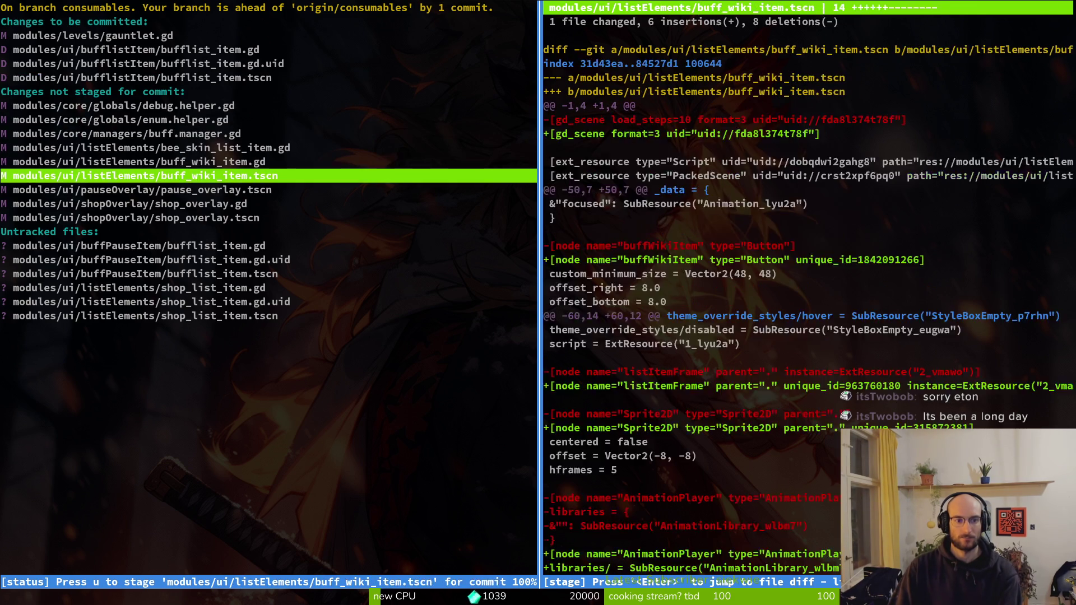
key("Down")
key("u")
key("u")
key("u")
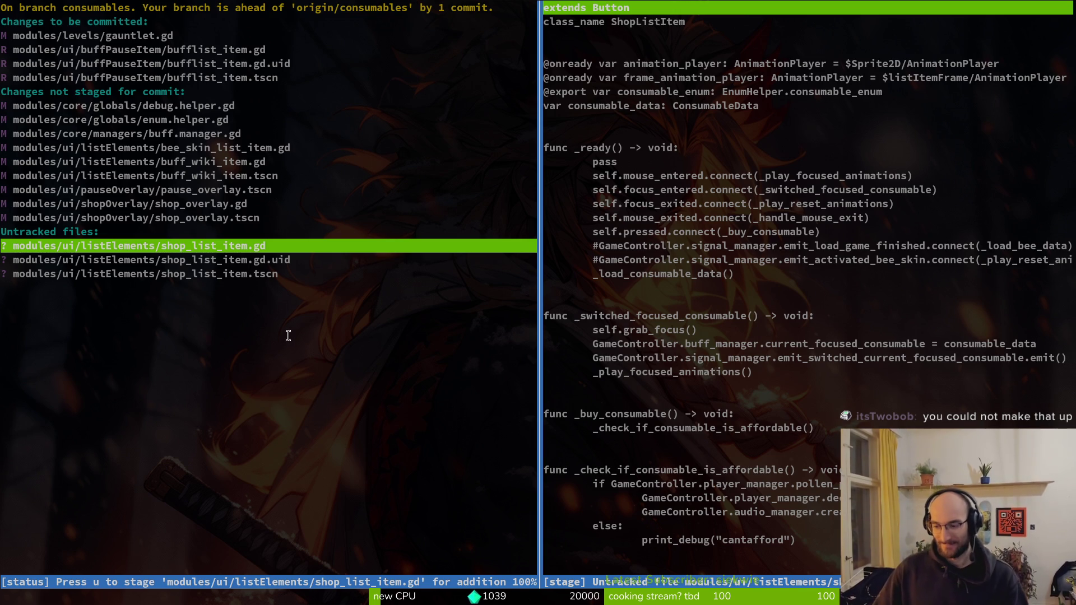
Stage buff_wiki_item.gd, buff_wiki_item.tscn and bee_skin_list_item.gd, keeping shop_list_item.gd unstaged
left_click(253, 334)
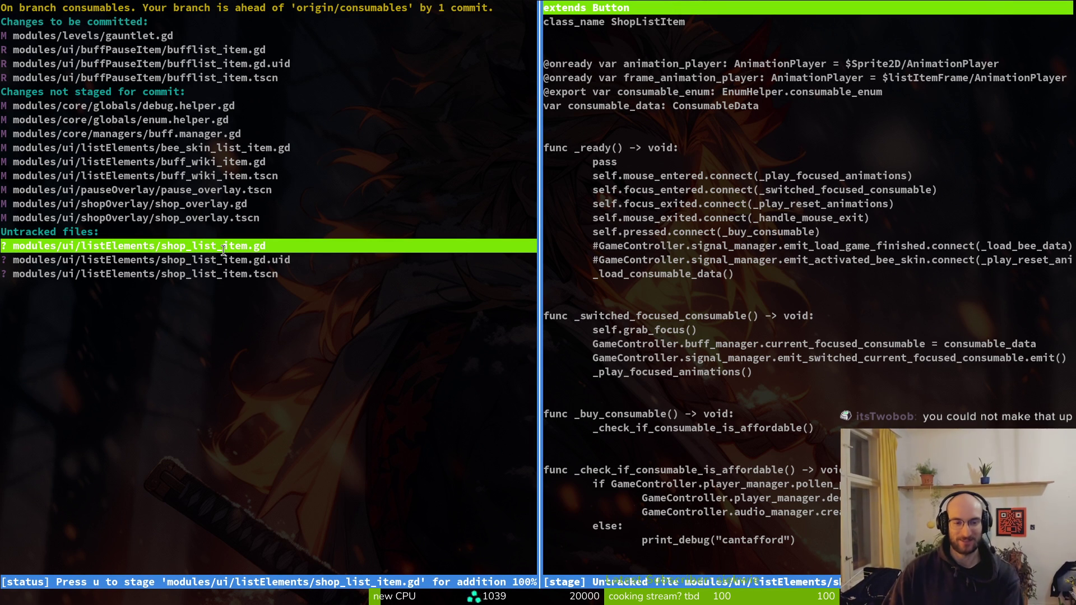
key("u")
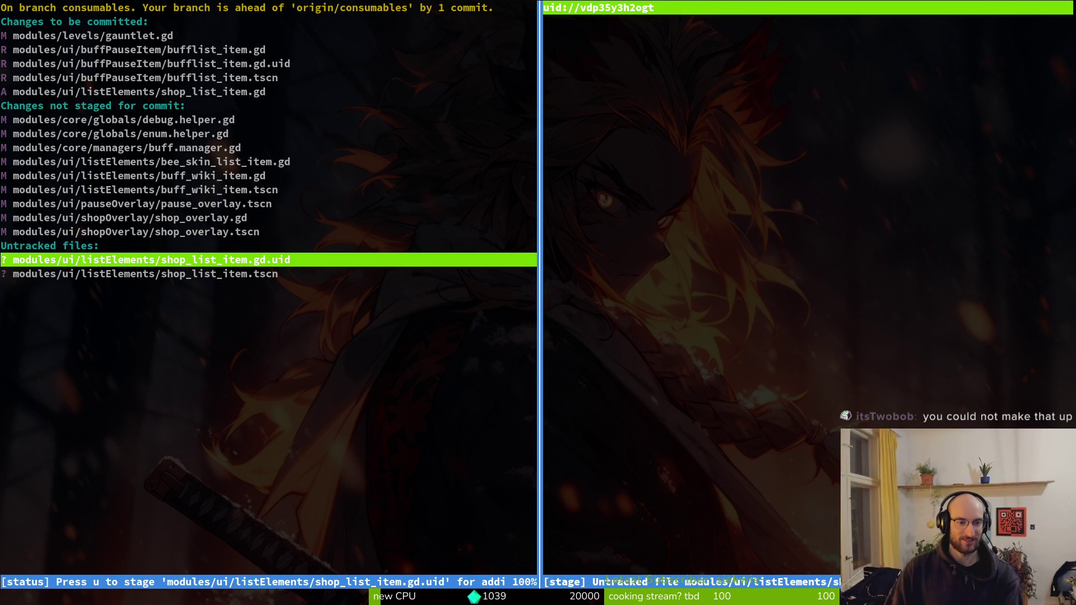
key("Up")
key("Up")
key("Up")
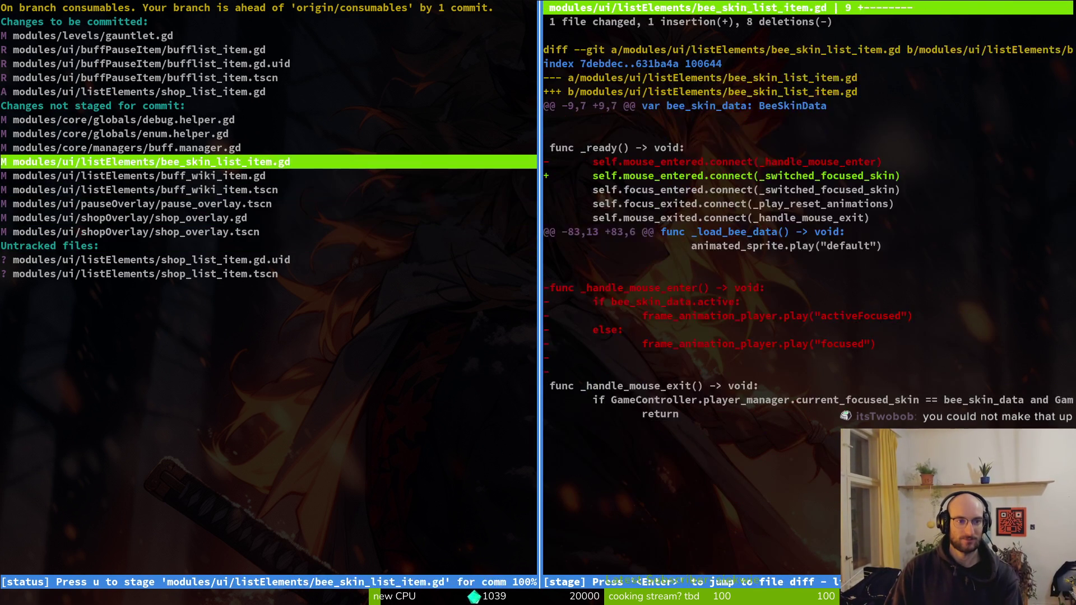
key("u")
key("Down")
key("Down")
key("Down")
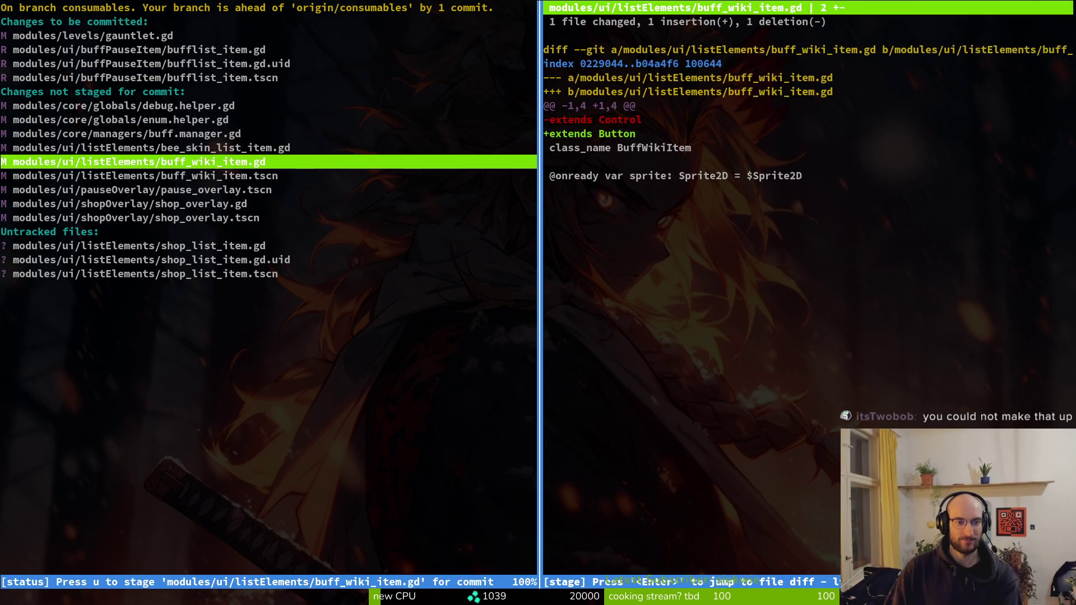
key("Down")
key("Down")
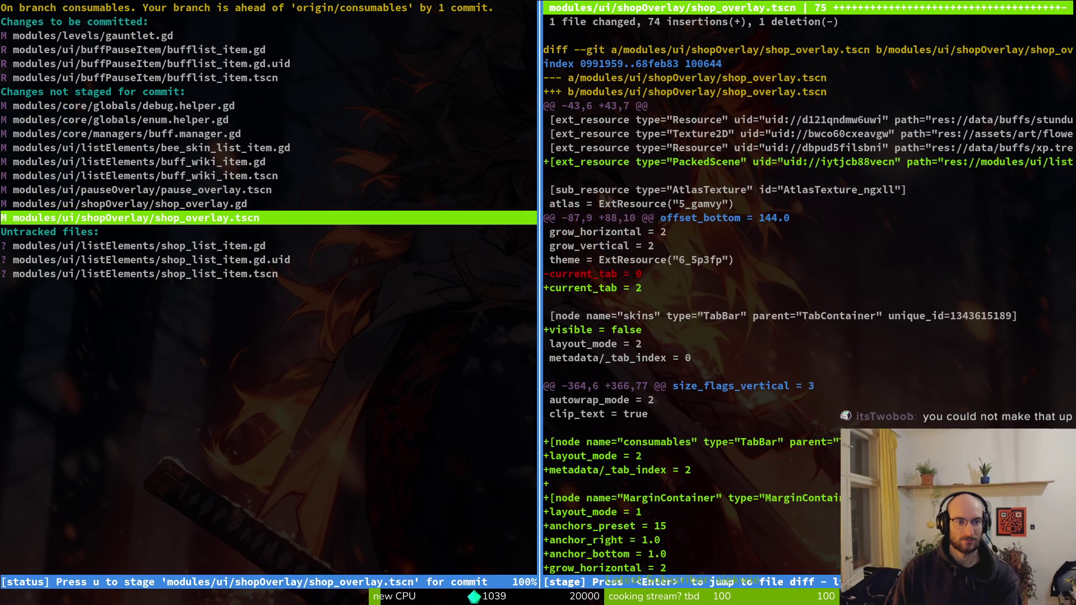
key("Up")
key("Up")
key("Up")
key("Up")
key("Up")
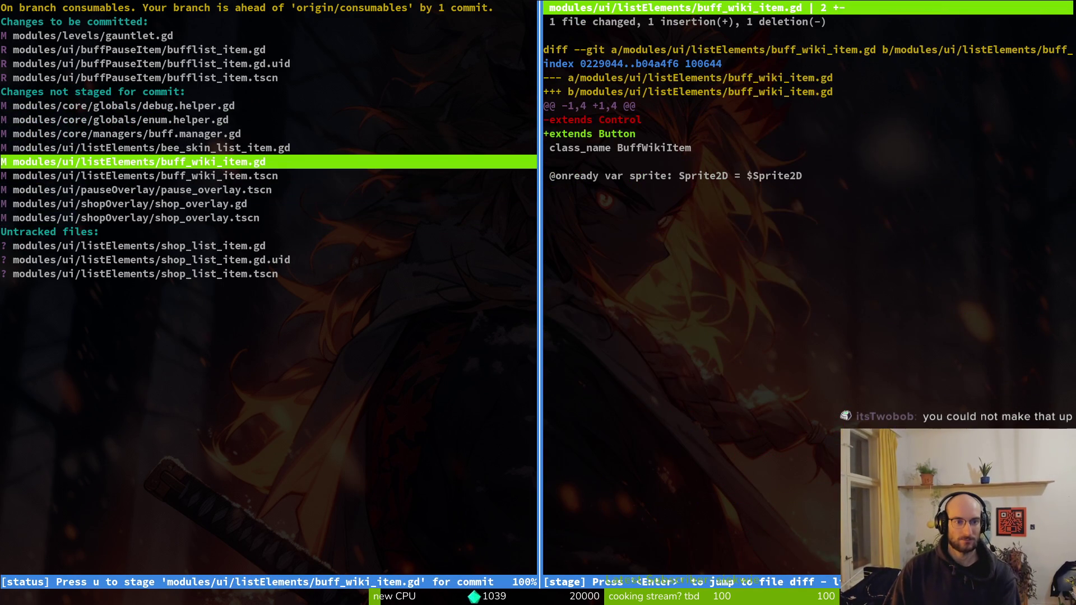
key("space")
key("Down")
key("space")
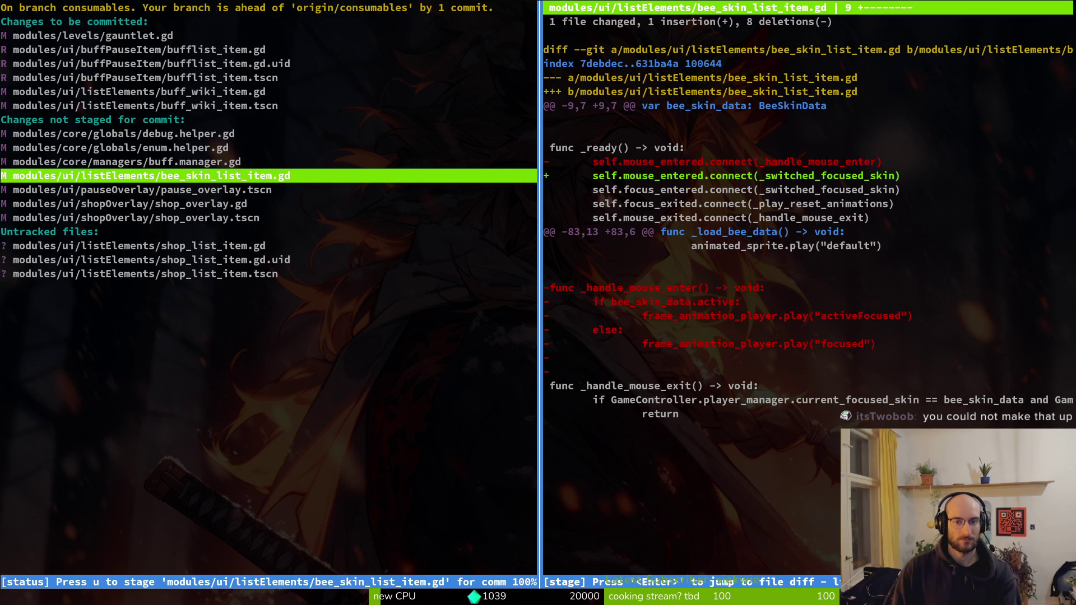
key("space")
key("Down")
key("Down")
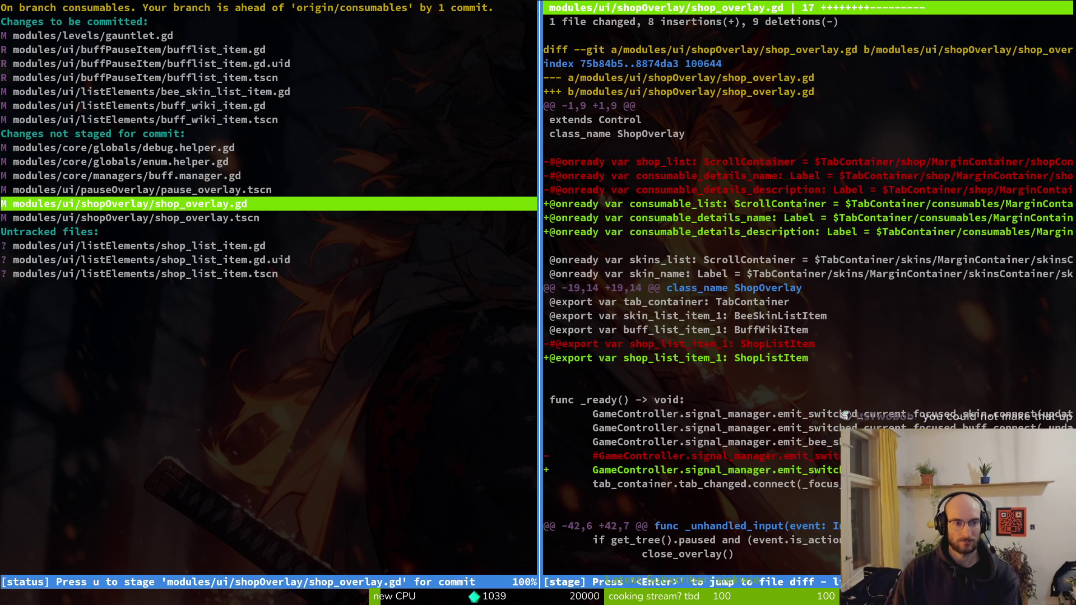
key("Down")
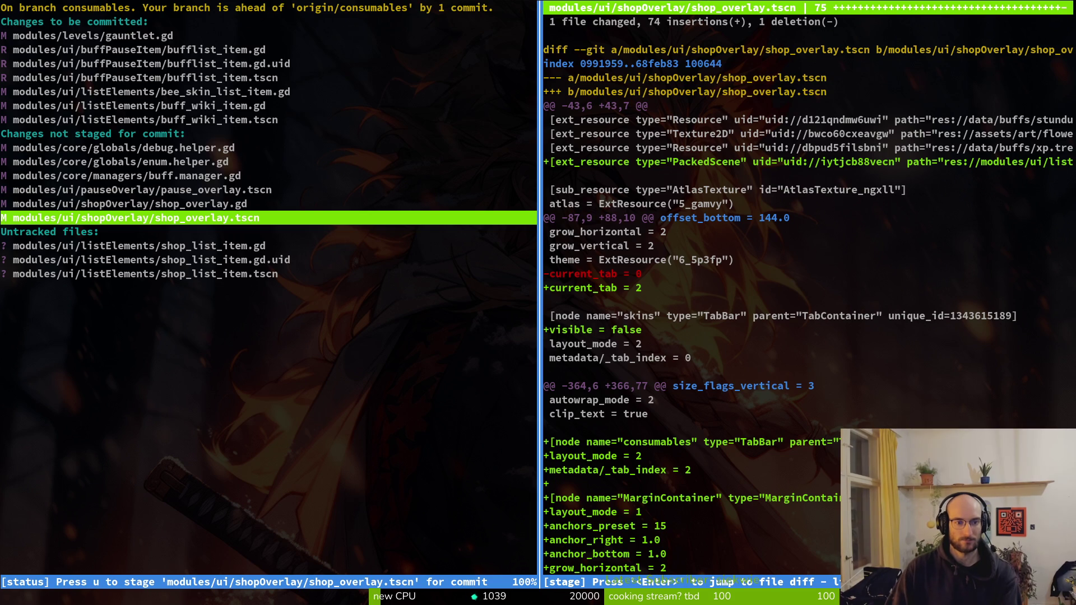
Discard the mistyped commit command and recheck the staged files in tig
type("qgit csommi")
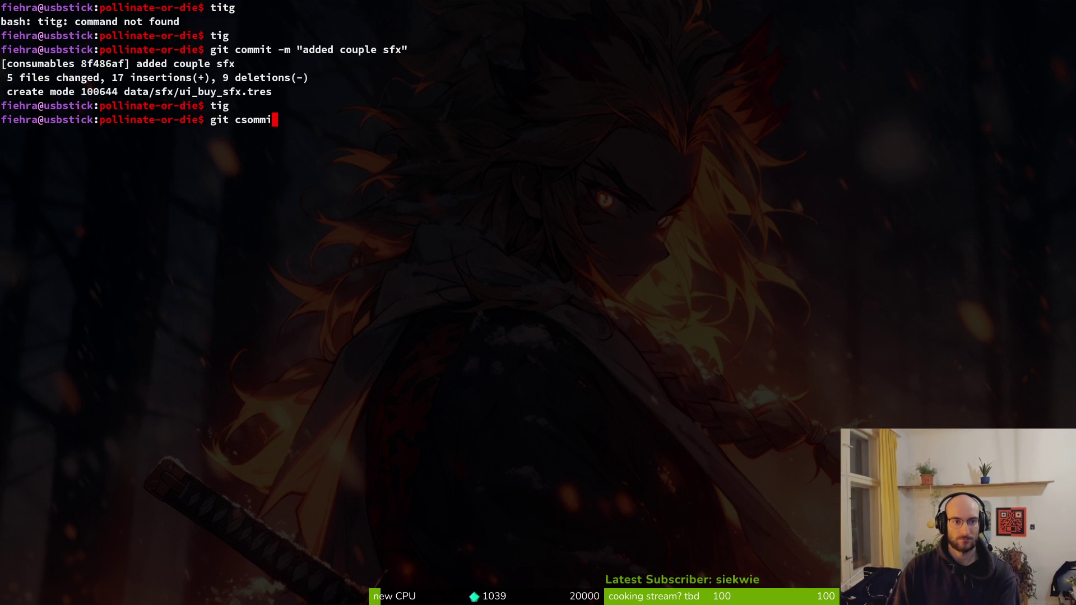
key("BackSpace")
key("BackSpace")
key("BackSpace")
type("tig")
key("Return")
key("Down")
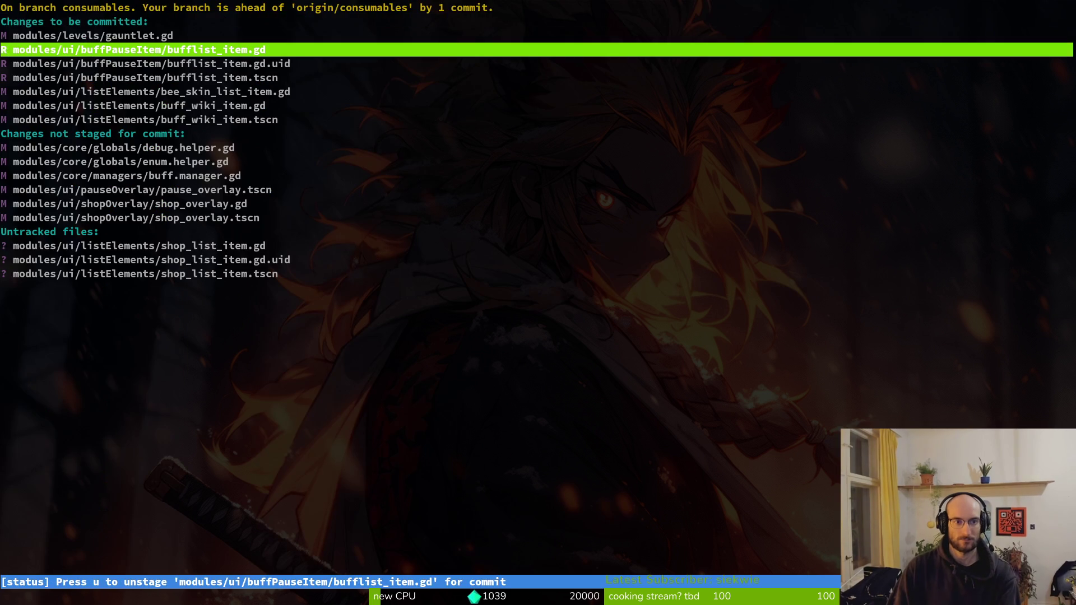
Commit with message "cleaned up some stuff with buff pause list items and buff wiki code"
type("qgit commit -")
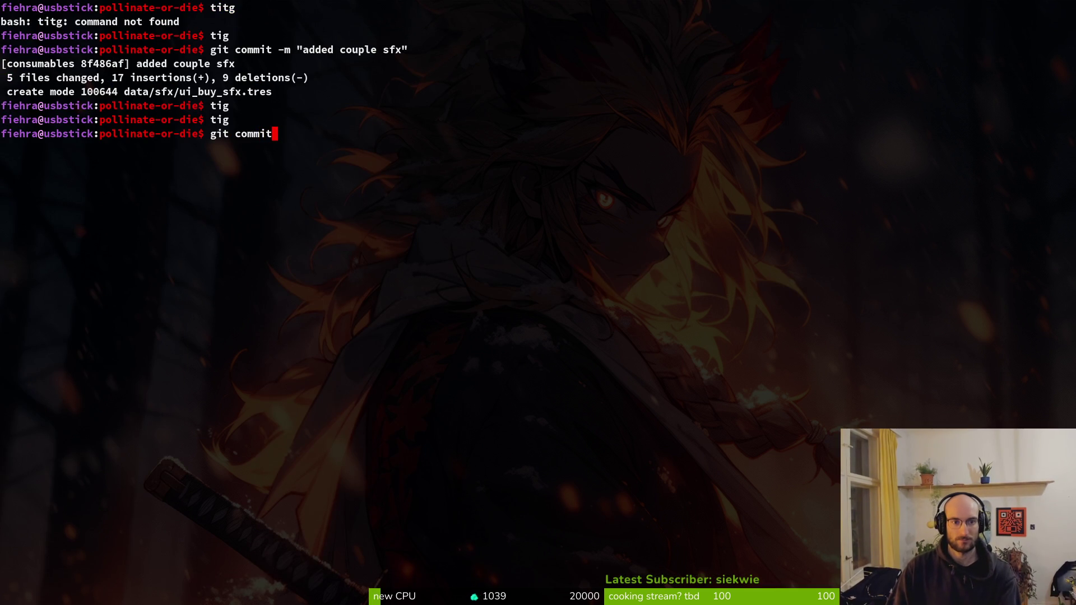
type("m \"c")
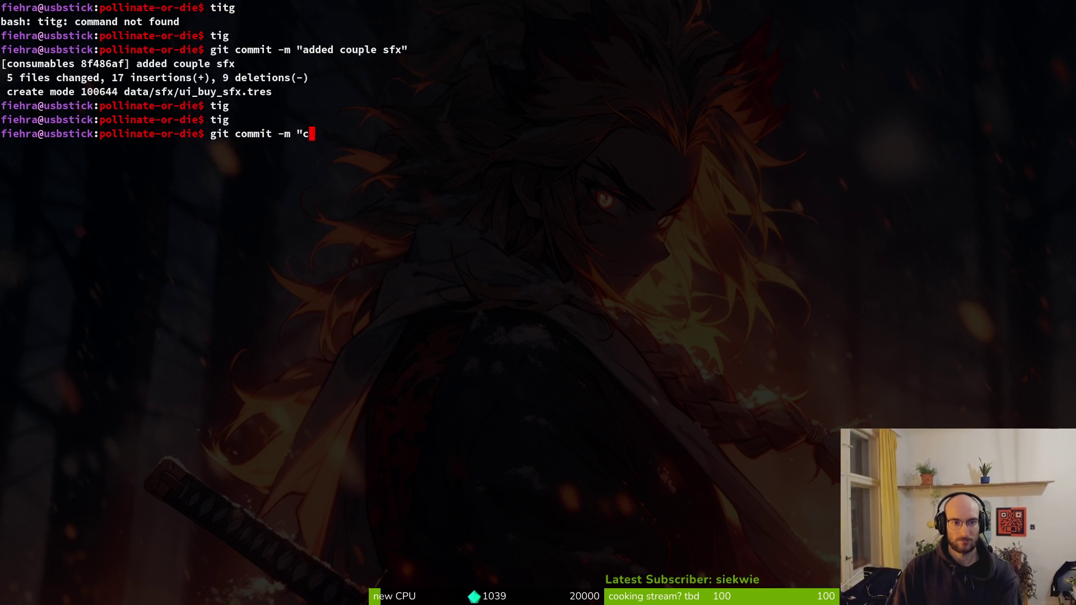
type("leaned up some stuf")
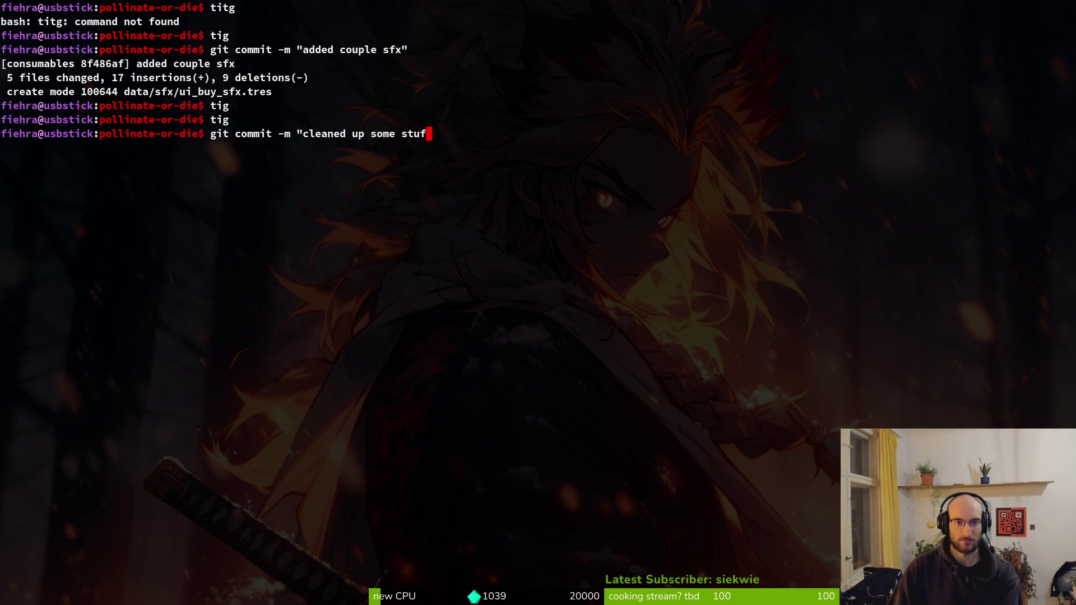
type("f with buff")
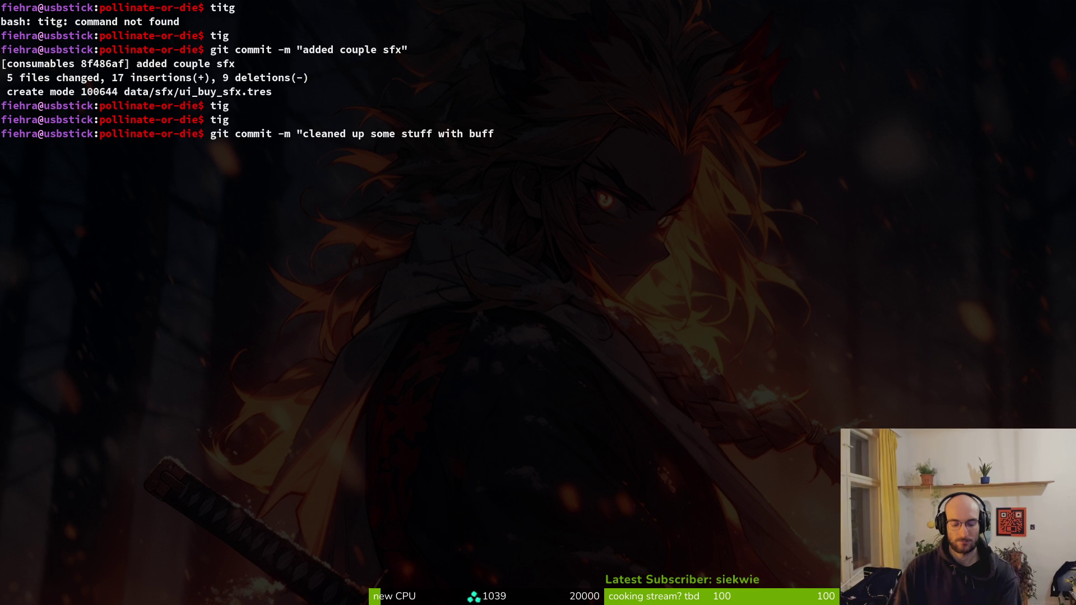
type(" pause list items")
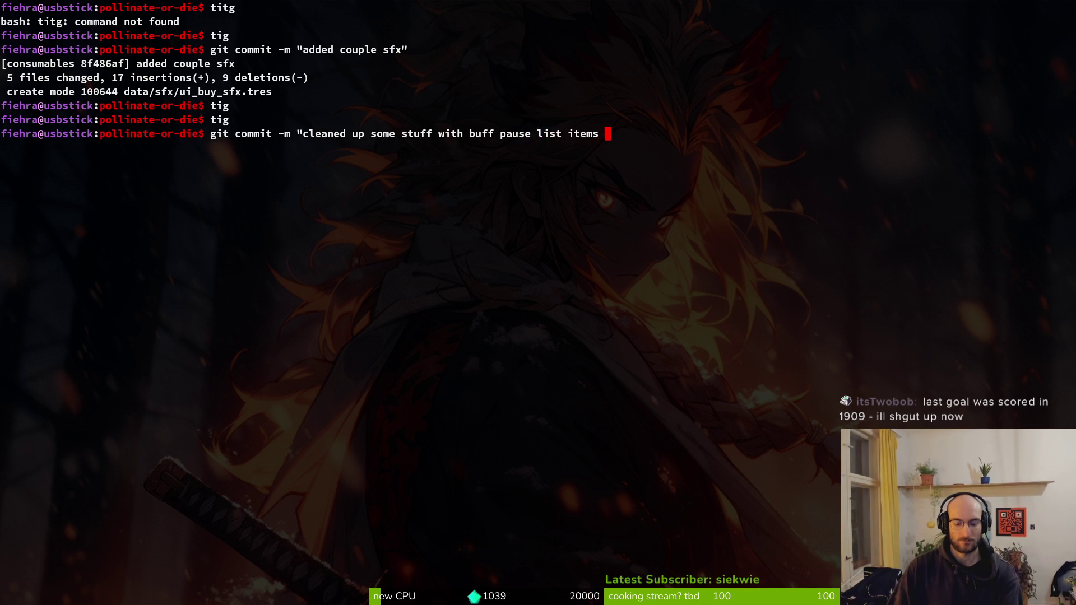
key("super+Return")
type("tig")
key("Return")
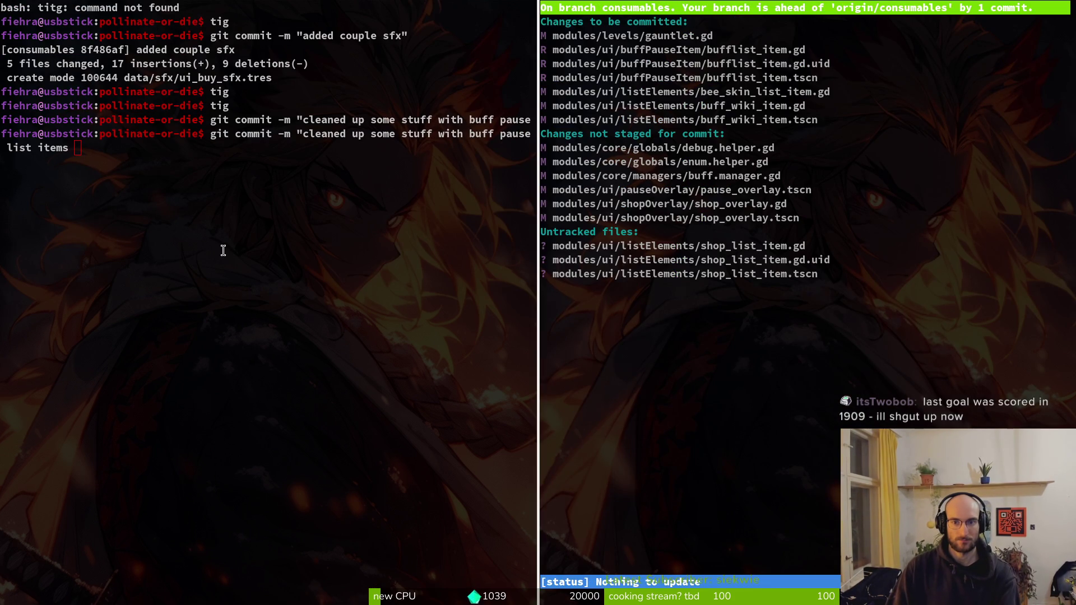
key("q")
key("ctrl+d")
type("and ")
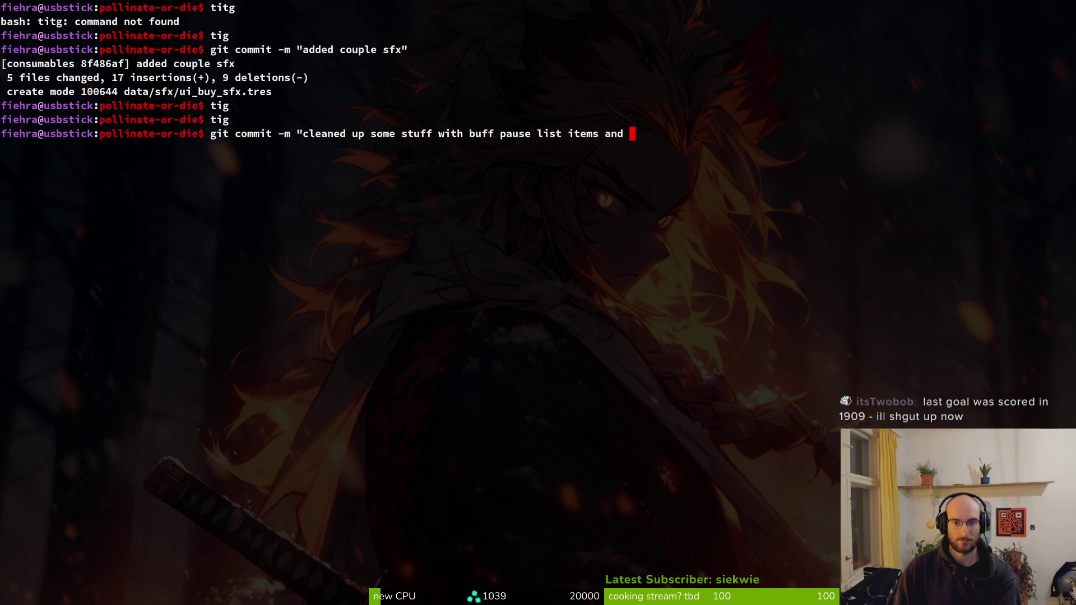
type("buff wiki ")
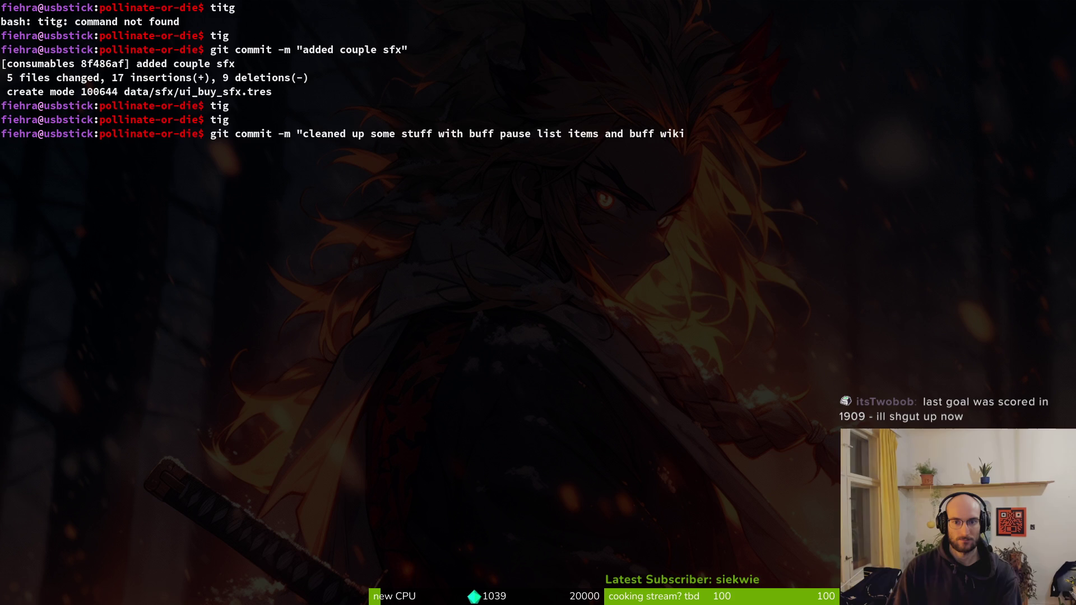
type("code\"")
key("Return")
Relaunch tig and view the remaining buff.manager.gd diff
type("tig")
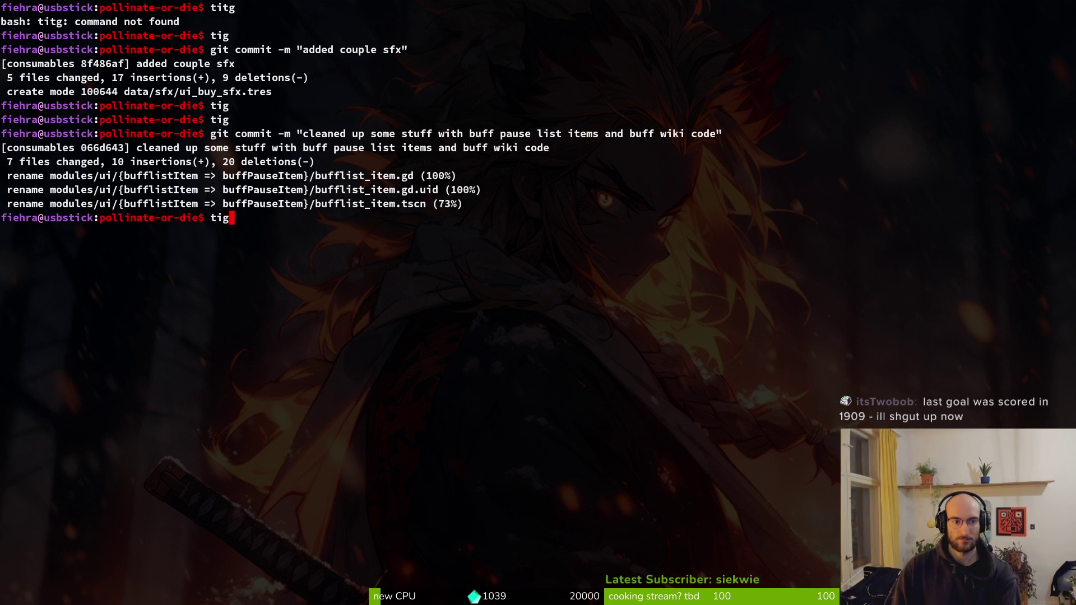
key("Return")
key("Down")
key("Down")
key("Down")
key("Return")
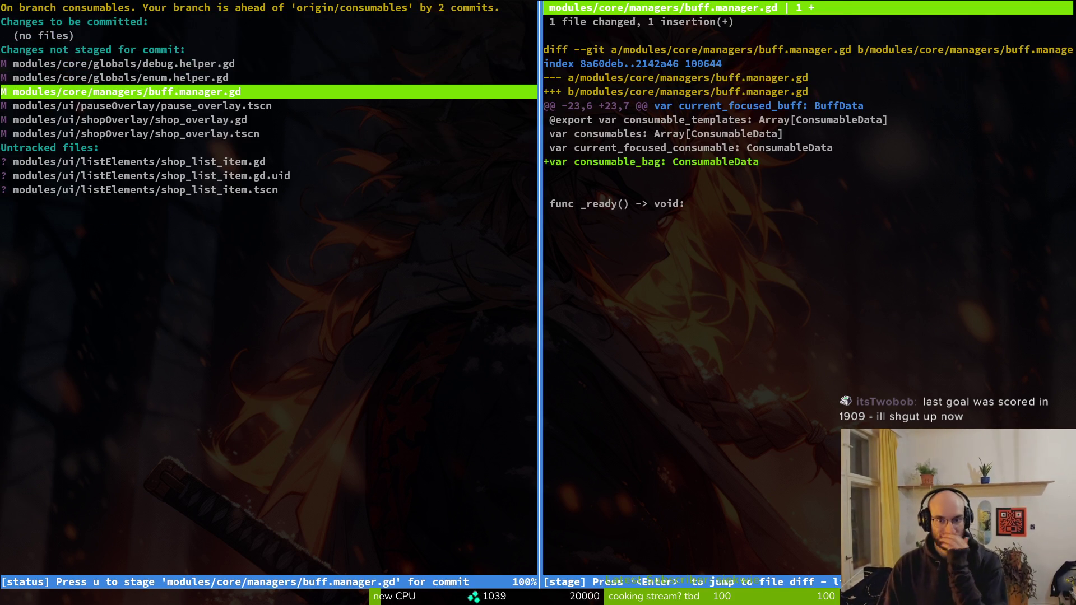
In tig, stage buff_manager.gd and the shop overlay script and scene
key("u")
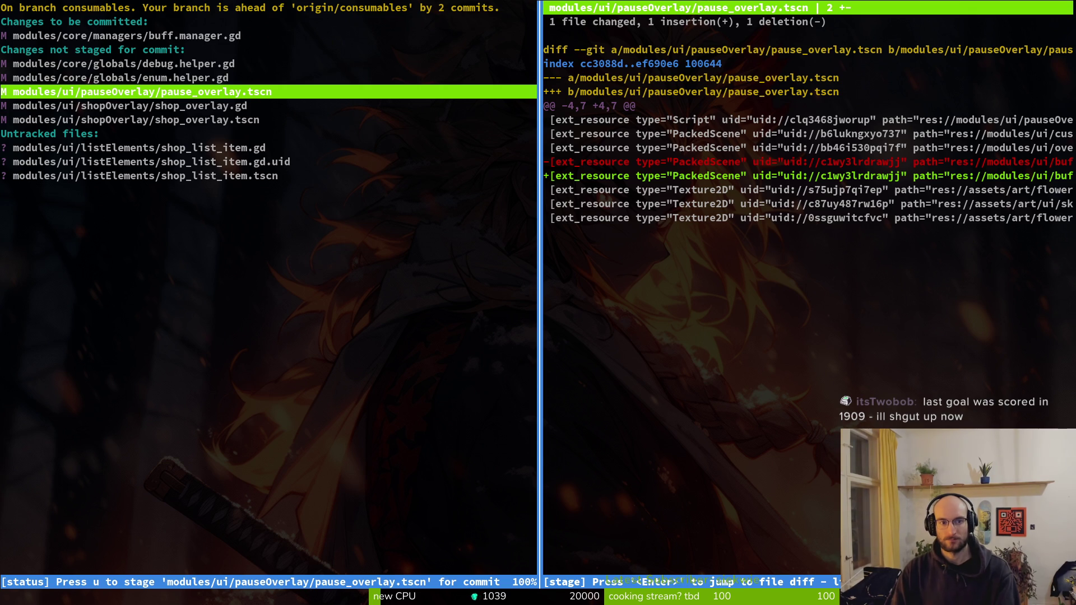
key("q")
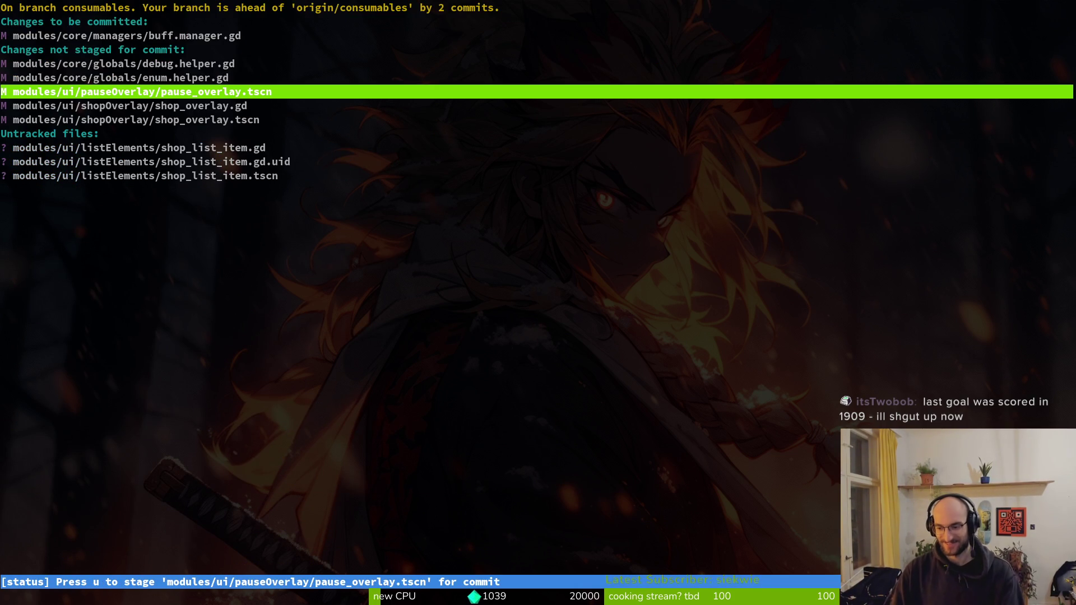
key("Down")
key("Down")
key("Up")
key("Return")
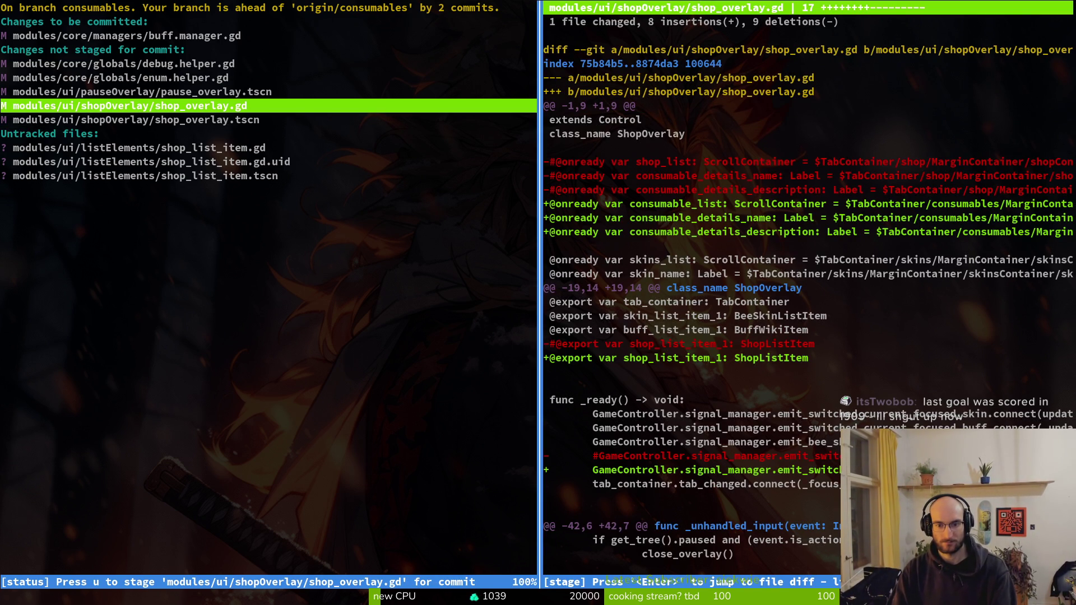
key("u")
key("u")
key("Up")
key("Down")
key("Down")
key("u")
key("u")
key("u")
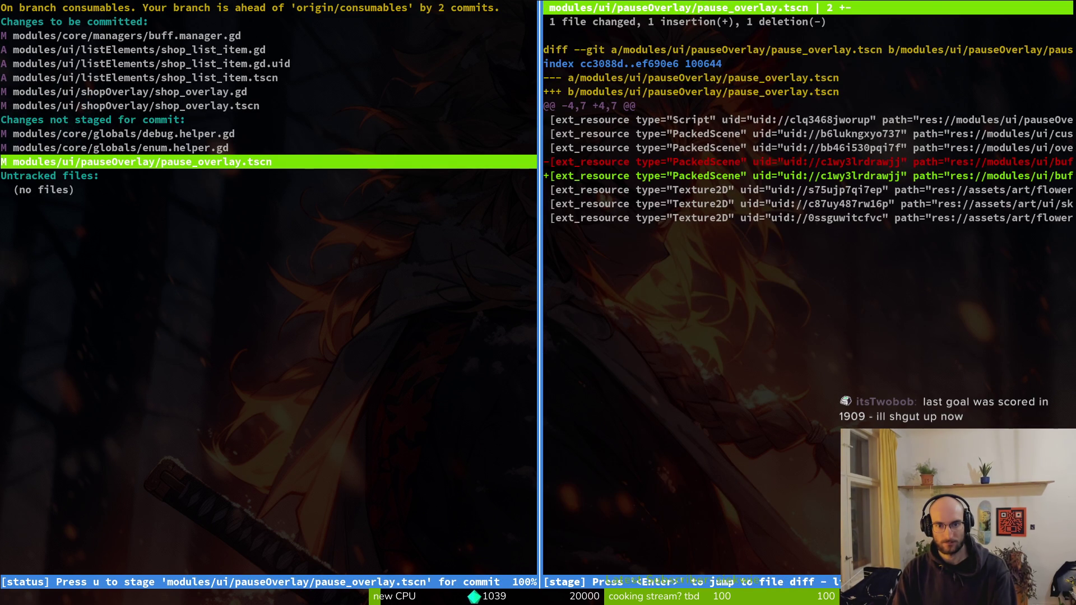
Review and stage the pause overlay scene and helper scripts, then exit tig
key("Return")
key("Down")
key("Down")
key("Down")
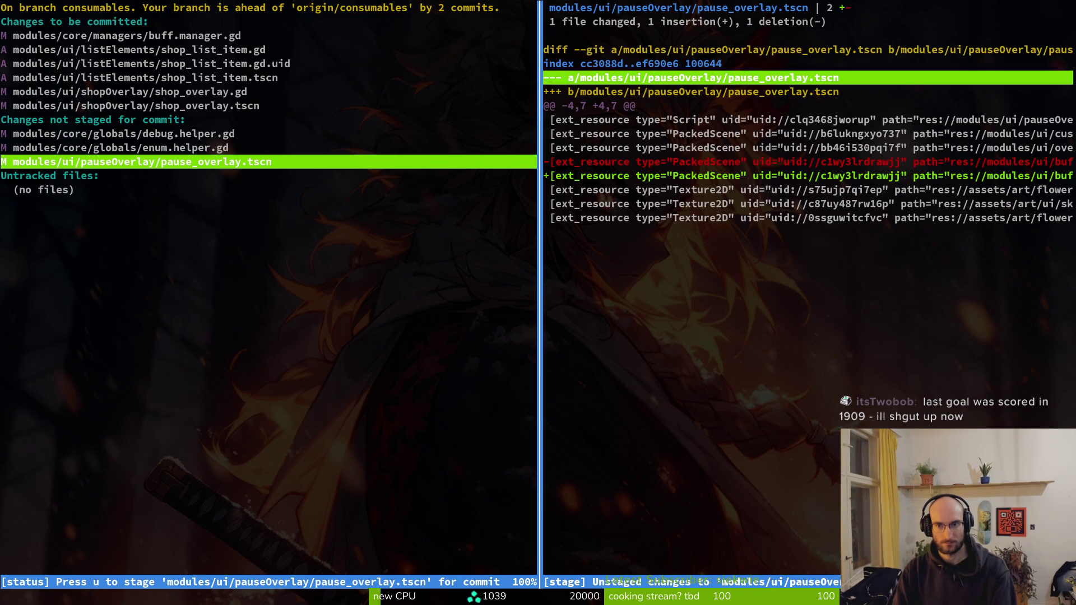
key("q")
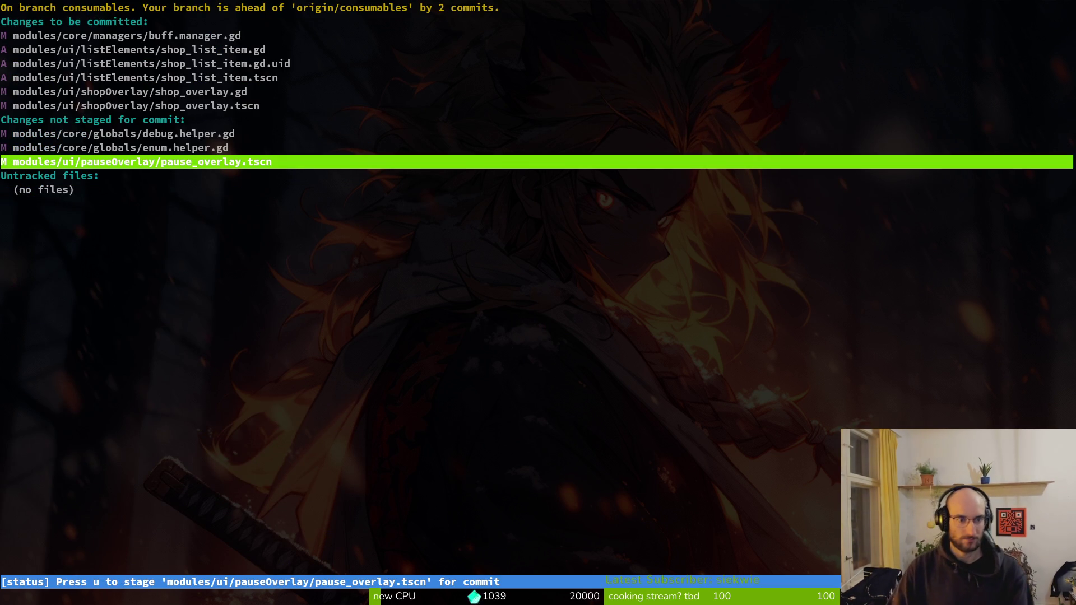
key("u")
key("Up")
key("Down")
key("Down")
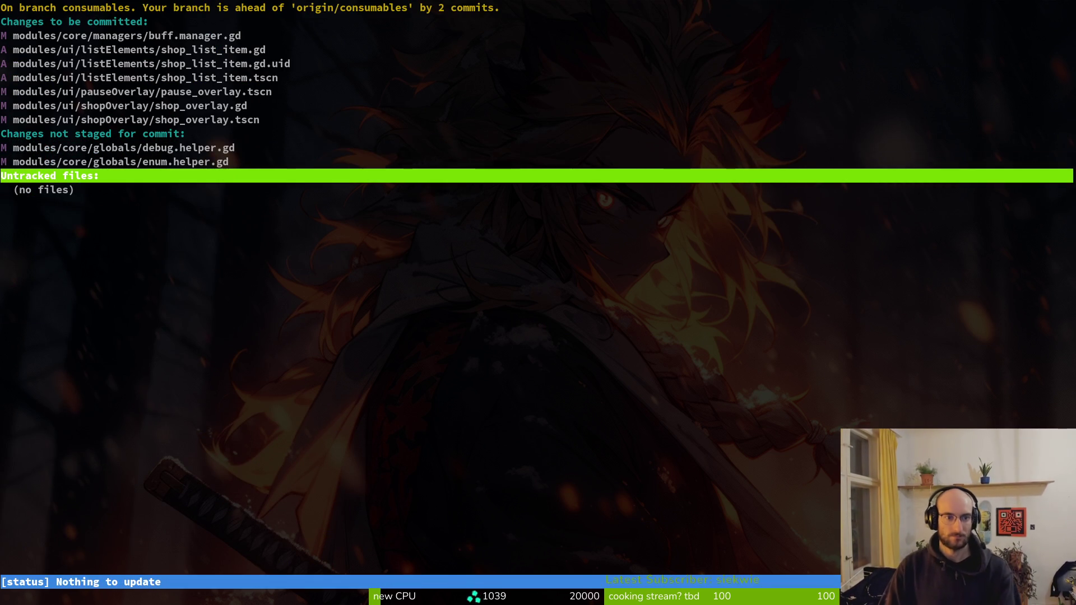
key("Up")
key("Return")
key("u")
key("q")
key("q")
Commit with message "added consumables to shop overlay" and git push the branch
type("git commit -m \"")
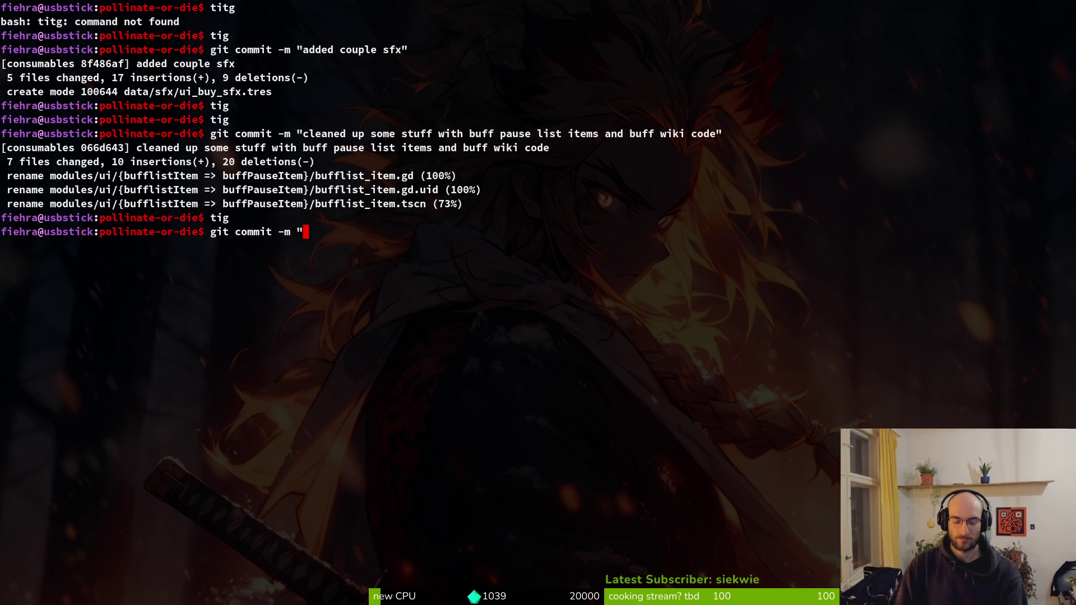
type("added consumables to shop overlay\"")
key("Return")
type("git")
key("BackSpace")
type("t push")
key("Return")
key("alt+Tab")
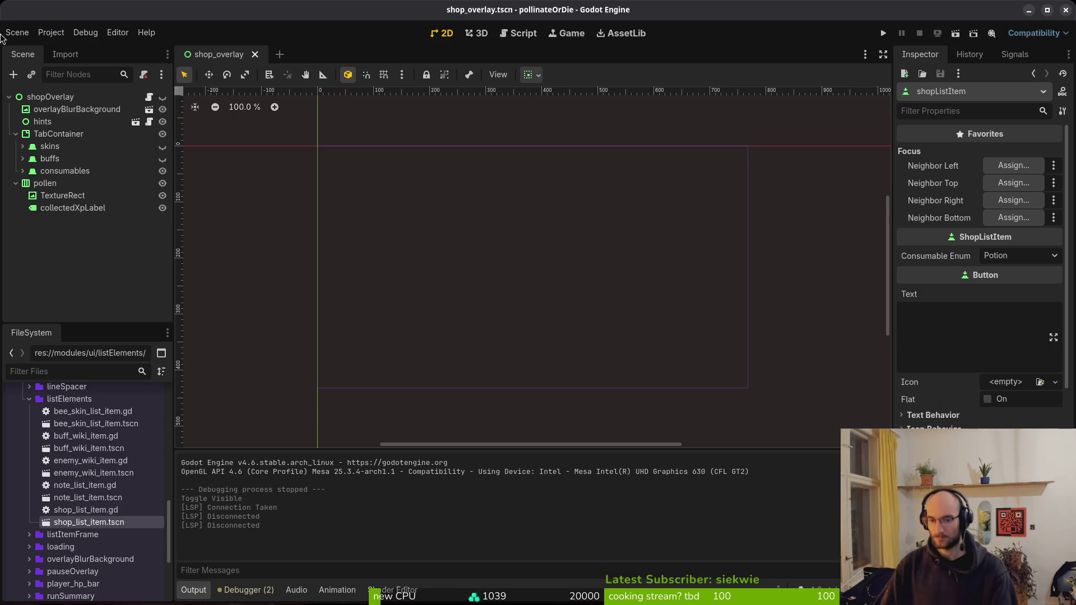
In FileSystem, collapse the ui and modules folders and expand the data folder
scroll(56, 514, "down", 5)
scroll(56, 514, "up", 2)
scroll(56, 513, "up", 10)
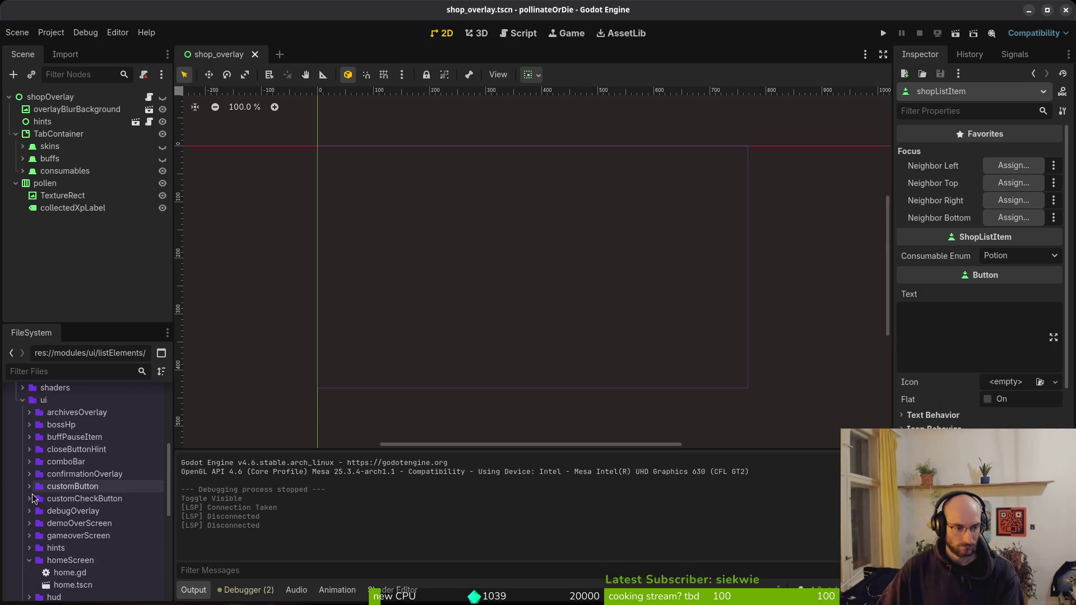
scroll(33, 480, "up", 5)
left_click(23, 531)
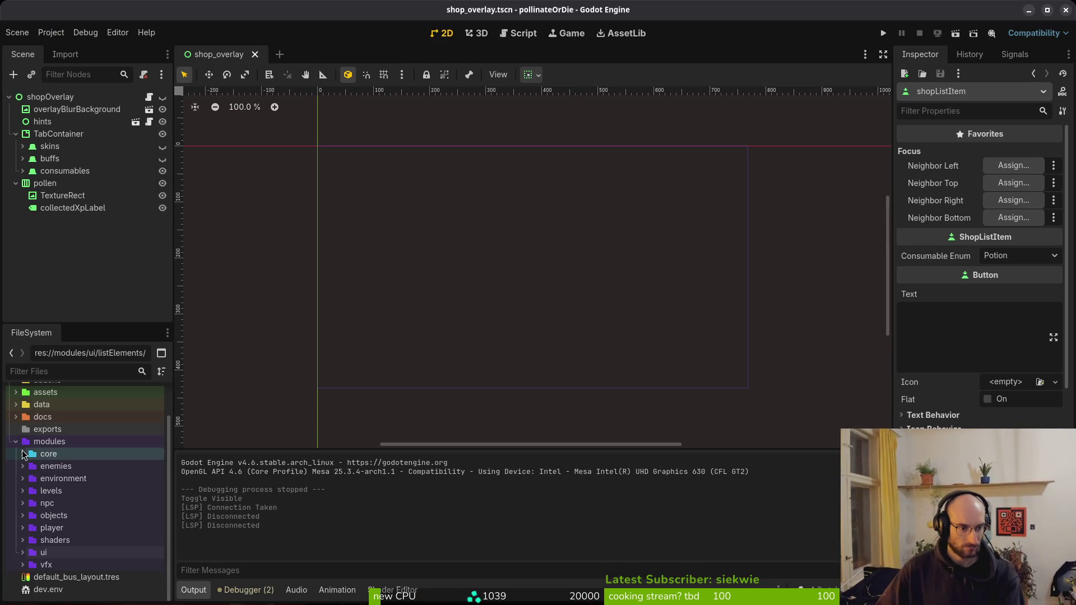
left_click(15, 441)
left_click(15, 443)
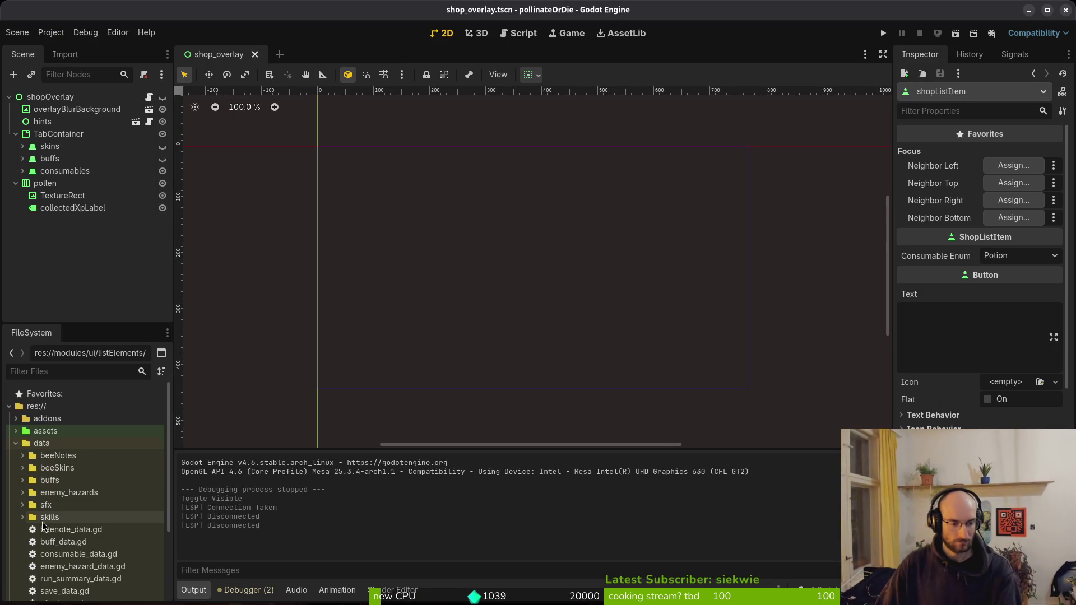
scroll(51, 521, "down", 3)
Create a new ConsumableData resource from consumable_data.gd via Create New > Resource
left_click(70, 503)
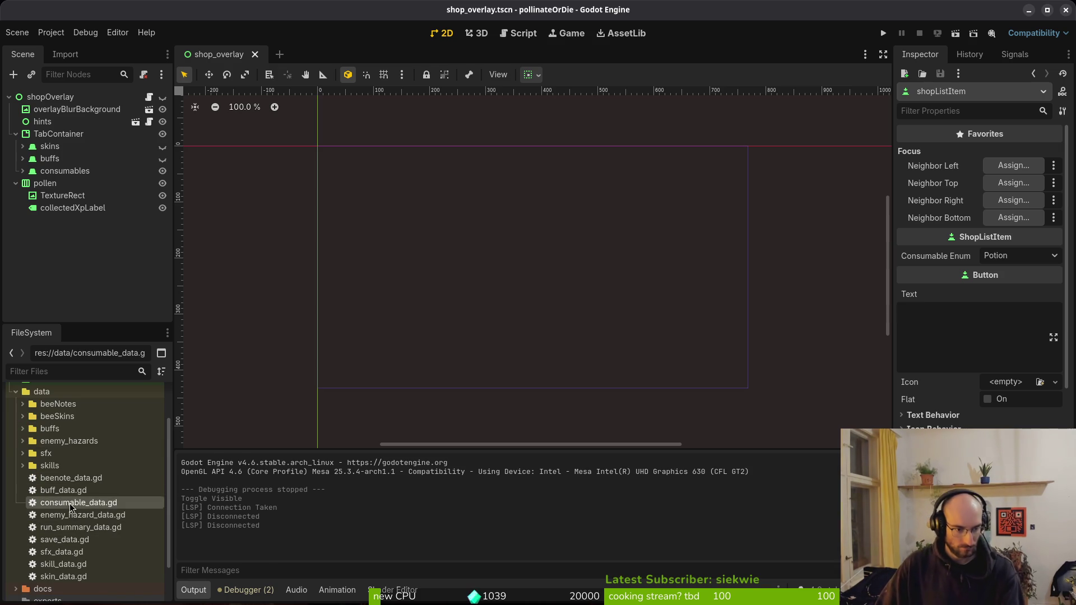
right_click(70, 505)
mouse_move(121, 440)
left_click(336, 481)
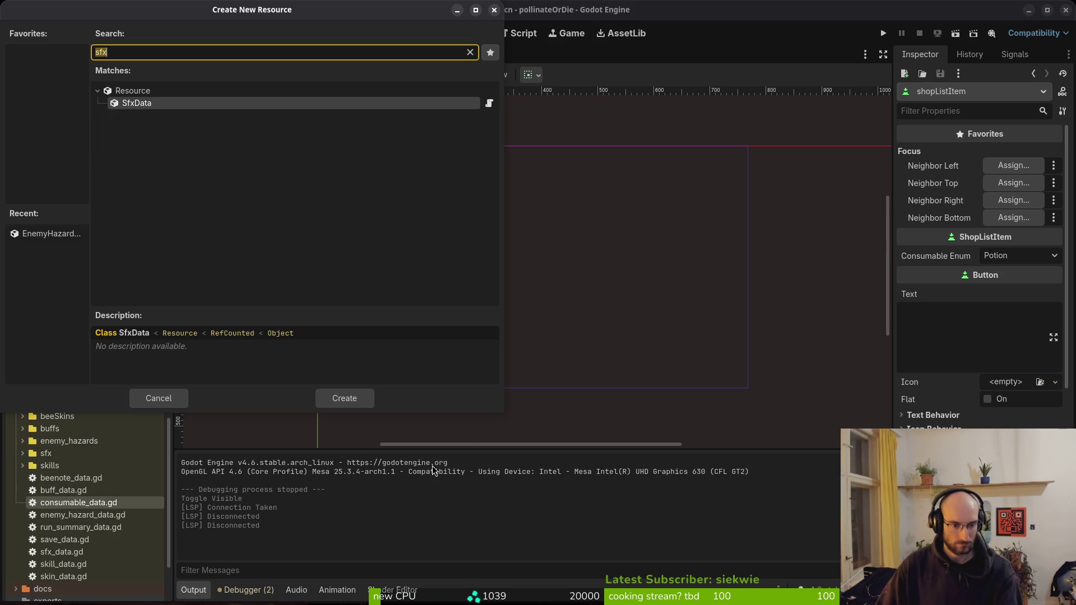
type("cons")
key("Return")
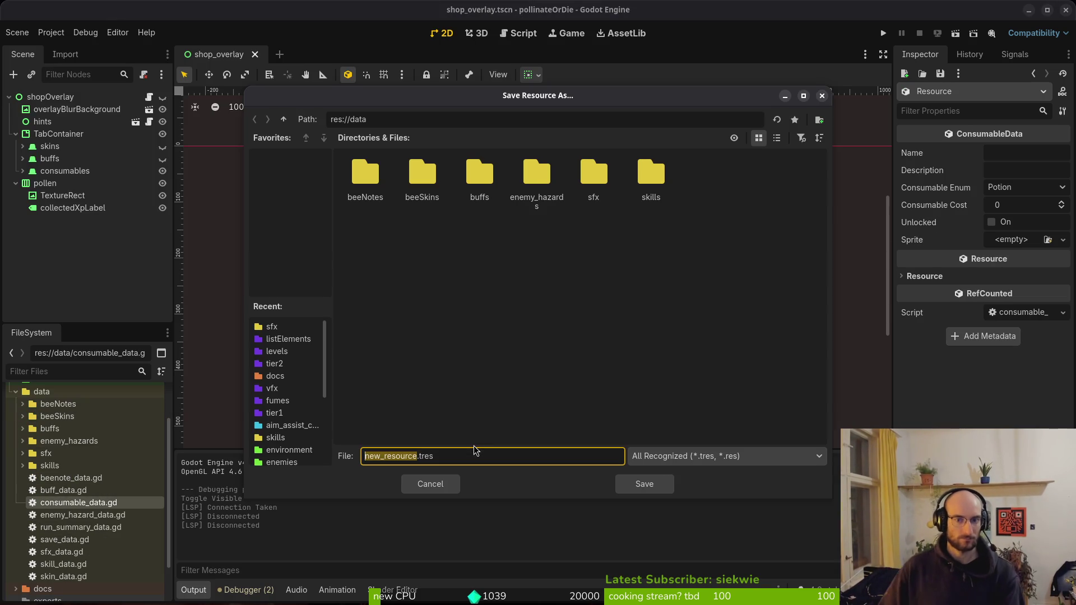
Create a new folder named consumables in the save location
right_click(506, 232)
left_click(528, 242)
type("consumables")
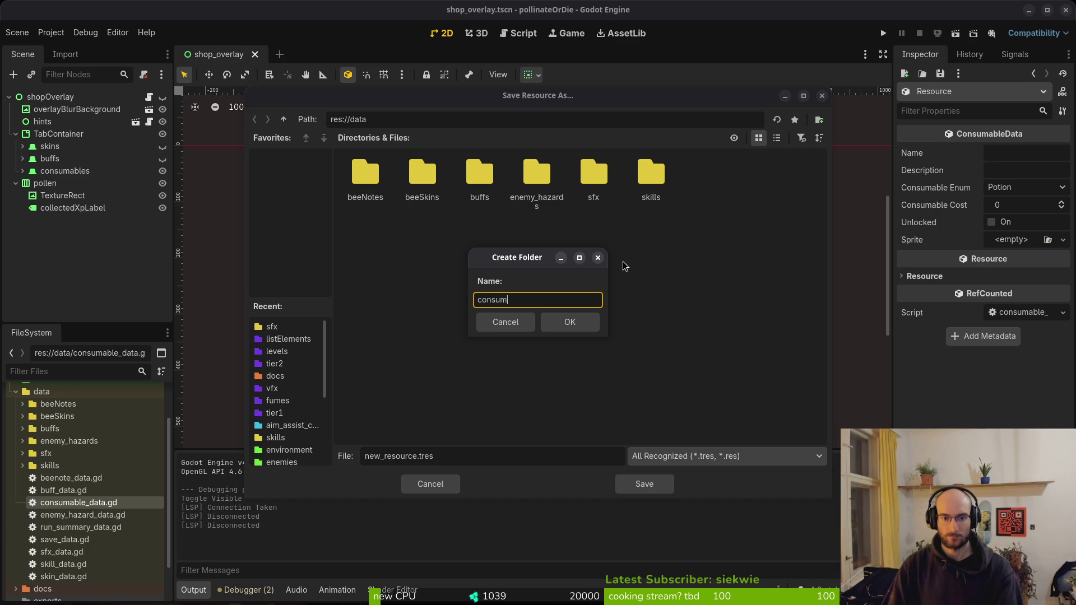
key("Return")
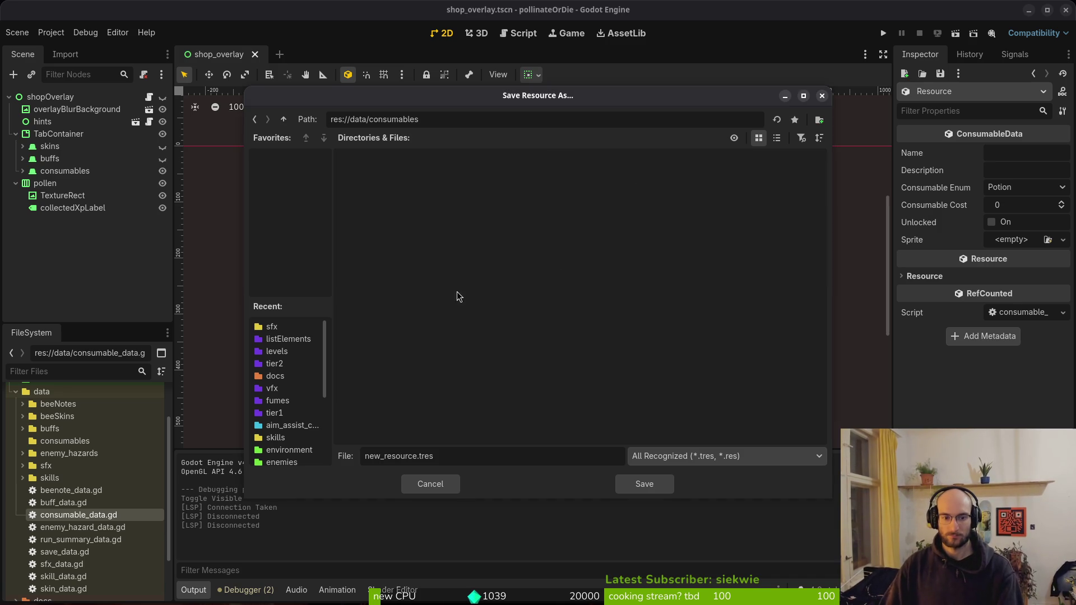
Save the resource as smallheal.tres inside the consumables folder
left_click(416, 459)
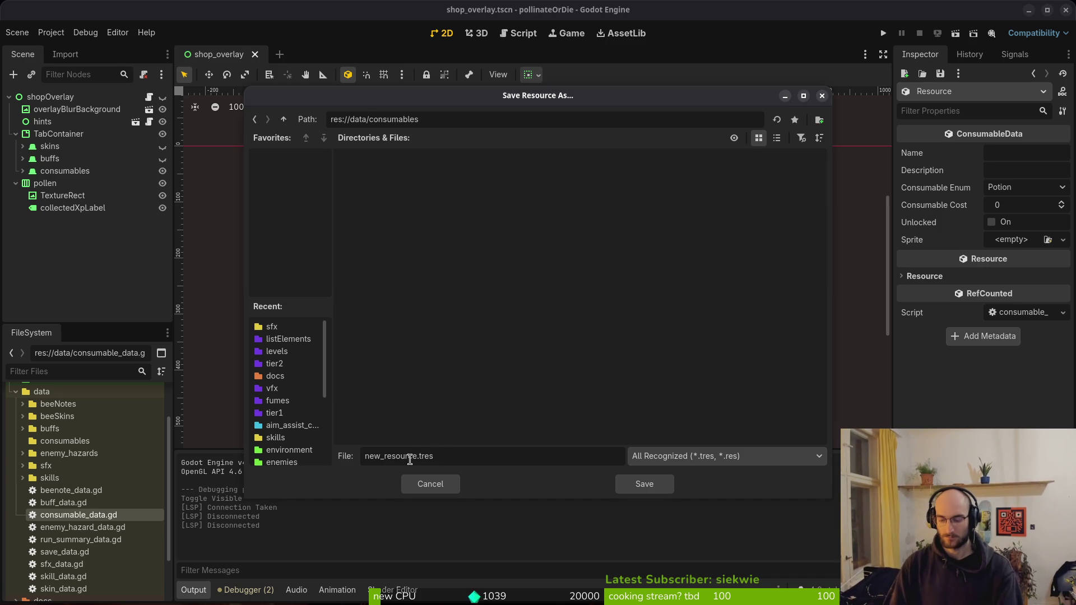
key("BackSpace")
key("BackSpace")
key("BackSpace")
type("shield")
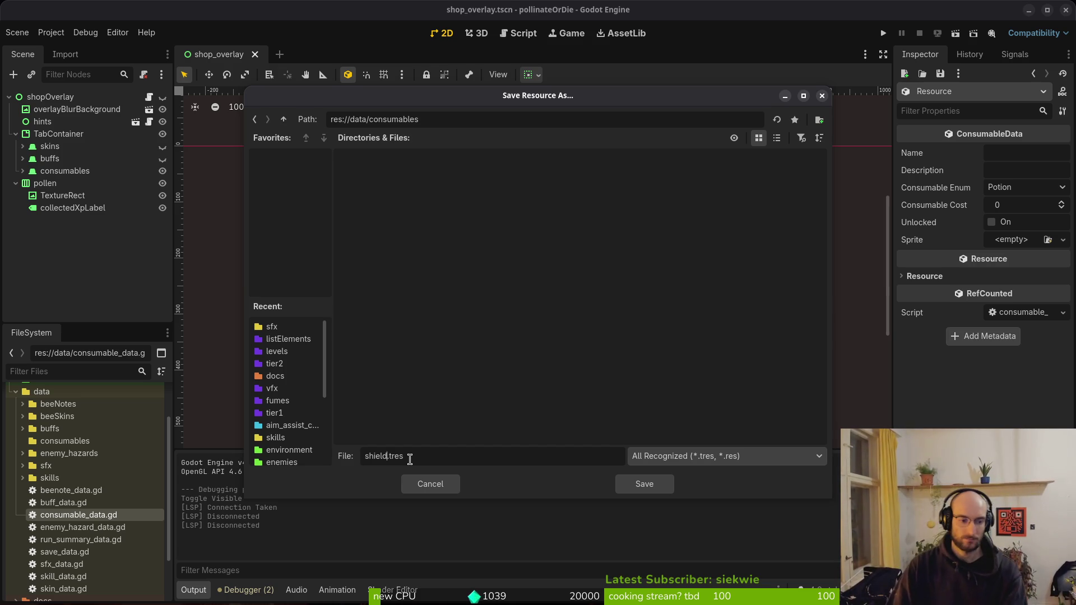
left_click(284, 120)
double_click(479, 185)
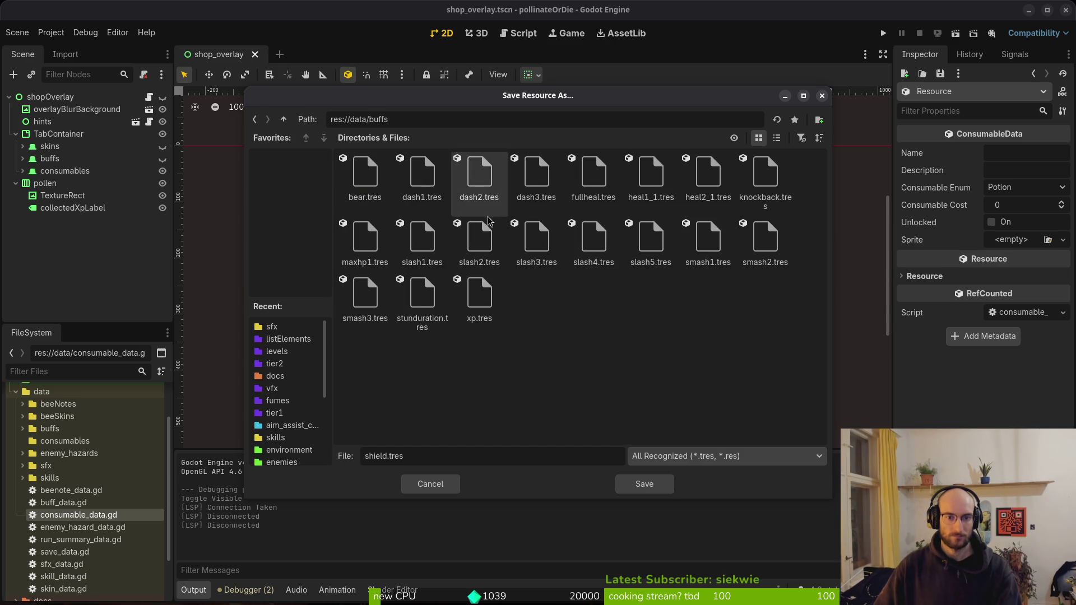
left_click(283, 119)
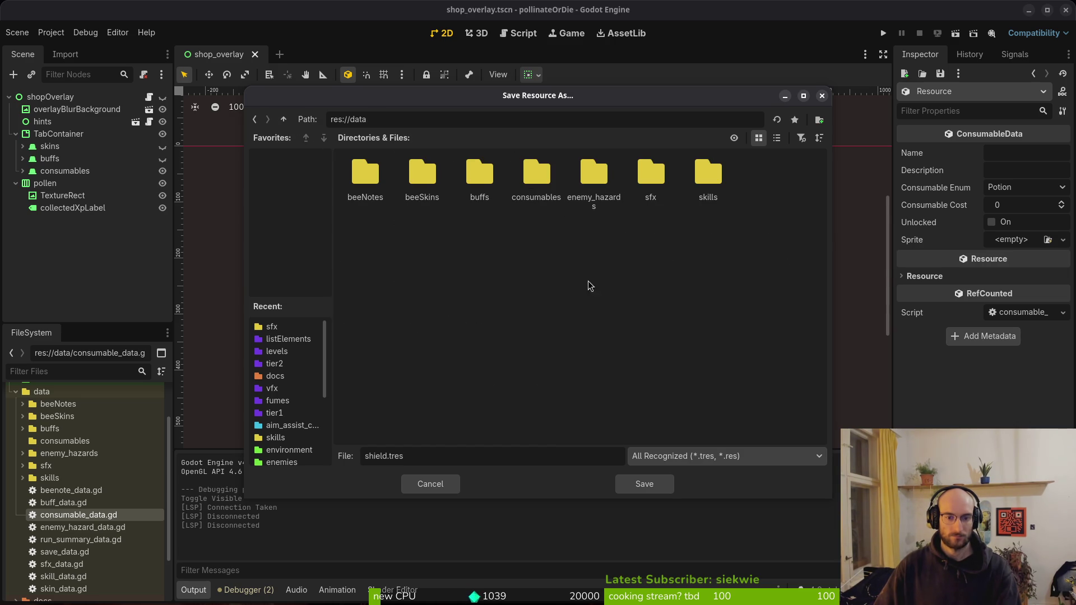
double_click(536, 175)
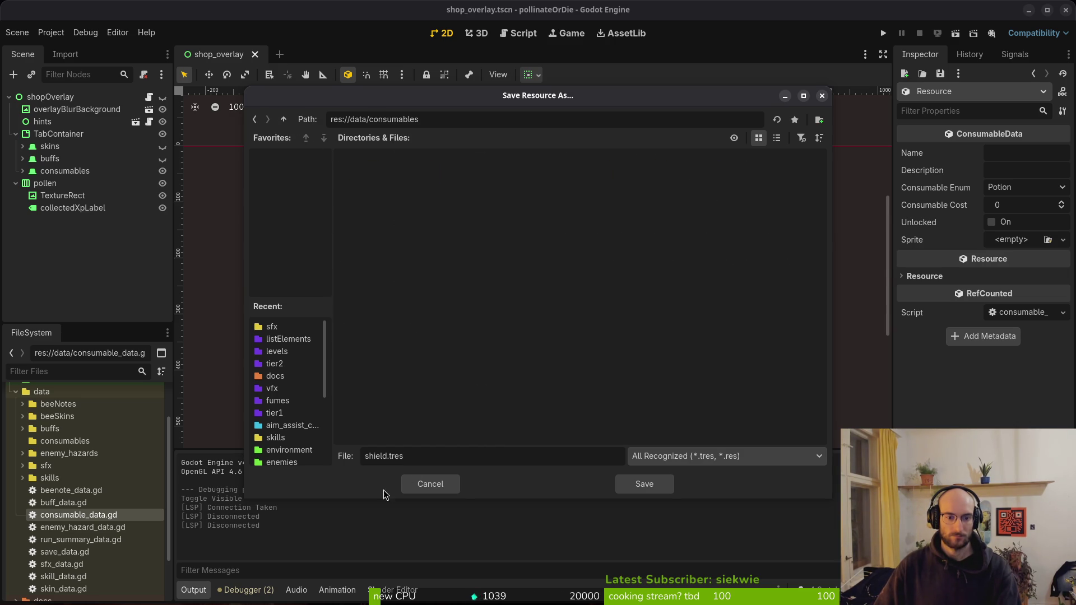
key("BackSpace")
key("BackSpace")
key("BackSpace")
key("BackSpace")
key("BackSpace")
type("heal")
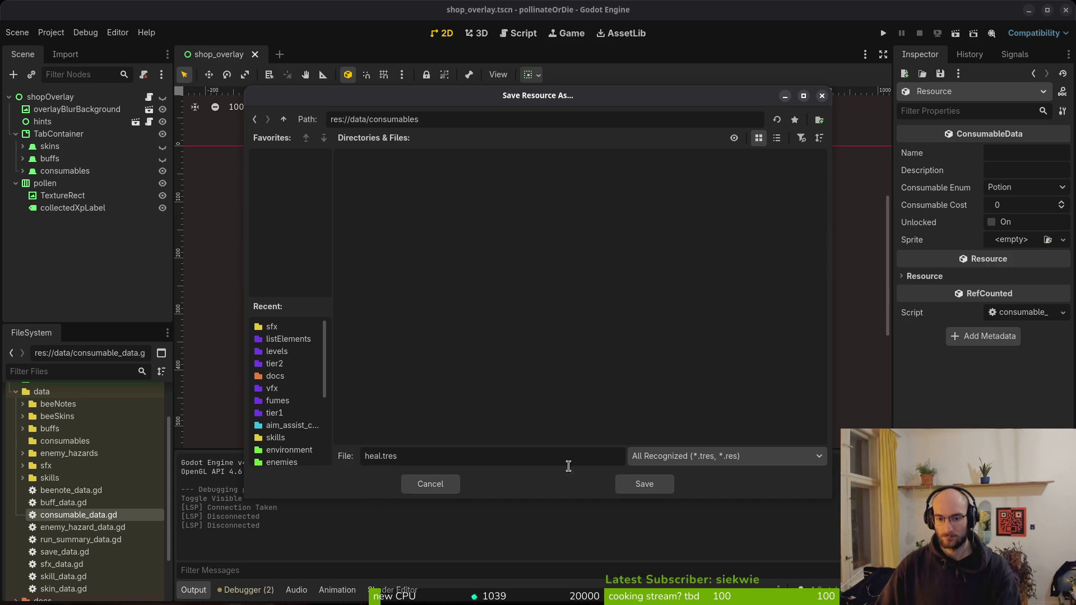
key("BackSpace")
key("BackSpace")
key("BackSpace")
type("smallheal")
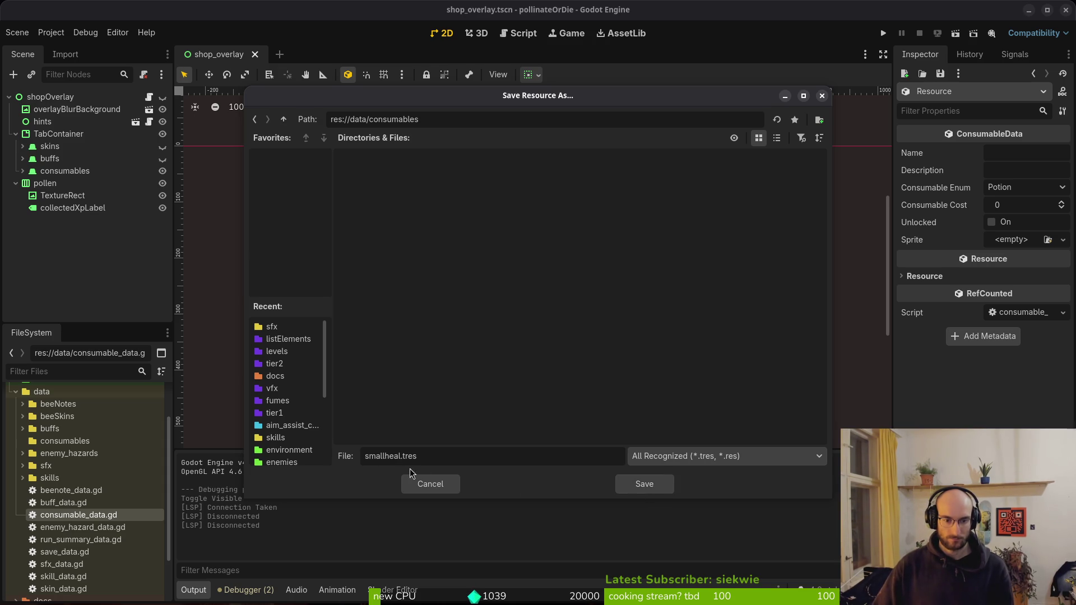
left_click(643, 485)
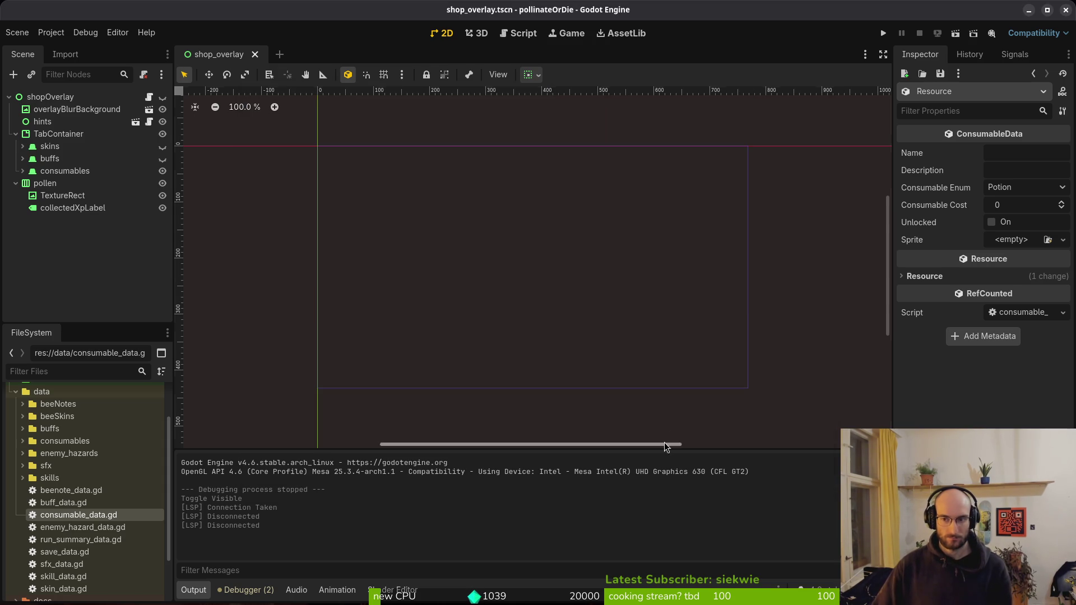
Type CONSUMABLE_SMALLHEAL into the smallheal resource's Name field in the Inspector
left_click(990, 156)
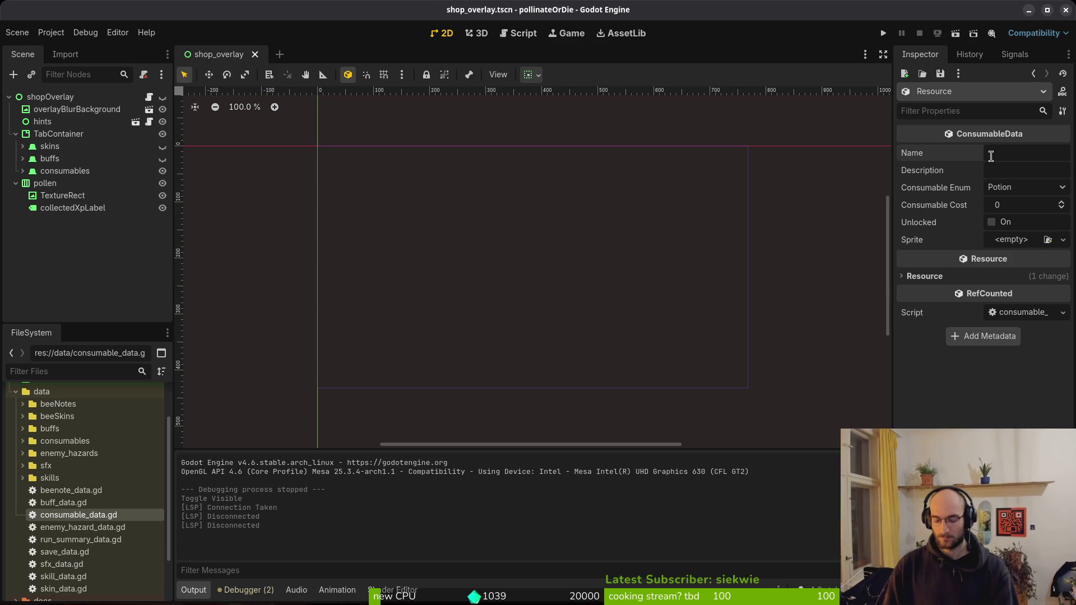
type("CONSUMABLE")
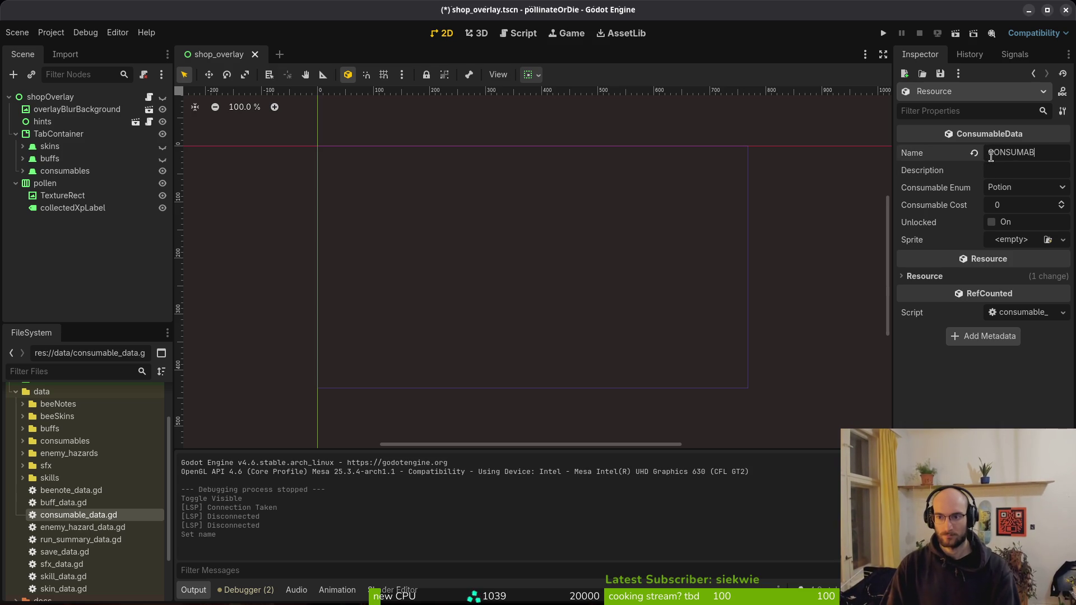
type("SMALLHEAL")
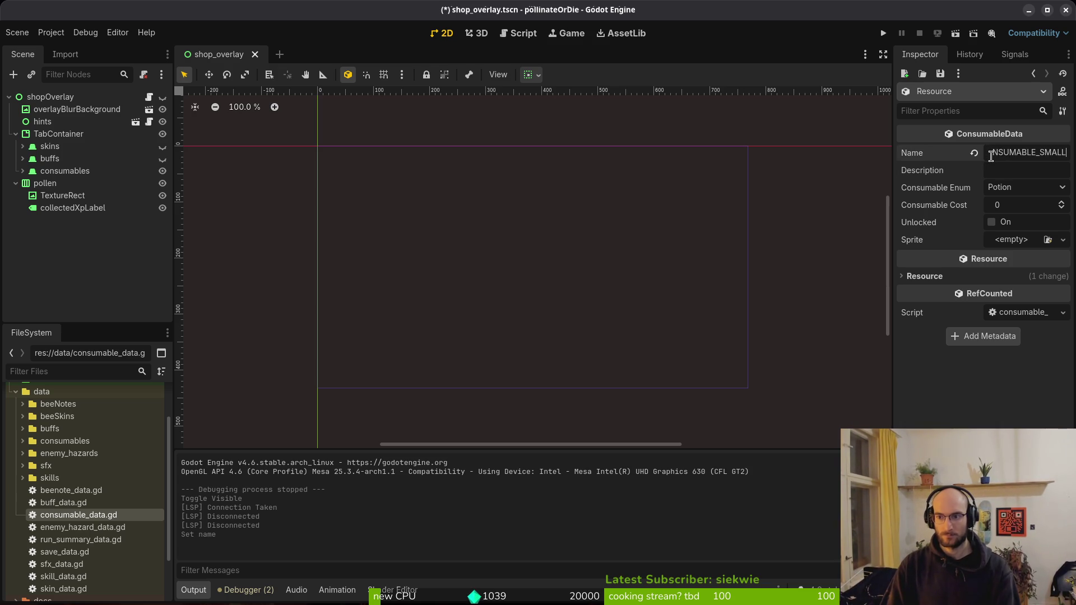
key("super")
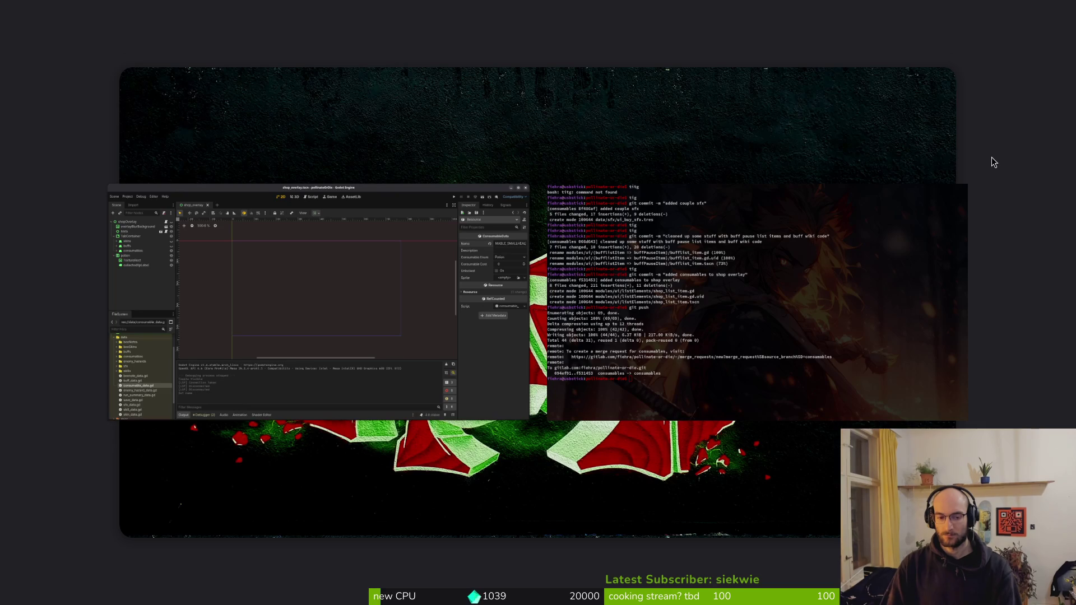
Search YouTube for 'voitech abyss', then switch back to the Godot editor
key("super")
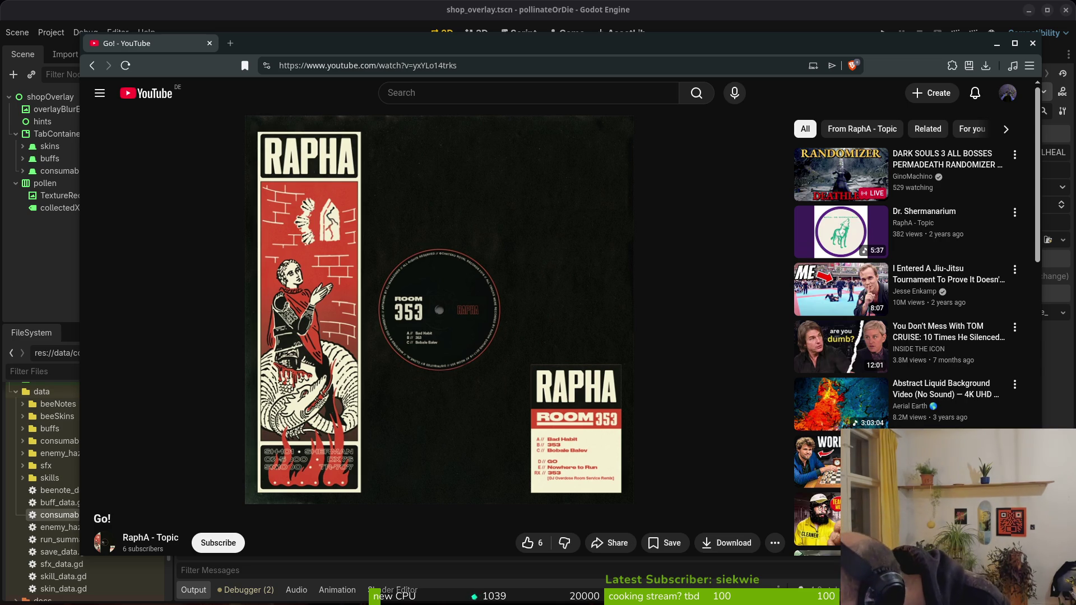
left_click(438, 97)
type("voi")
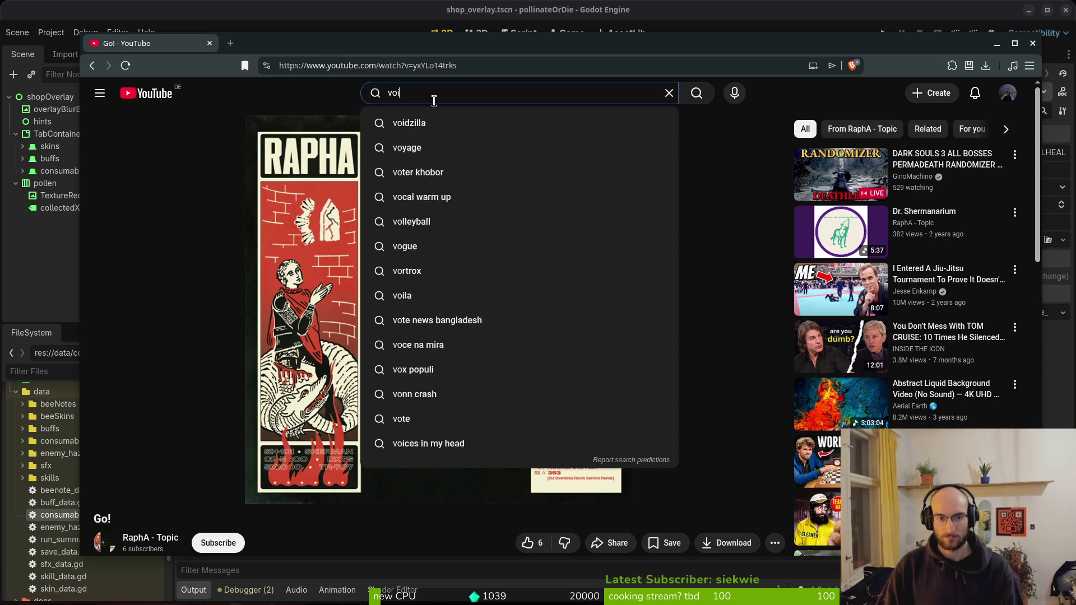
type("tech abyss")
key("Return")
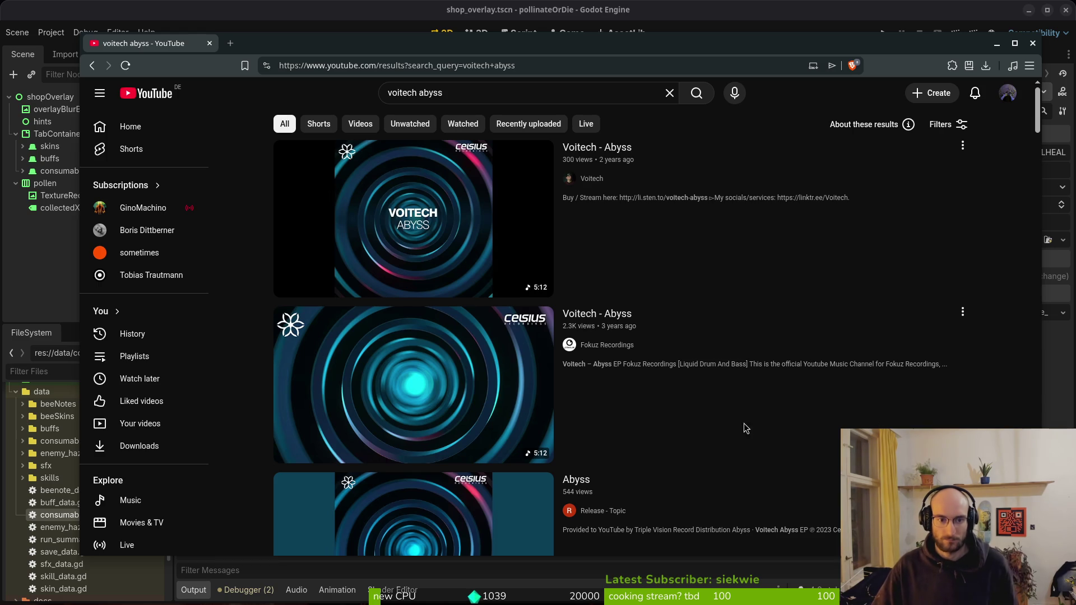
key("alt+Tab")
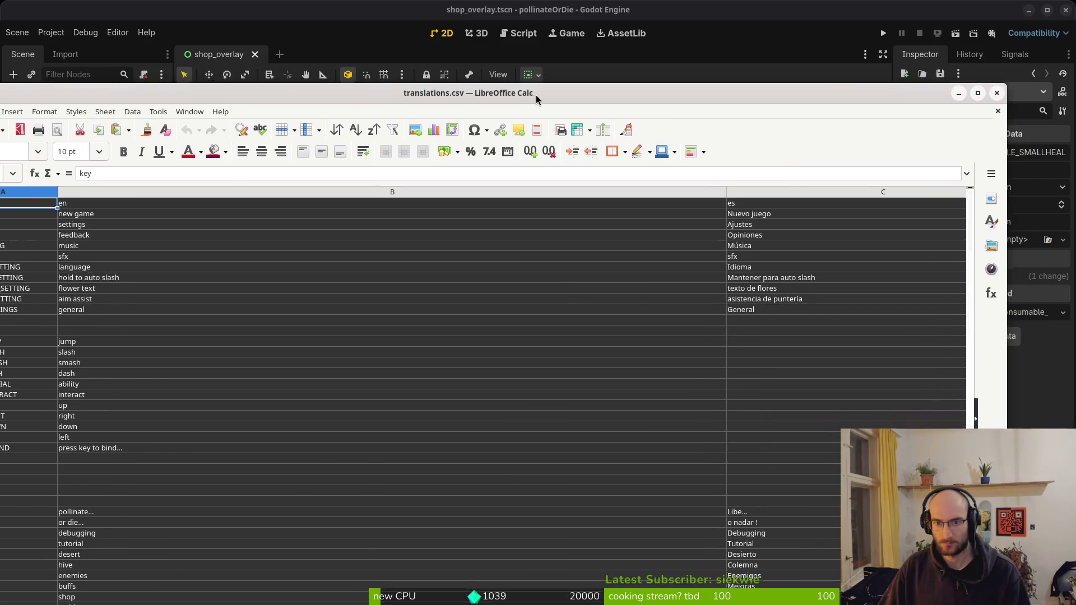
Maximize the Calc window and check the UI_NO_DATA translations in row 65
left_click_drag(535, 95, 639, 11)
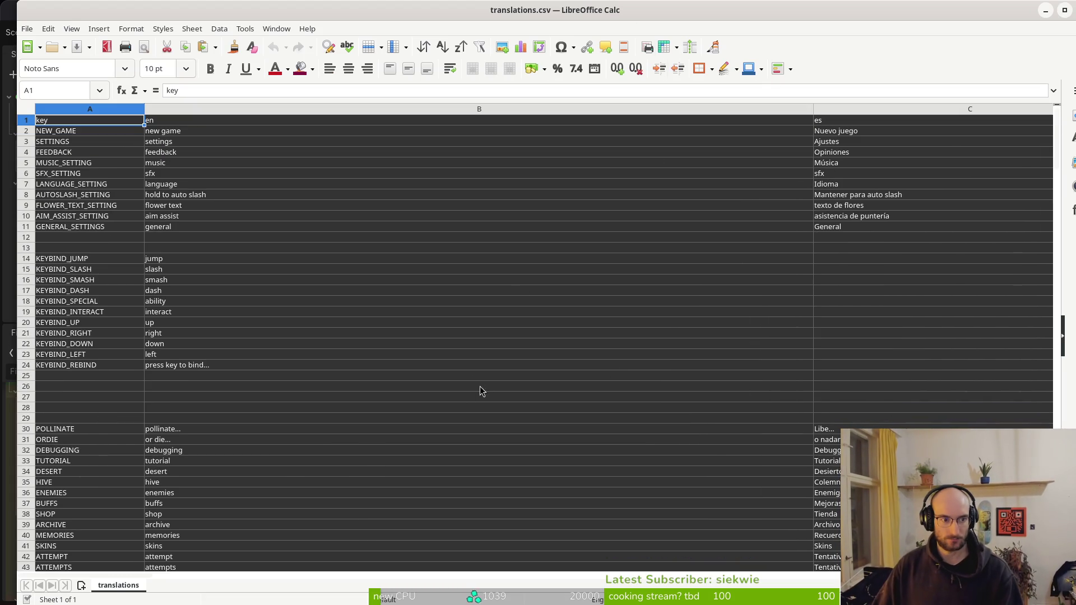
scroll(486, 431, "down", 7)
scroll(485, 430, "down", 8)
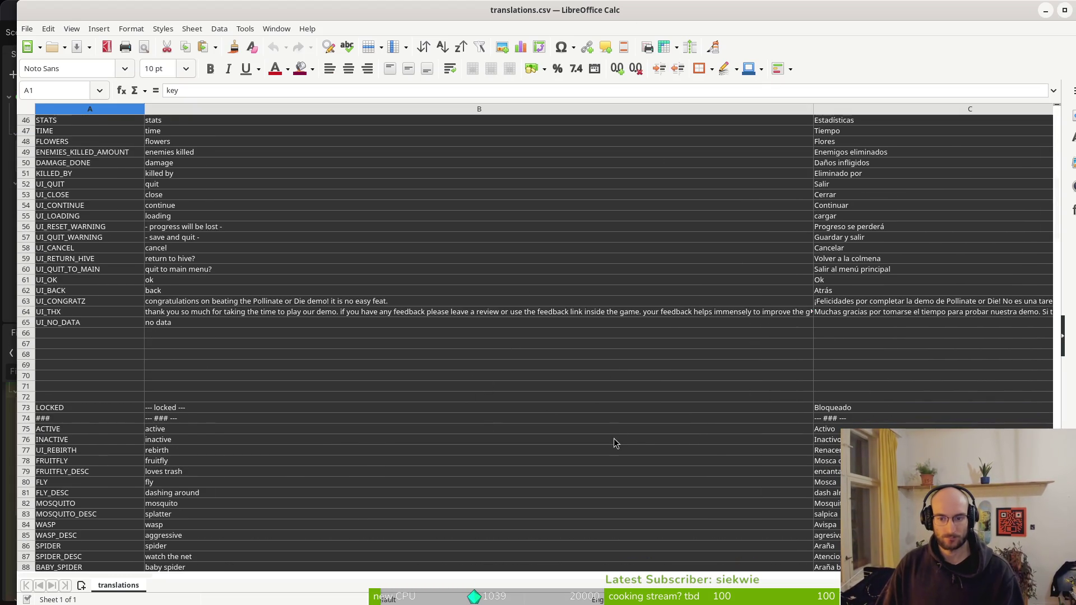
left_click(839, 322)
left_click(50, 319)
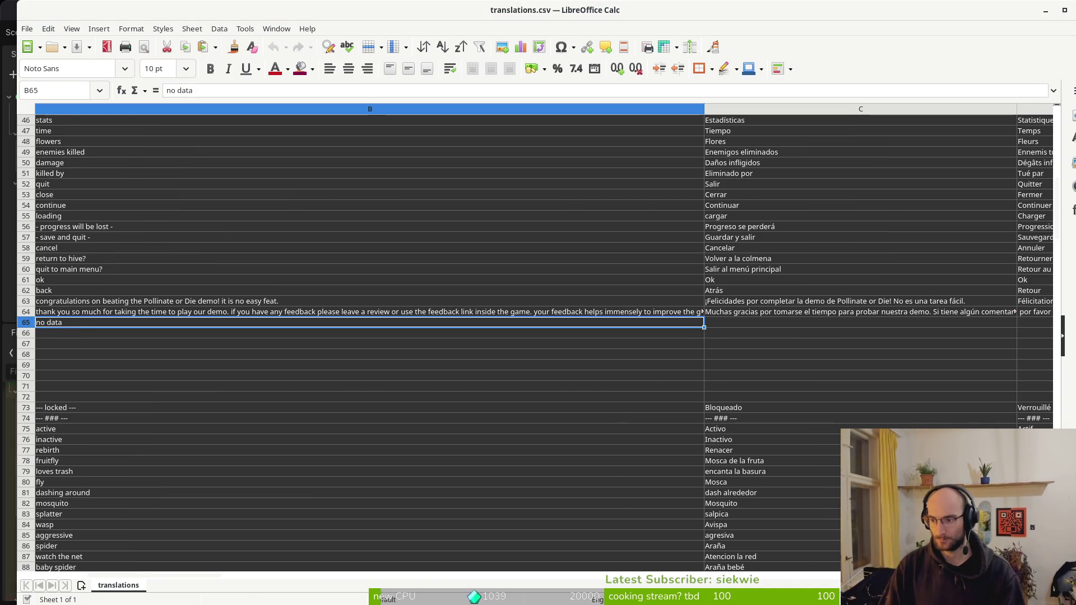
key("Right")
key("Right")
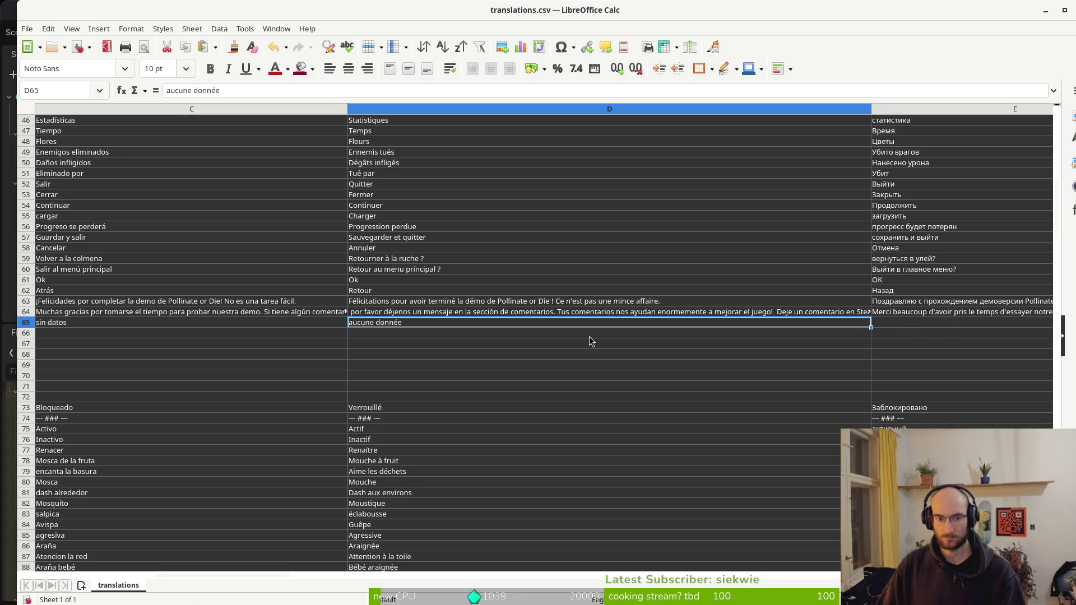
Inspect the UI_THX thank-you texts across cells D64 through G64
left_click(910, 315)
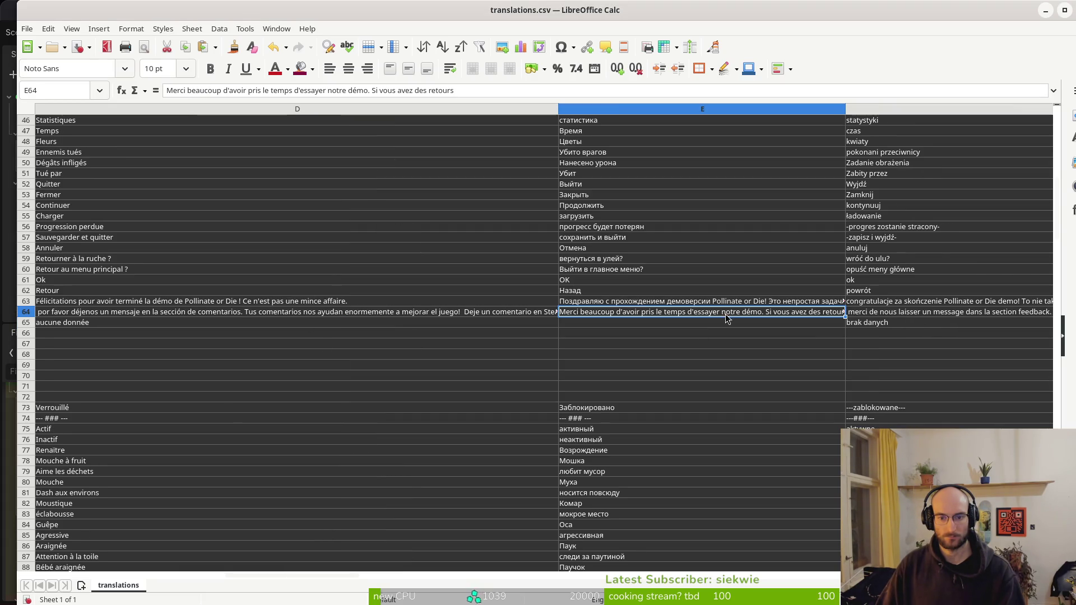
left_click(541, 316)
left_click(576, 315)
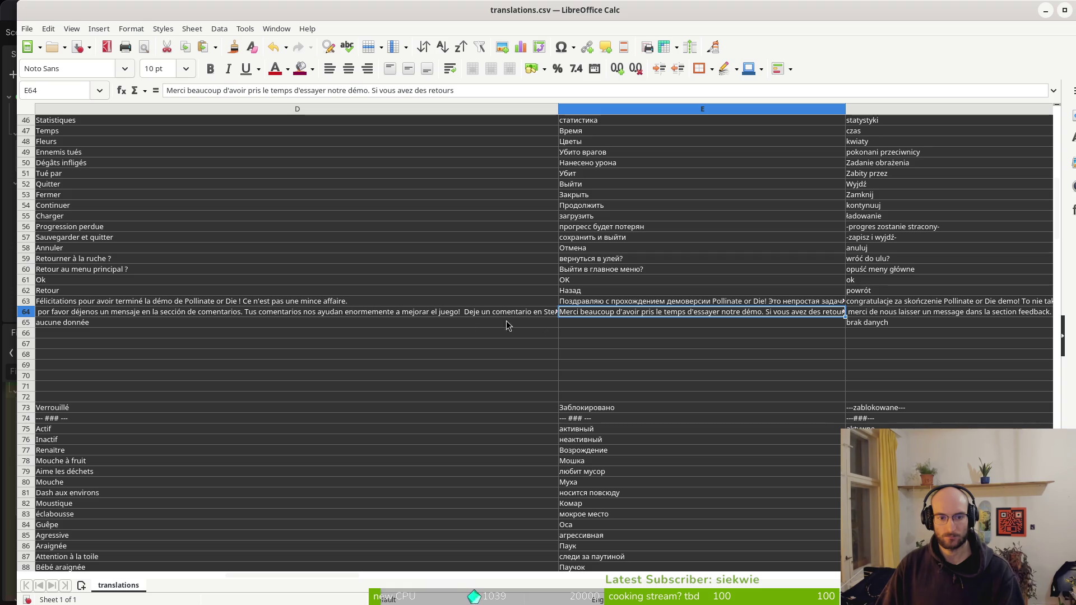
left_click(884, 311)
left_click(884, 311)
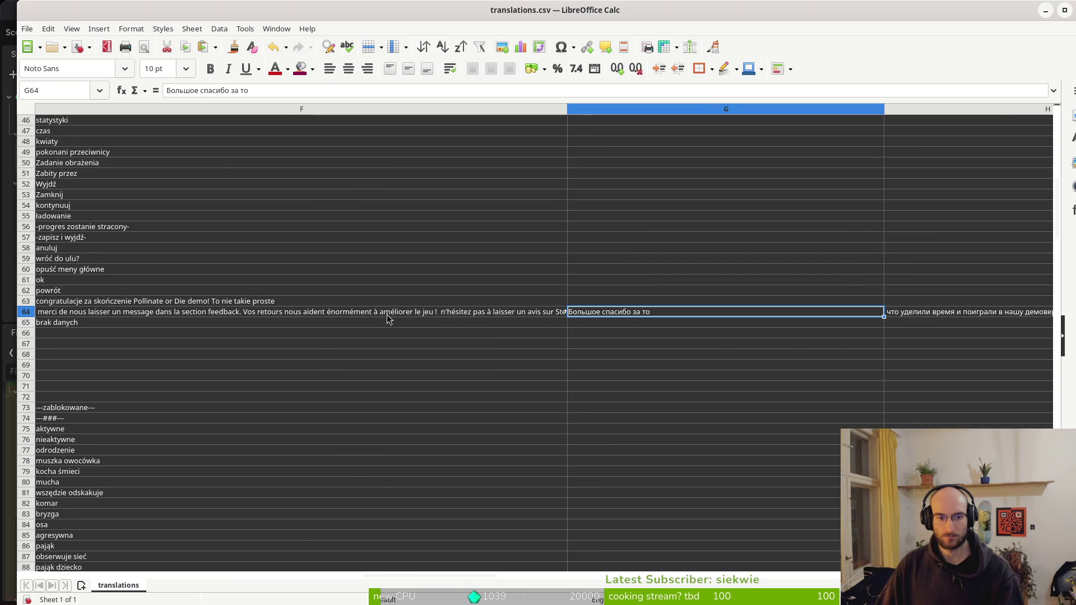
scroll(387, 314, "left", 2)
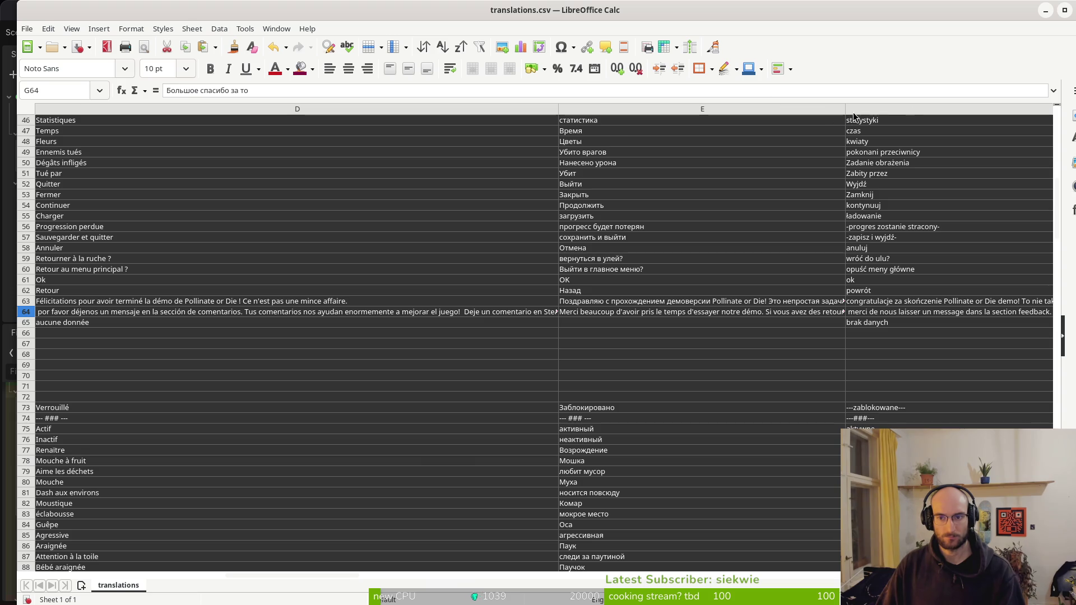
scroll(659, 241, "down", 5, "ctrl")
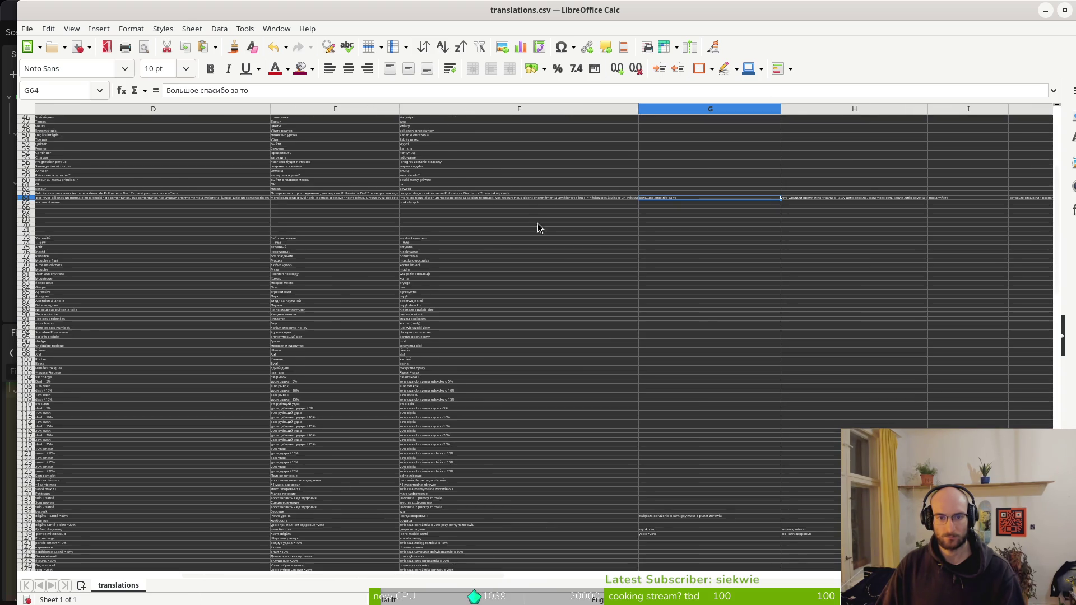
Widen columns E and D so the long row 64 texts fit
mouse_move(399, 108)
left_mouse_down()
mouse_move(681, 110)
mouse_move(577, 135)
left_mouse_up()
left_click_drag(271, 107, 398, 117)
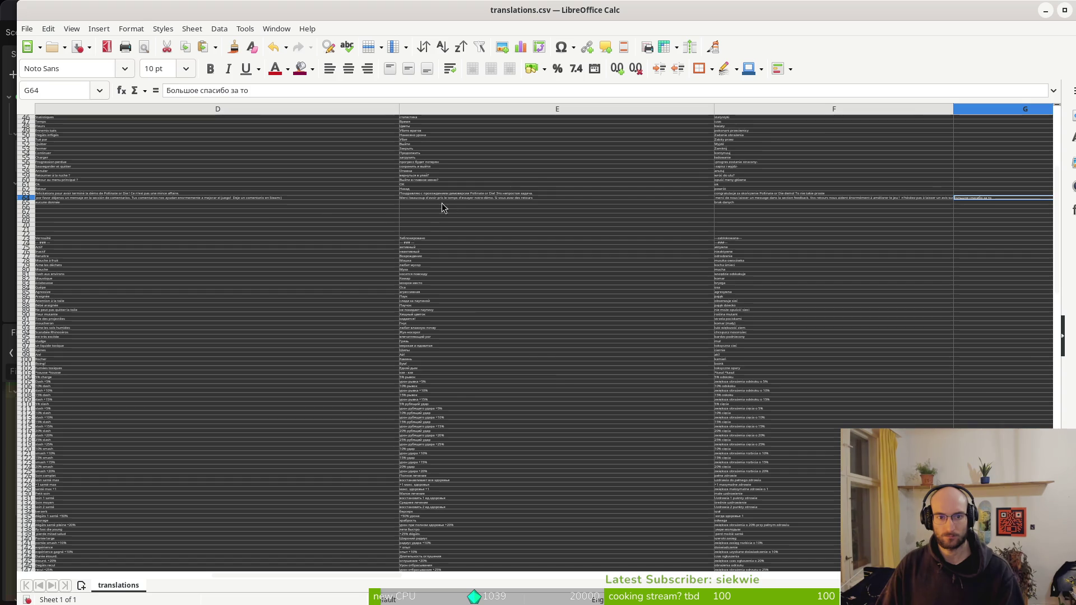
scroll(271, 195, "up", 5, "ctrl")
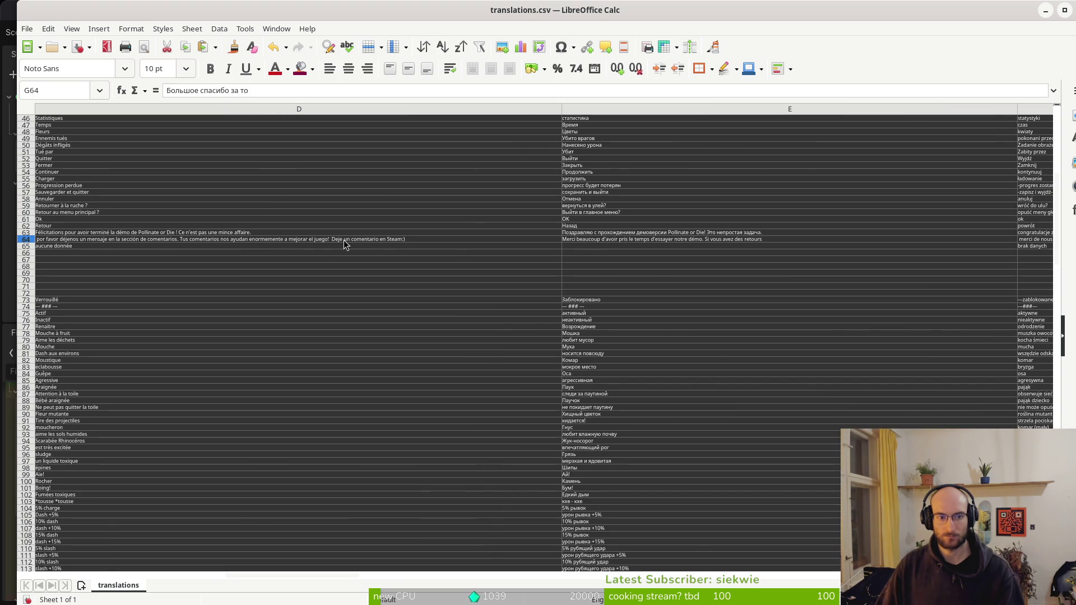
scroll(345, 241, "left", 3)
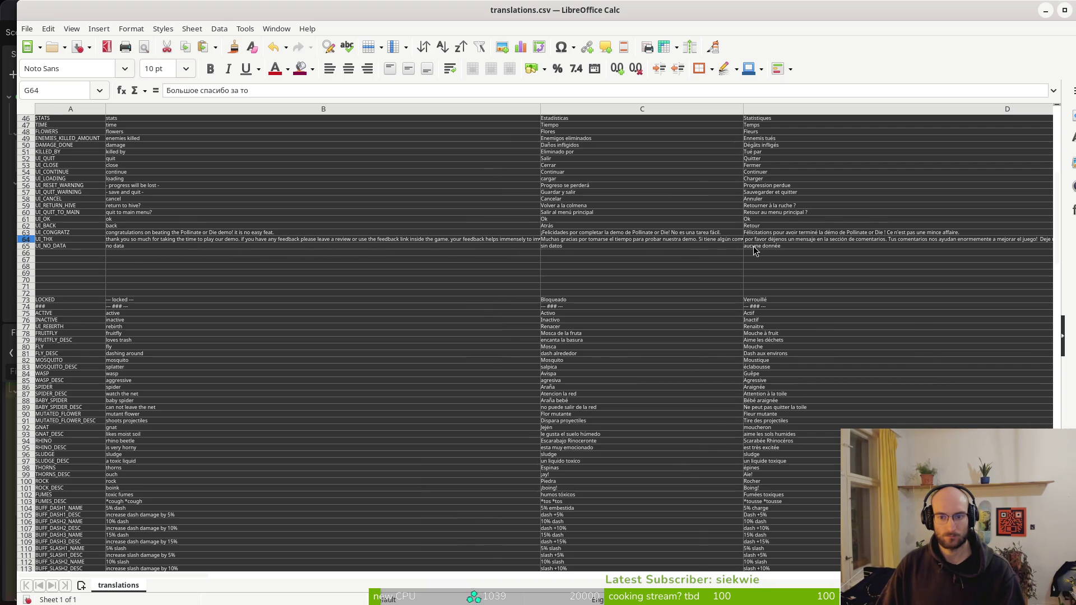
scroll(762, 247, "right", 1)
scroll(722, 237, "down", 6)
scroll(717, 223, "up", 6)
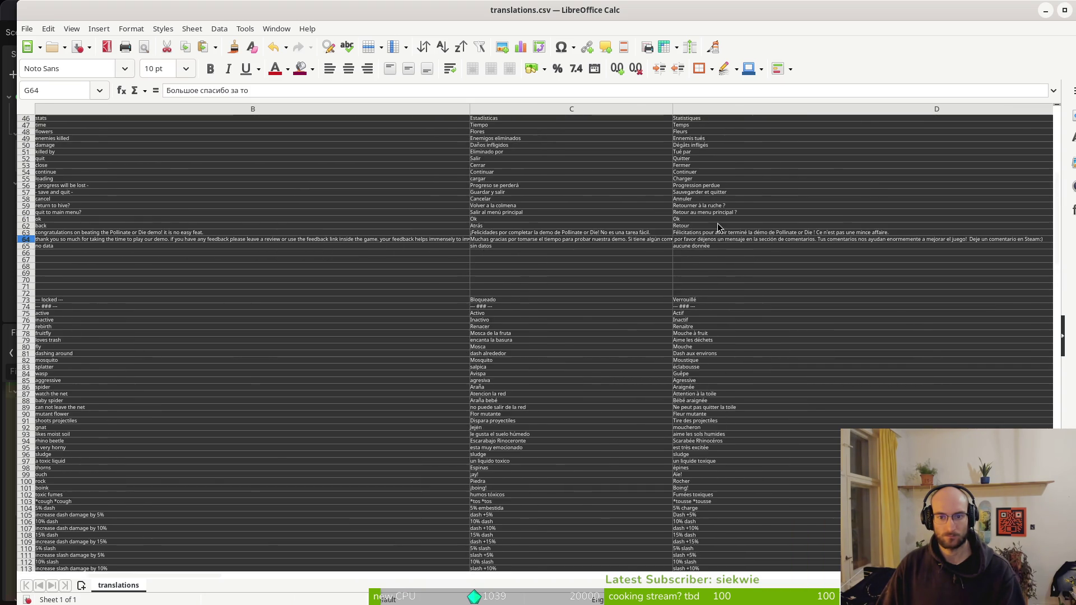
scroll(717, 223, "right", 2)
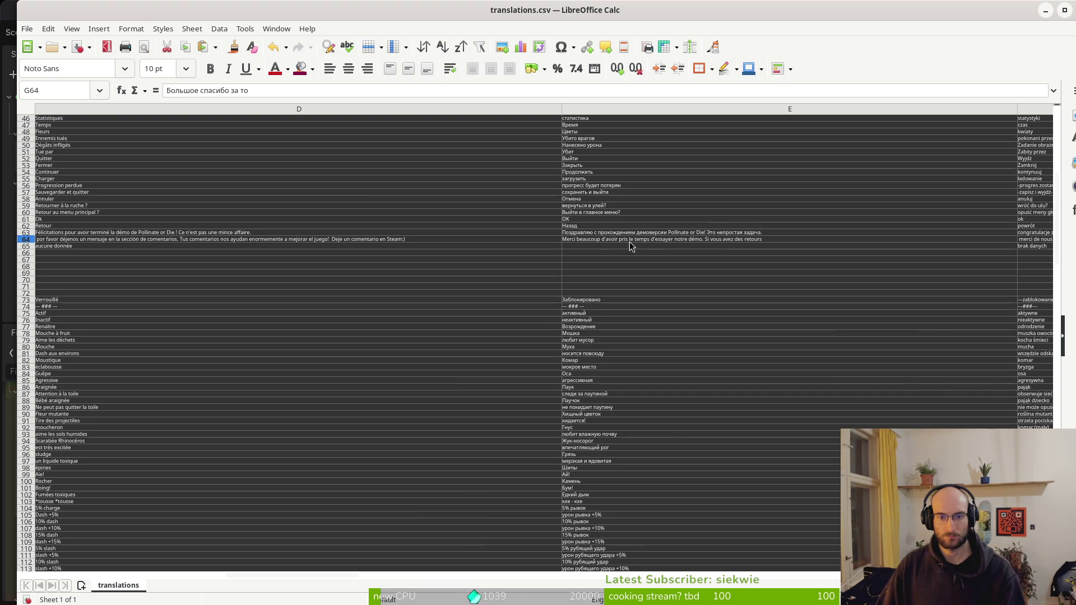
Inspect the French and Russian UI_THX fragments in E64, F64, G64 and J64
left_click(715, 241)
scroll(785, 241, "right", 1)
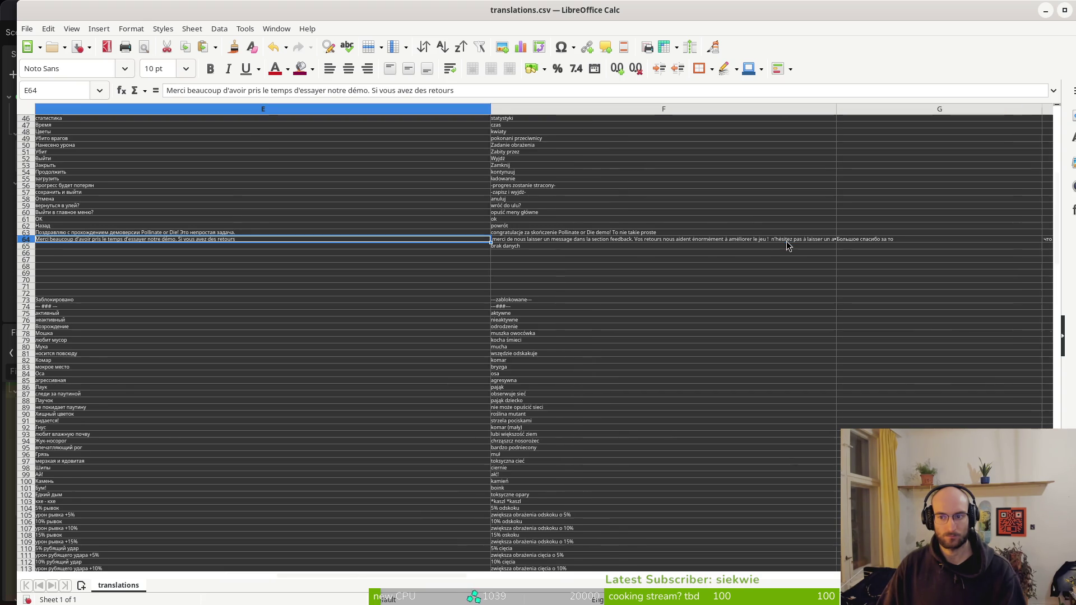
left_click(519, 242)
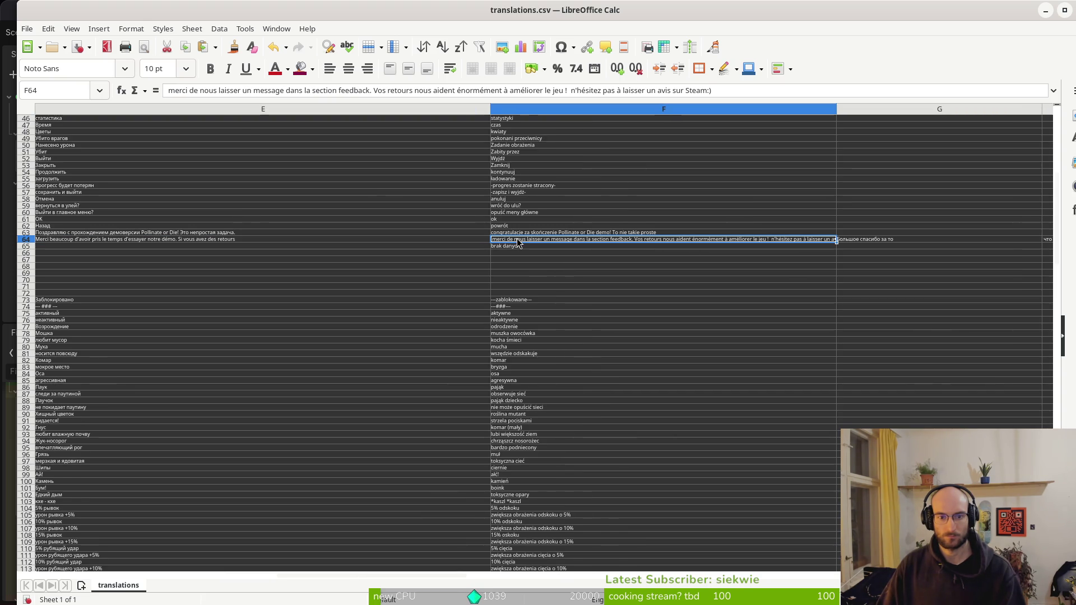
left_click(858, 242)
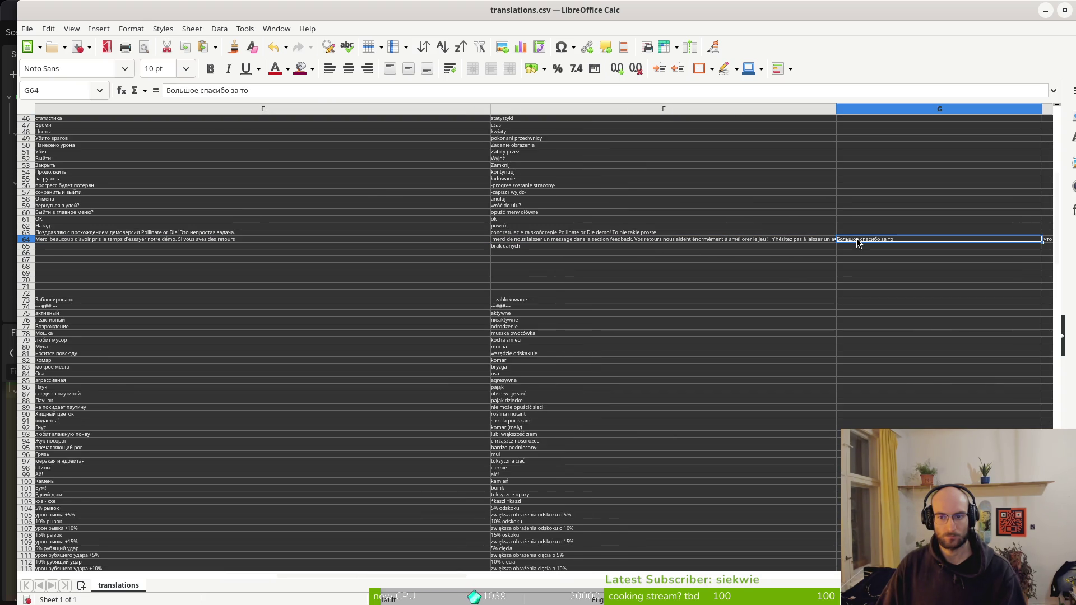
scroll(852, 244, "right", 2)
left_click(597, 242)
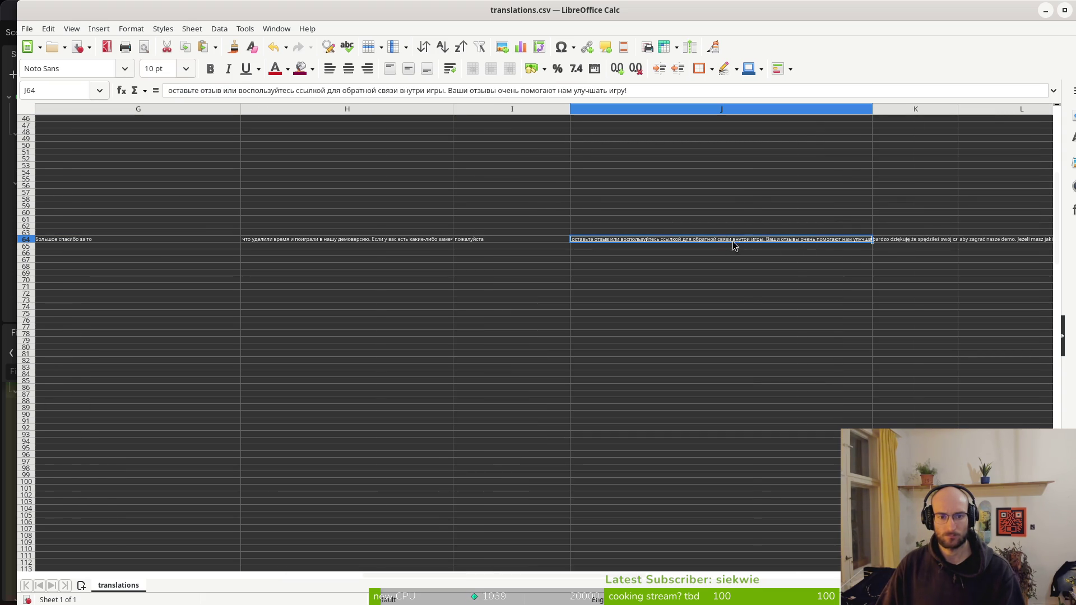
scroll(735, 245, "right", 2)
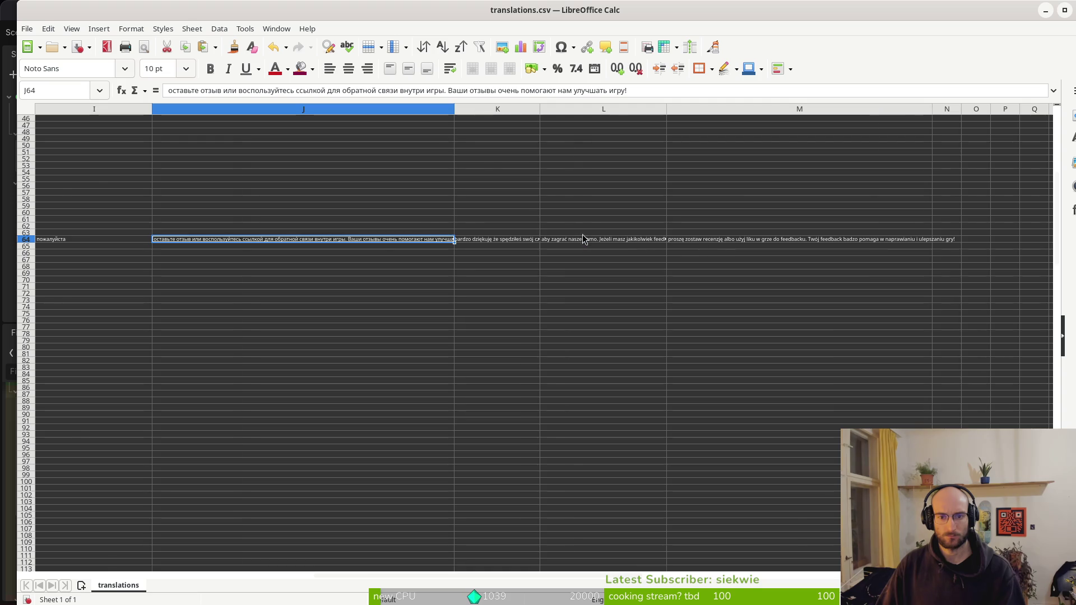
scroll(587, 234, "left", 4)
scroll(794, 238, "right", 1)
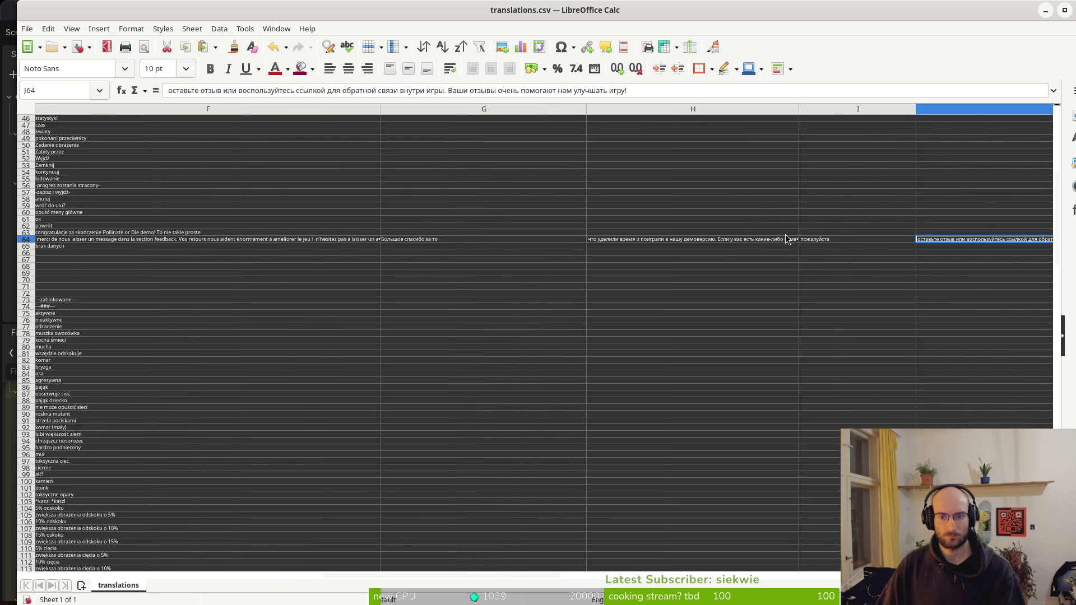
scroll(874, 206, "up", 15)
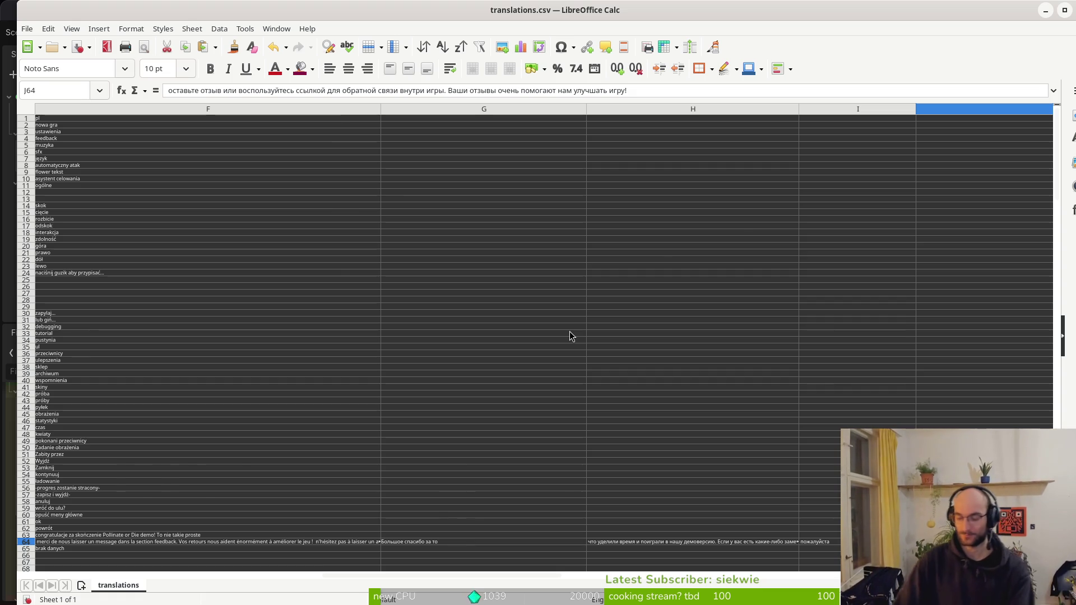
Launch Vim in the terminal and open translations.csv through its file finder
key("super")
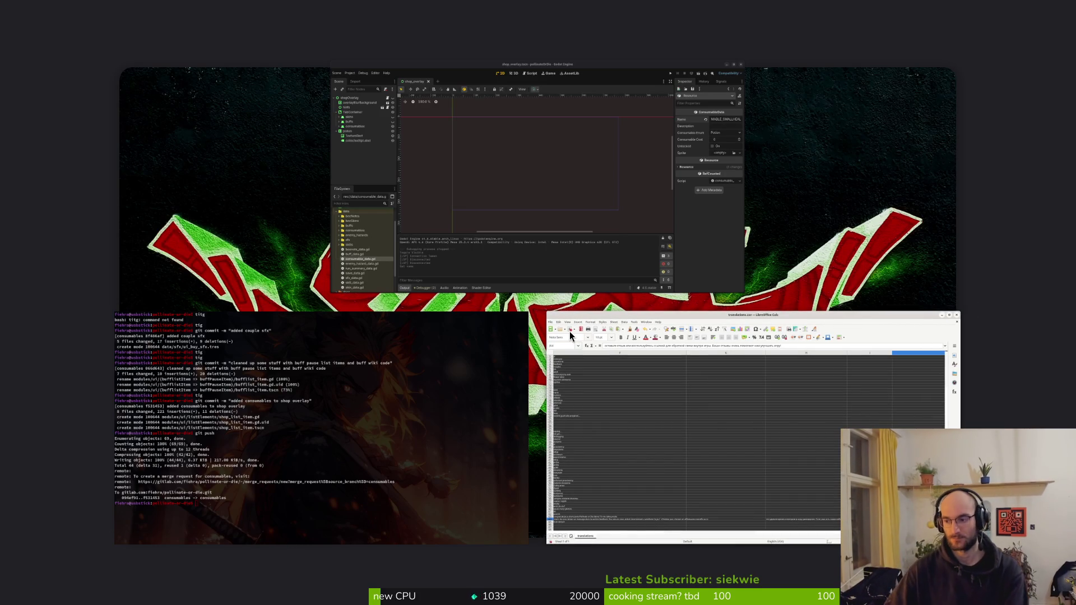
left_click(569, 331)
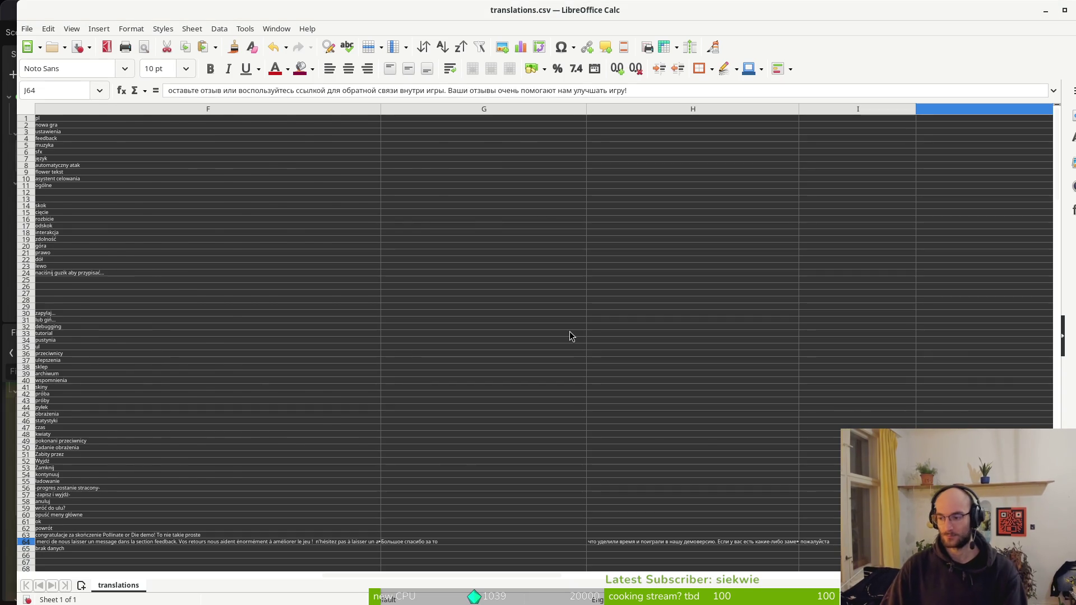
key("alt+Tab")
type("git")
key("BackSpace")
key("BackSpace")
key("BackSpace")
type("vim")
key("Return")
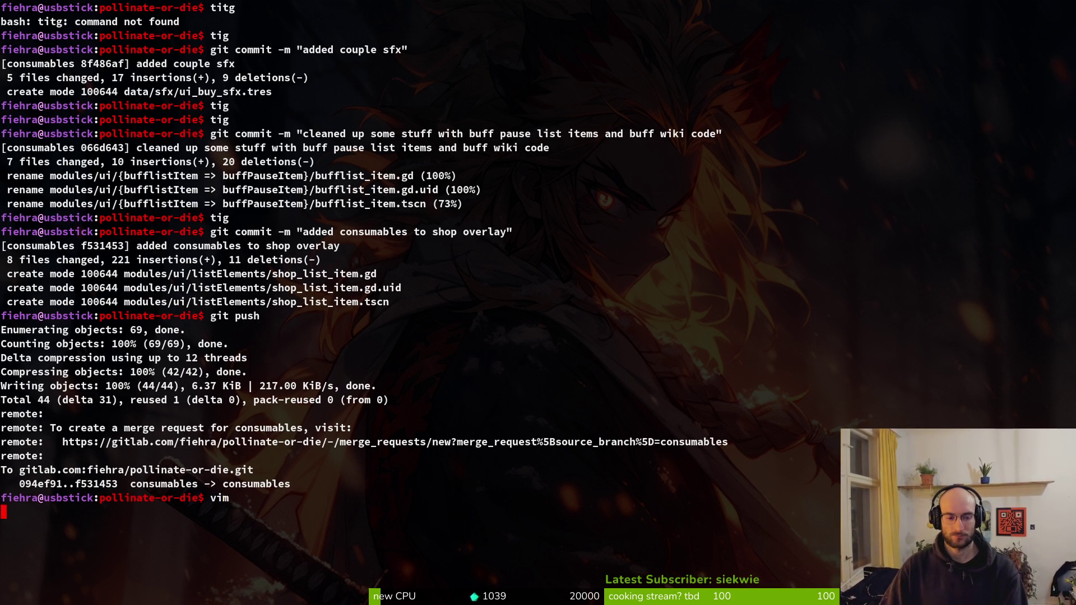
key("space")
key("f")
key("f")
type("tra")
key("Return")
Undo a couple of CSV edits and close the Calc document without saving
key("u")
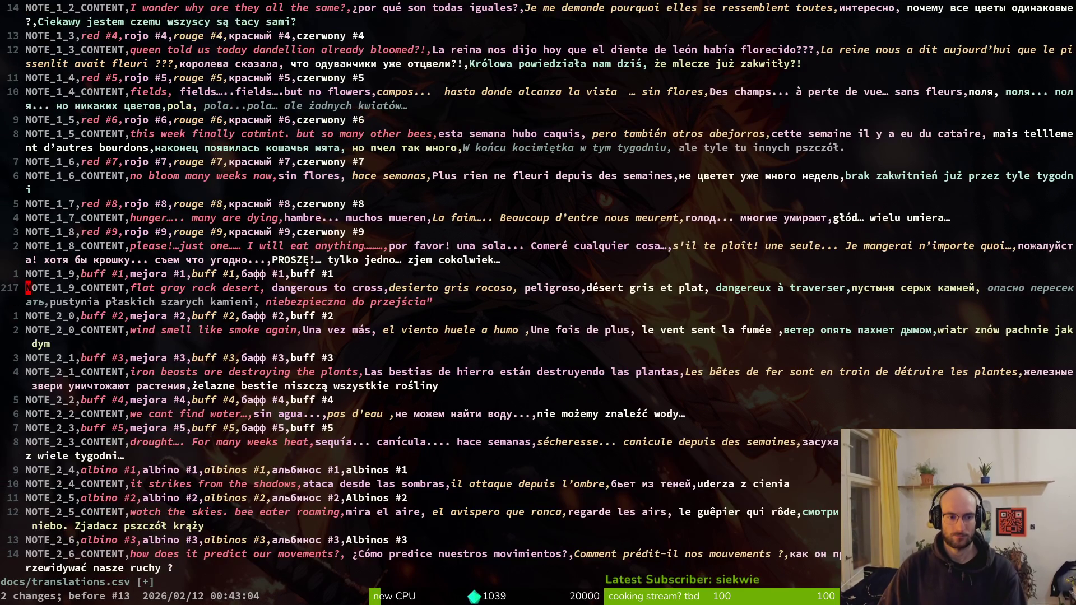
key("u")
key("u")
key("u")
key("alt+Tab")
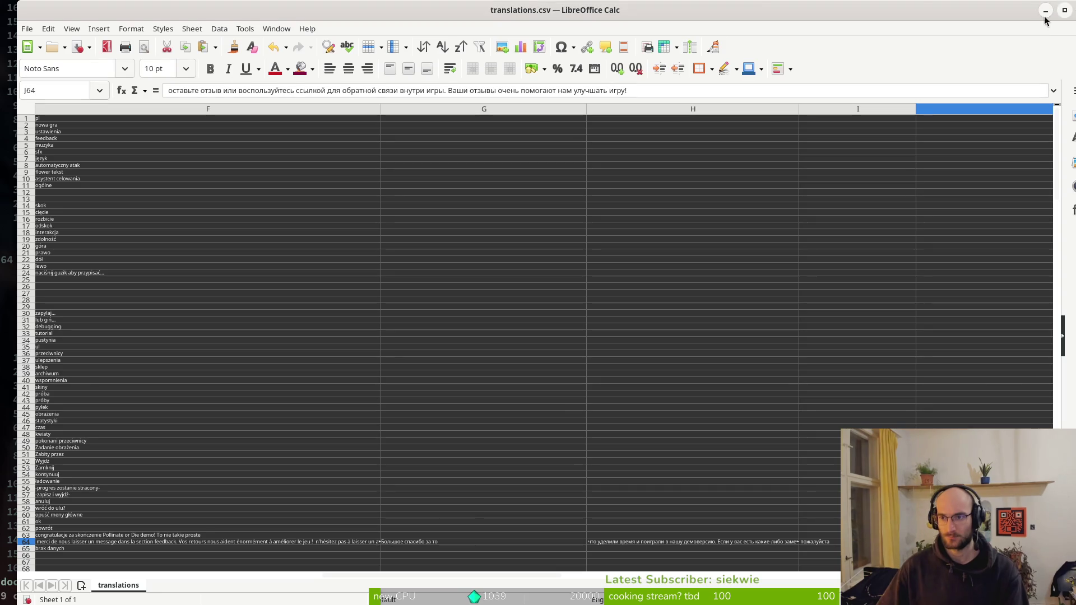
left_click(1064, 9)
left_click(980, 48)
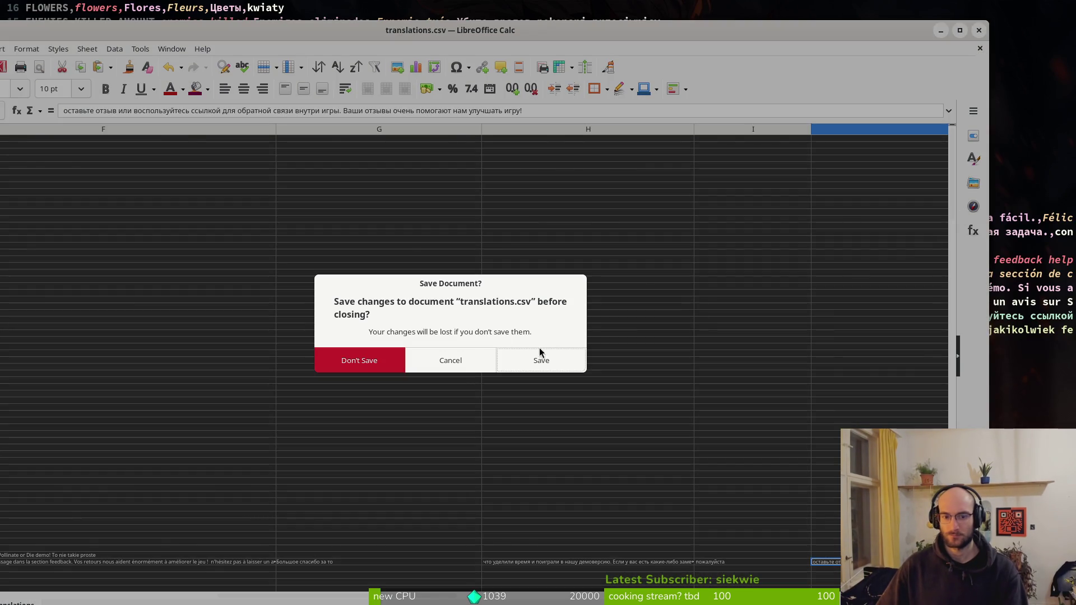
left_click(364, 364)
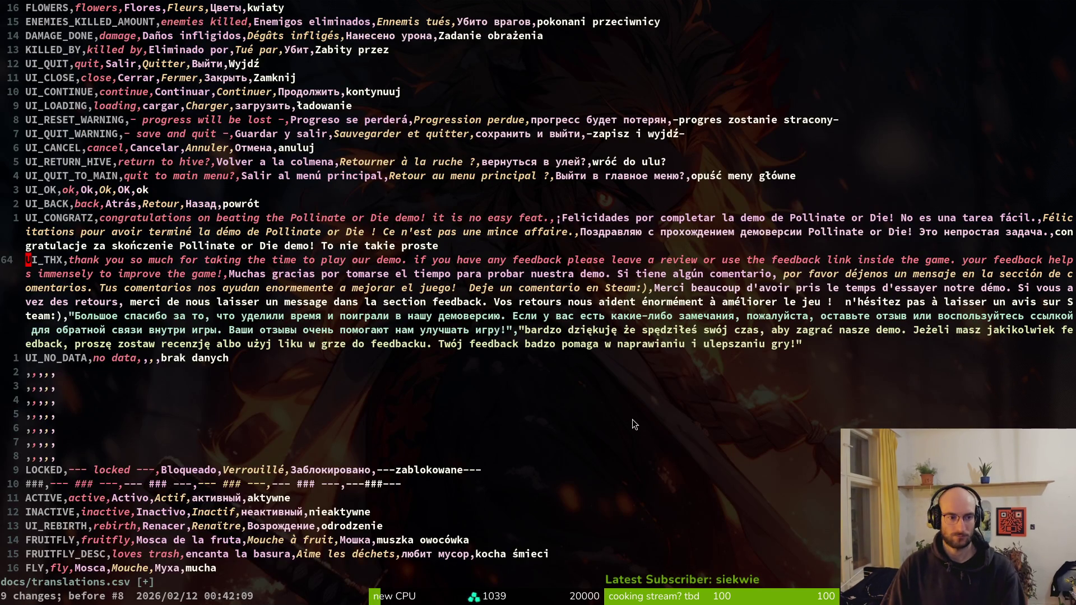
Undo every remaining edit until translations.csv matches its original contents
key("u")
key("u")
key("u")
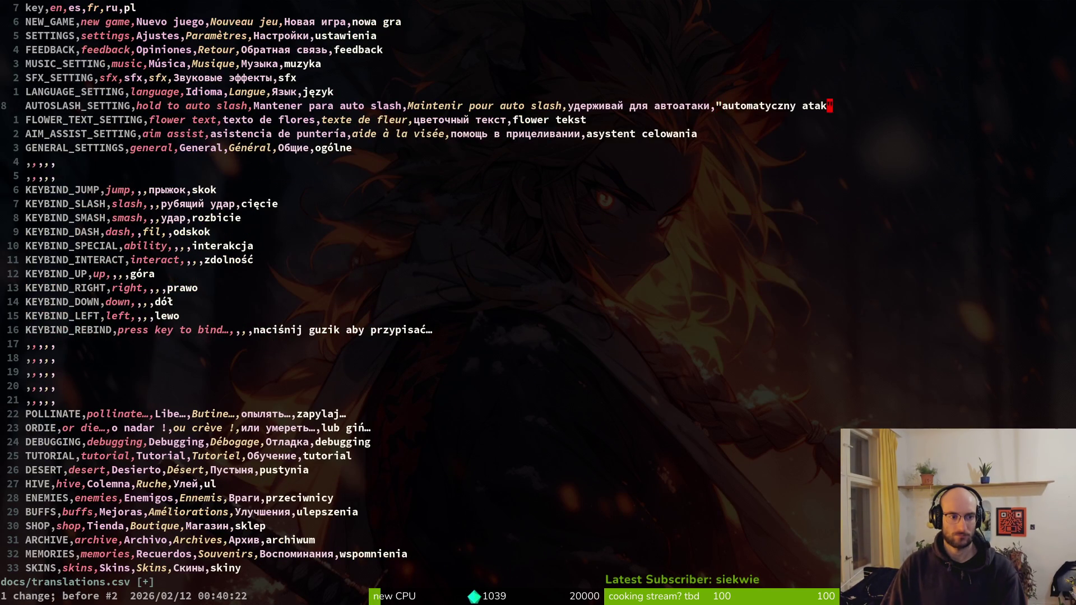
key("u")
key("u")
key("ctrl+r")
key("u")
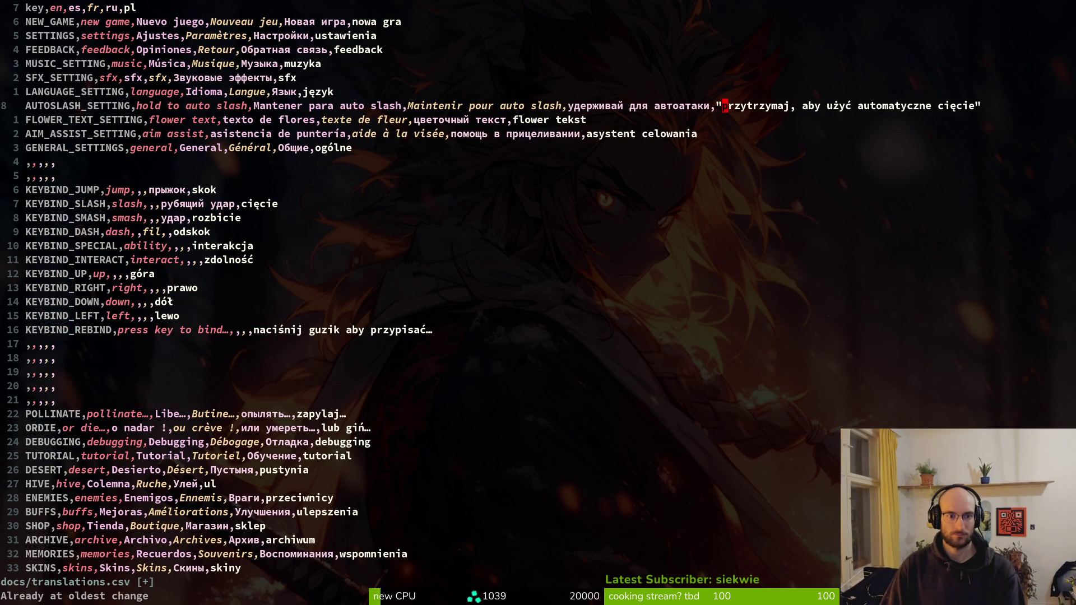
key("ctrl+r")
key("ctrl+r")
key("ctrl+r")
key("ctrl+r")
key("ctrl+r")
key("ctrl+r")
key("u")
key("u")
key("u")
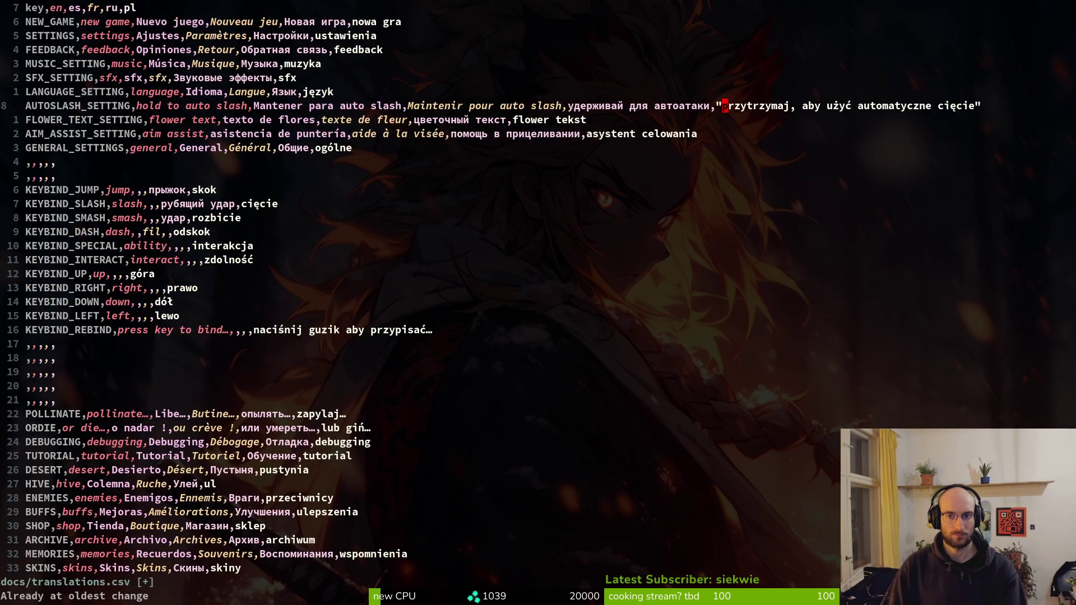
Write the reverted file with :w and quit Vim with :q
type(":w")
key("Return")
type(":q")
key("Return")
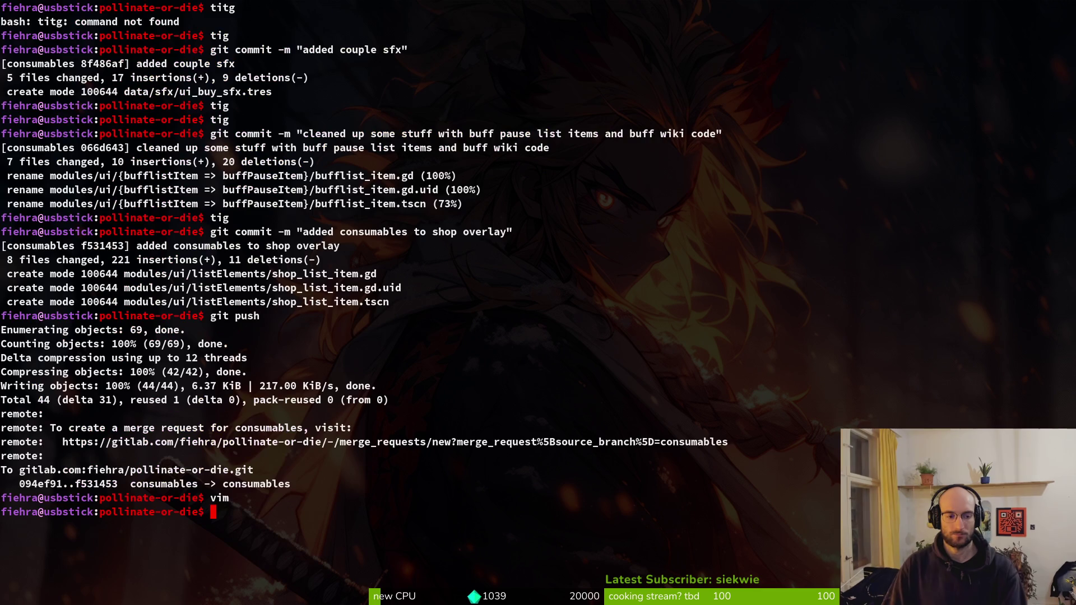
key("alt+Tab")
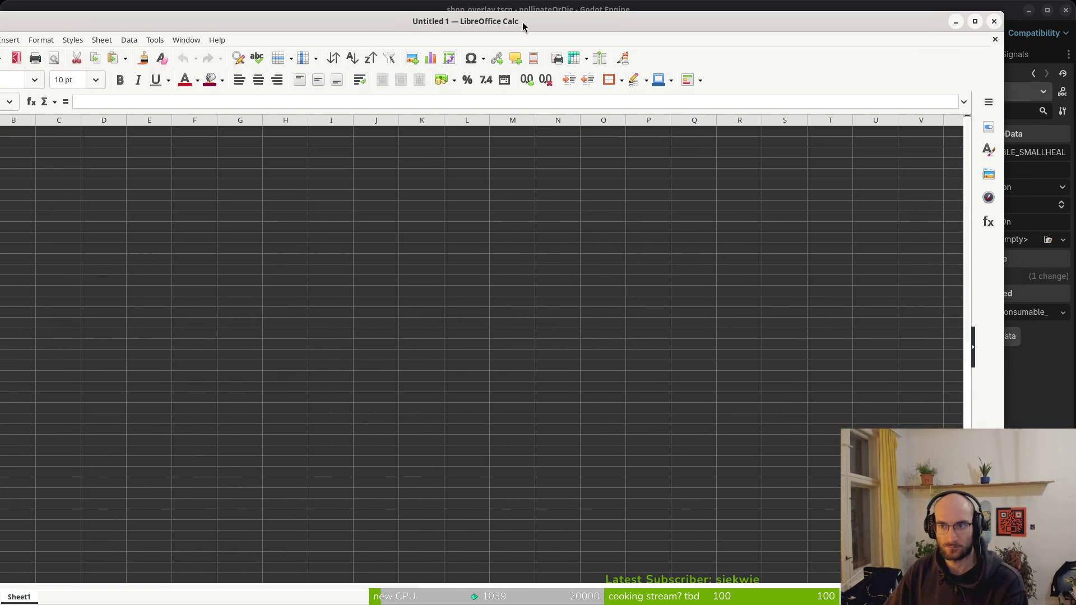
Maximize Calc and open docs/translations.csv, accepting the comma-separated import settings
double_click(525, 21)
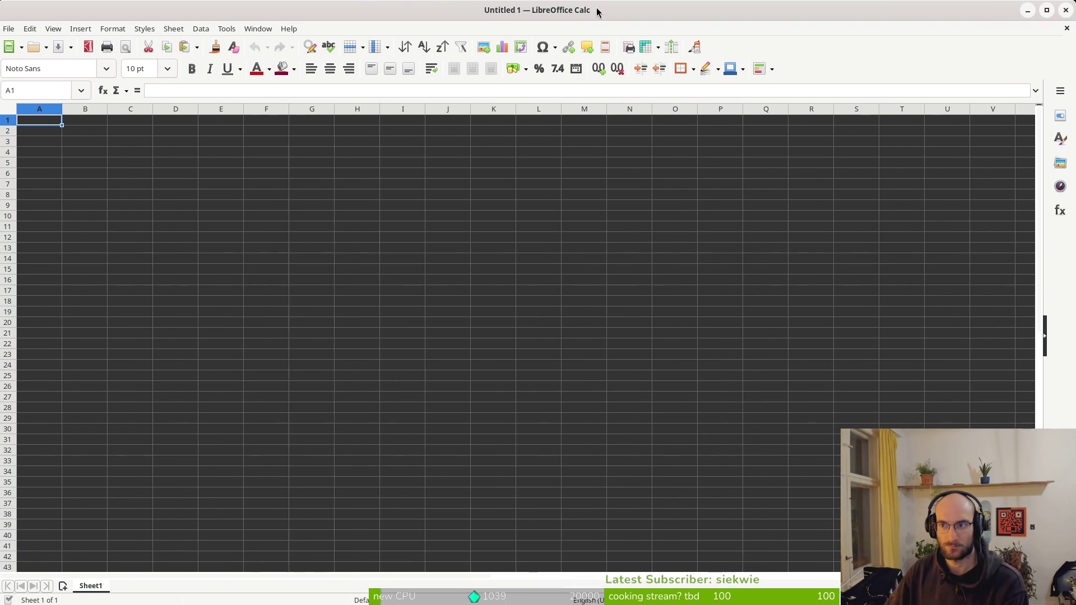
left_click(9, 30)
left_click(22, 58)
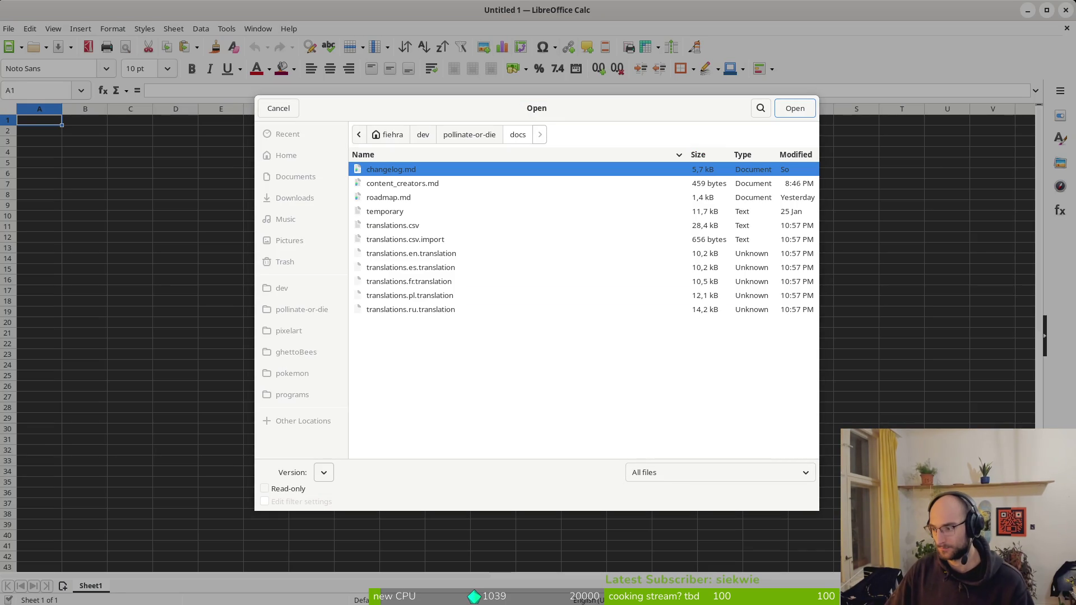
left_click(419, 227)
key("Return")
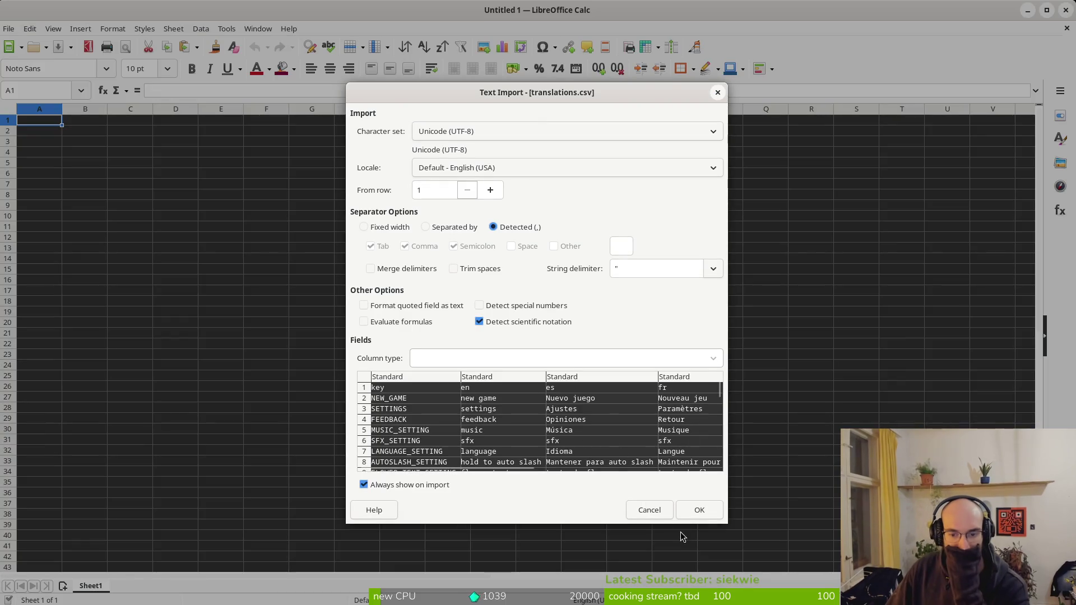
left_click(693, 510)
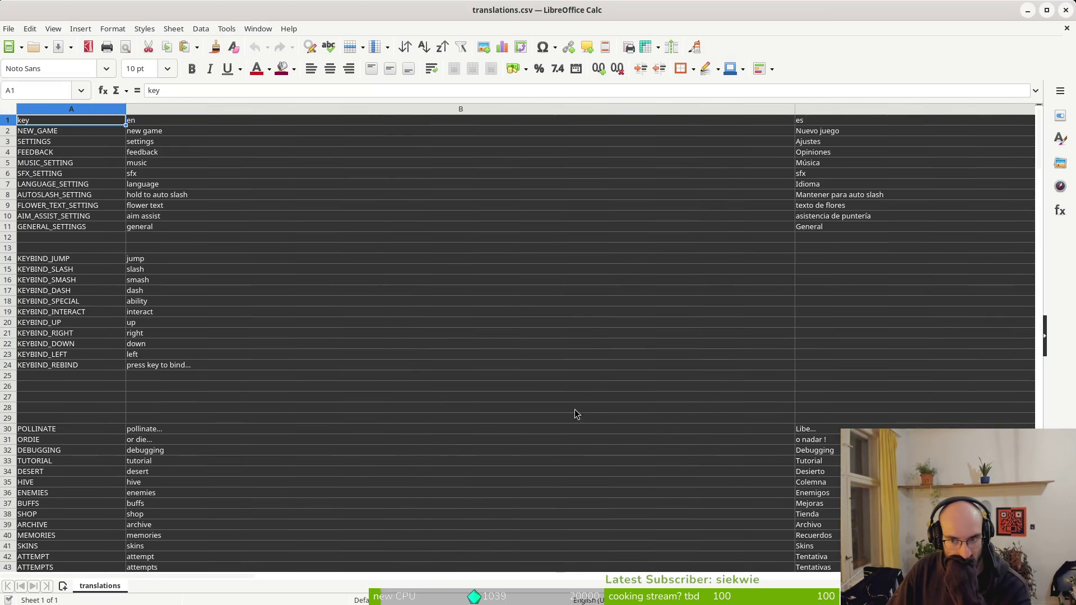
scroll(855, 407, "down", 5)
scroll(841, 414, "up", 5)
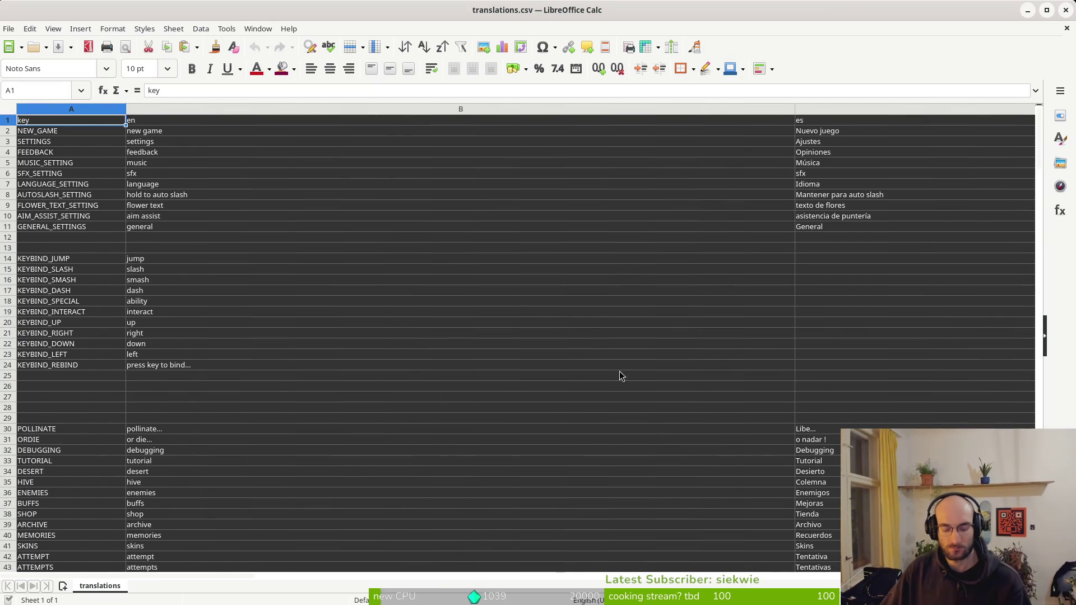
scroll(691, 297, "down", 4, "ctrl")
scroll(687, 312, "down", 2, "ctrl")
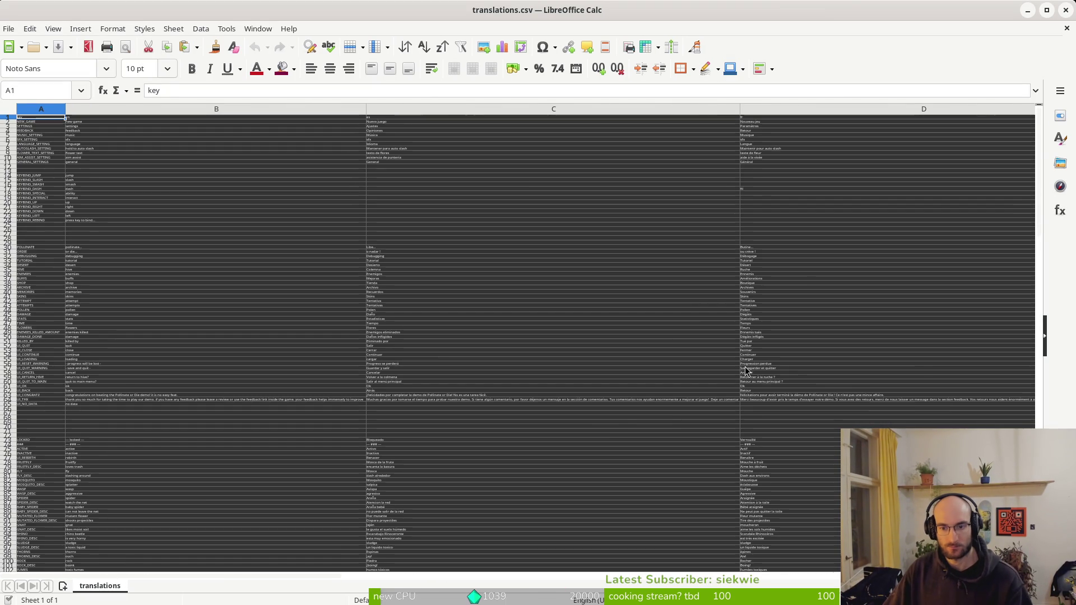
scroll(604, 425, "up", 6, "ctrl")
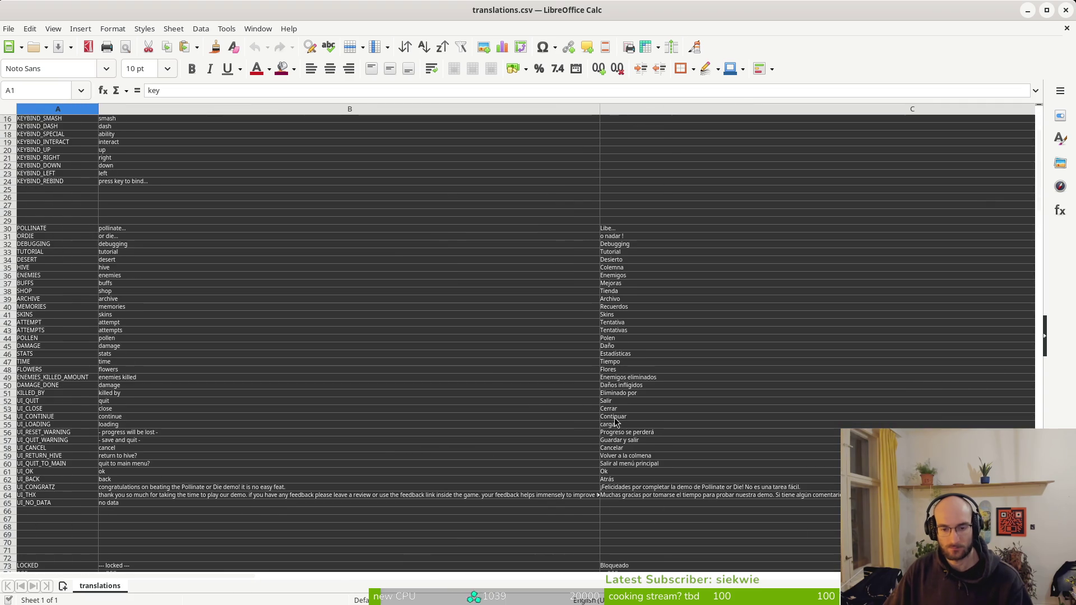
scroll(632, 433, "right", 2)
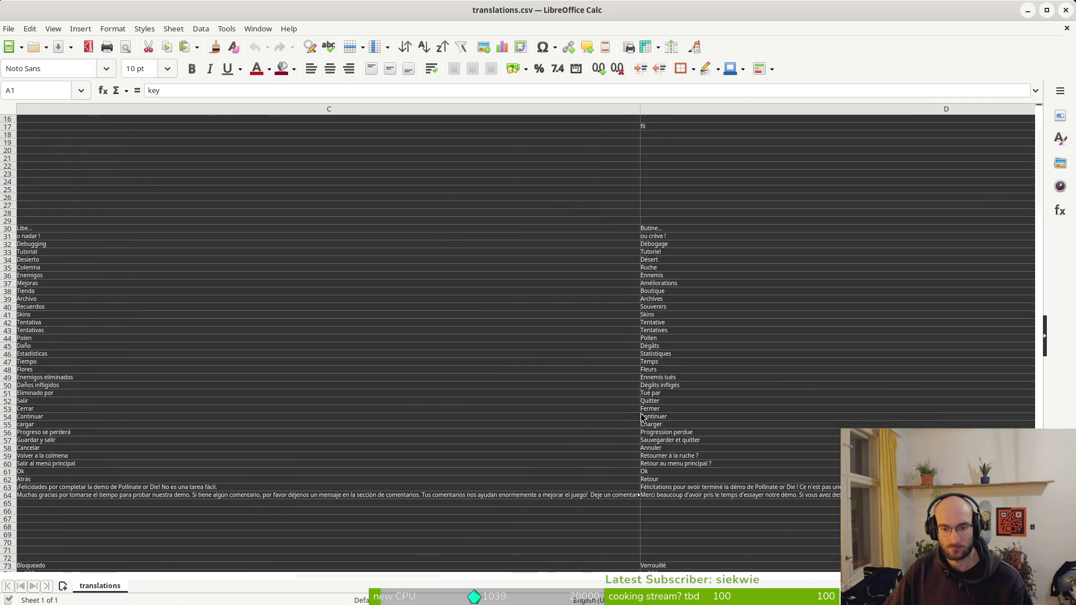
scroll(639, 416, "left", 2)
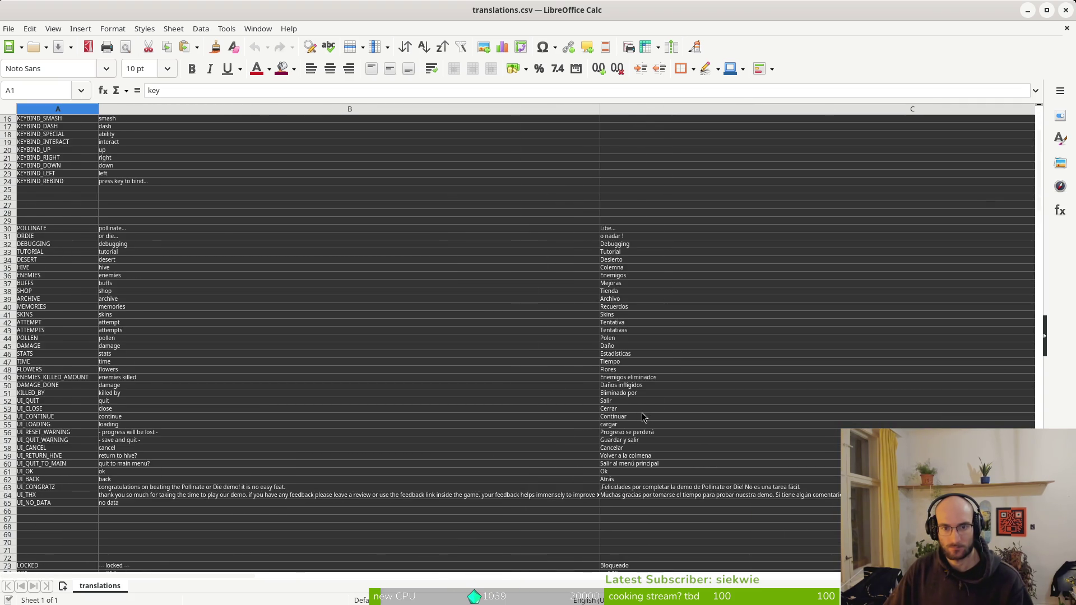
scroll(643, 416, "right", 5)
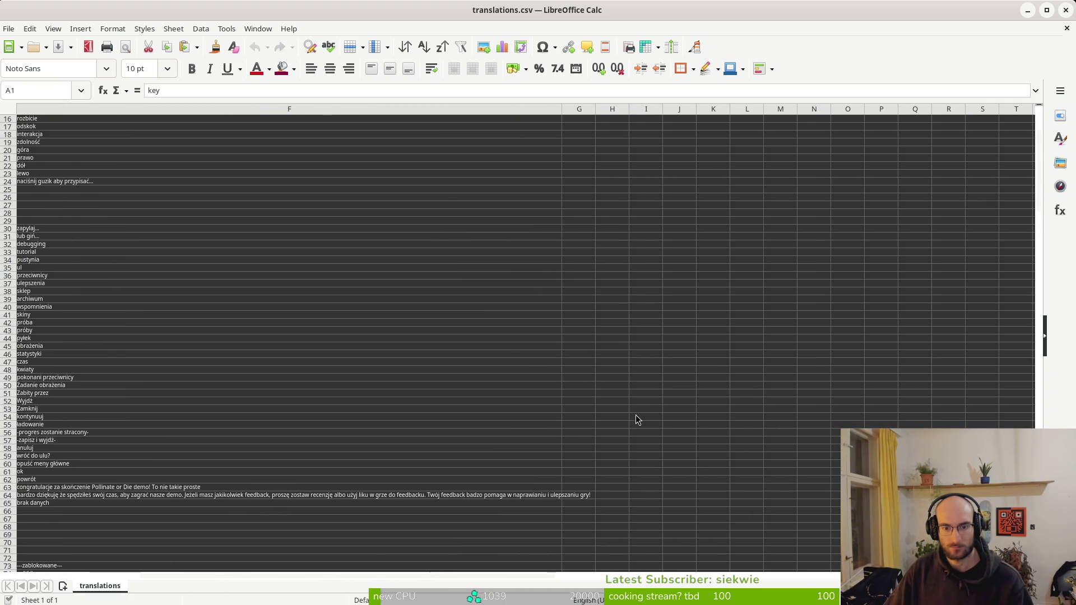
scroll(580, 438, "left", 2)
scroll(579, 438, "down", 7)
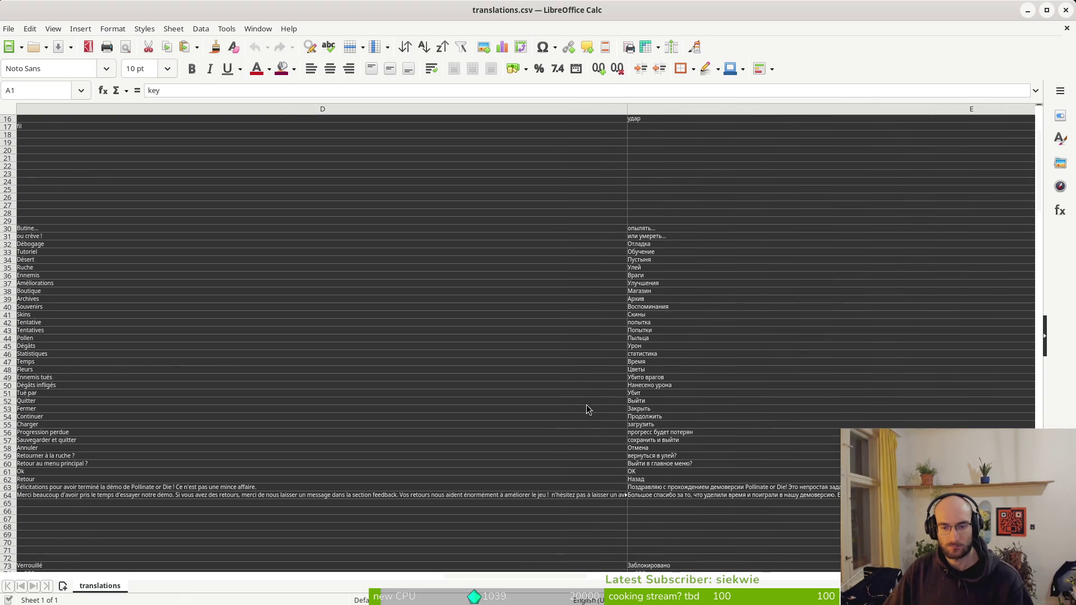
scroll(584, 409, "down", 6, "ctrl")
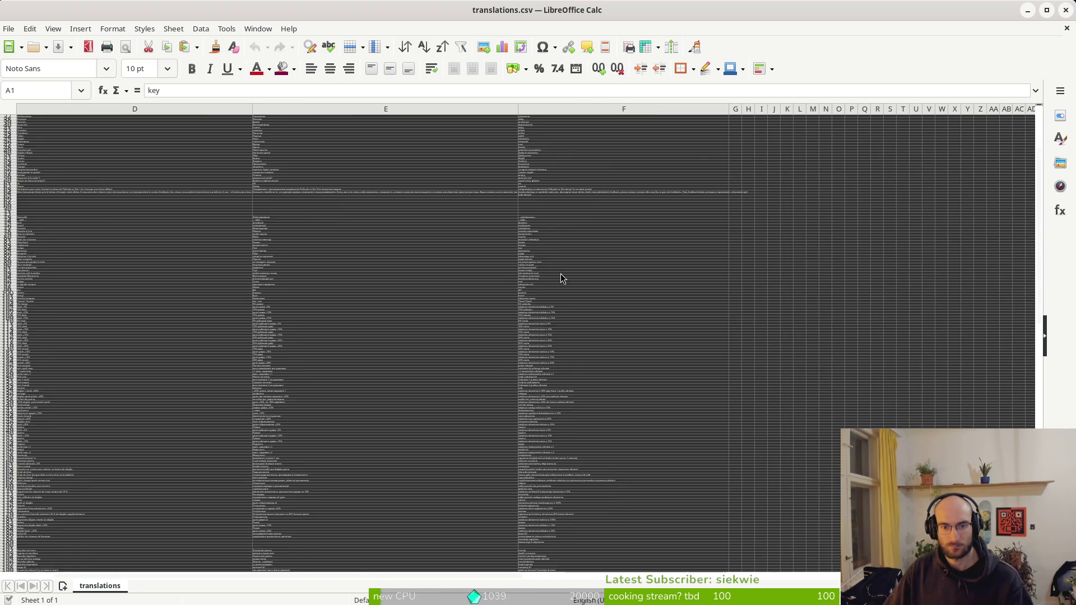
scroll(551, 235, "up", 8)
scroll(542, 295, "up", 5, "ctrl")
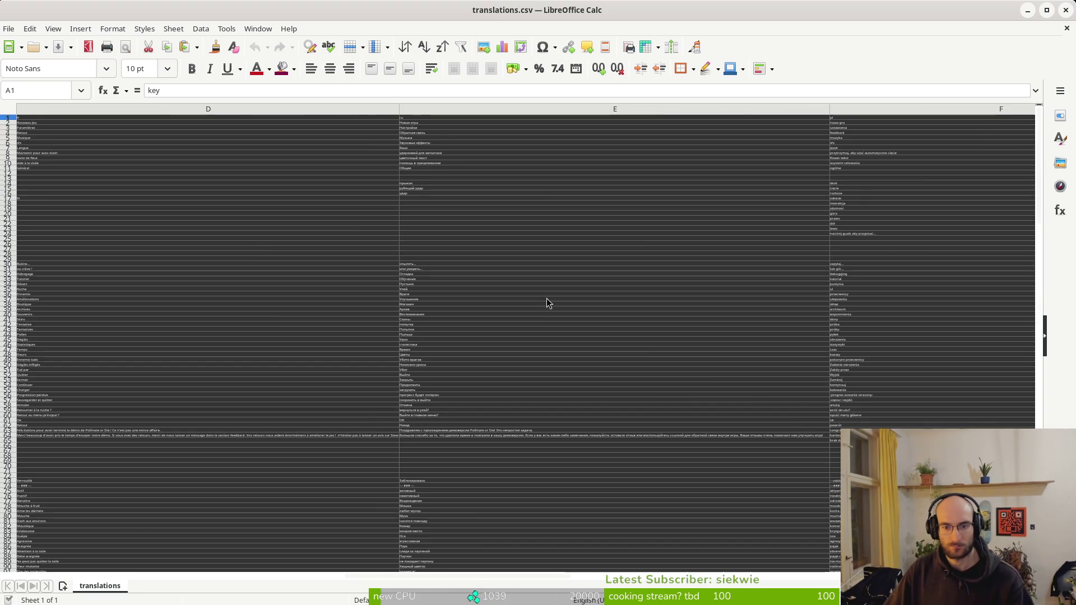
scroll(691, 448, "left", 5)
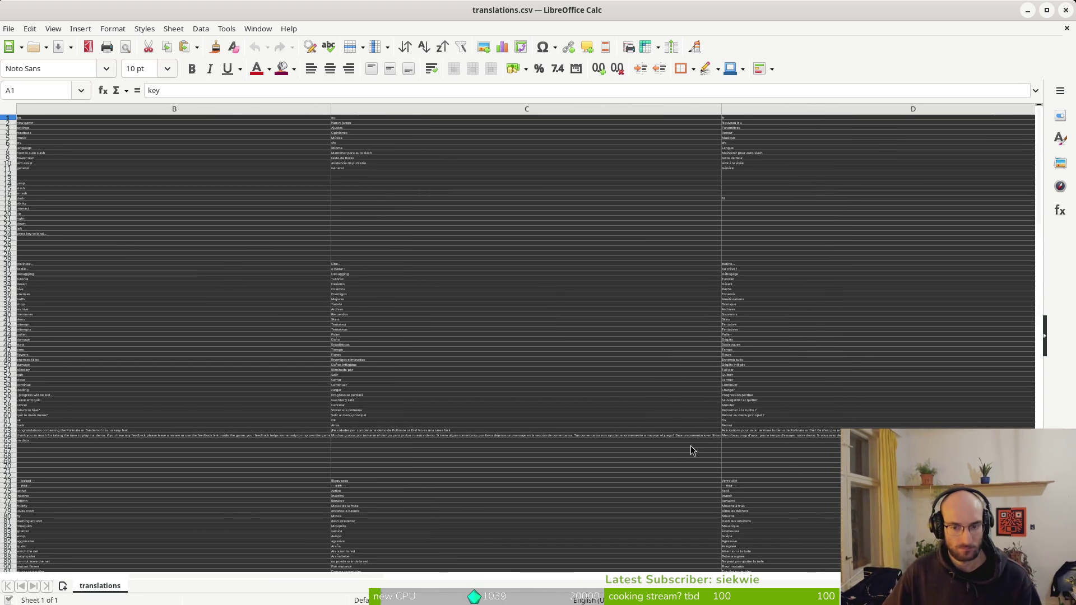
scroll(697, 403, "left", 2)
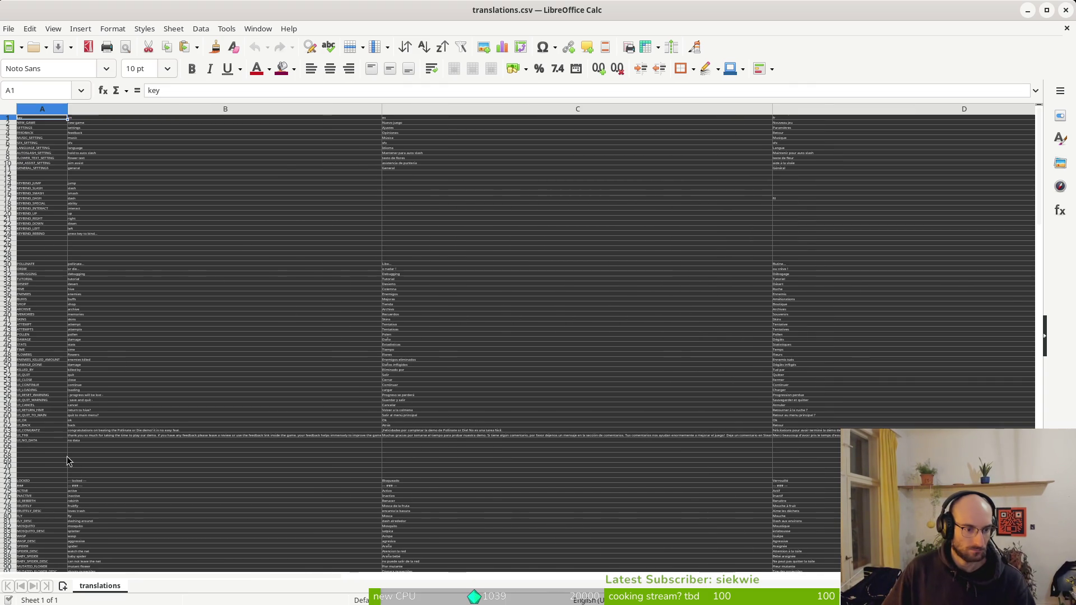
left_click(390, 441)
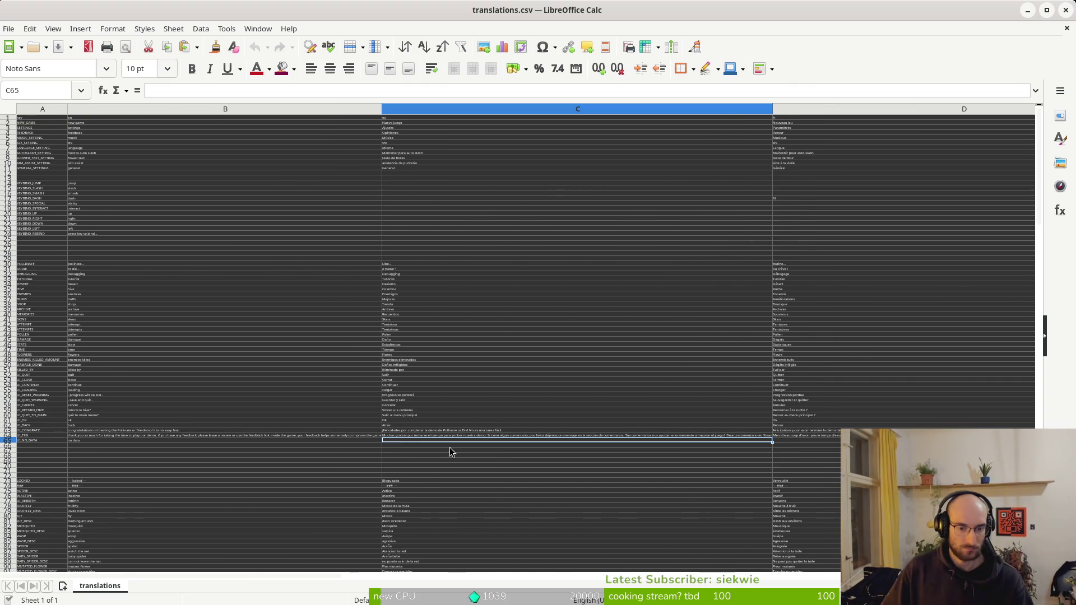
Paste 'sin datos' into C65 and 'aucune donnée' into D65 from the clipboard history
key("ctrl+shift+v")
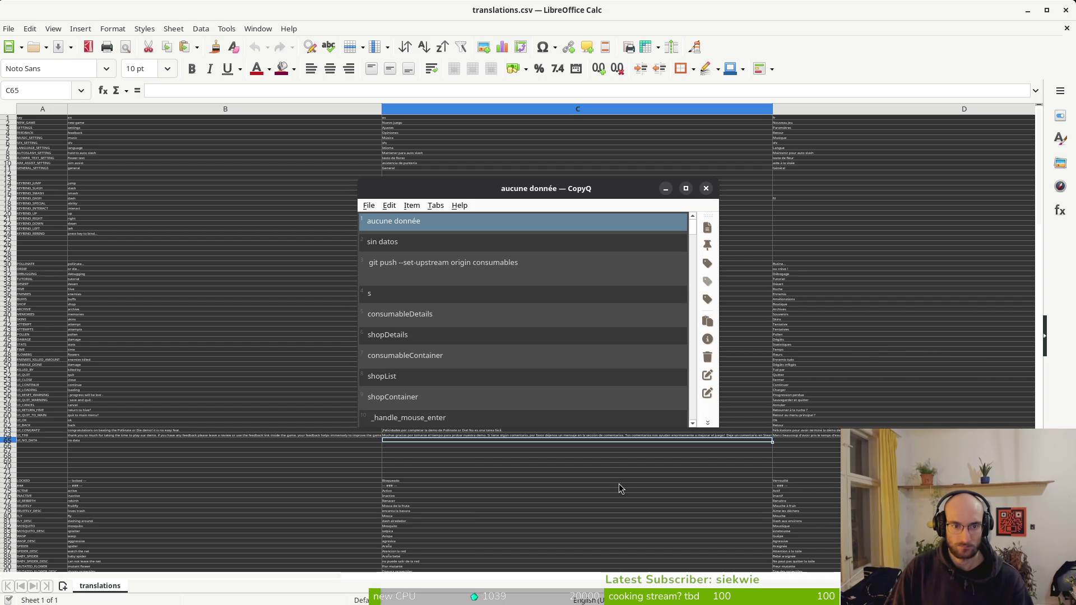
key("Down")
key("Return")
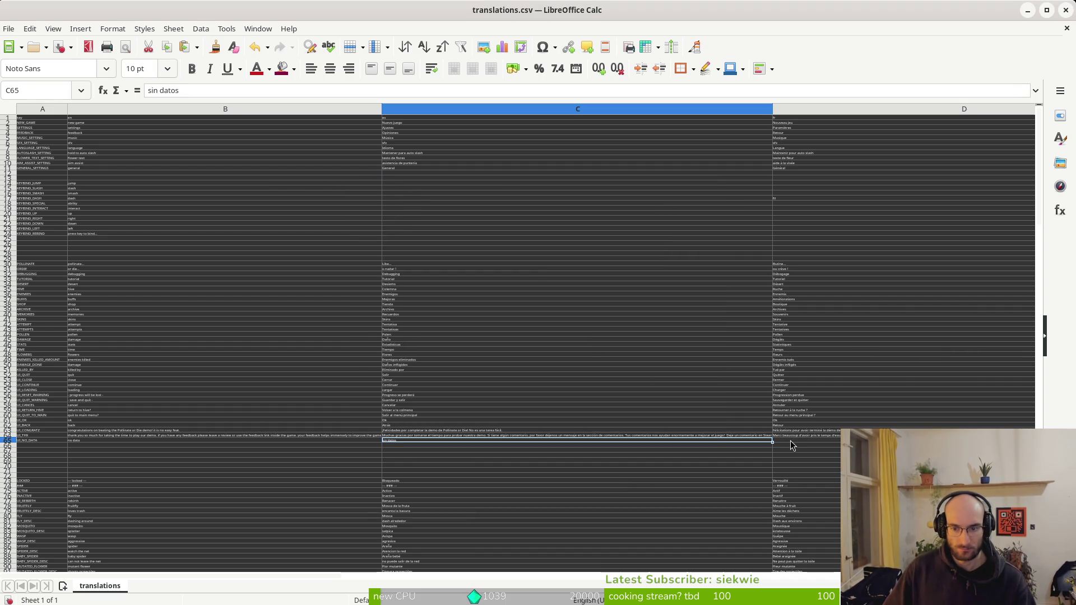
key("ctrl+shift+v")
key("Down")
key("Return")
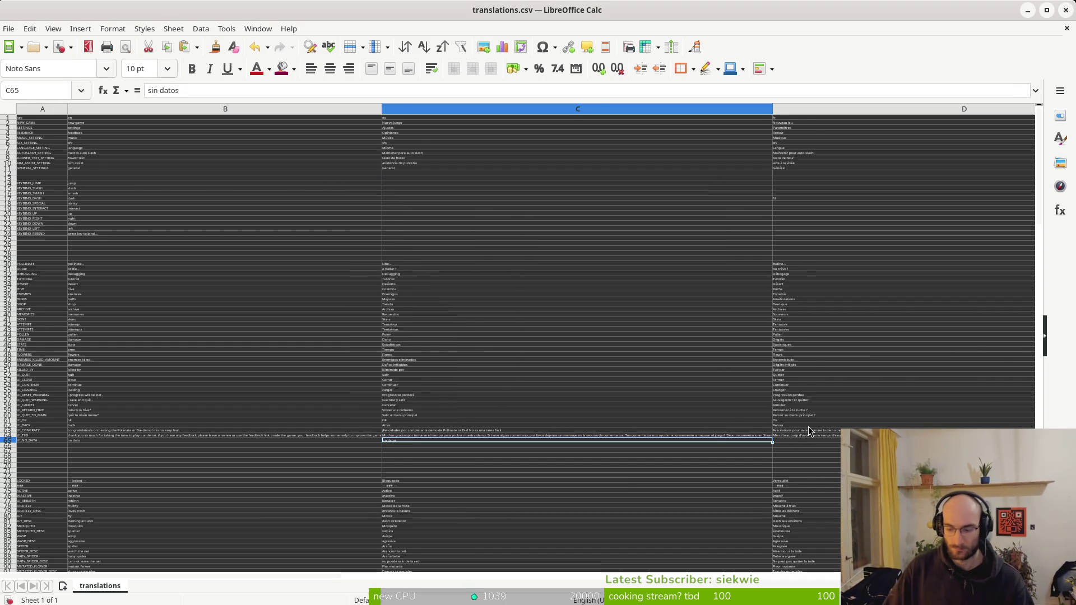
left_click(790, 440)
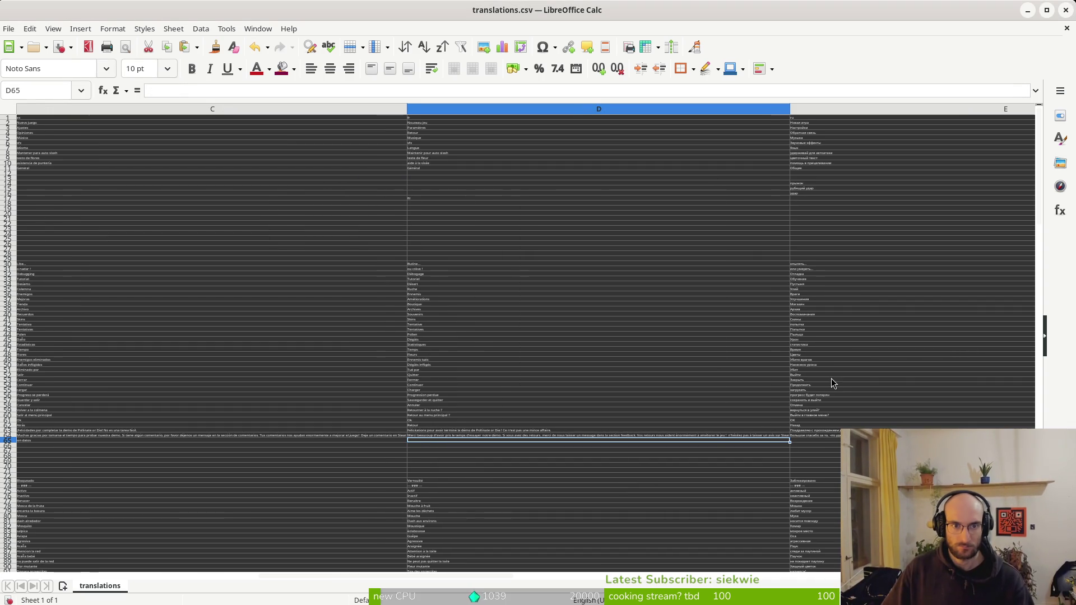
type("aucune donnée")
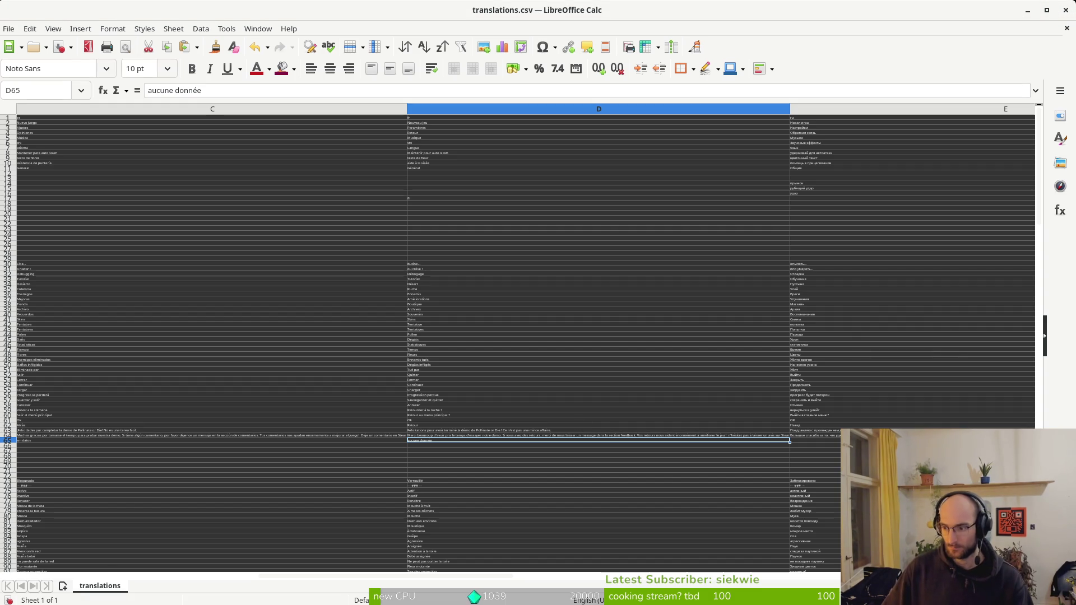
Enter 'нет данных' in E65 and save translations.csv
left_click(799, 443)
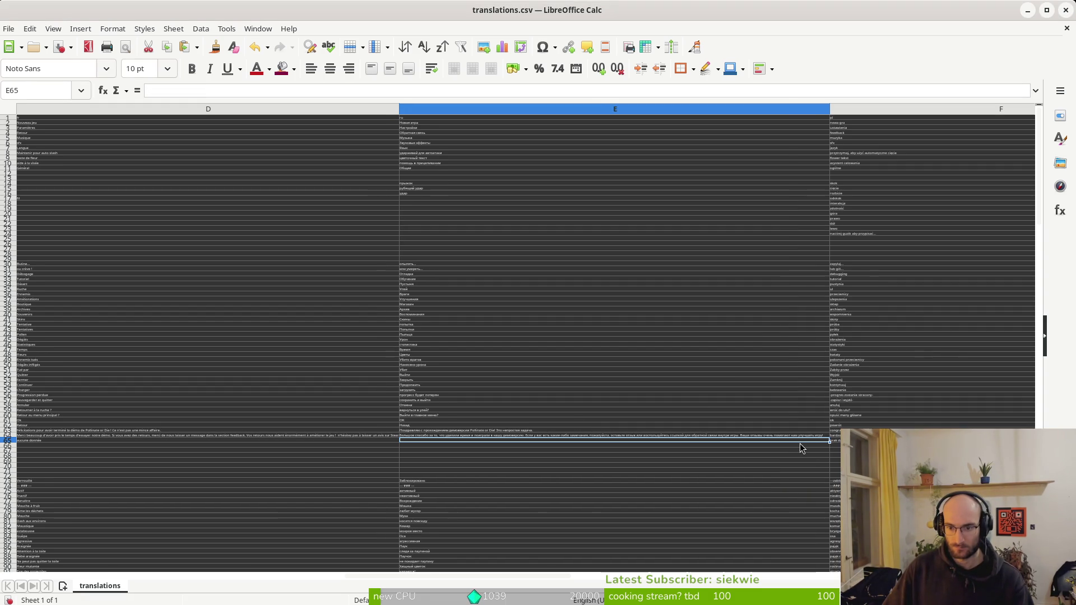
type("нет данных")
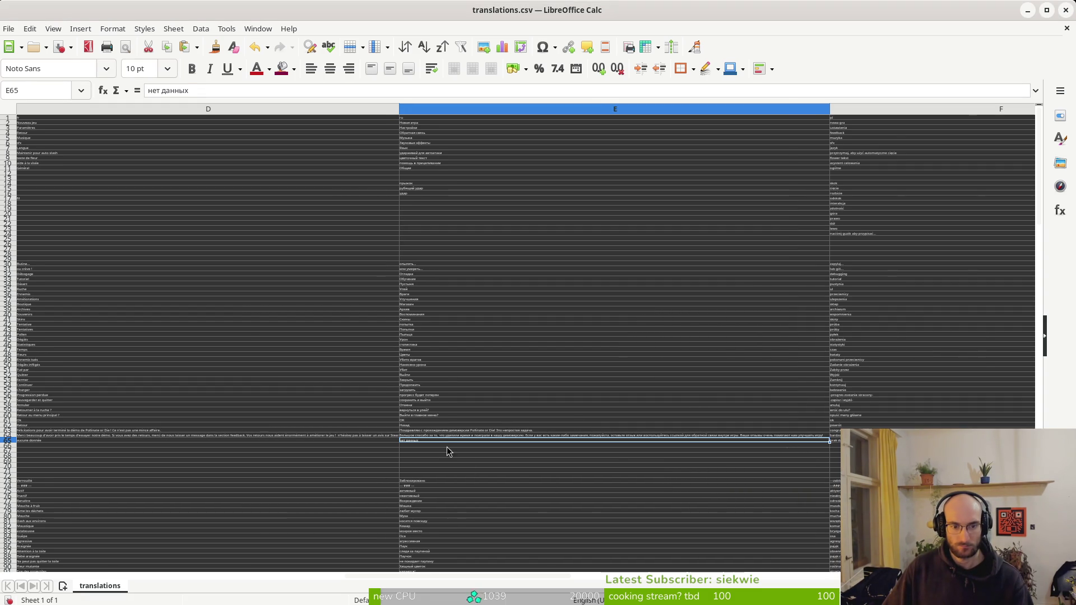
scroll(448, 447, "up", 2, "ctrl")
scroll(602, 467, "down", 7)
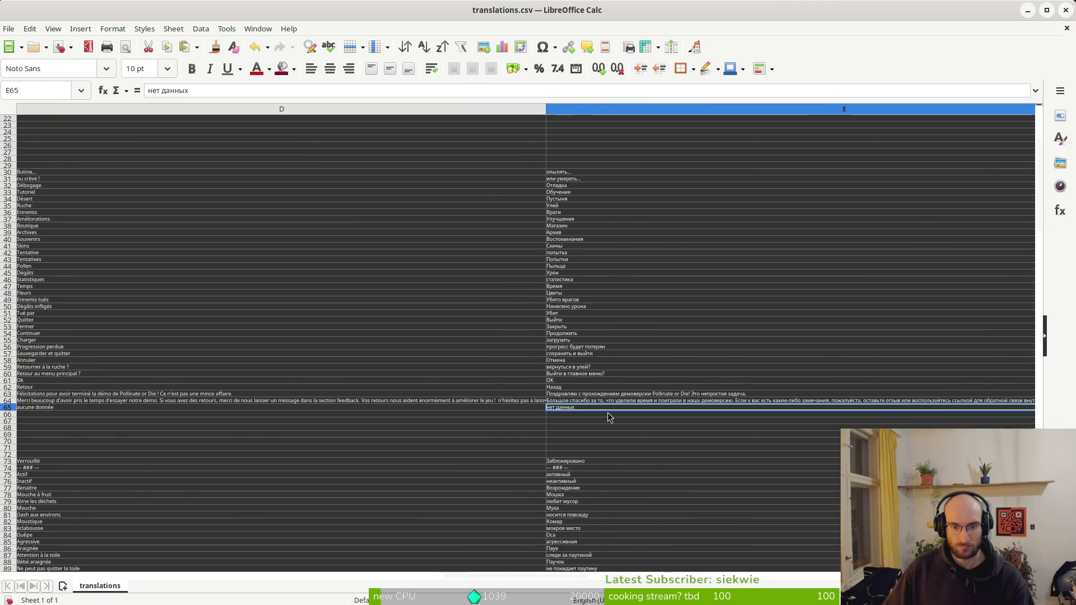
scroll(607, 414, "right", 2)
scroll(541, 423, "left", 1)
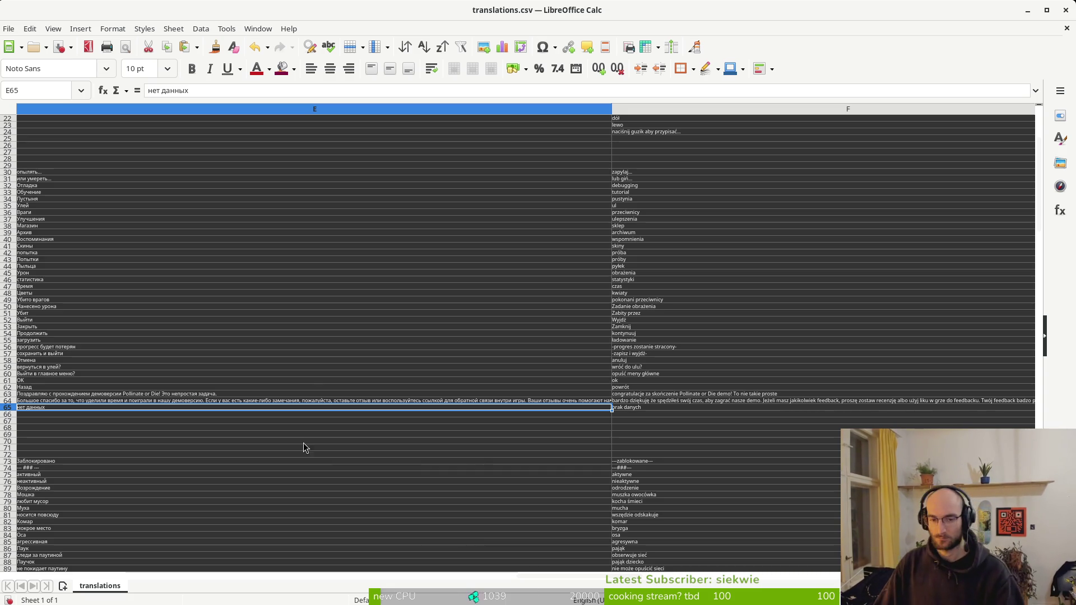
left_click(271, 388)
key("ctrl+s")
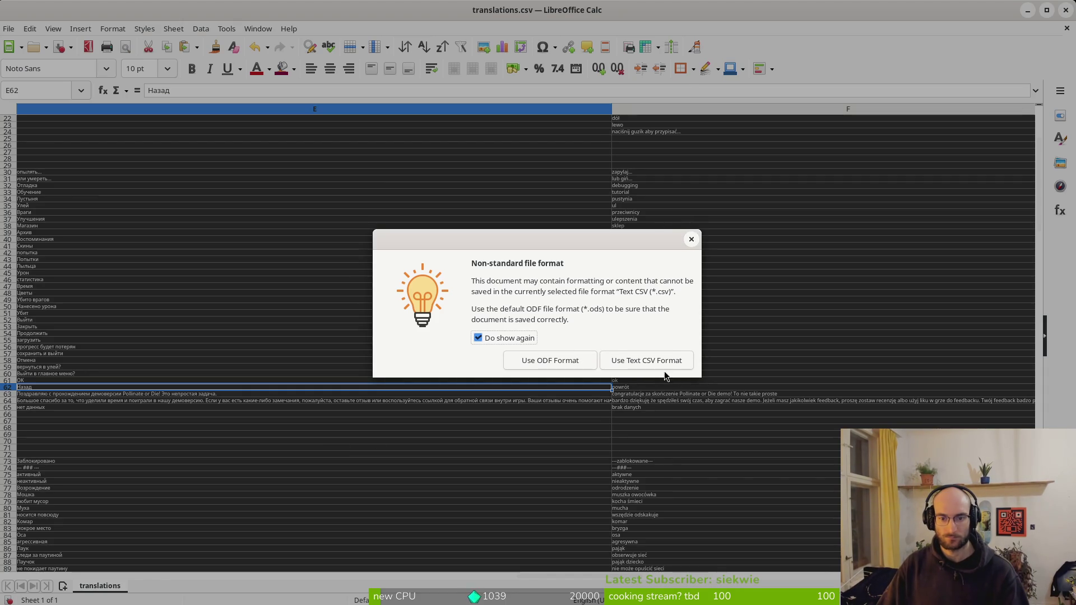
Confirm saving translations.csv in Text CSV format
left_click(650, 362)
scroll(505, 372, "up", 6)
scroll(472, 376, "up", 1)
scroll(508, 404, "up", 3, "ctrl")
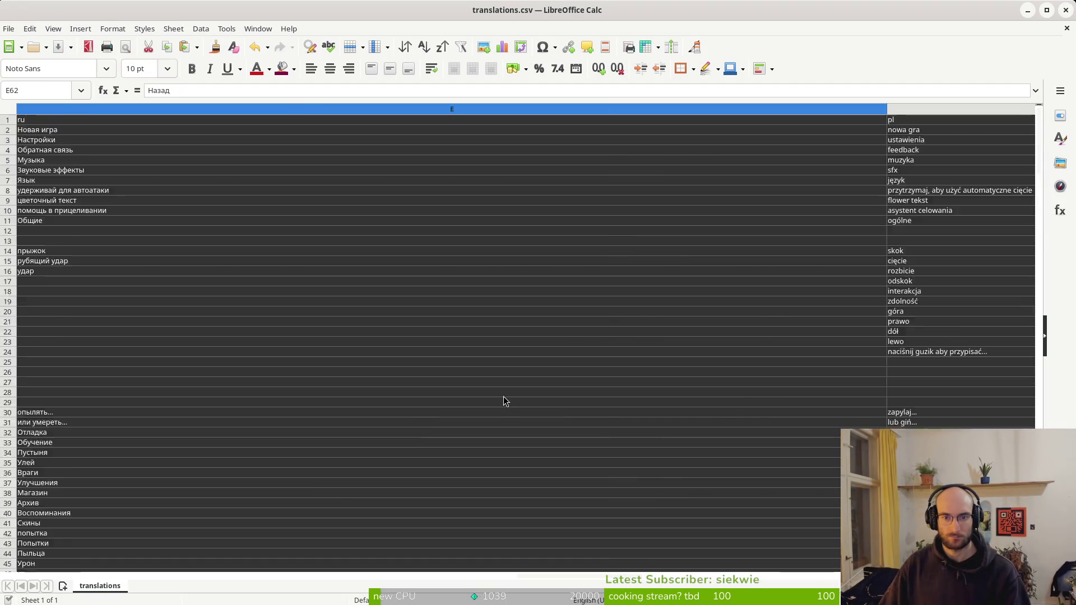
Scroll through the key, en and es rows down to row 257 to review them
scroll(561, 413, "left", 4)
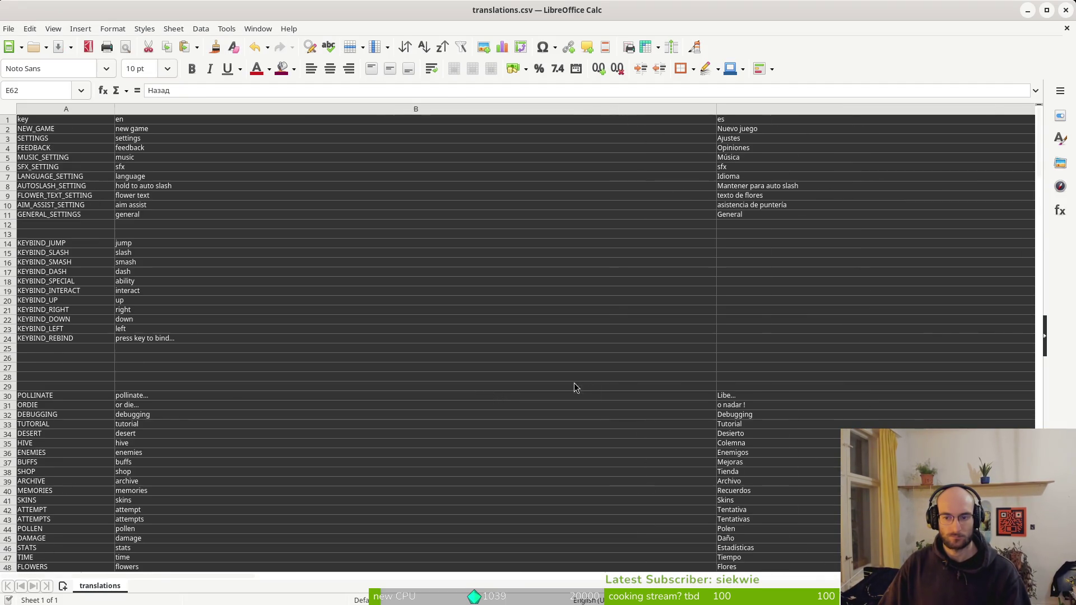
scroll(224, 381, "down", 19)
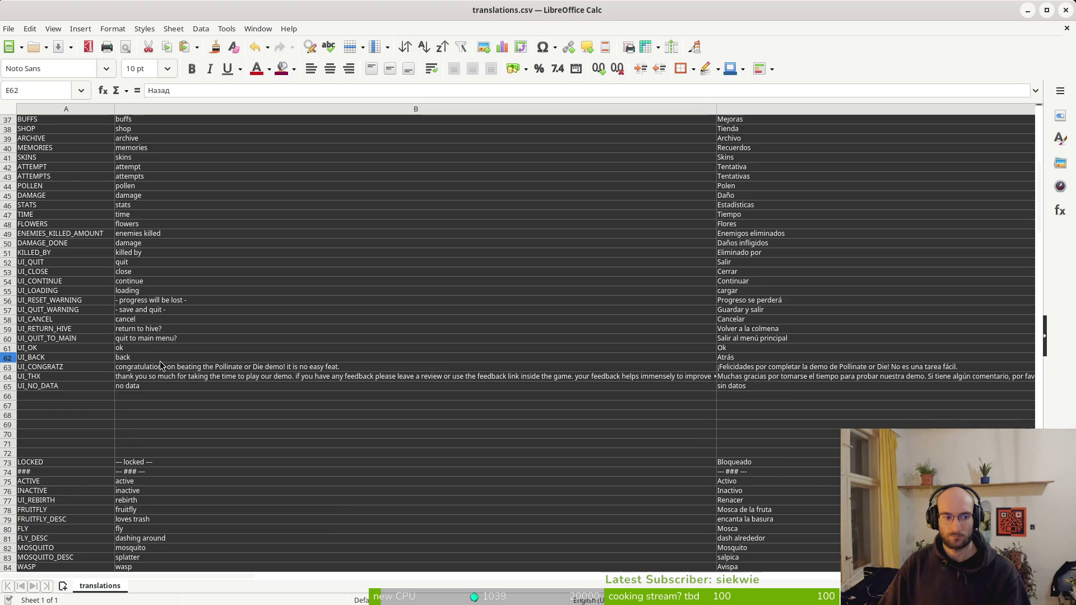
scroll(138, 367, "down", 20)
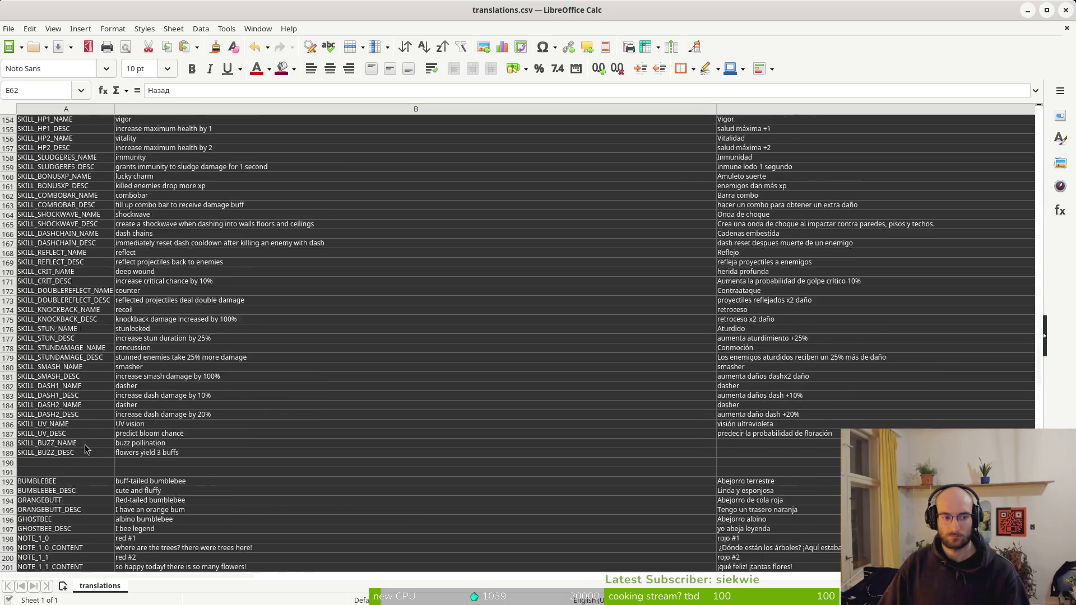
scroll(48, 425, "up", 7)
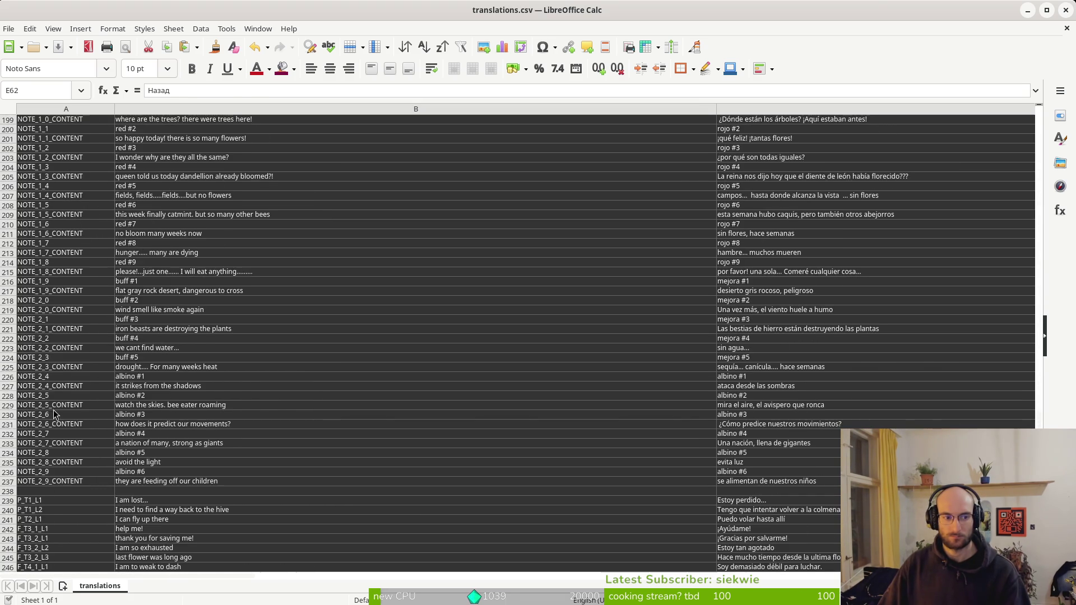
scroll(90, 359, "up", 7)
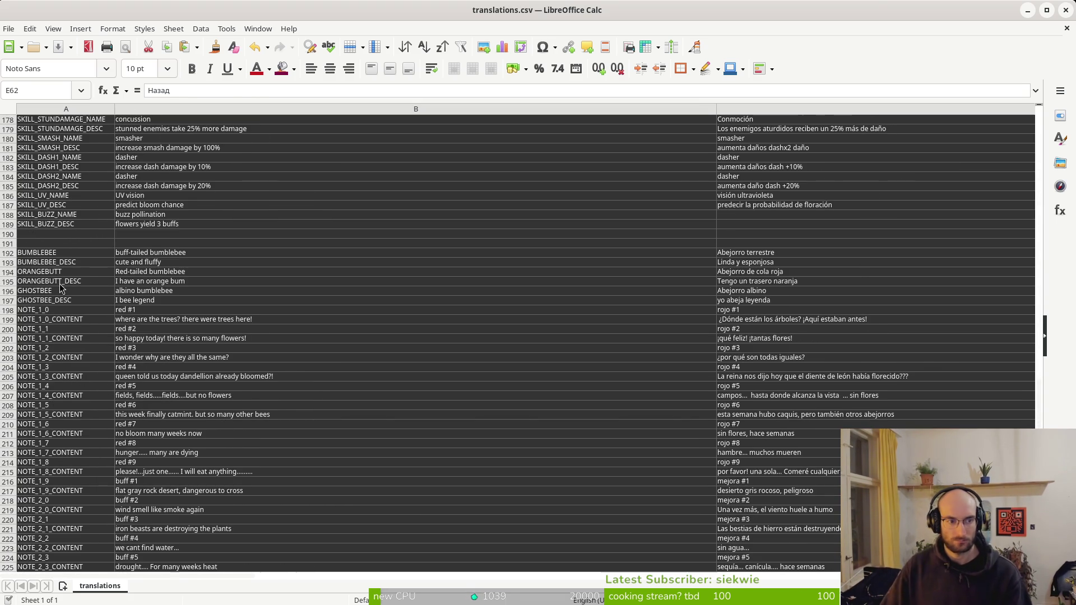
scroll(43, 370, "down", 8)
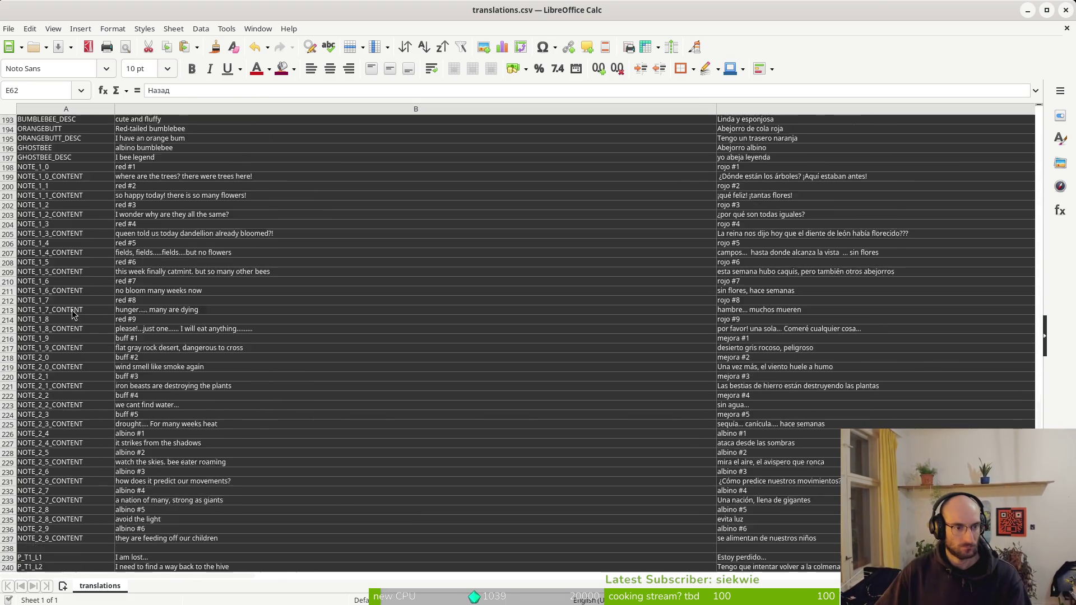
scroll(44, 461, "down", 7)
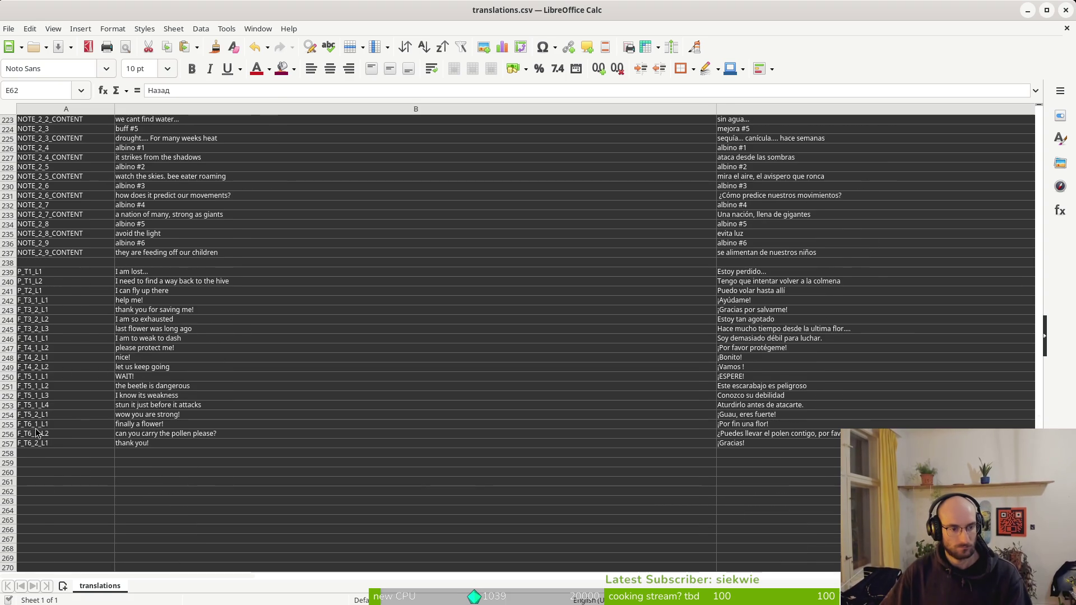
scroll(79, 472, "up", 16)
scroll(103, 347, "up", 20)
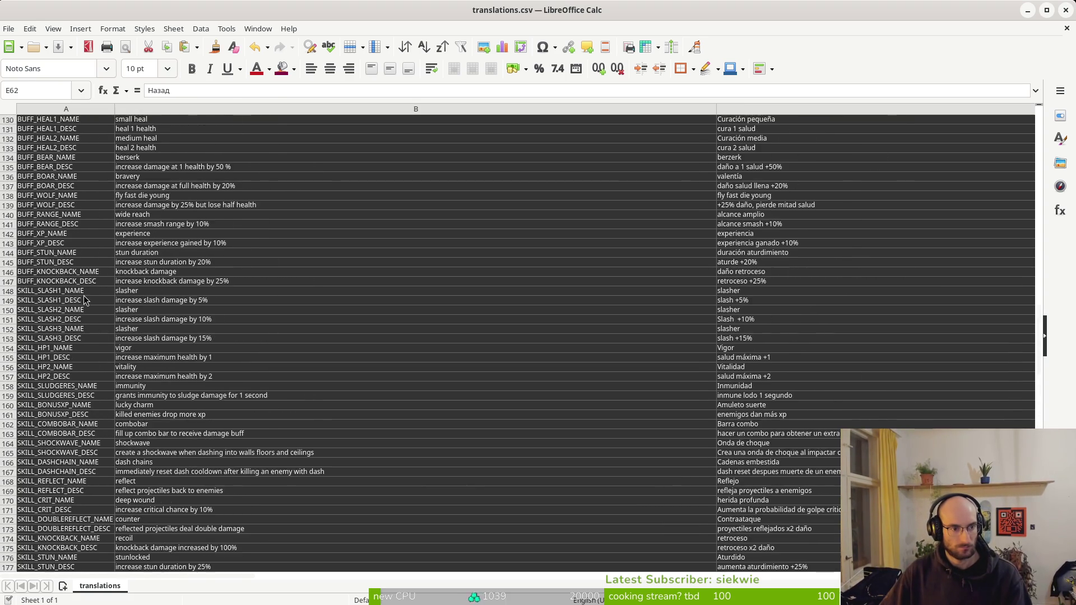
scroll(60, 274, "down", 7)
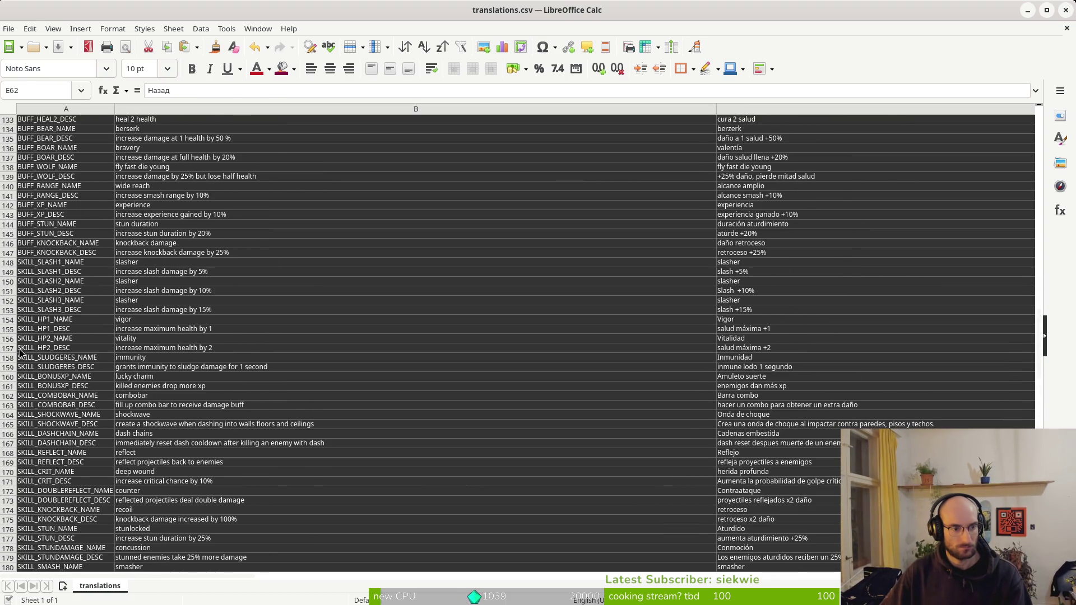
Insert a blank row below BUFF_KNOCKBACK_DESC and two blank rows below FUMES_DESC
right_click(6, 253)
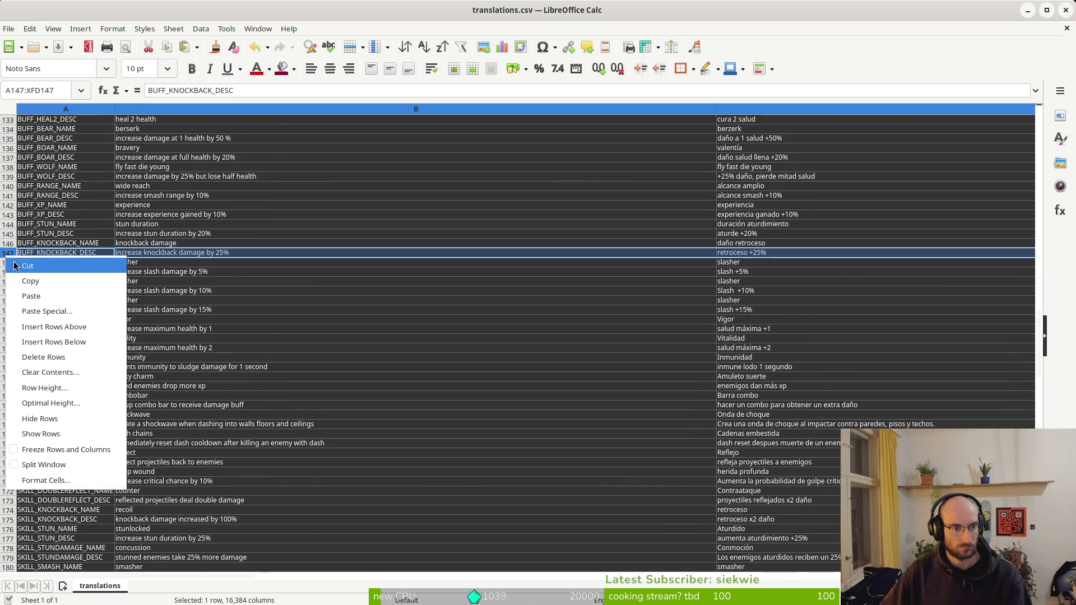
left_click(56, 345)
right_click(10, 260)
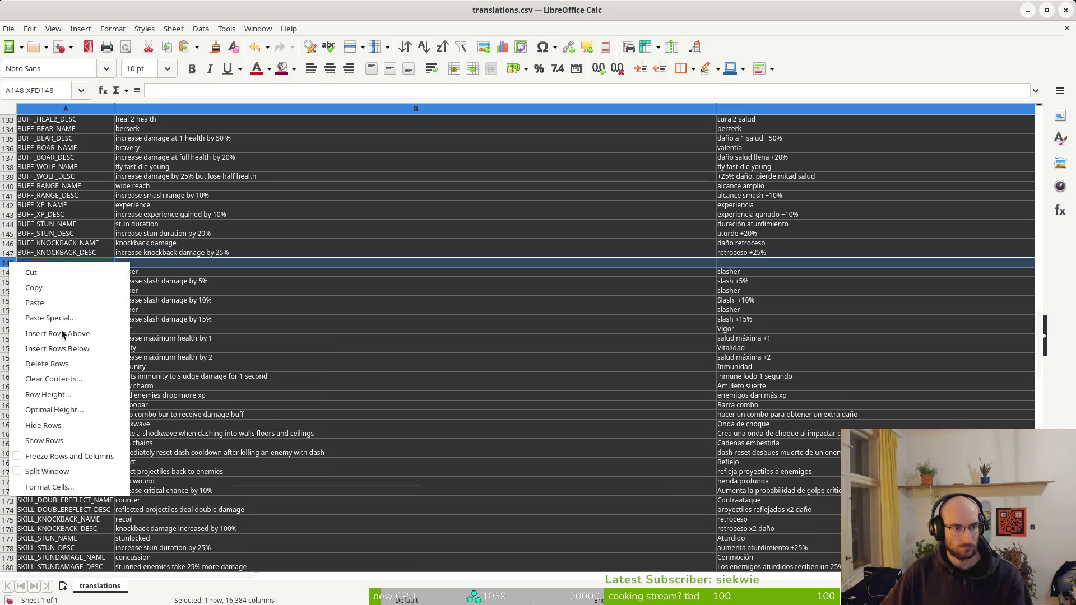
key("Escape")
scroll(119, 308, "up", 13)
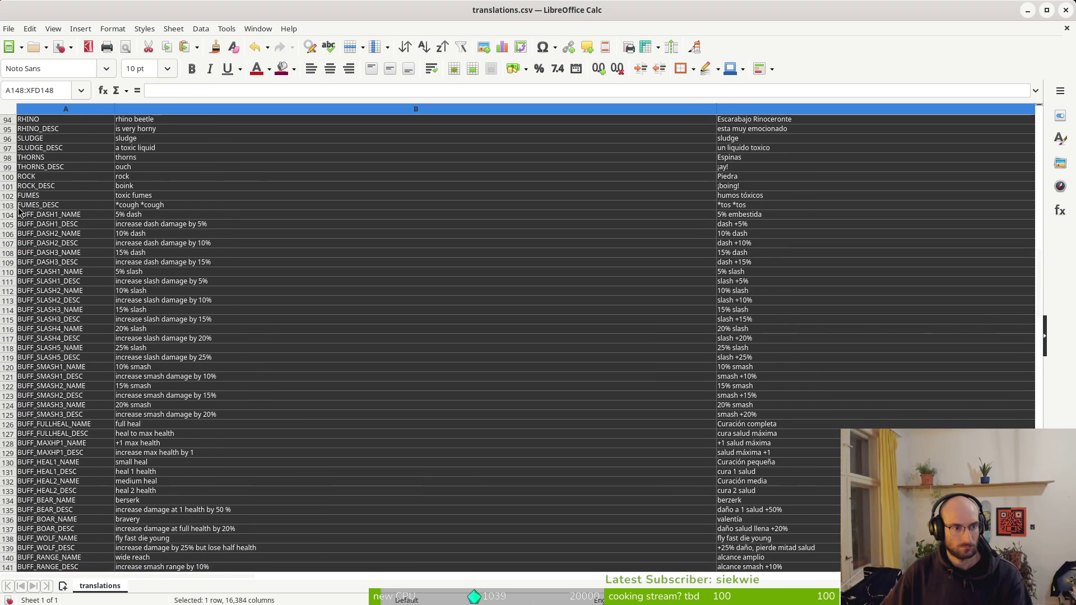
right_click(8, 209)
left_click(90, 292)
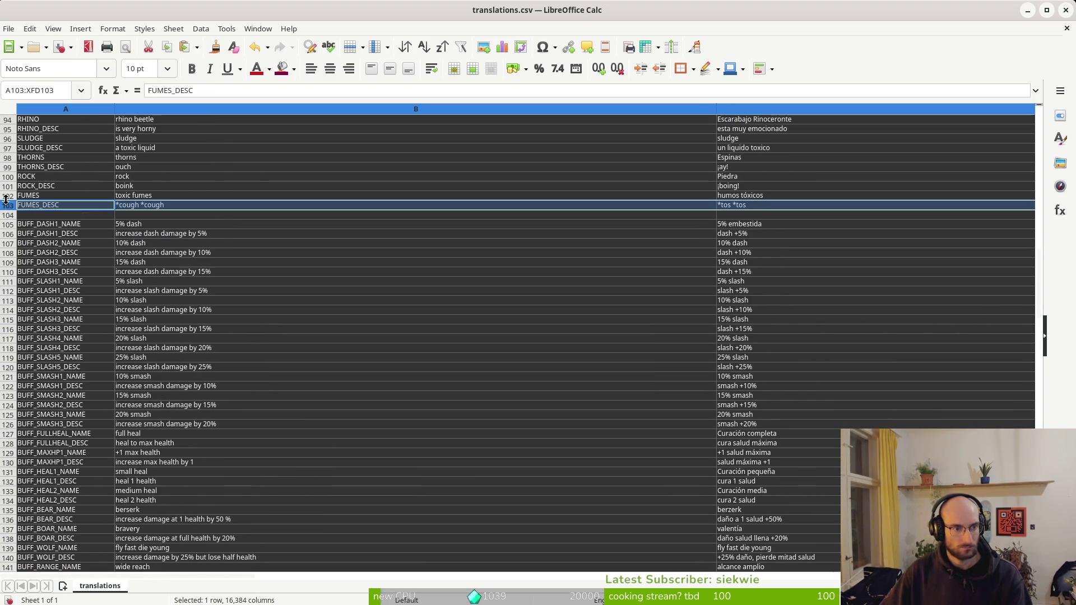
right_click(9, 209)
left_click(72, 291)
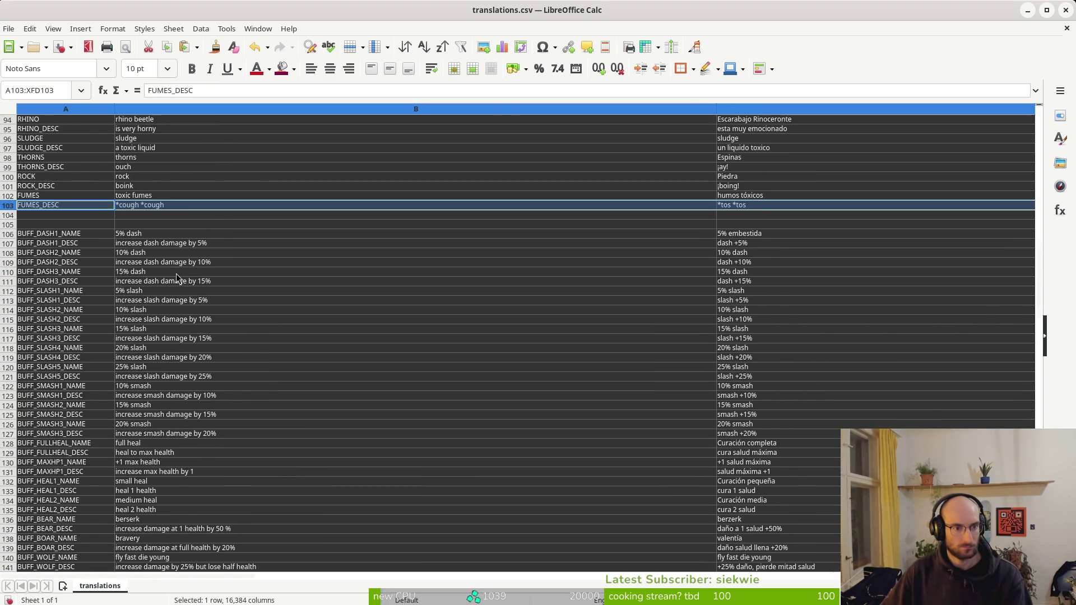
Delete the three extra blank rows 67–69 after UI_NO_DATA
scroll(176, 280, "up", 10)
left_click(177, 281)
scroll(123, 327, "up", 6)
left_click(60, 331)
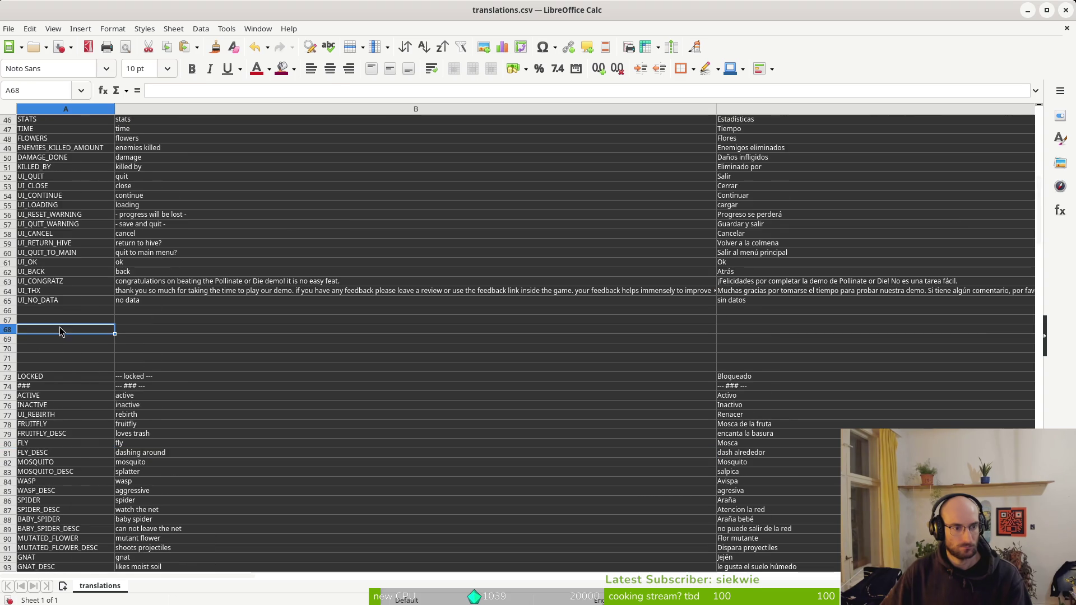
mouse_move(9, 324)
left_mouse_down()
mouse_move(4, 350)
mouse_move(2, 336)
left_mouse_up()
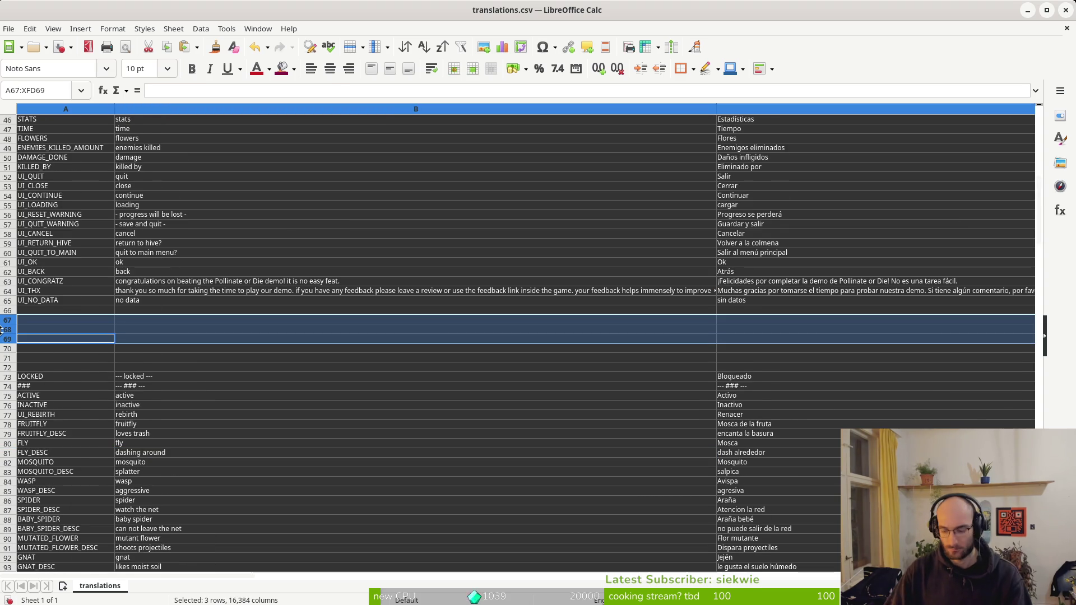
right_click(8, 321)
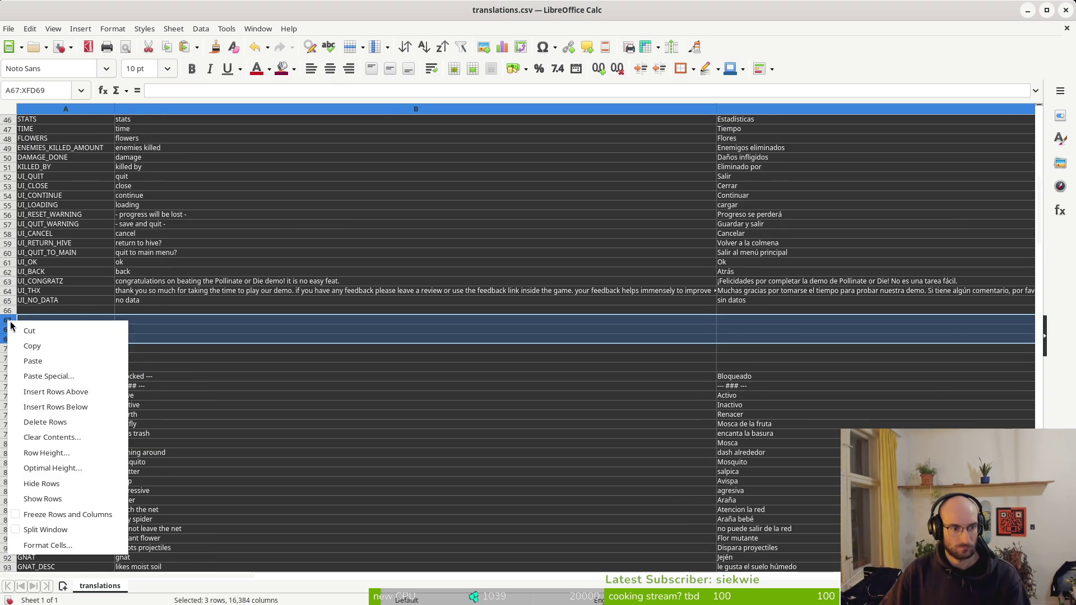
left_click(86, 424)
Delete blank rows 26–27 above POLLINATE
scroll(170, 332, "up", 15)
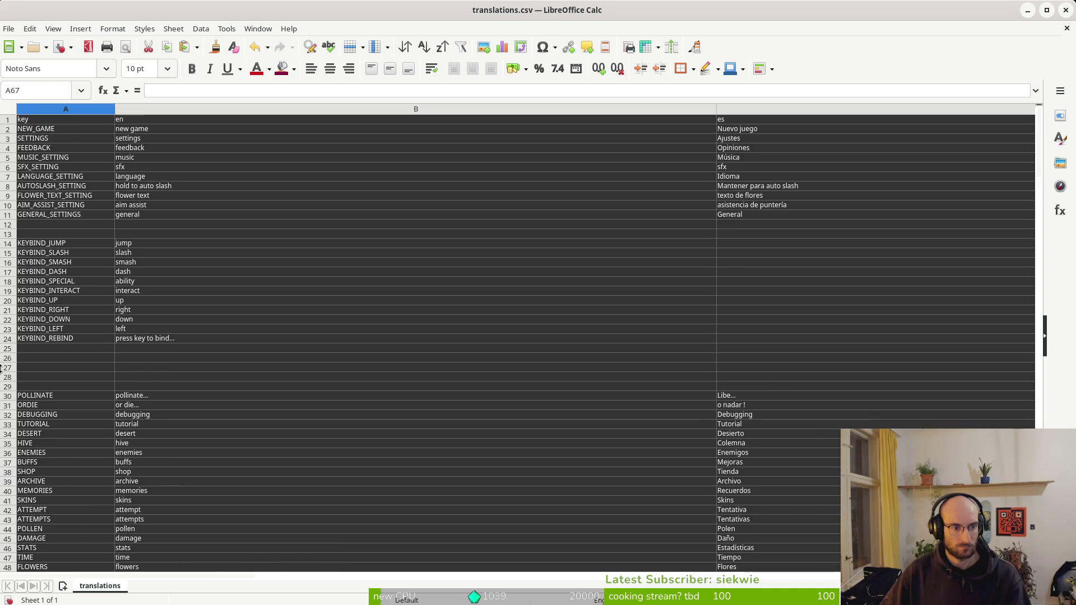
left_click(2, 368)
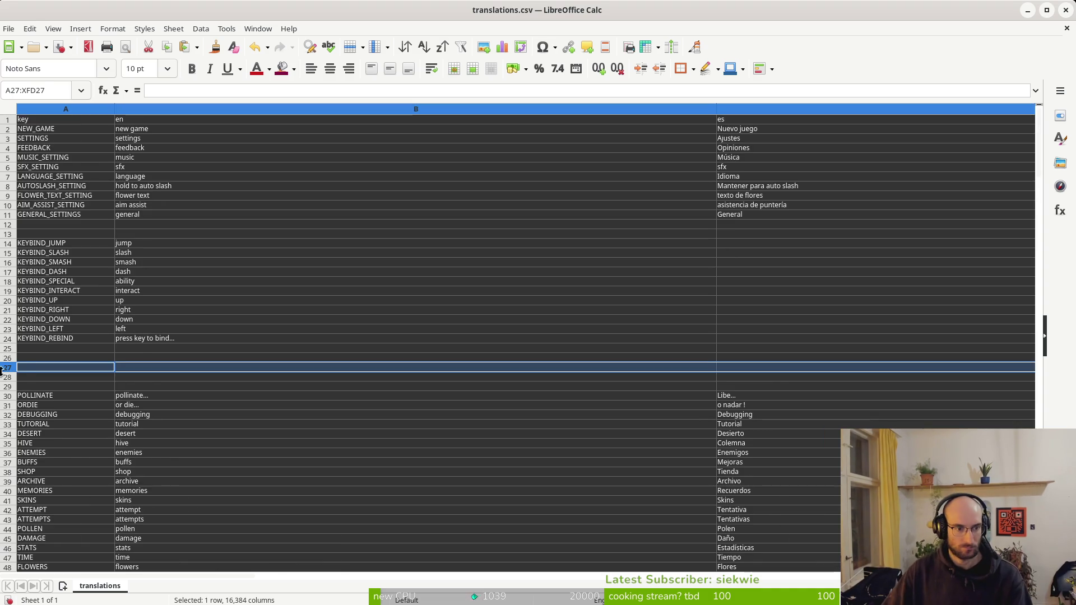
left_click(9, 359)
left_click(11, 371, "shift")
right_click(10, 370)
left_click(79, 474)
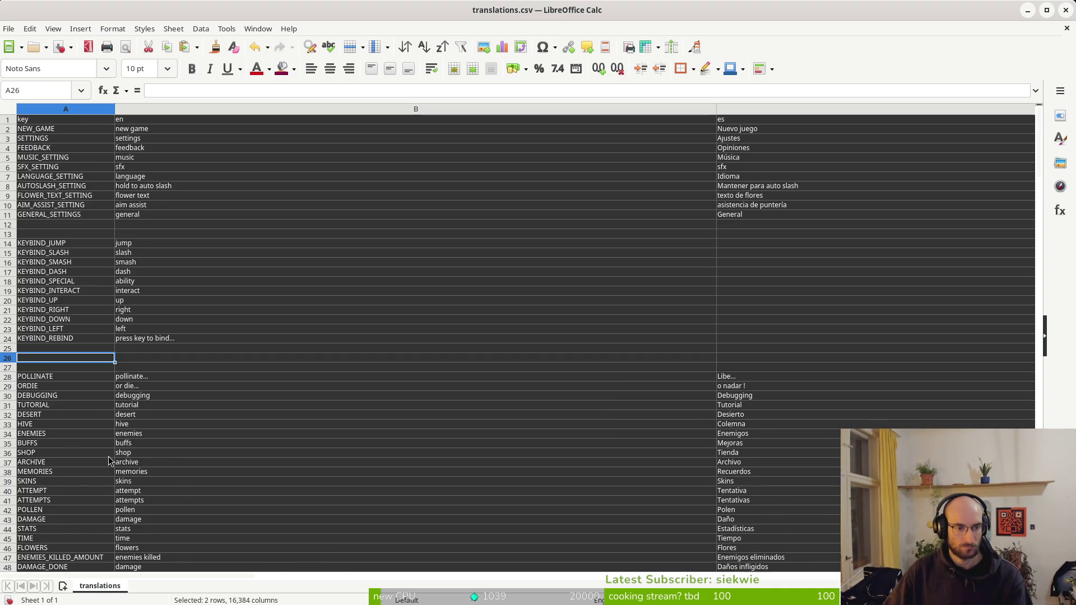
left_click(158, 291)
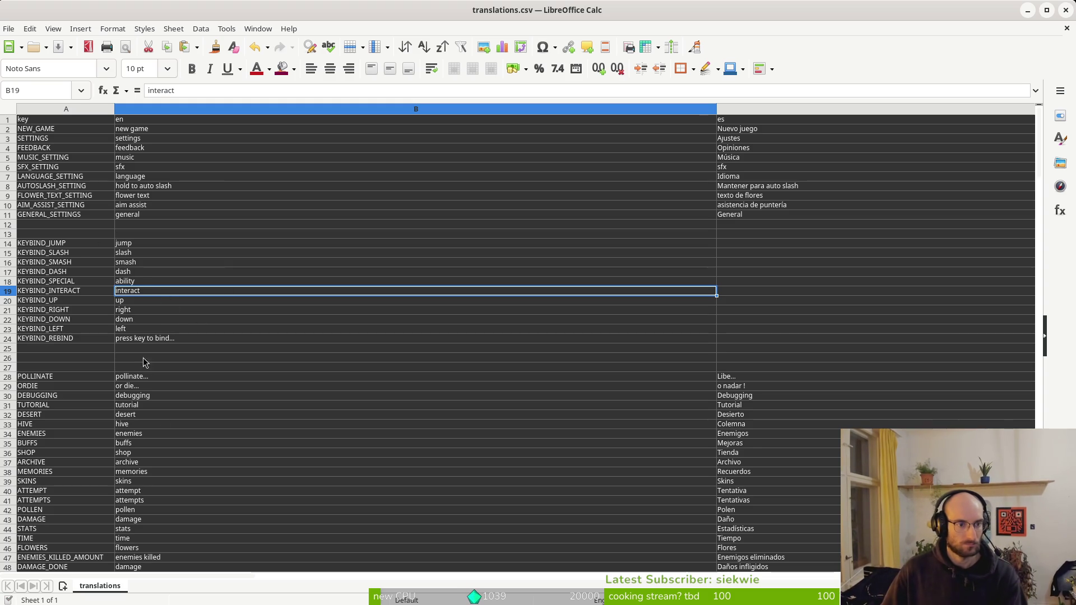
scroll(155, 413, "down", 8)
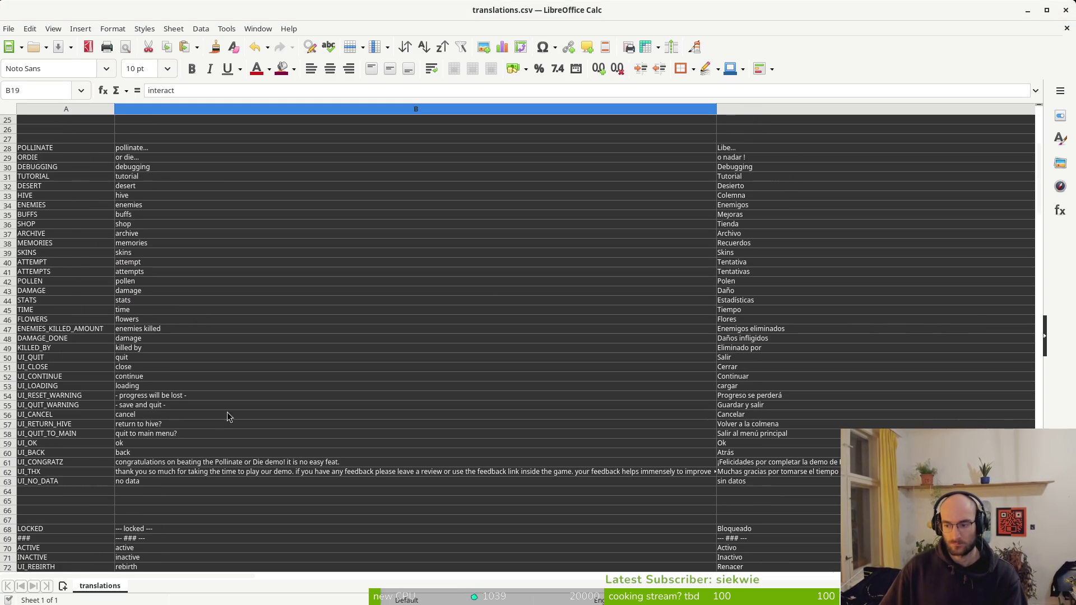
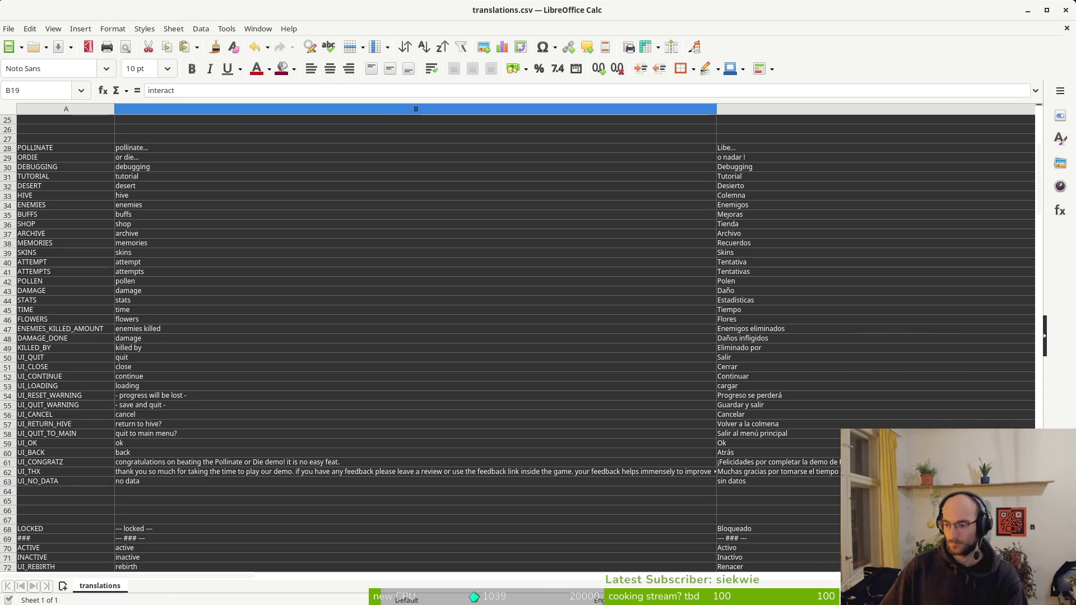
Select the damage entry in B43 and scroll down to the data's end near row 256
left_click(264, 292)
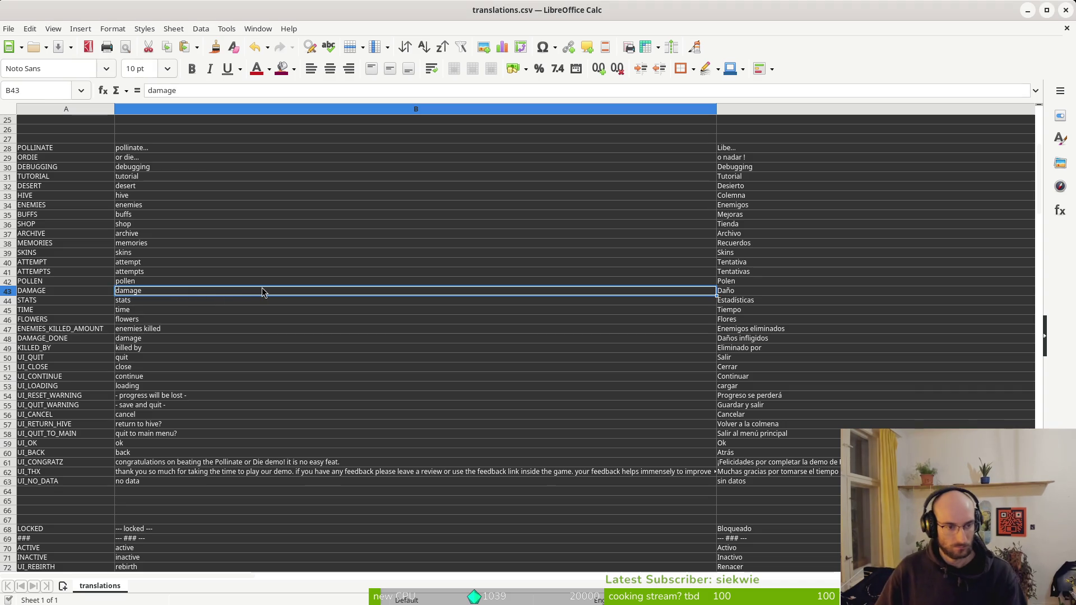
scroll(574, 360, "down", 5)
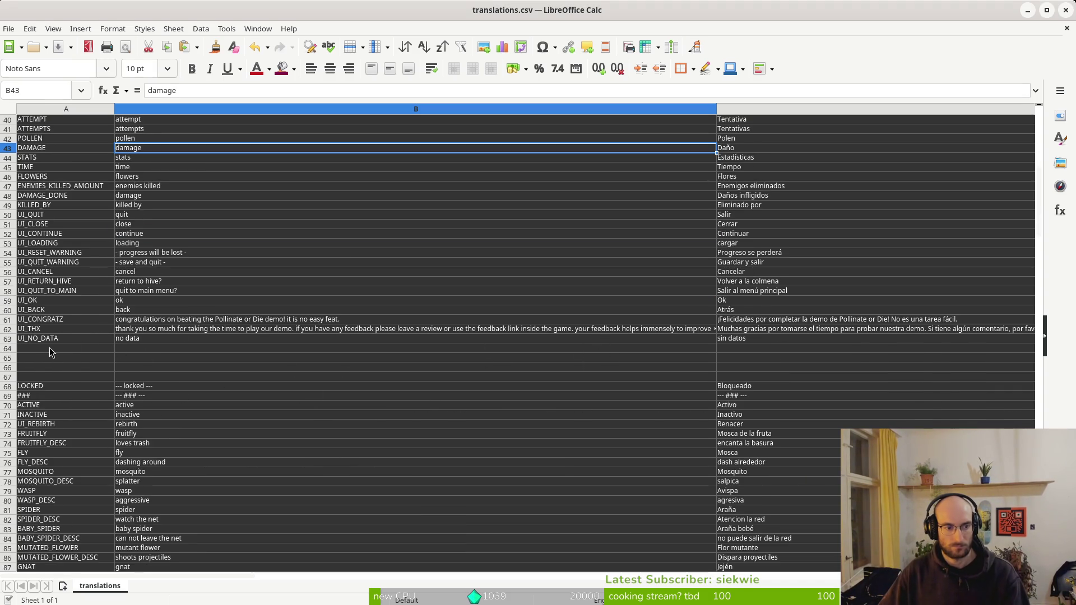
scroll(49, 351, "down", 20)
scroll(174, 435, "down", 20)
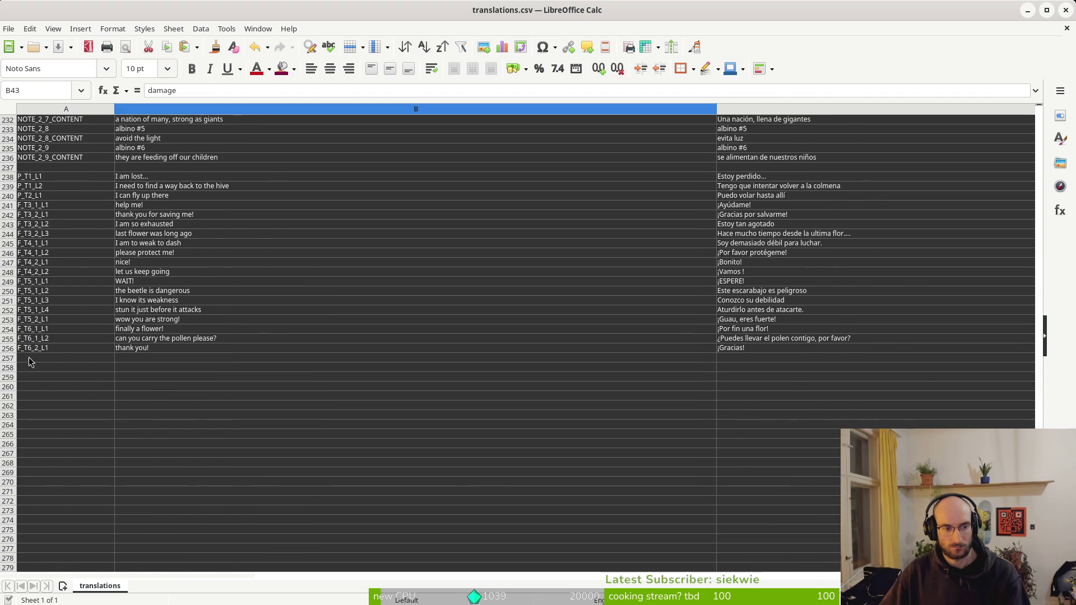
Enter the key CONS_HEAL in cell A258
left_click(39, 369)
type("CONS_")
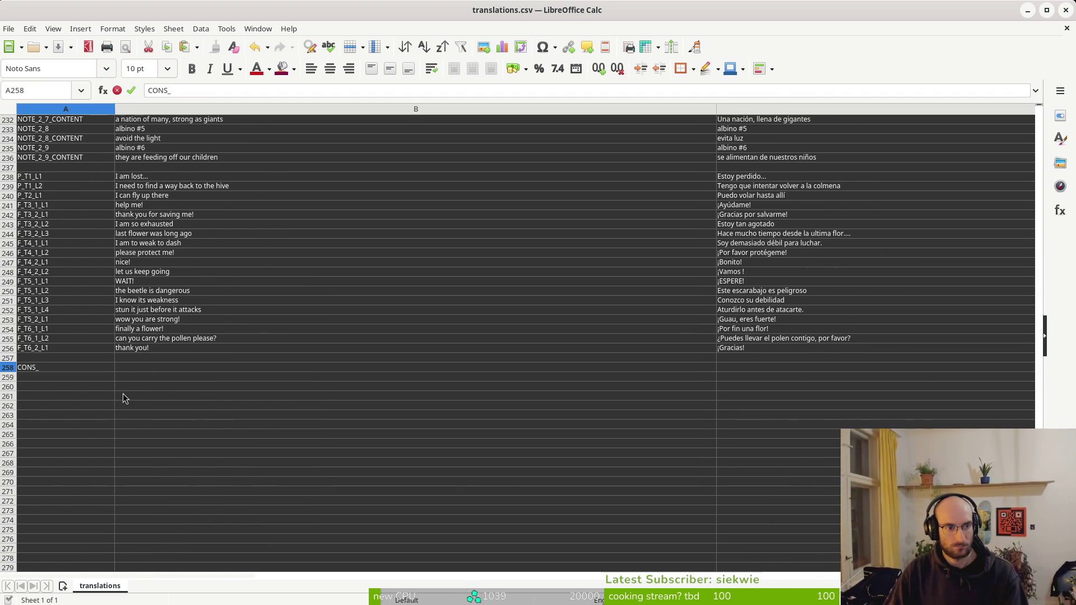
type("HEAL")
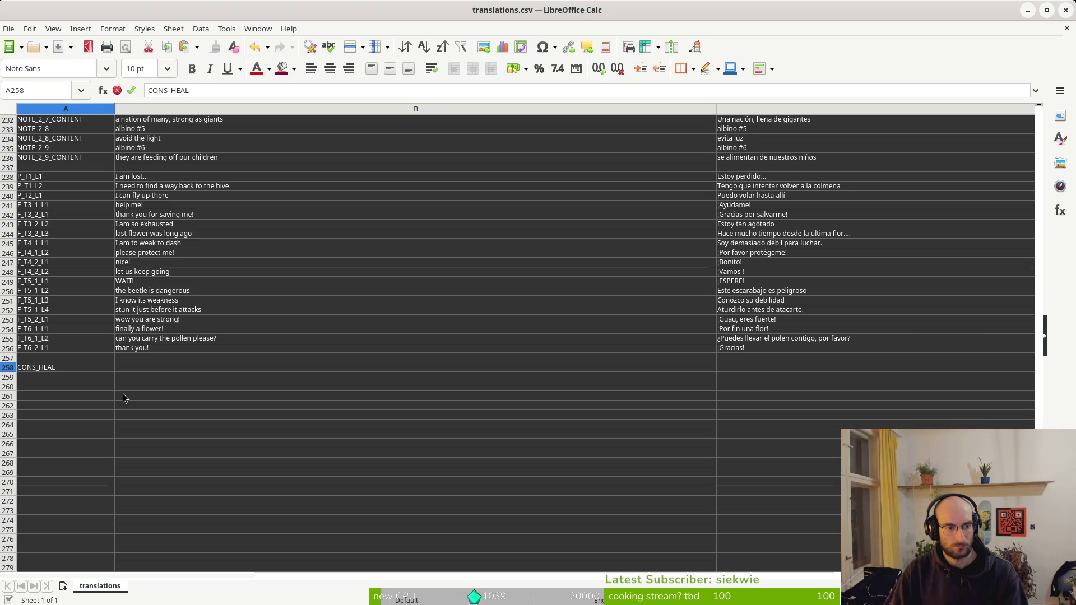
key("BackSpace")
key("BackSpace")
key("BackSpace")
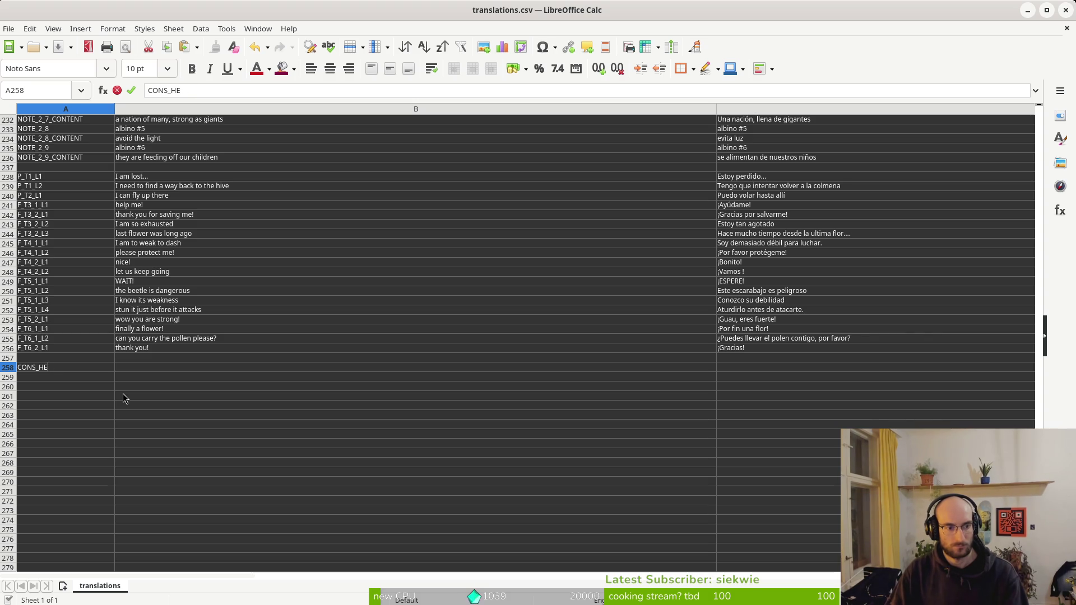
type("HEAL")
key("Return")
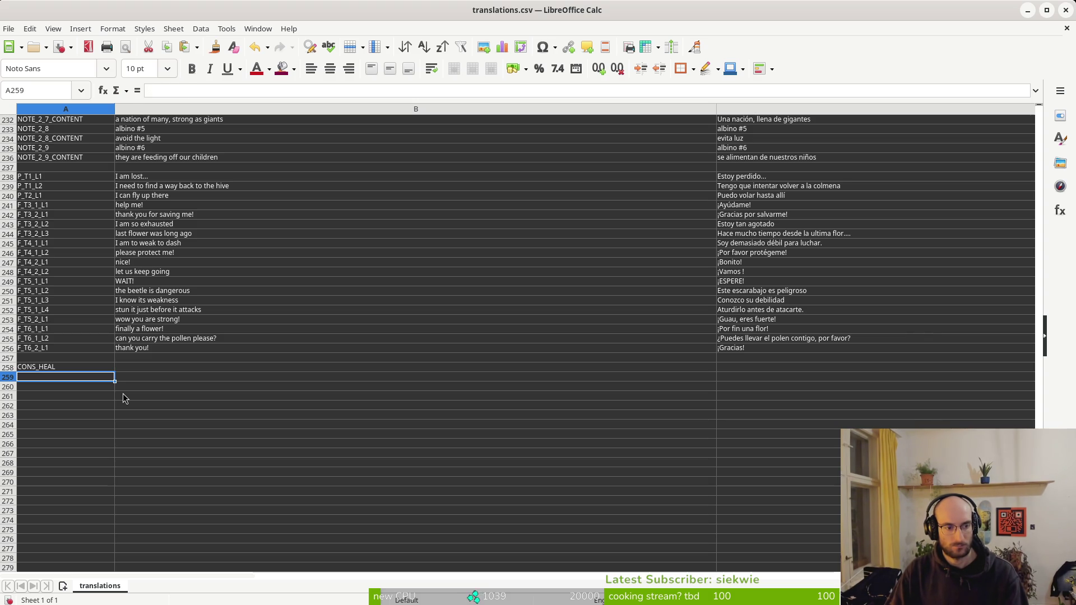
key("Up")
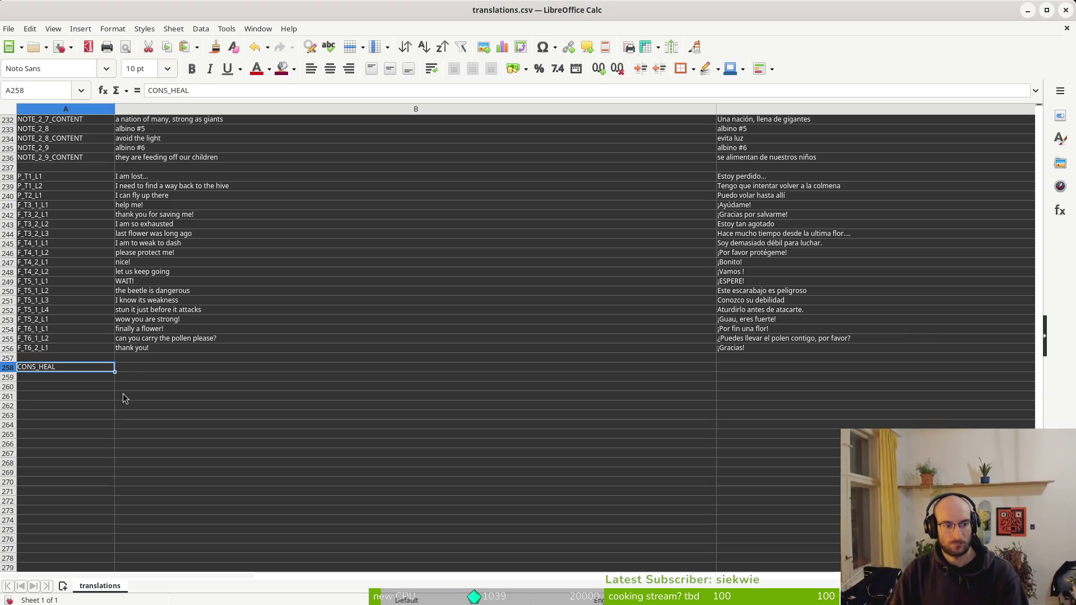
Check the consumable's resource name in Godot, then return to the spreadsheet
key("alt+Tab")
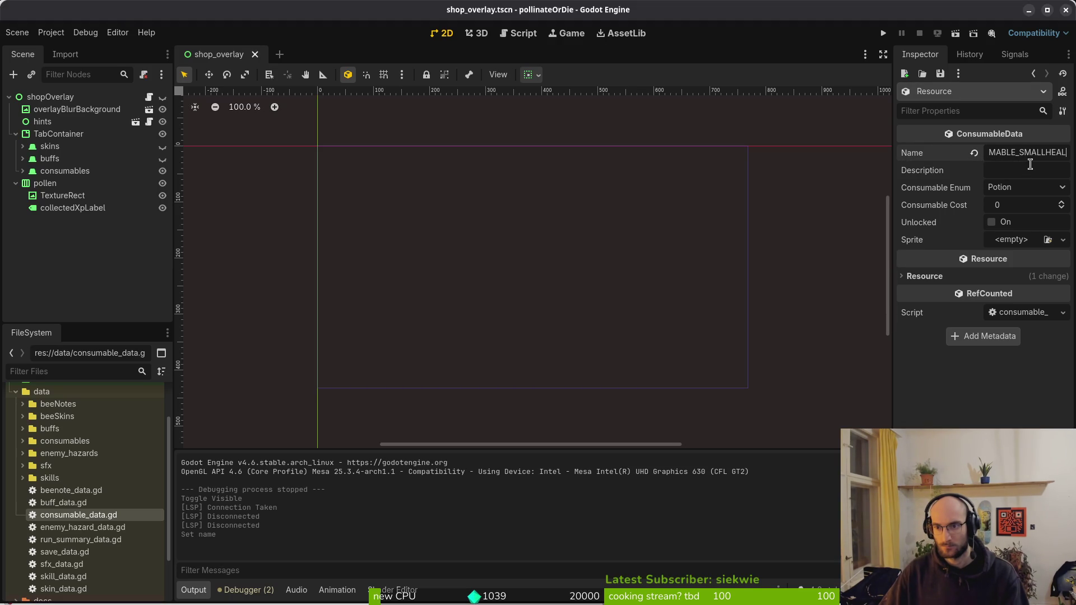
key("alt+Tab")
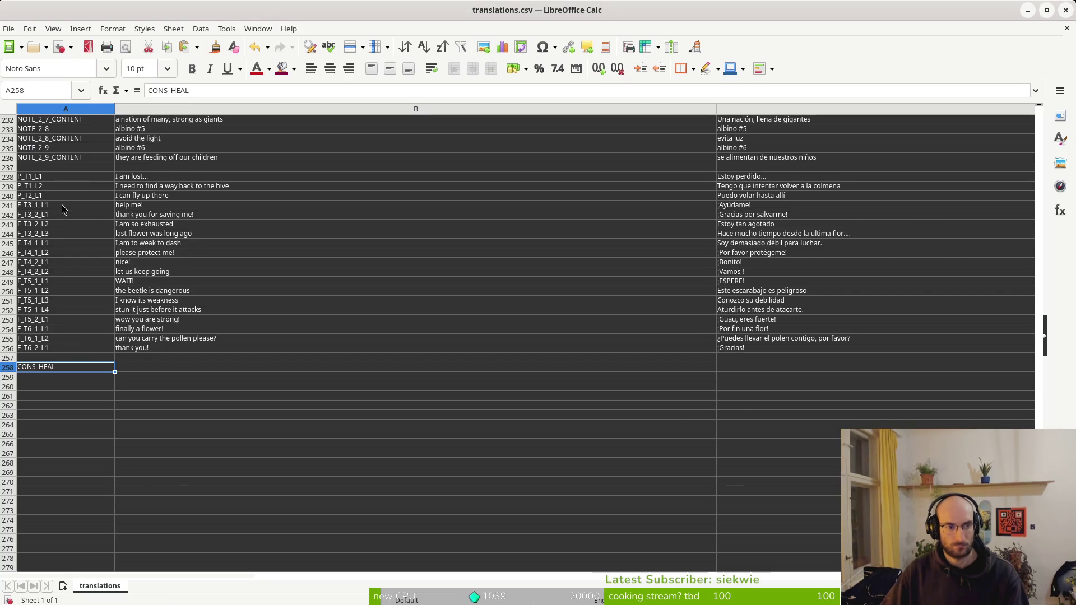
scroll(89, 217, "up", 10)
scroll(77, 182, "down", 10)
Rename the A258 key to CONSU_SMALLHEAL
left_click(56, 378)
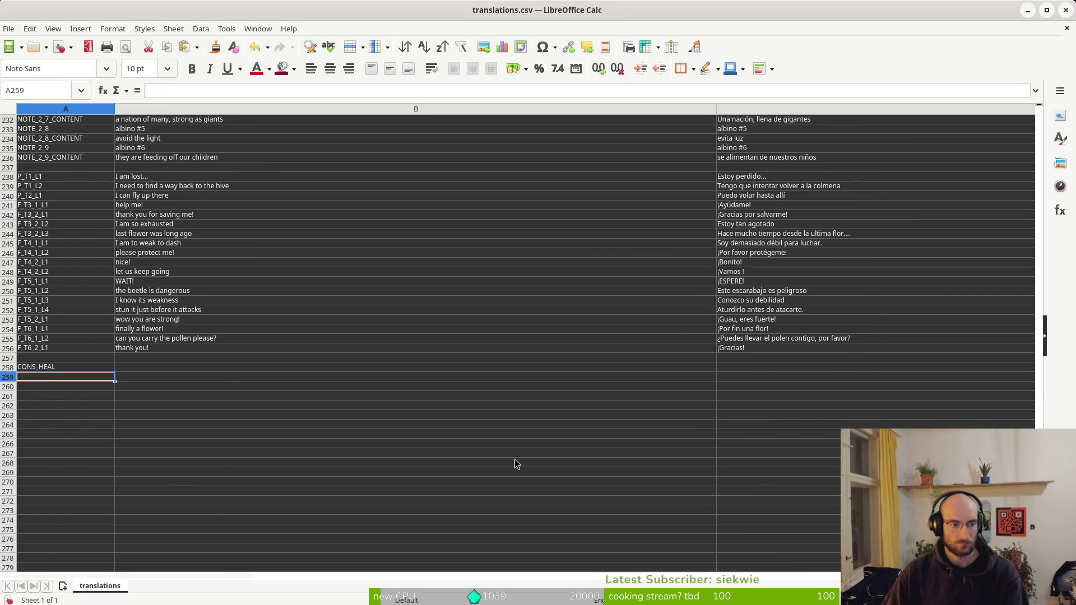
key("Up")
type("CONSU")
type("_SM")
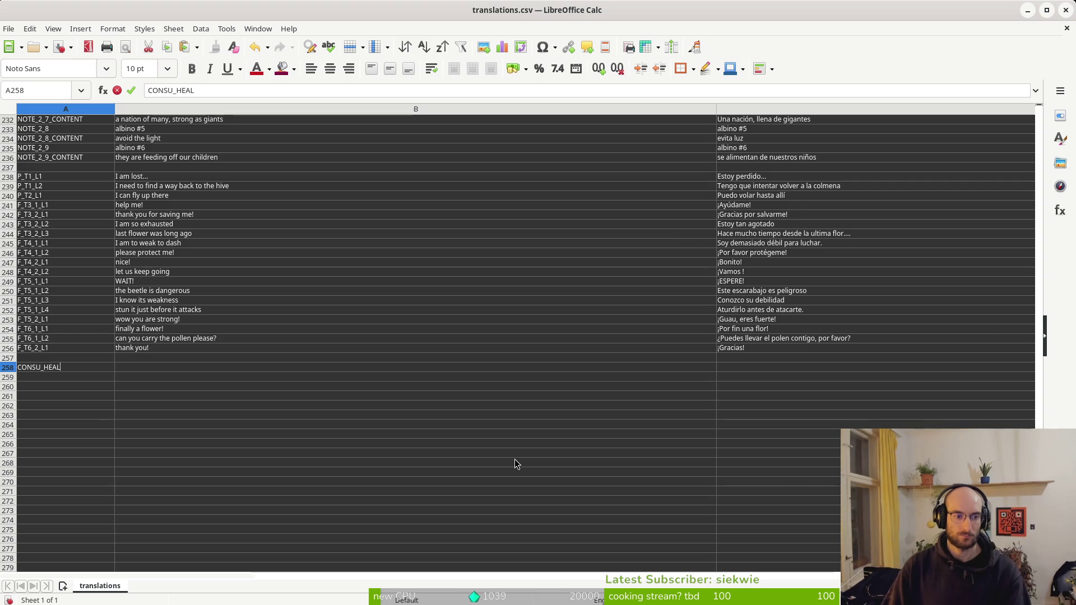
type("ALL")
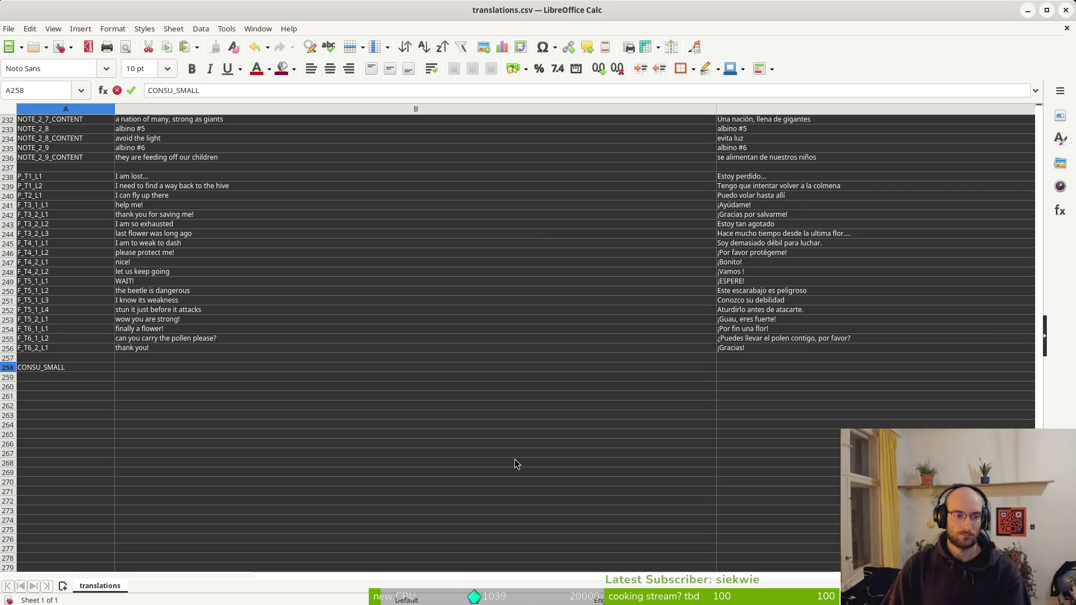
type("HEAL")
key("Return")
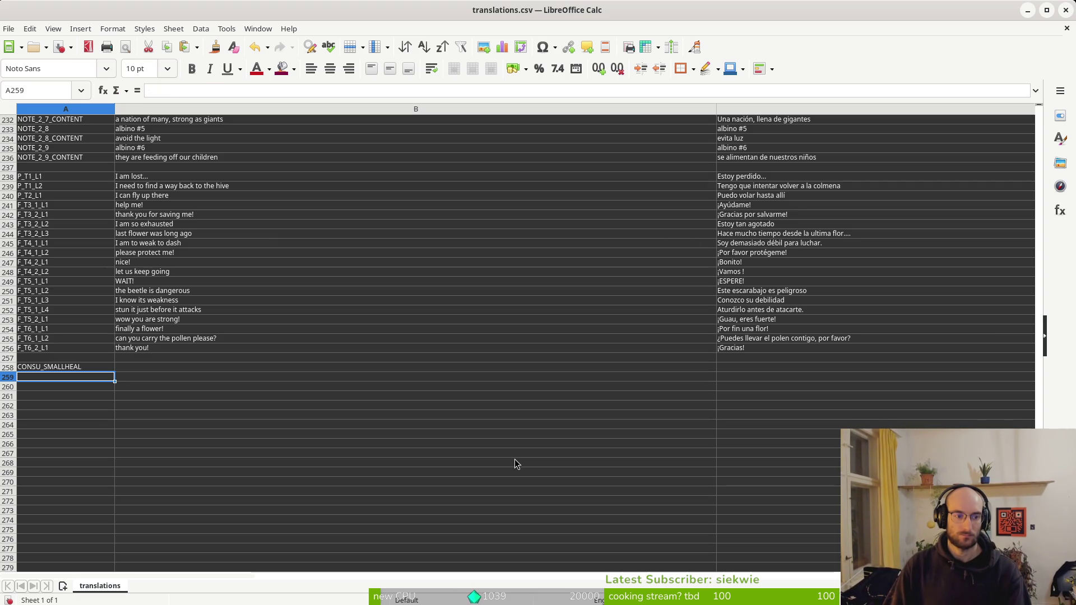
Enter CONSU_SMALLHEAL_DESC in A259, adding the suffix through the formula bar
type("CONSU_SMALLHEAL")
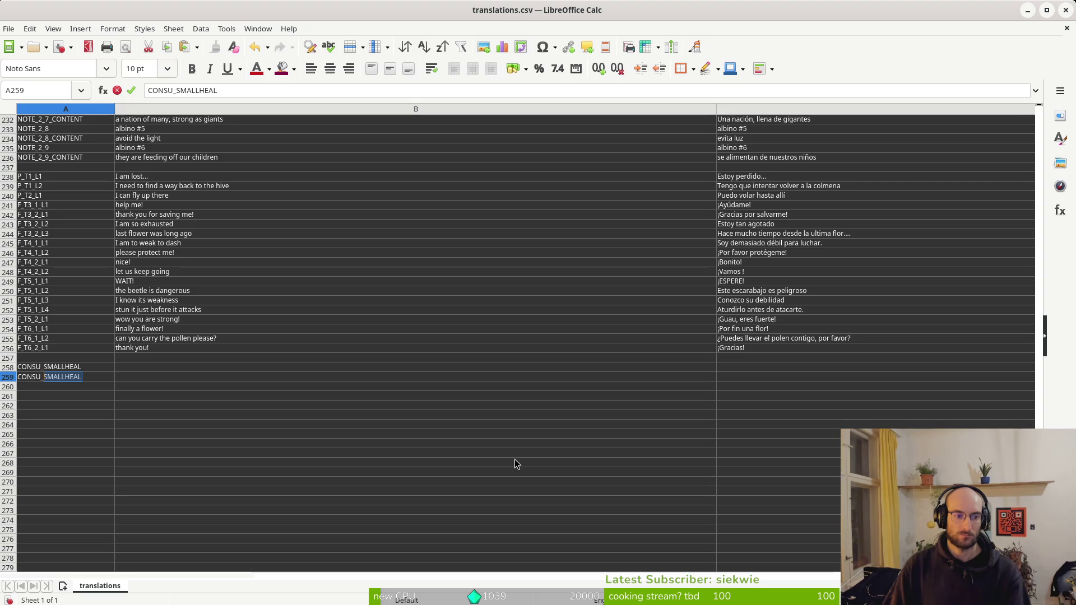
key("Return")
key("Up")
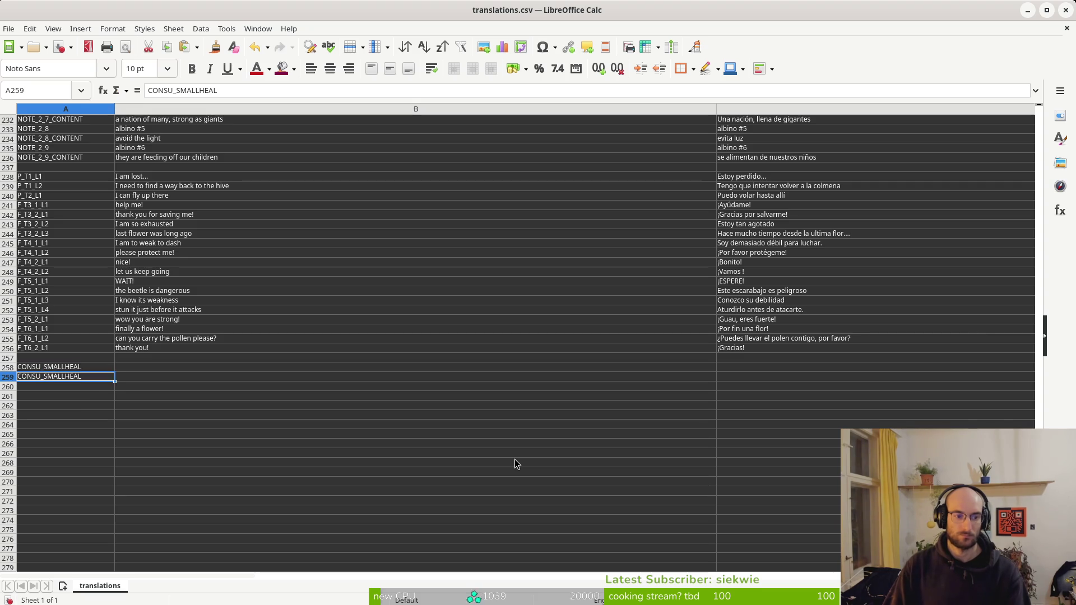
left_click(220, 95)
type("_D")
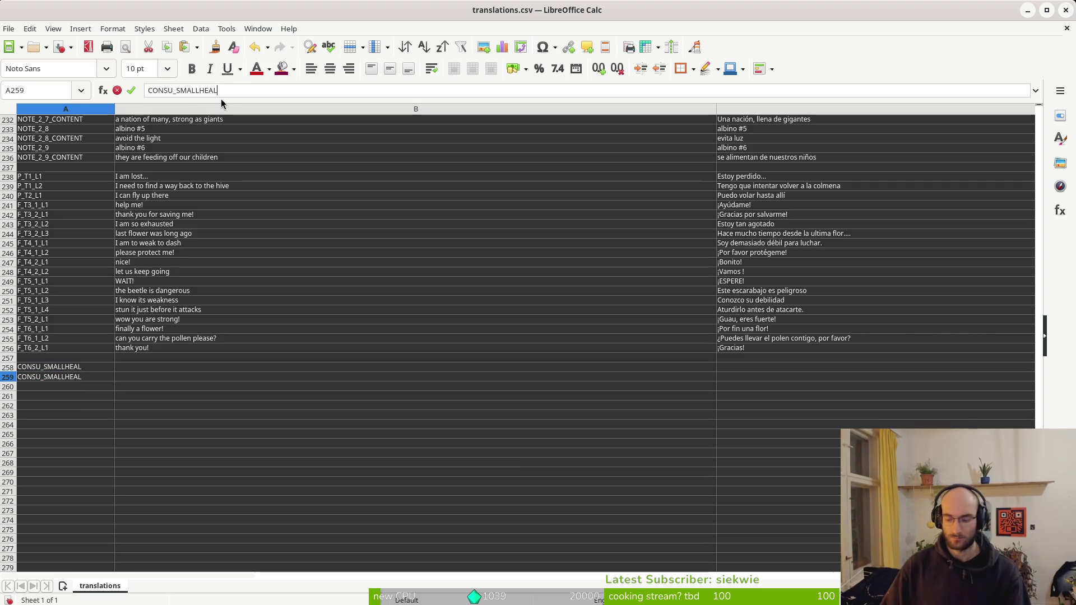
type("ESC")
key("Return")
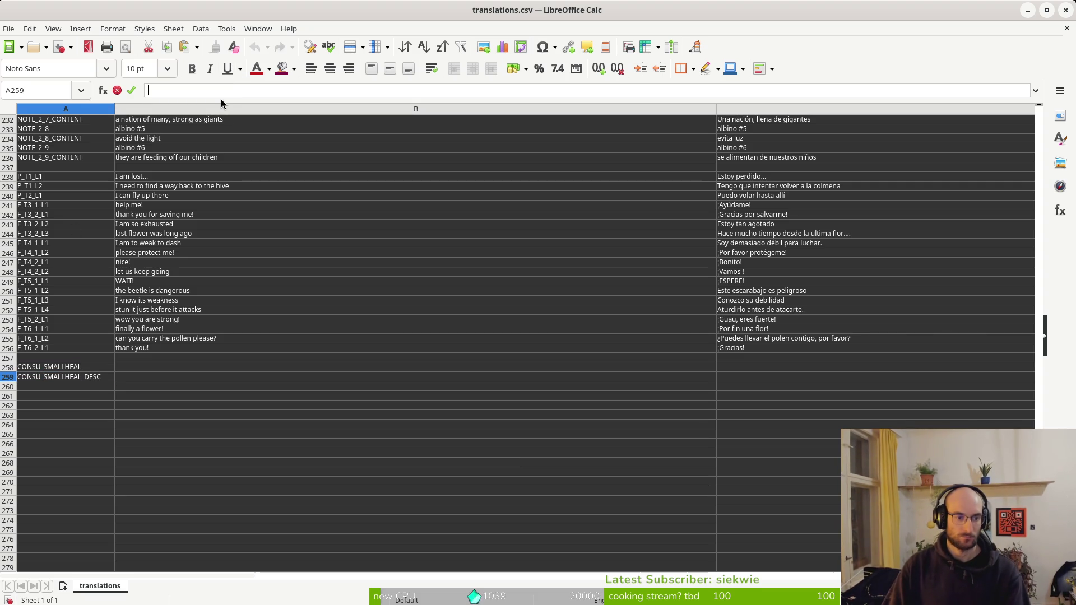
left_click(93, 379)
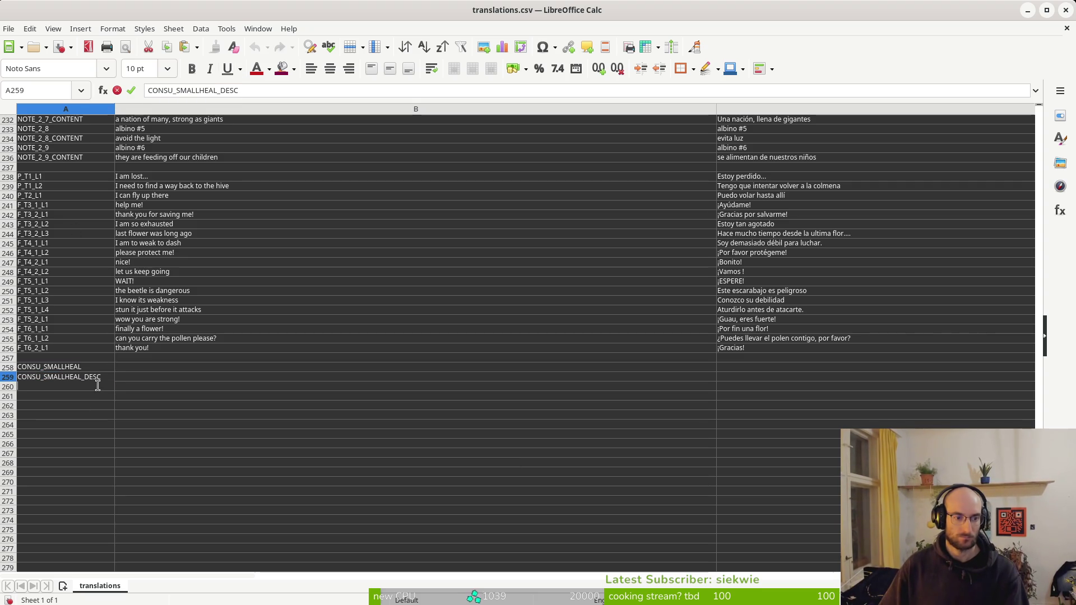
key("BackSpace")
key("BackSpace")
key("BackSpace")
key("Return")
left_click(85, 377)
left_click(262, 91)
type("_DES")
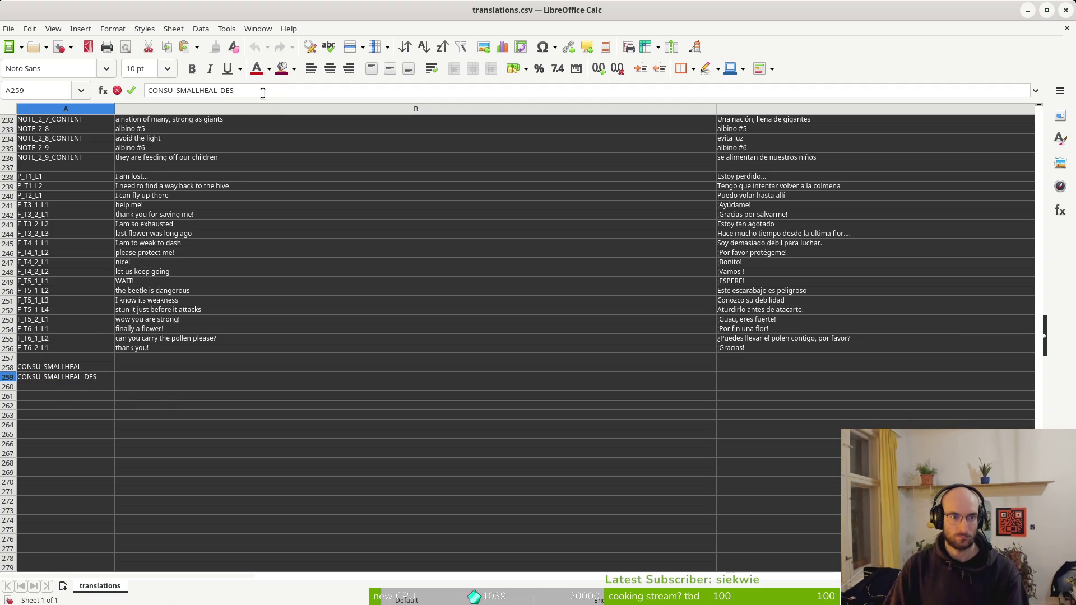
key("Return")
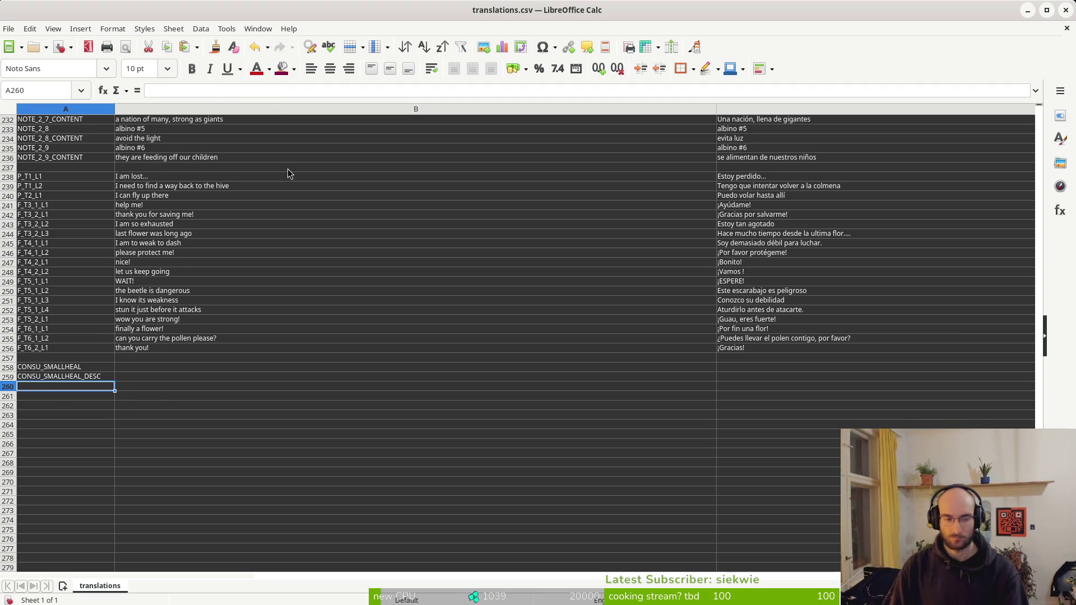
Start typing the damage-buff key CONSU_DMGBUFF in A260
type("CONSU")
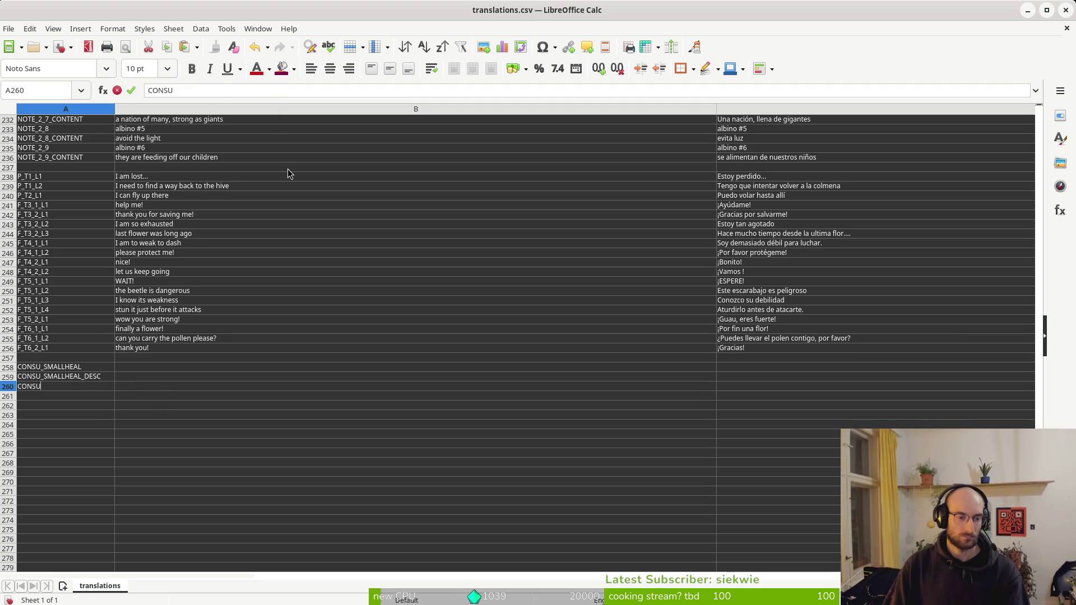
type("_")
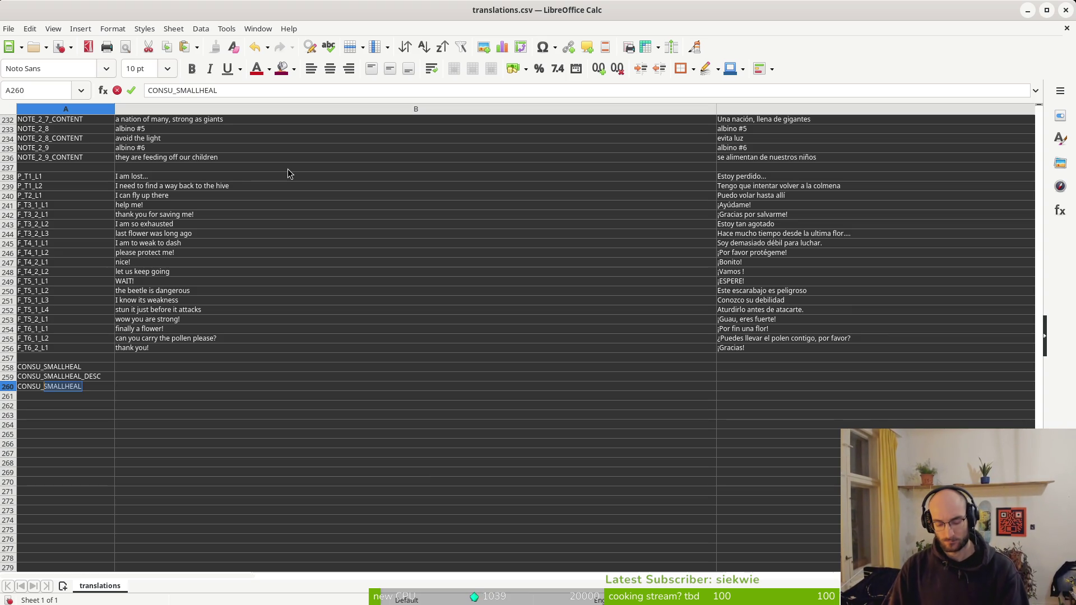
type("DEBUF")
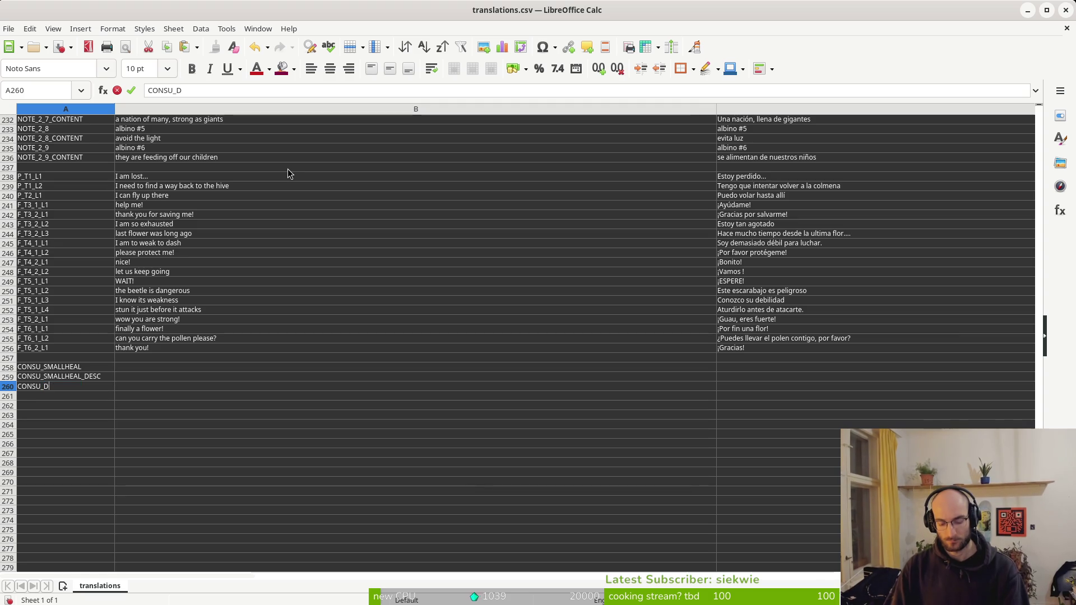
key("BackSpace")
key("BackSpace")
key("BackSpace")
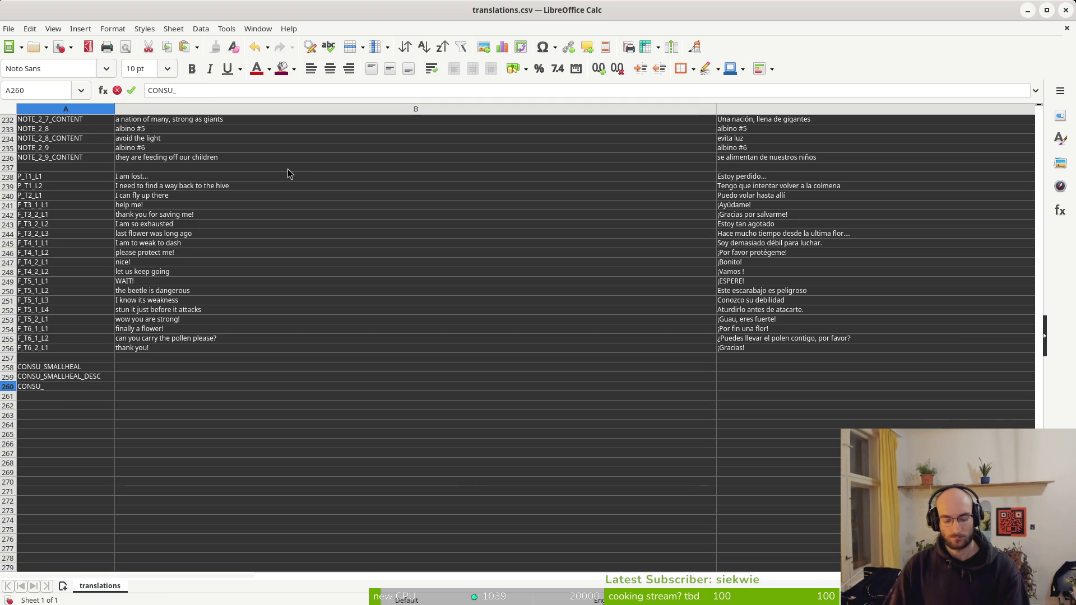
type("DMG")
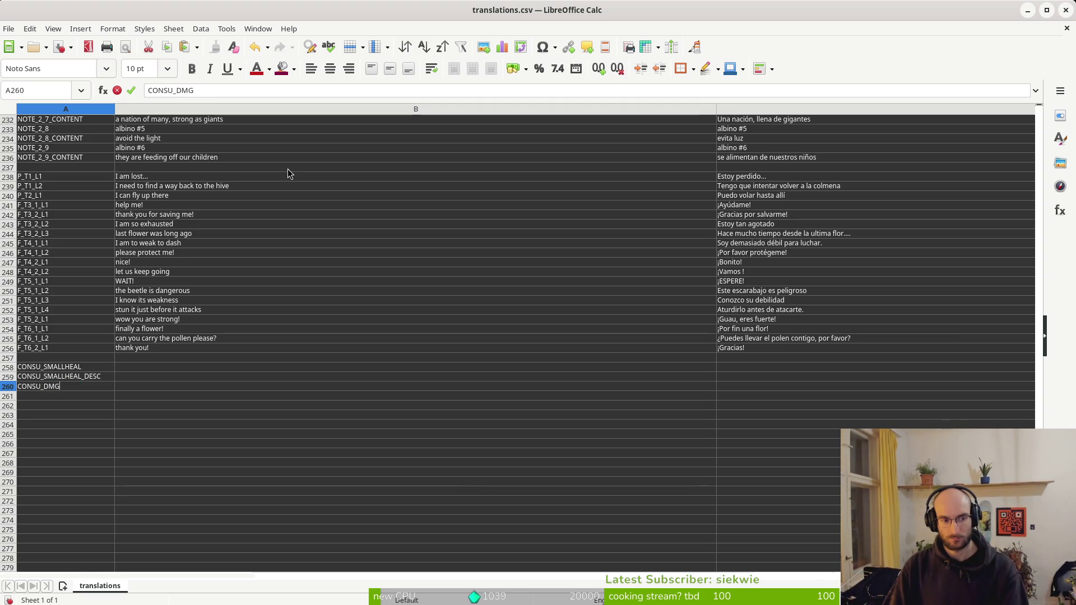
type("BUFF")
Commit CONSU_DMGBUFF and add CONSU_DMGBUFF_DESC in A261
key("Return")
type("CONSU_")
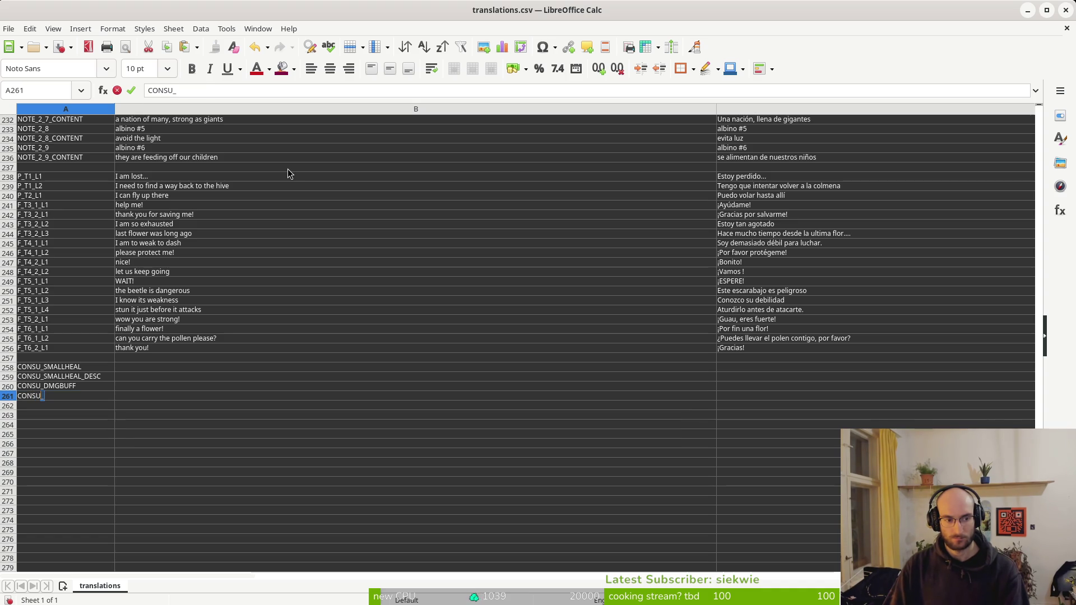
type("DMGBUFF_DESC")
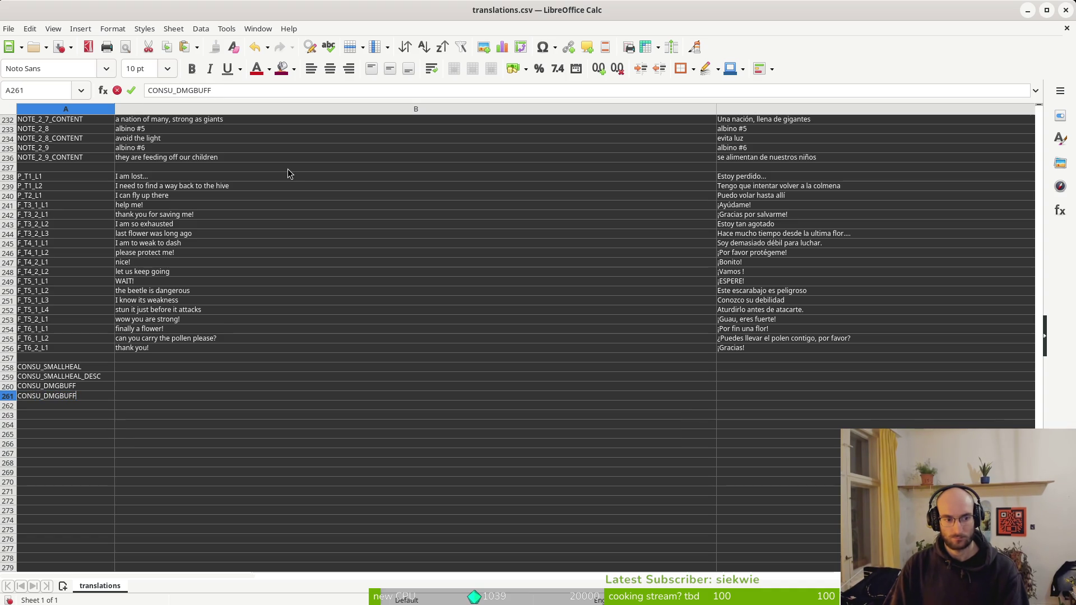
key("Up")
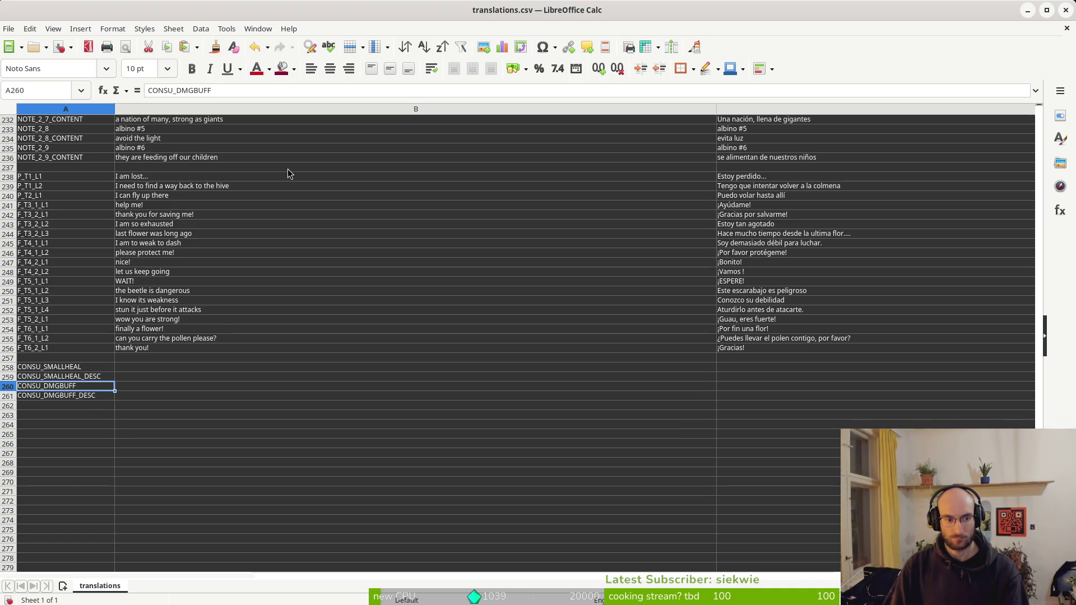
key("Down")
key("Down")
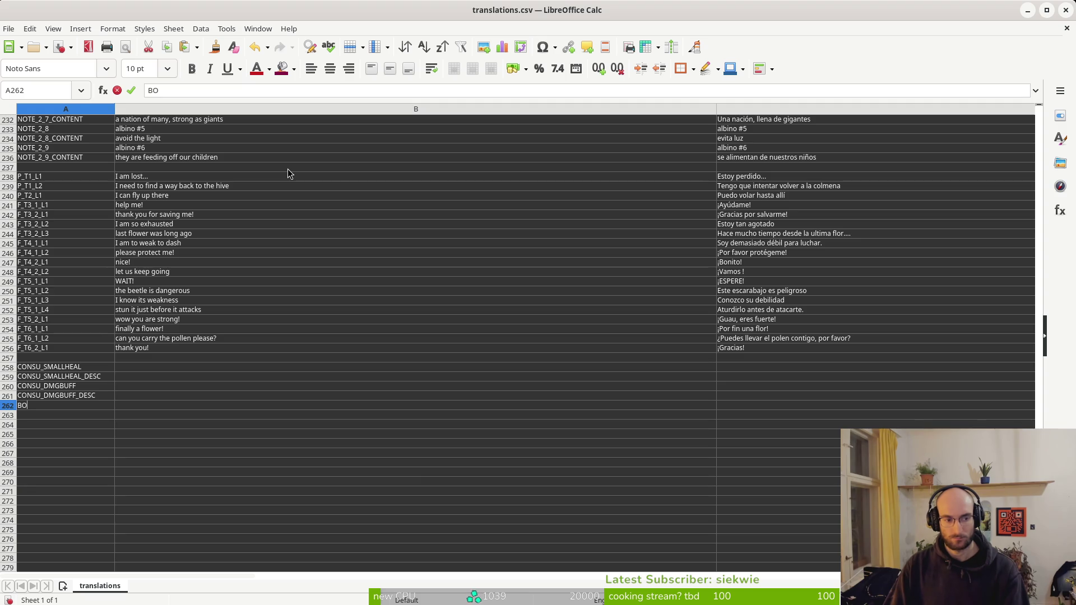
Enter the key CONSU_SHIELD in A262
type("CONSU_")
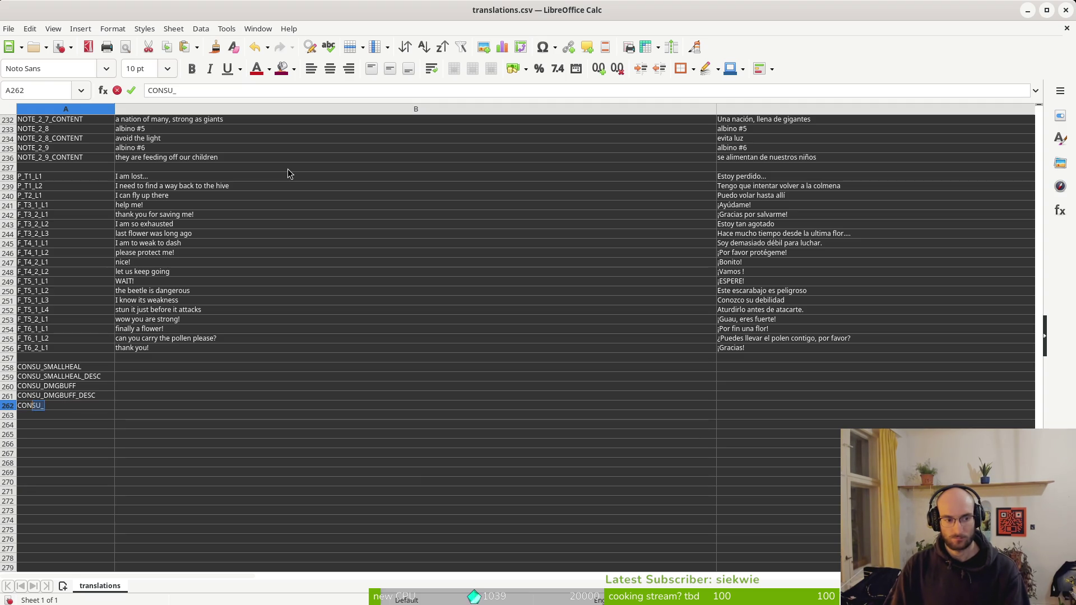
key("shift+Right")
key("shift+Left")
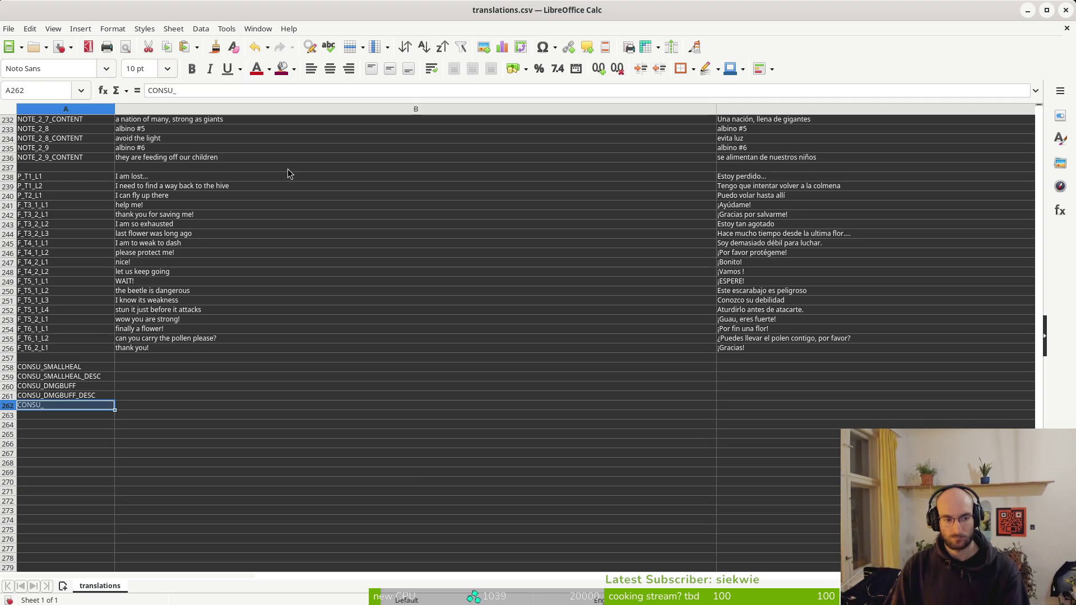
key("F2")
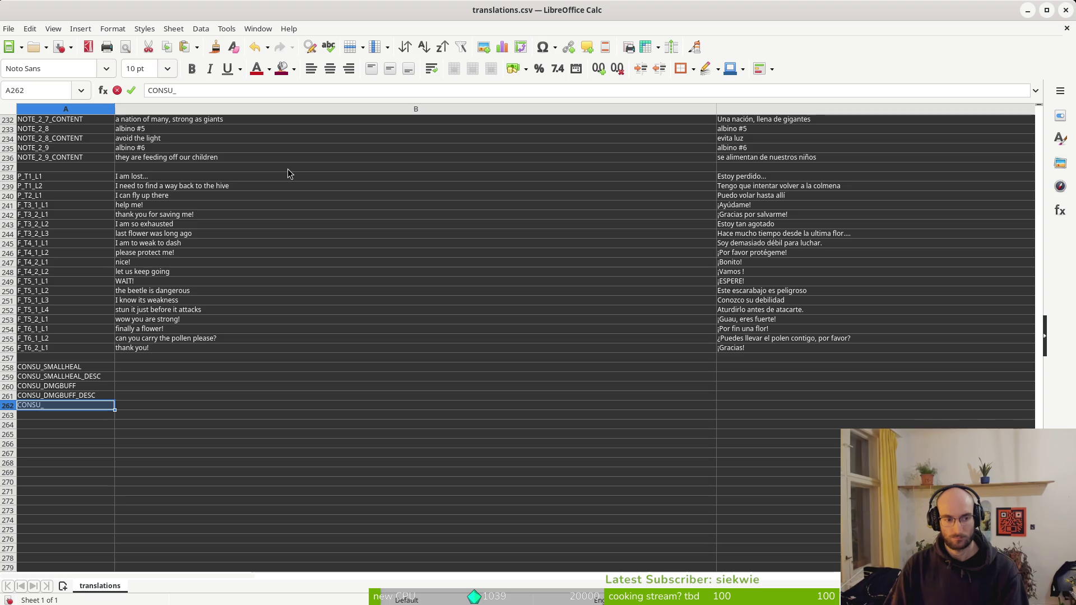
key("Escape")
key("F2")
key("BackSpace")
type("M")
key("BackSpace")
type("_")
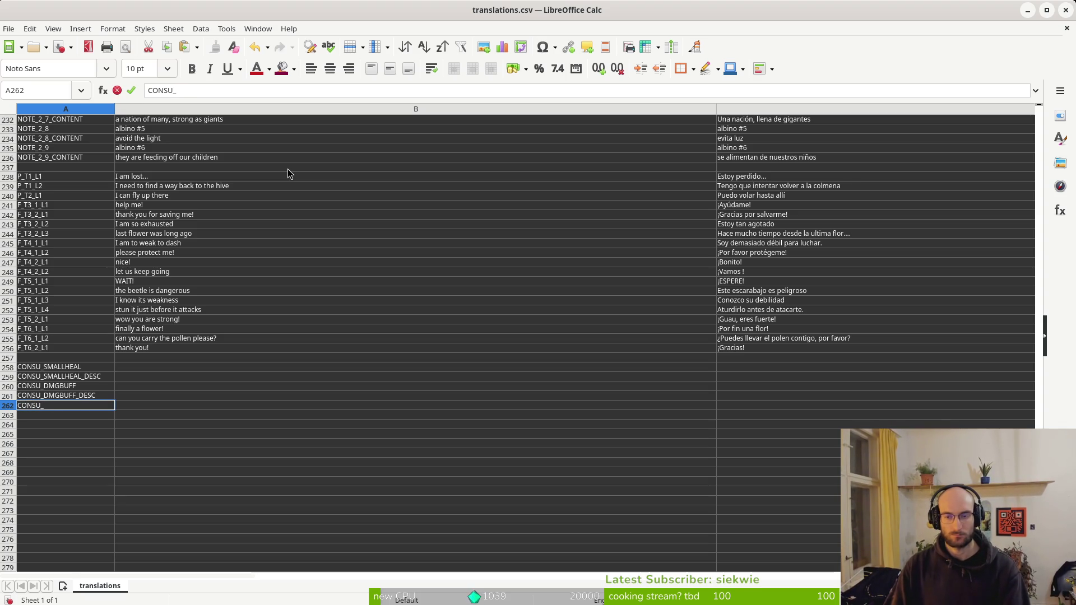
type("SHIELD")
key("Return")
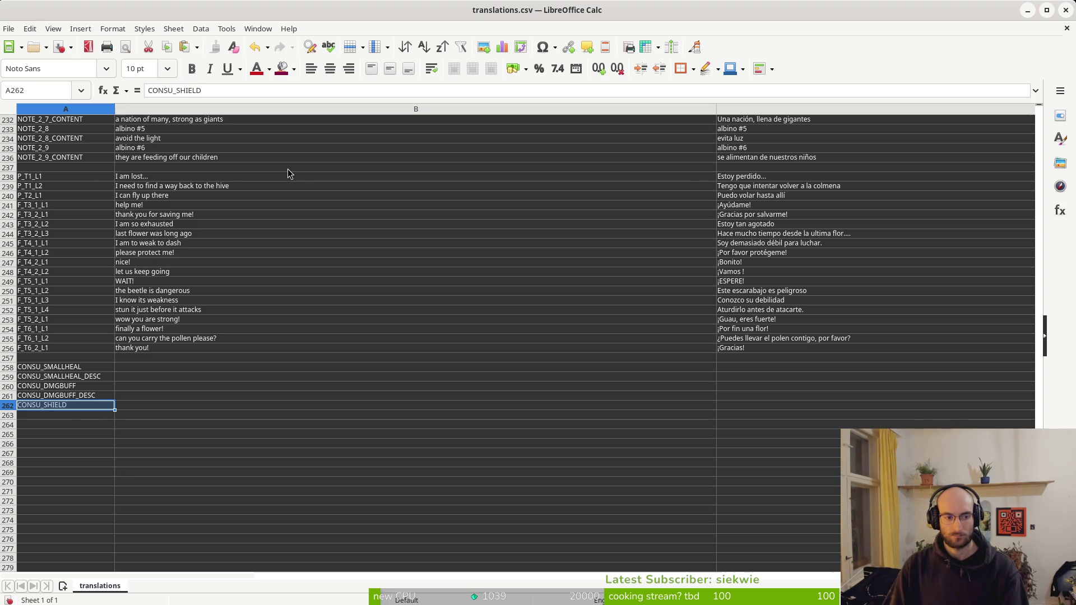
key("Down")
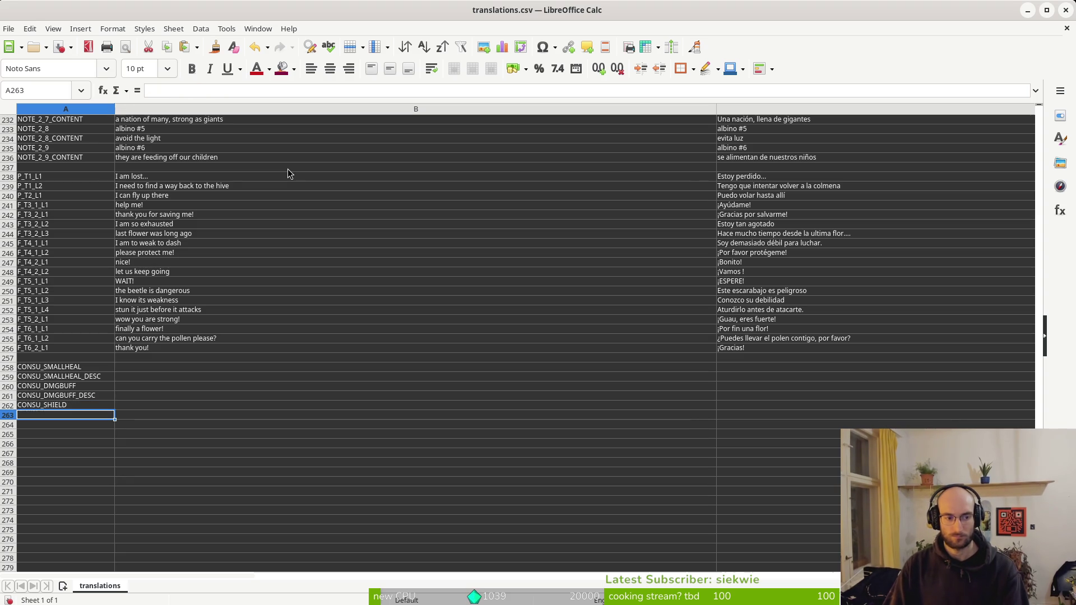
Enter CONSU_SHIELD_DESC in A263, correcting the DSE typo in the formula bar
type("CONSU")
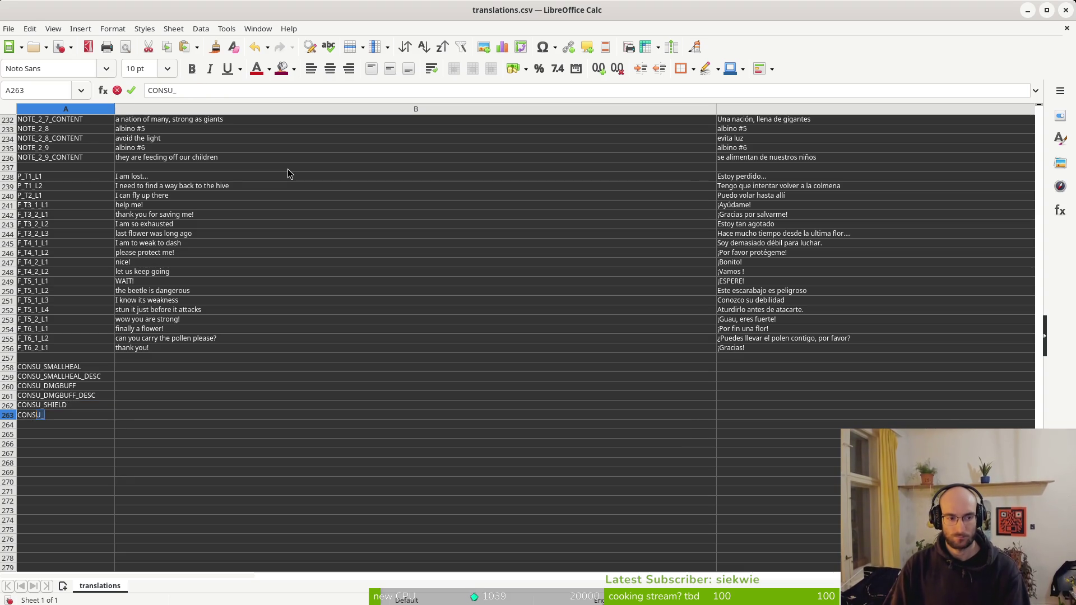
type("_SHIELD_DSEC")
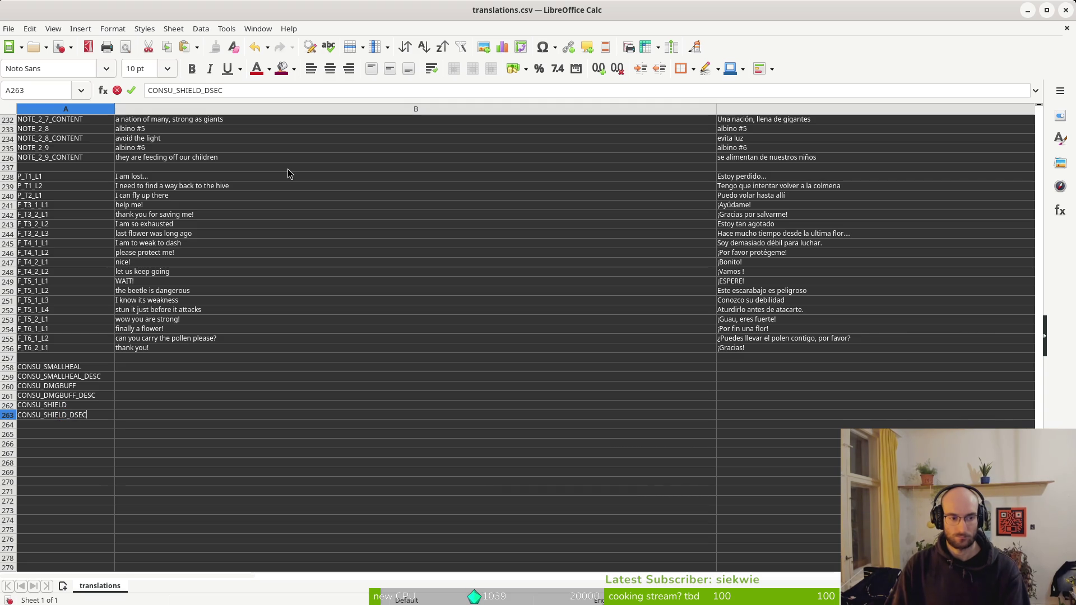
key("Return")
key("Up")
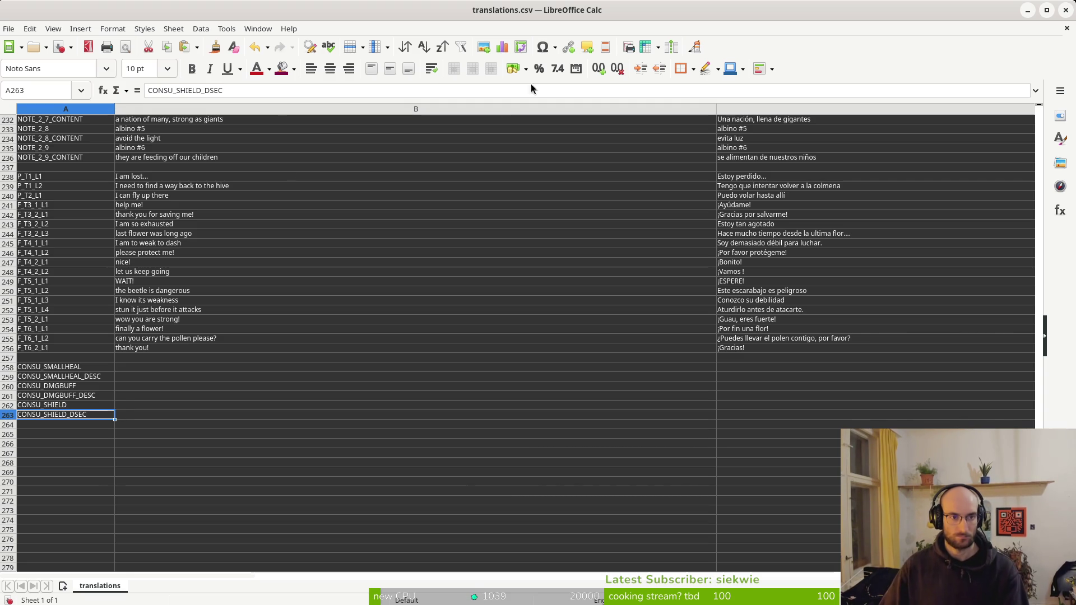
left_click(235, 92)
key("BackSpace")
key("BackSpace")
key("BackSpace")
type("ESC")
key("Return")
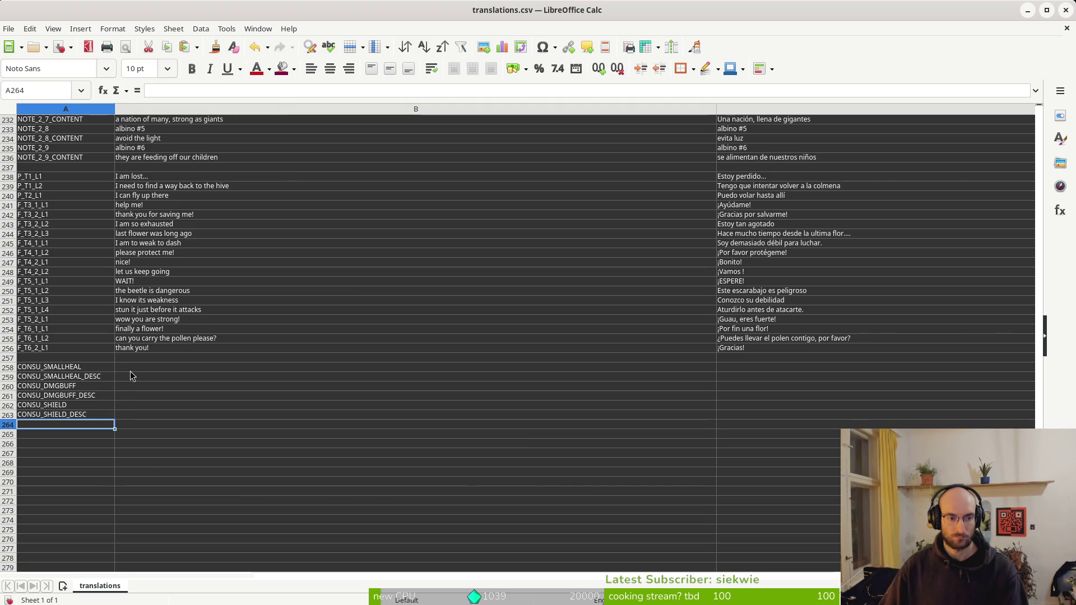
Set B258's English name to 'potion', replacing 'small healing potion'
left_click(136, 368)
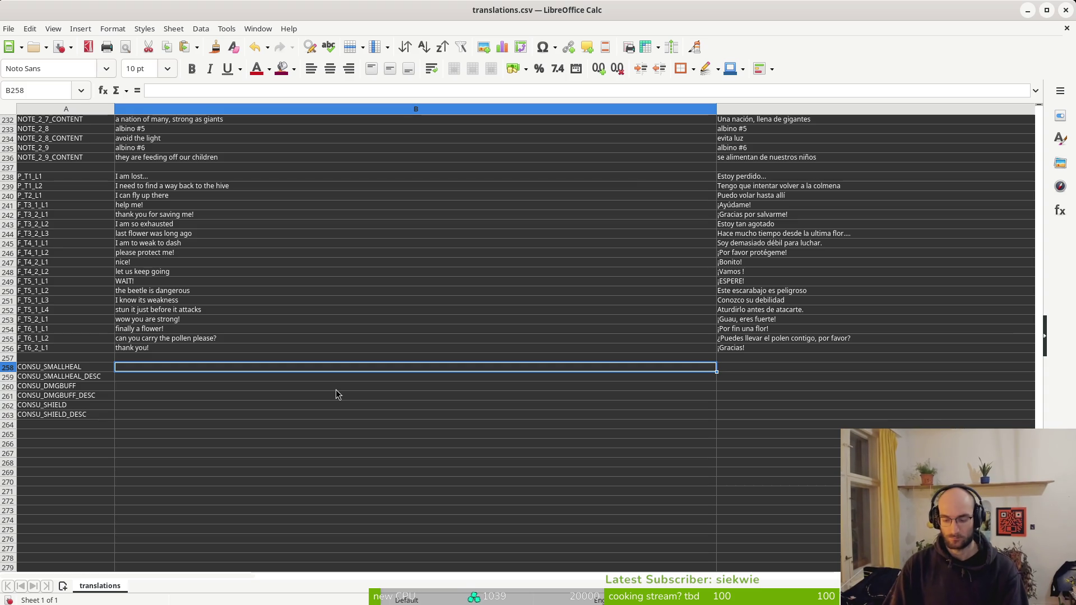
type("small heal")
key("End")
key("BackSpace")
key("BackSpace")
type("ing potion")
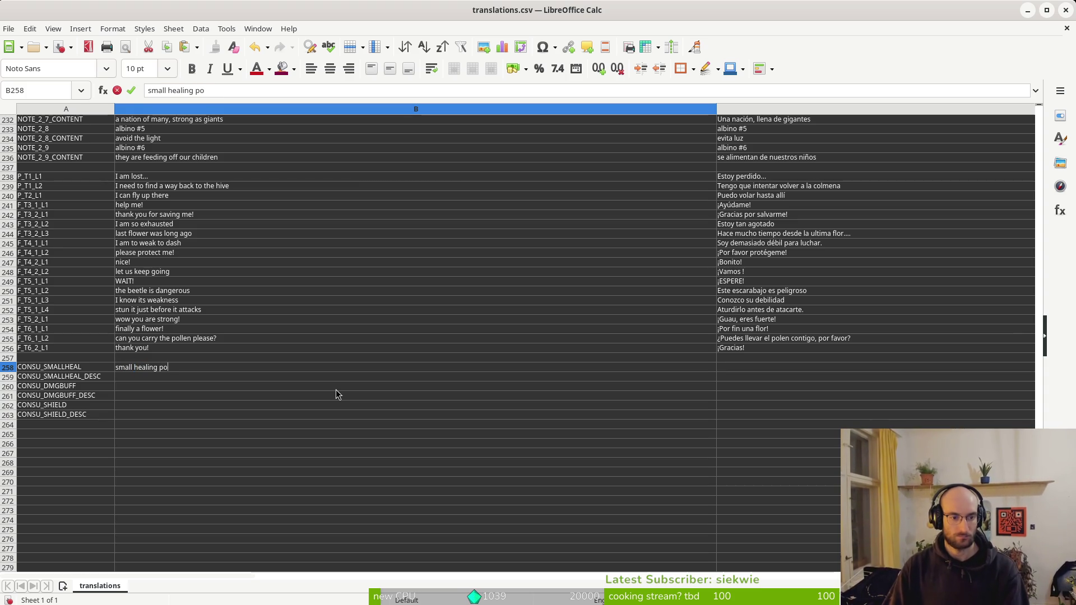
key("Return")
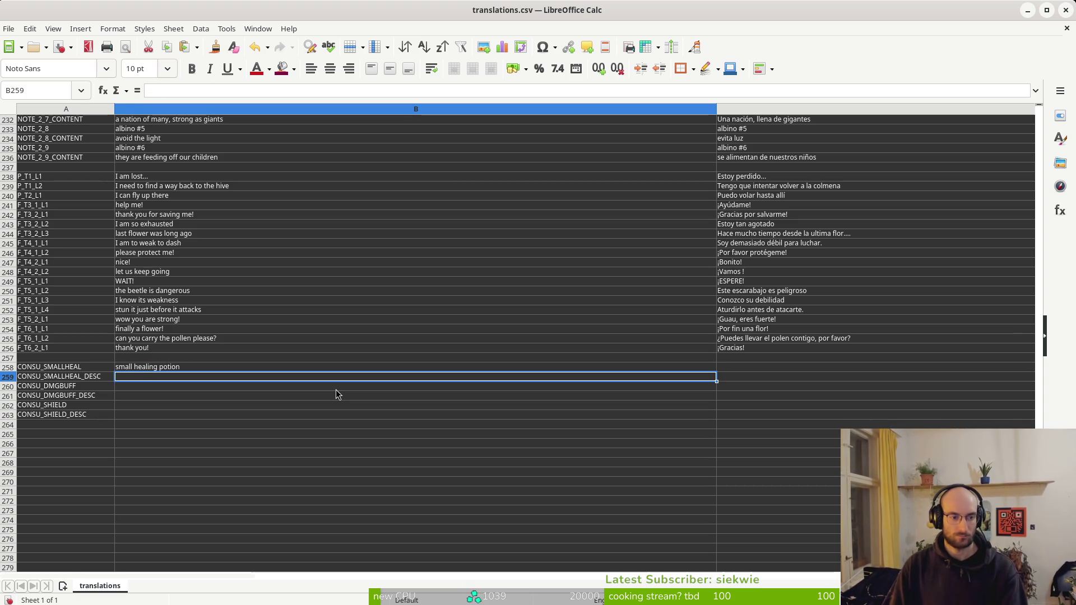
key("Up")
type("potion")
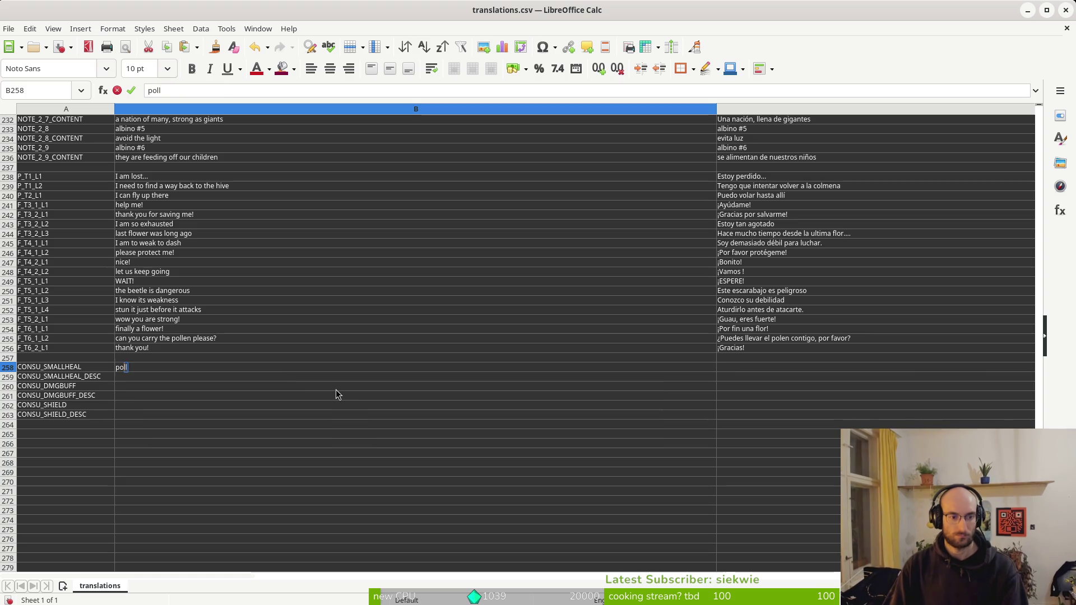
key("Return")
Give B259 the description 'regain 1 health'
type("sma")
key("BackSpace")
key("BackSpace")
key("BackSpace")
type("small heal")
key("BackSpace")
key("BackSpace")
key("BackSpace")
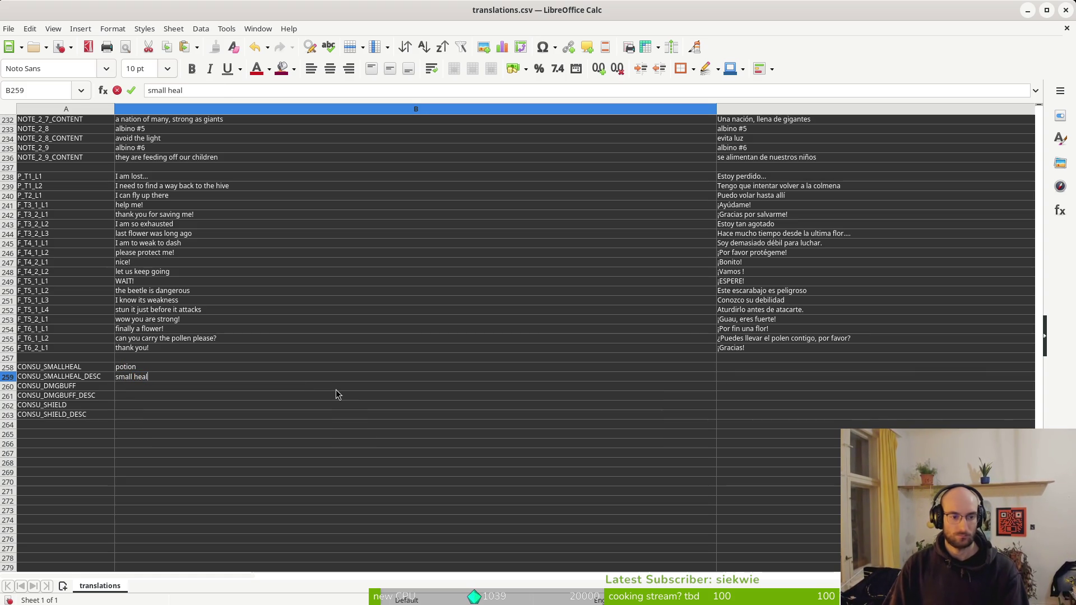
key("BackSpace")
key("BackSpace")
key("BackSpace")
type("heal 1 health")
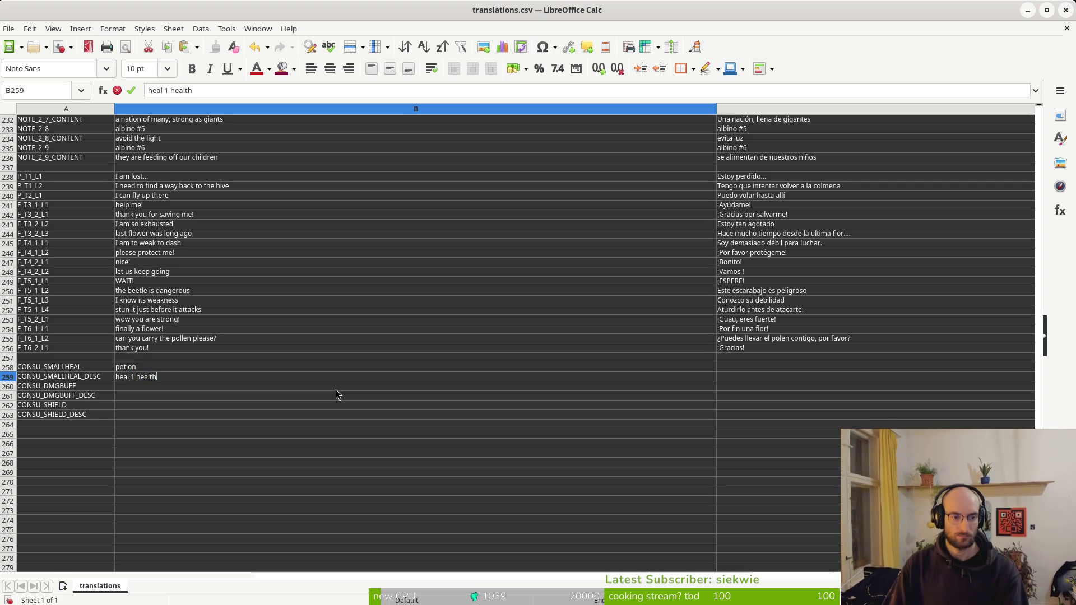
key("Return")
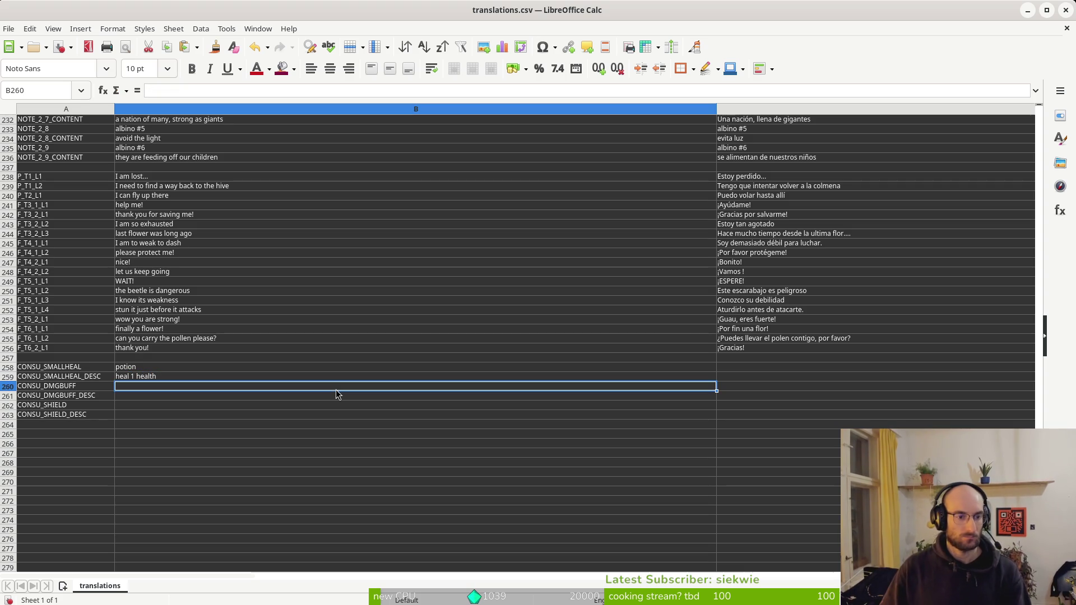
key("Up")
type("regain")
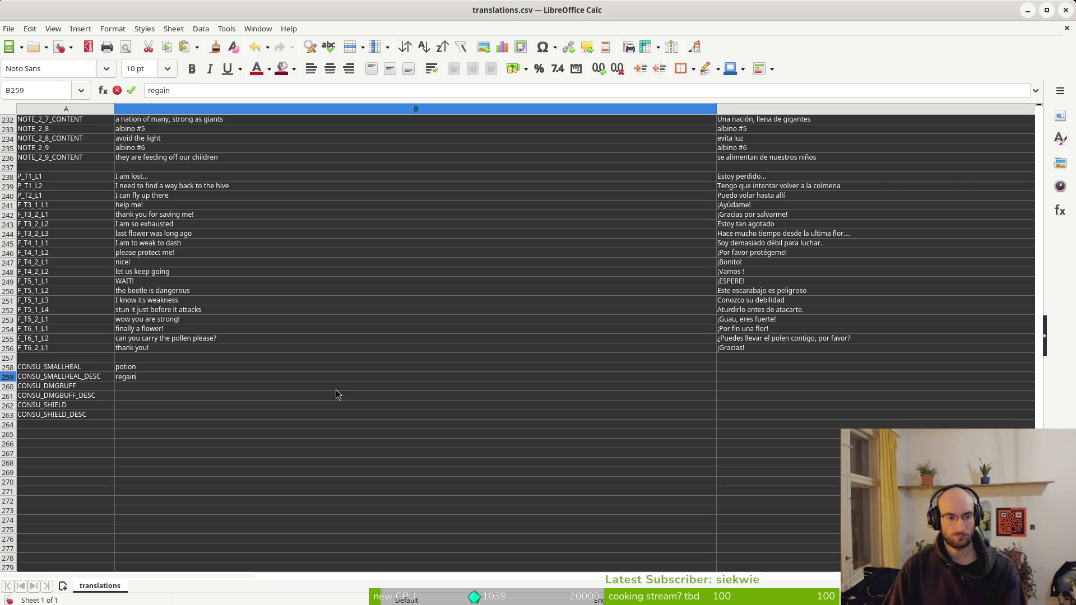
type(" 1 health")
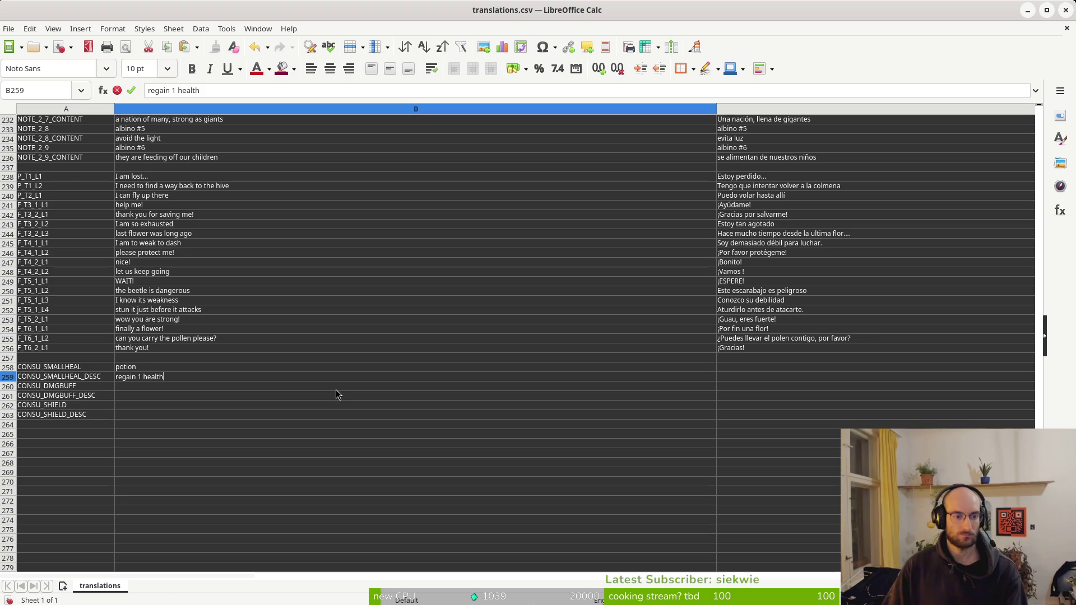
key("Return")
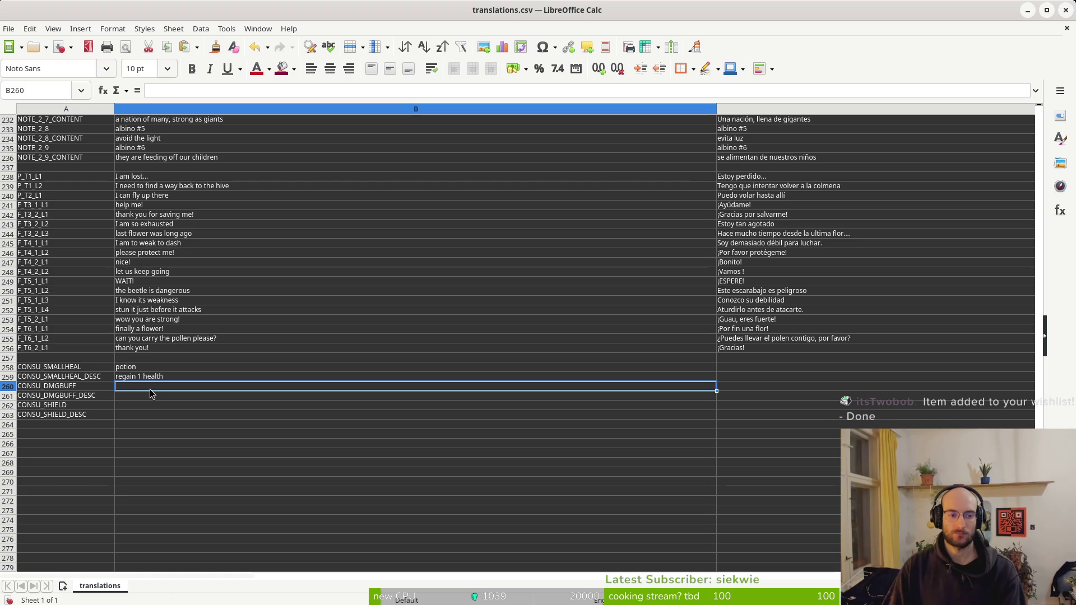
Enter 'protein' in B260 and 'increase damage by 25% for 20 seconds' in B261
type("protein")
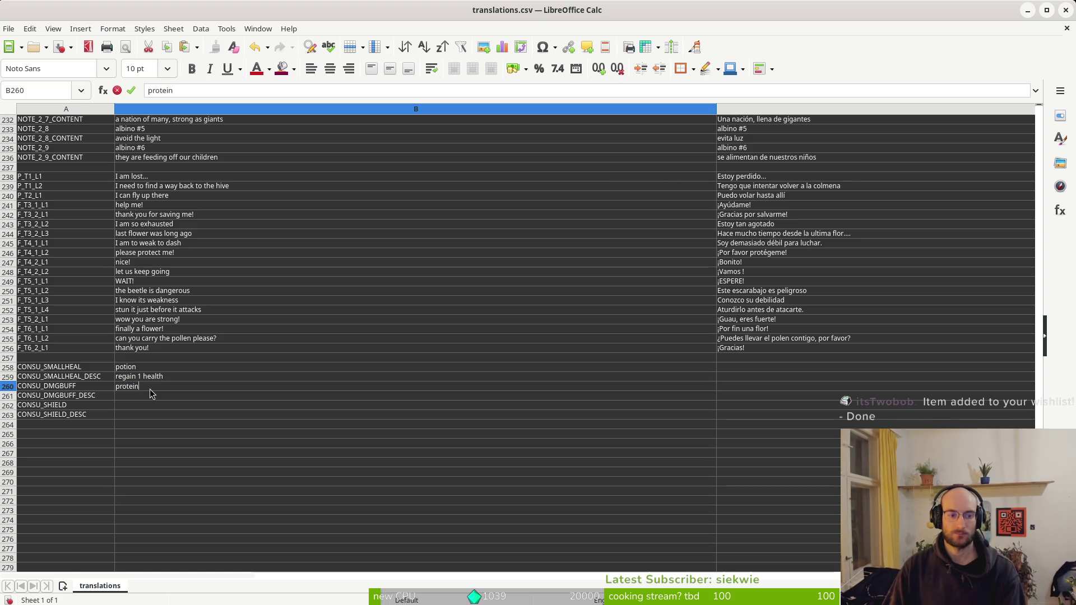
key("Return")
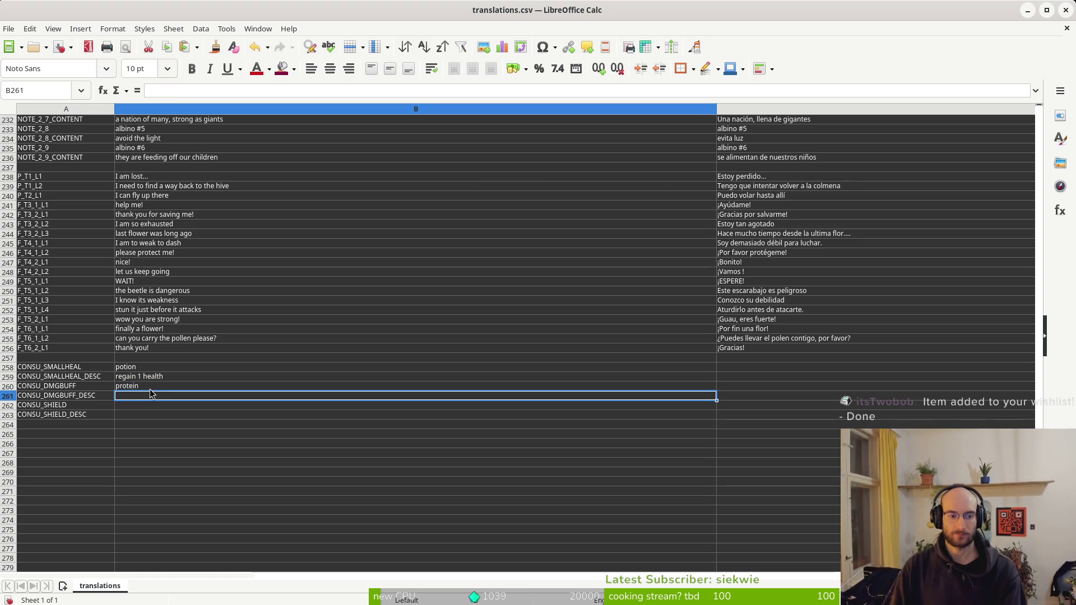
type("increase")
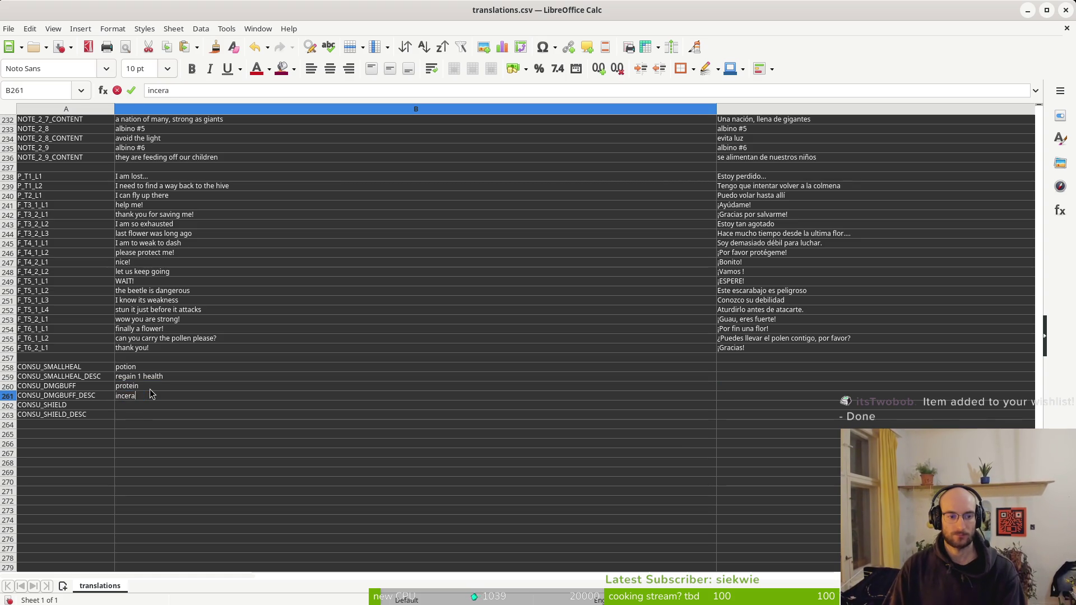
type(" damage by ")
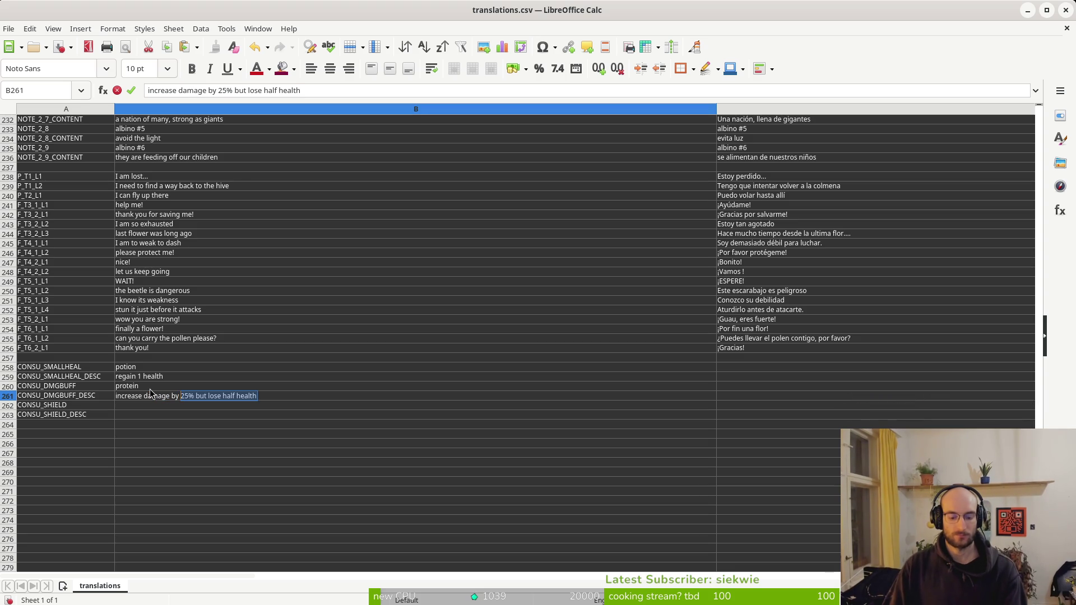
type("5")
key("BackSpace")
type("25")
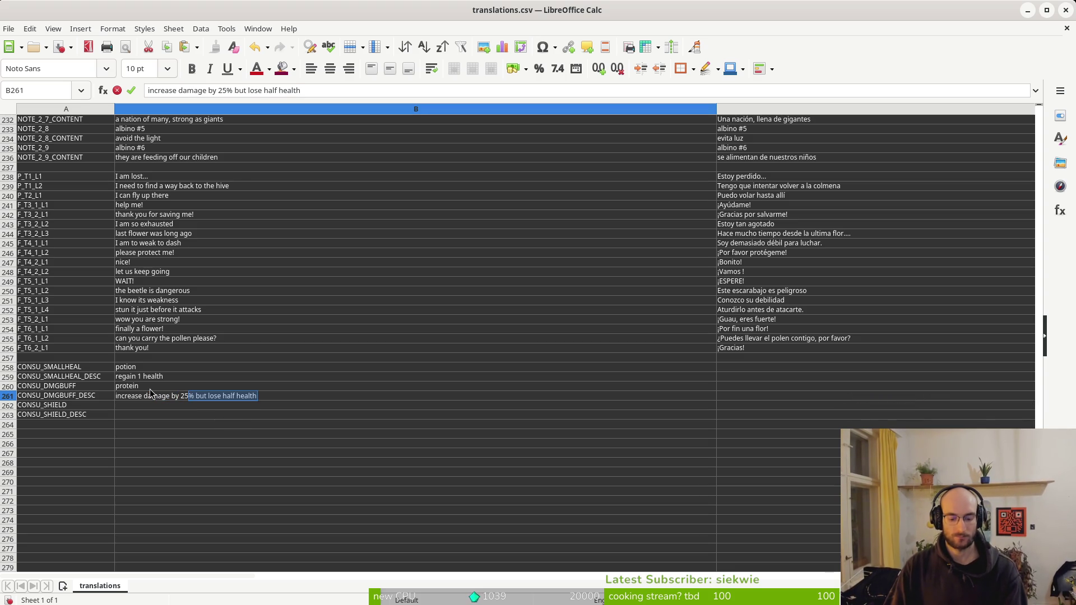
type("% for 1")
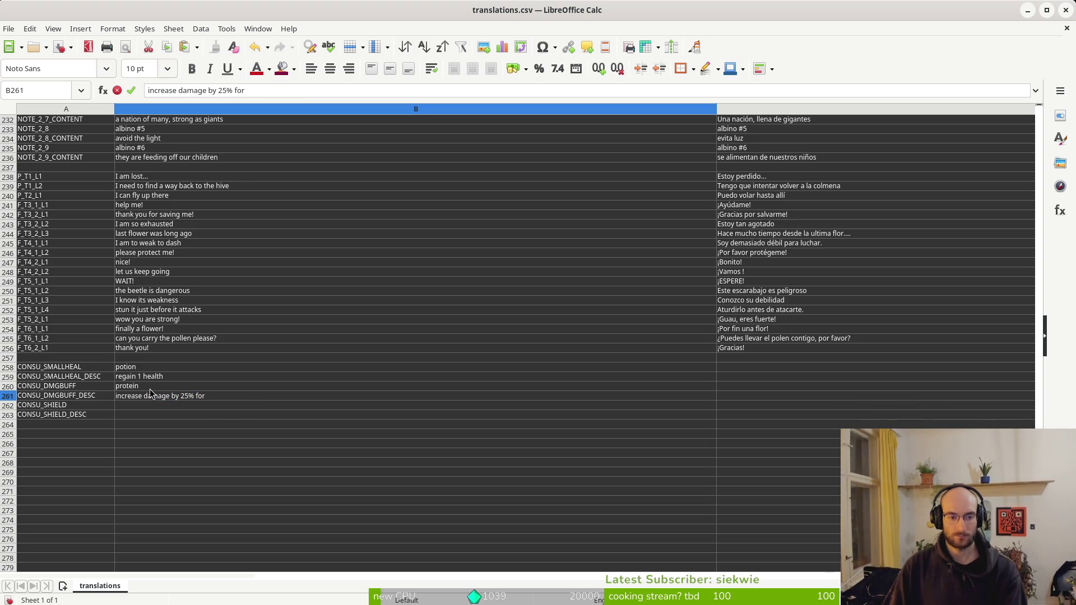
key("BackSpace")
type("20 seconds")
key("Return")
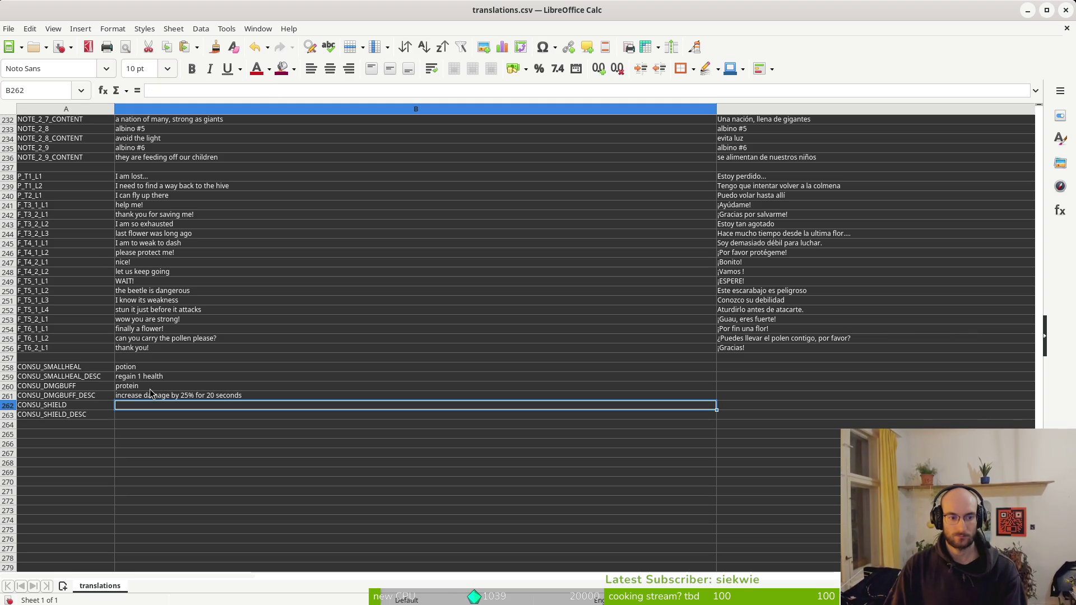
Enter 'shield' in B262 and 'gain 1 shield' in B263
type("shield")
key("Return")
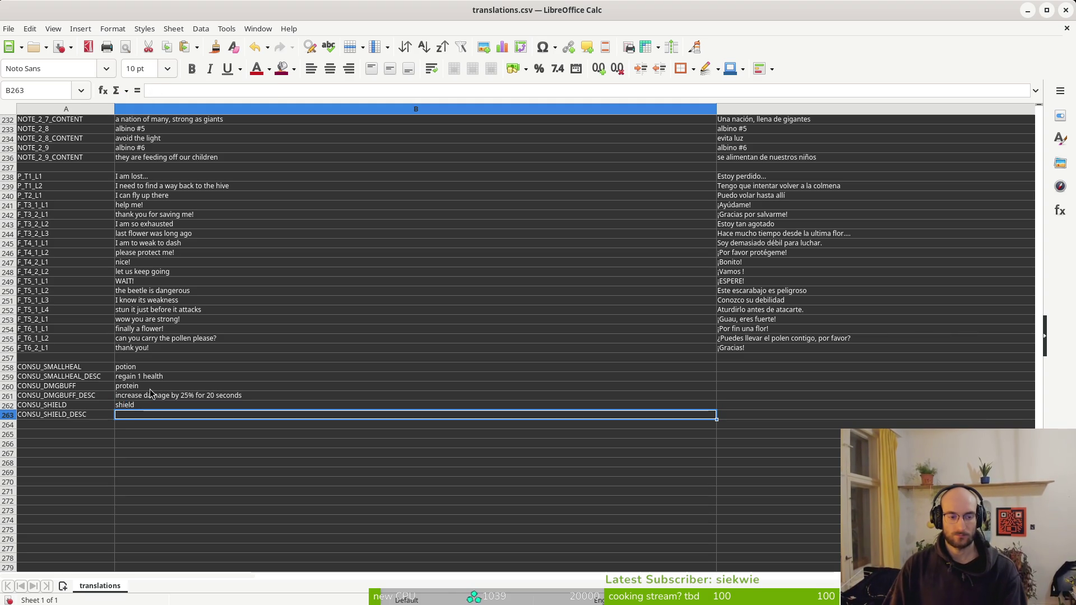
type("gain 1 shield")
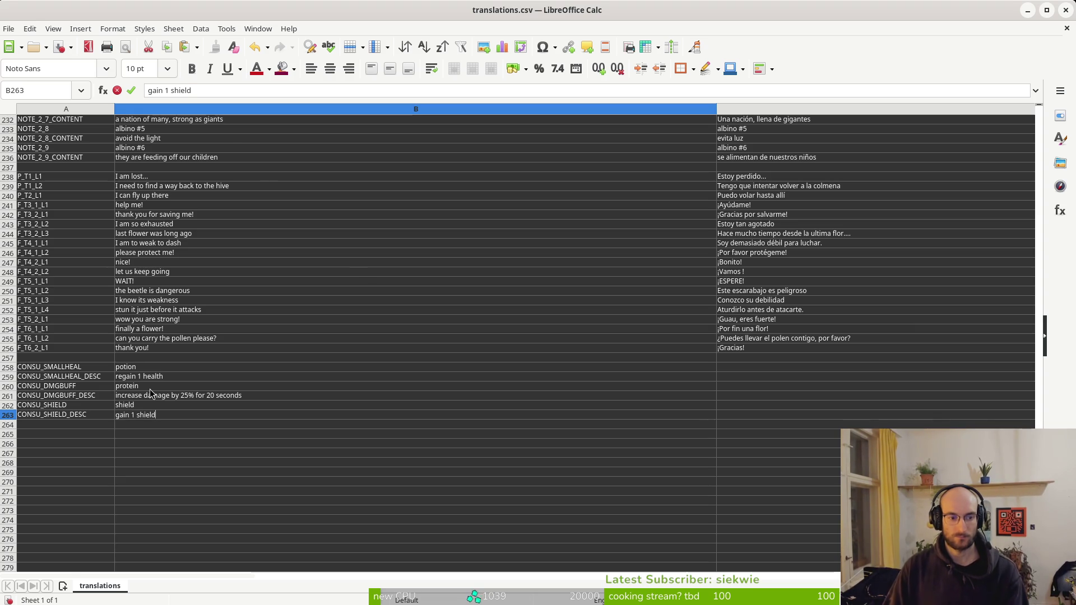
key("Return")
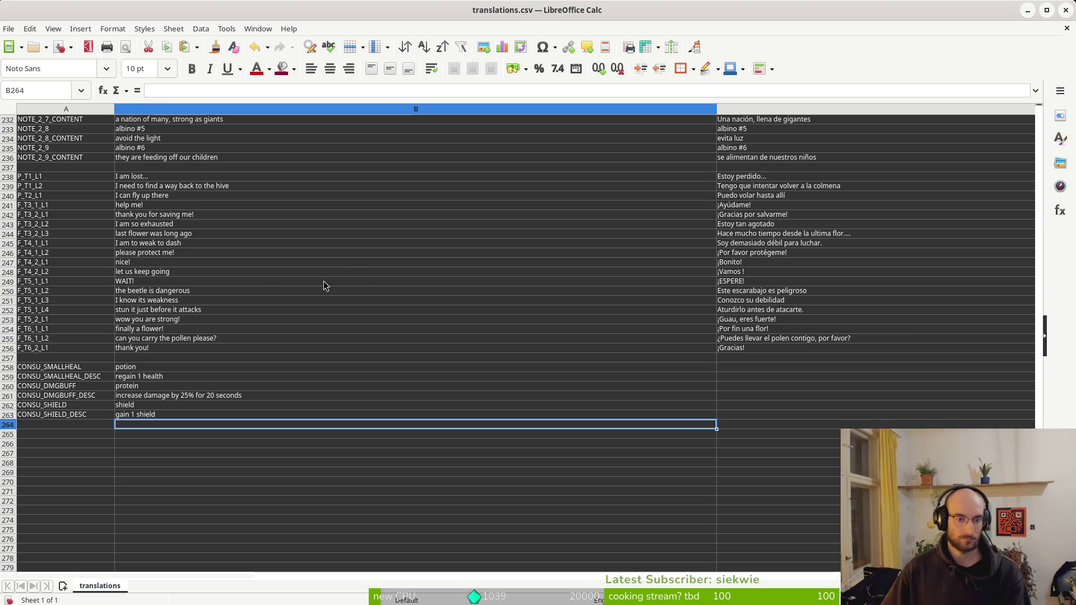
Paste the Polish translation 'napój' into the potion row's Polish cell F258
left_click(145, 369)
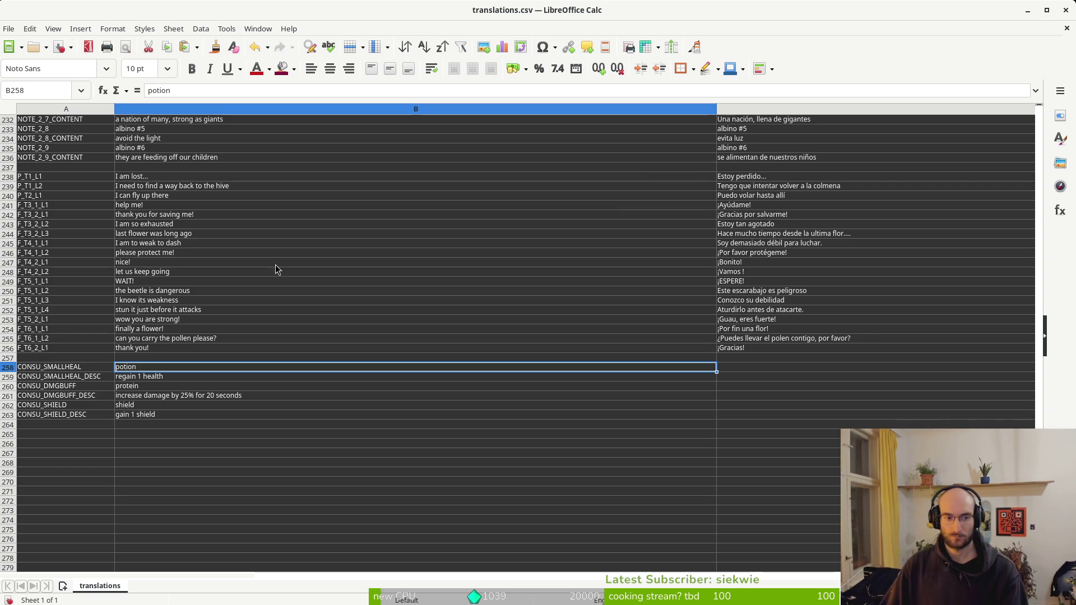
scroll(750, 371, "down", 4)
scroll(751, 372, "up", 3)
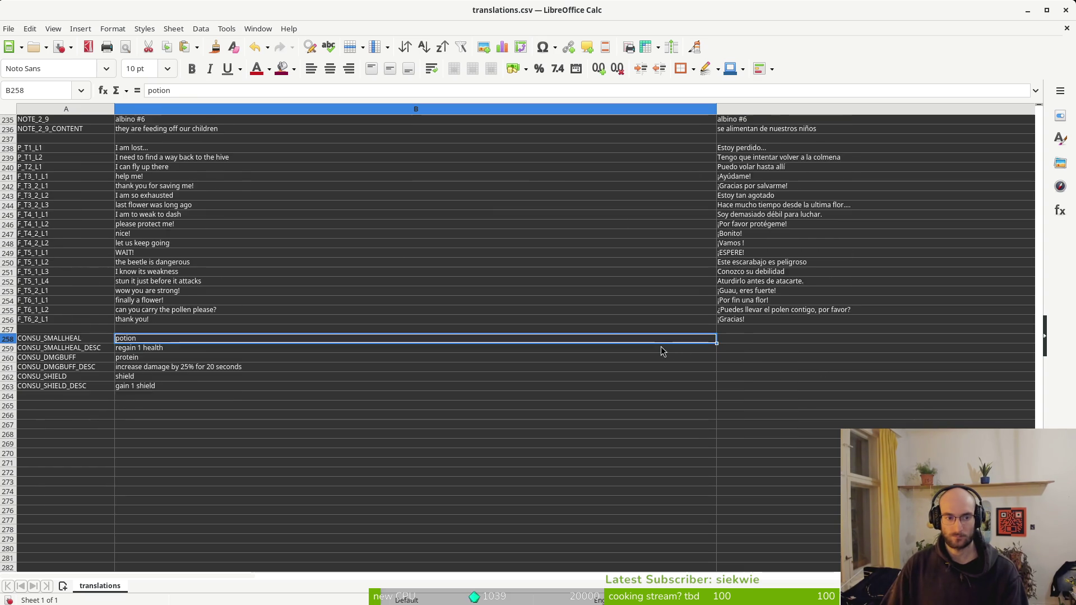
scroll(667, 353, "down", 6)
left_click(659, 186)
left_click(644, 161)
left_click(655, 168)
scroll(703, 232, "down", 4, "ctrl")
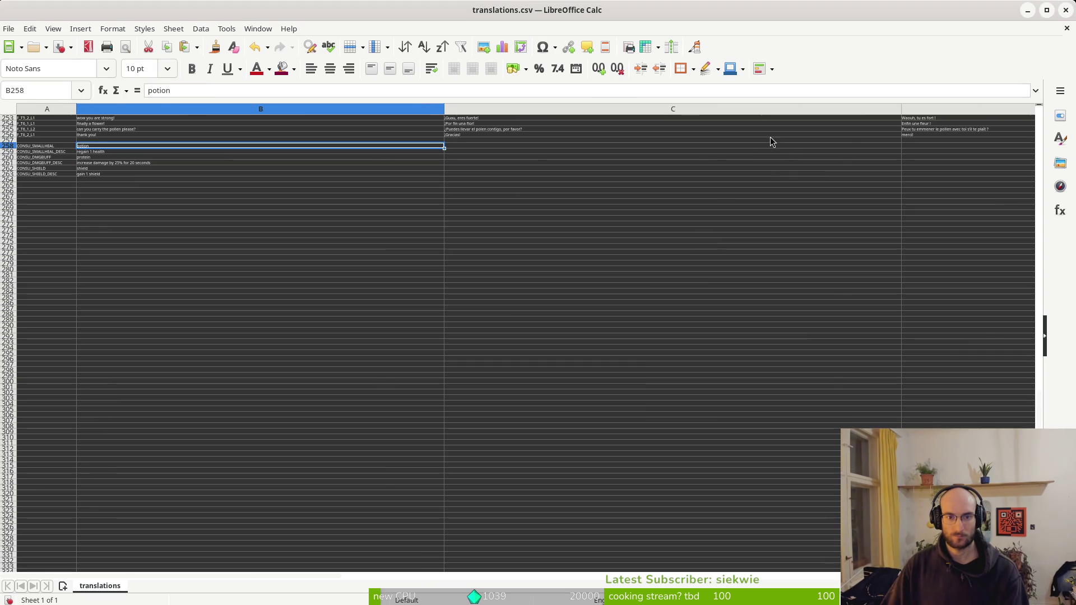
scroll(707, 149, "right", 1)
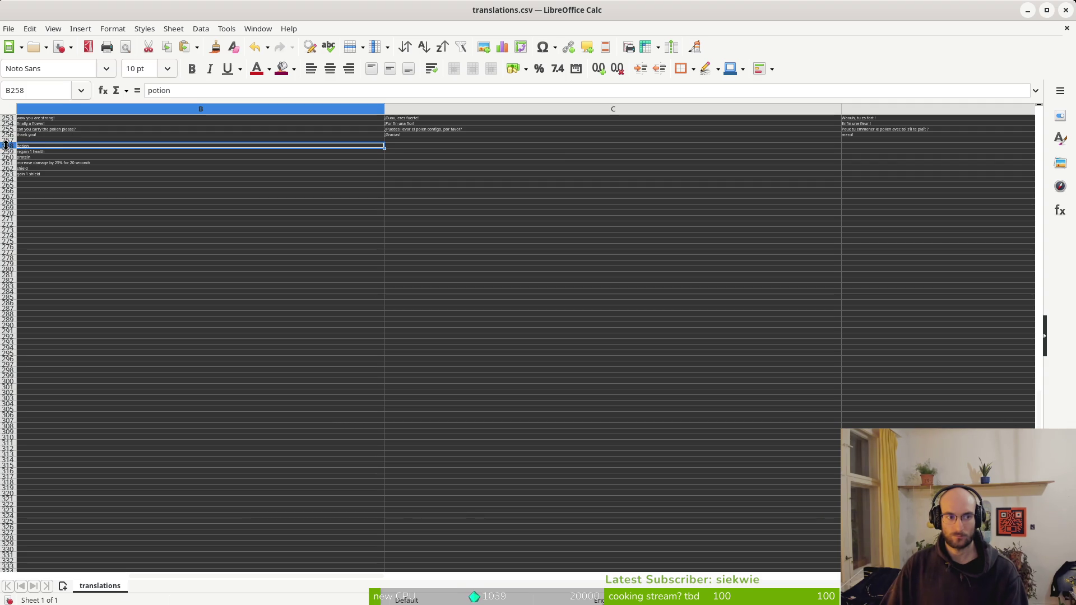
scroll(30, 152, "up", 3, "ctrl")
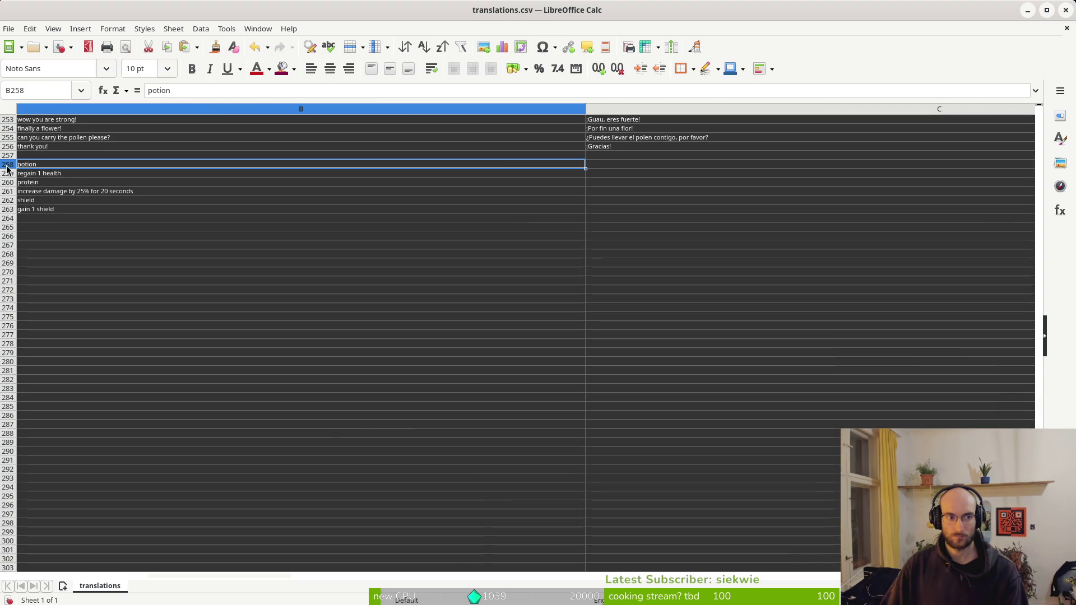
left_click(7, 166)
scroll(616, 168, "right", 2)
scroll(616, 173, "right", 2)
left_click(44, 165)
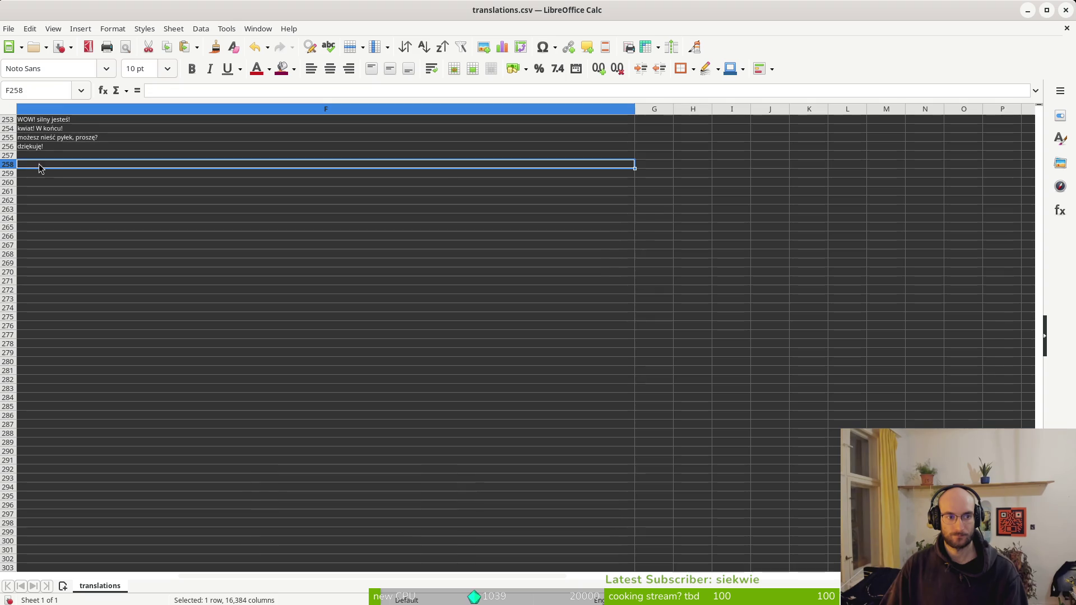
type("napój")
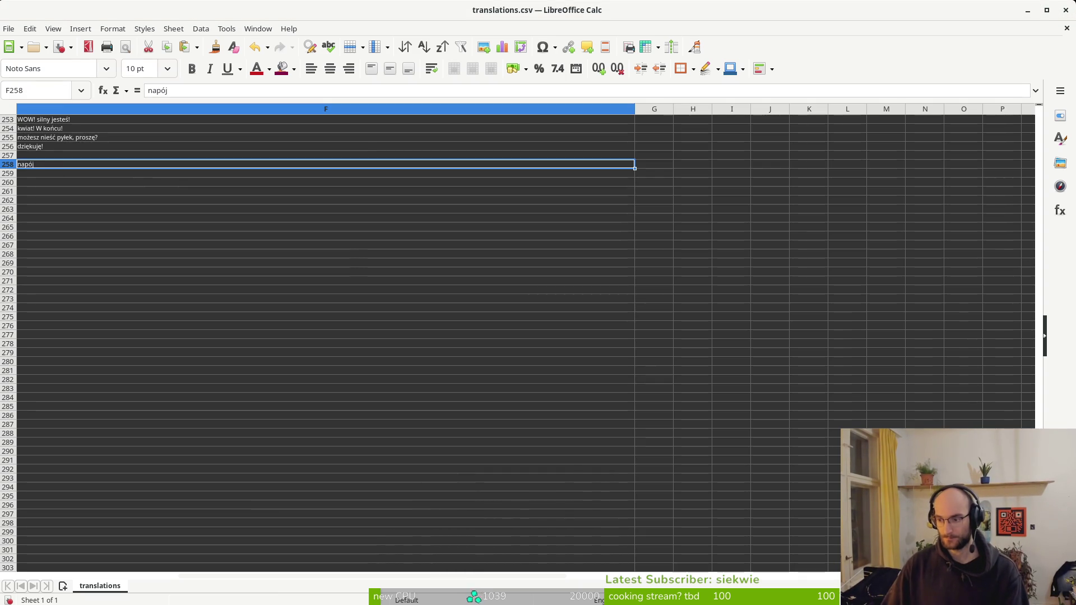
Paste the Russian translation 'зелье' into E258
left_click(55, 182)
left_click(37, 165)
scroll(80, 175, "up", 2)
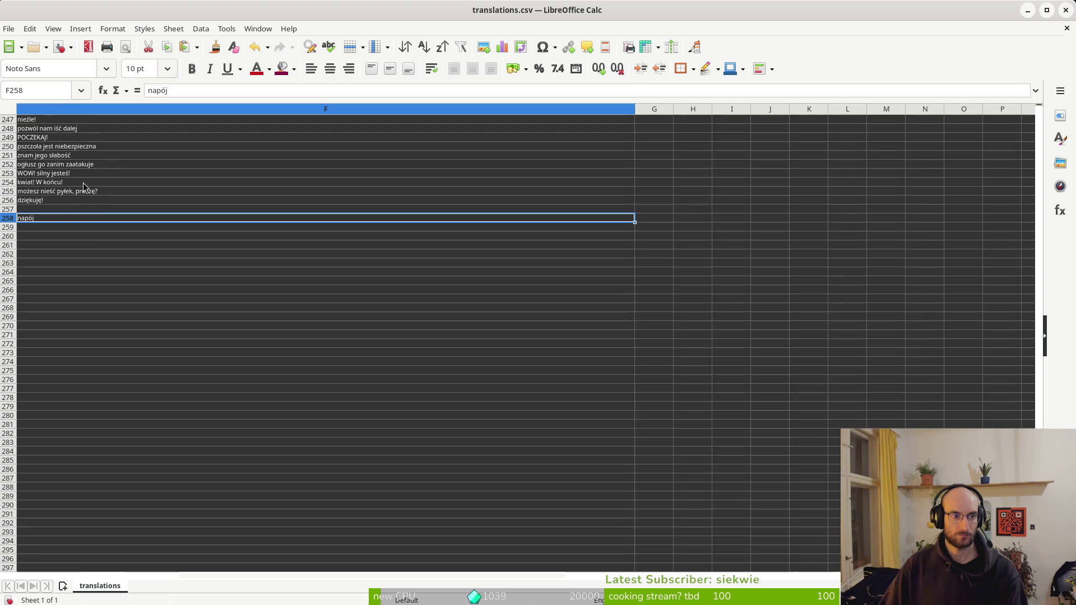
scroll(84, 185, "left", 1)
left_click(614, 217)
type("зелье")
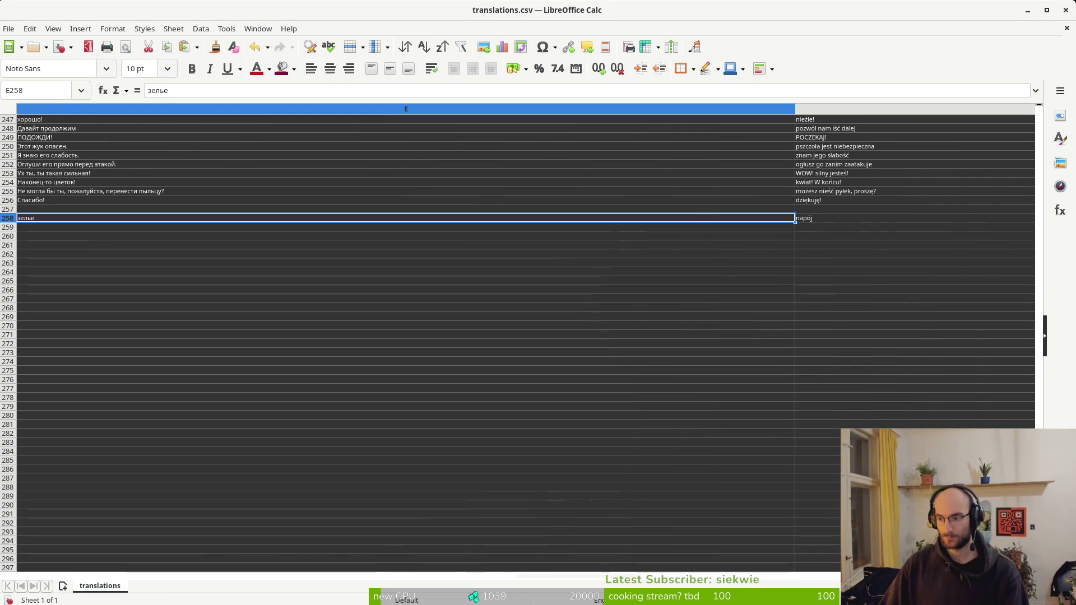
Type the French translation 'potion' into D258
scroll(79, 235, "up", 2)
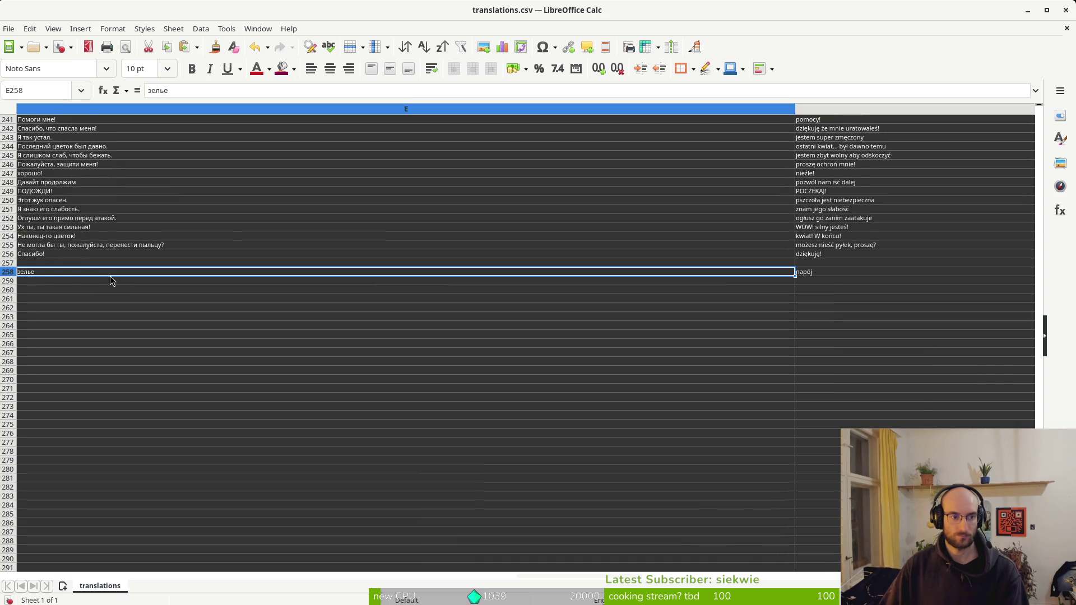
scroll(110, 282, "up", 1)
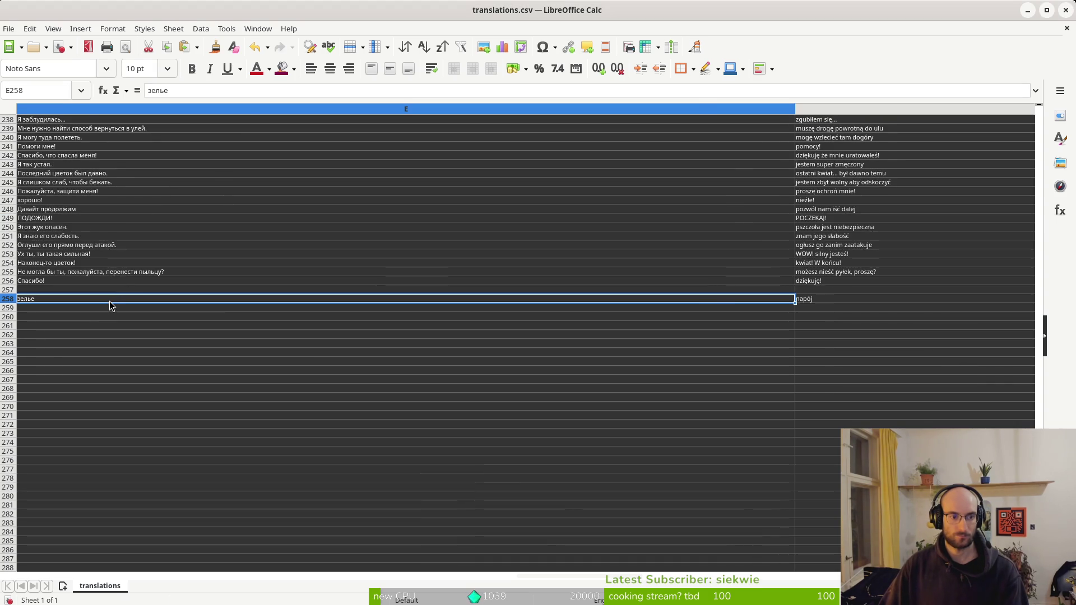
scroll(108, 303, "left", 1)
left_click(620, 299)
type("potion")
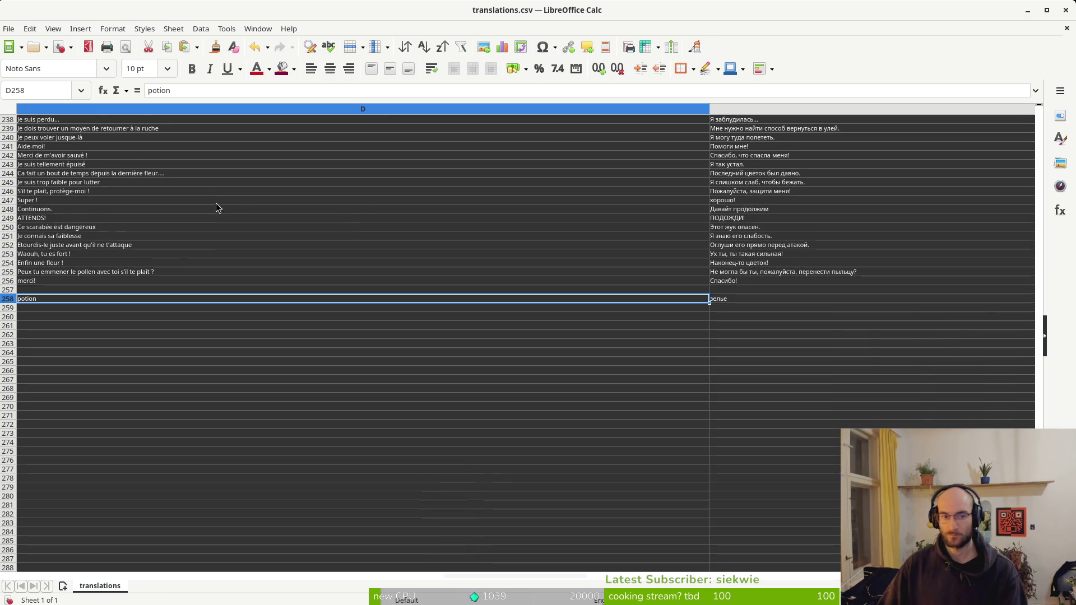
scroll(208, 303, "left", 2)
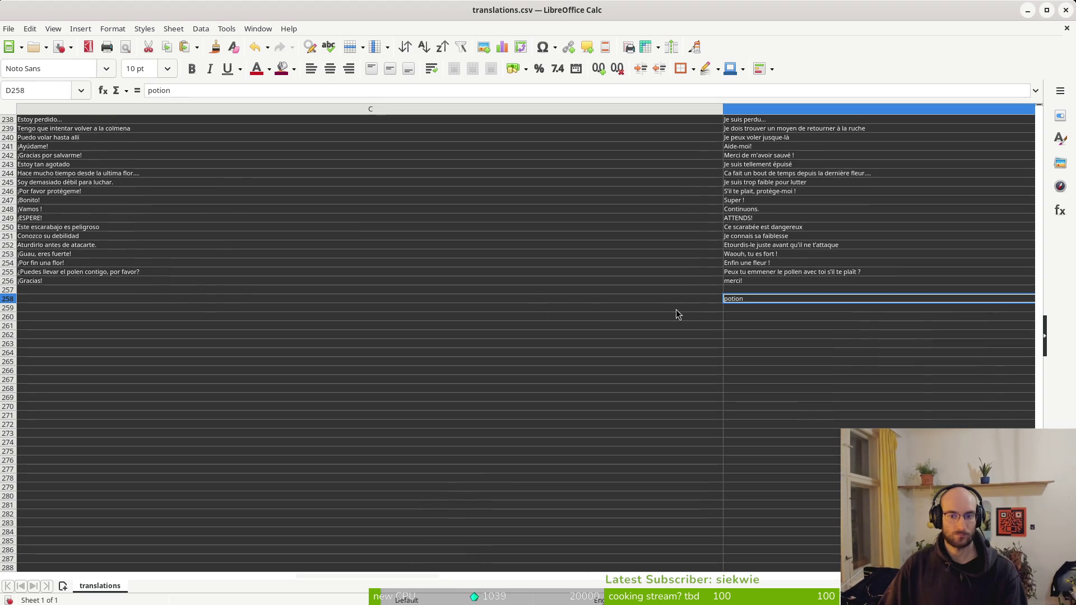
Copy the heal 1 health row's translations, C128:N128
left_click(694, 299)
scroll(416, 320, "left", 2)
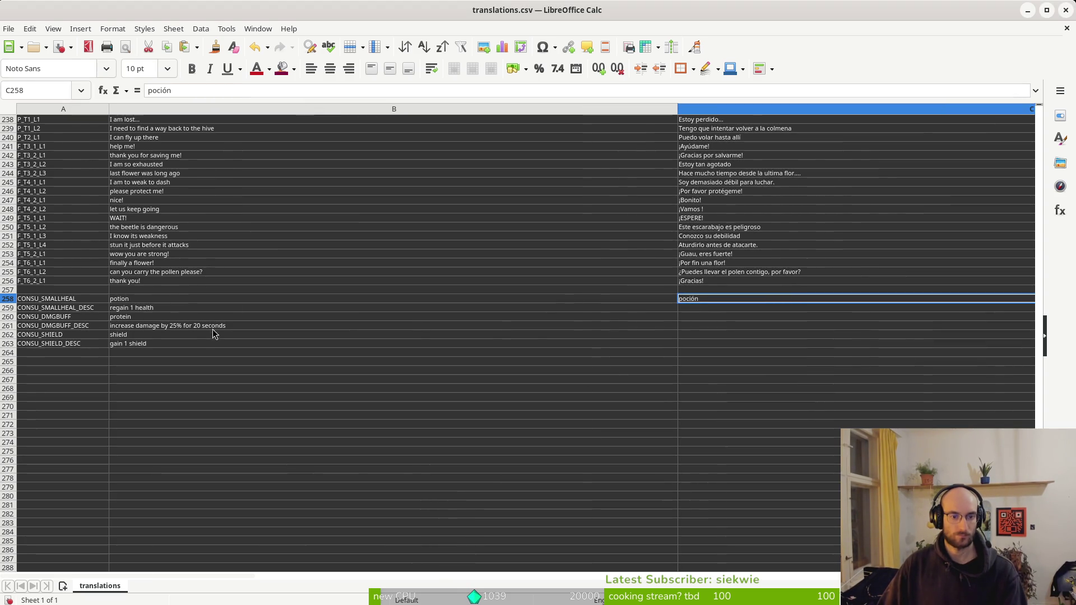
scroll(152, 258, "up", 8)
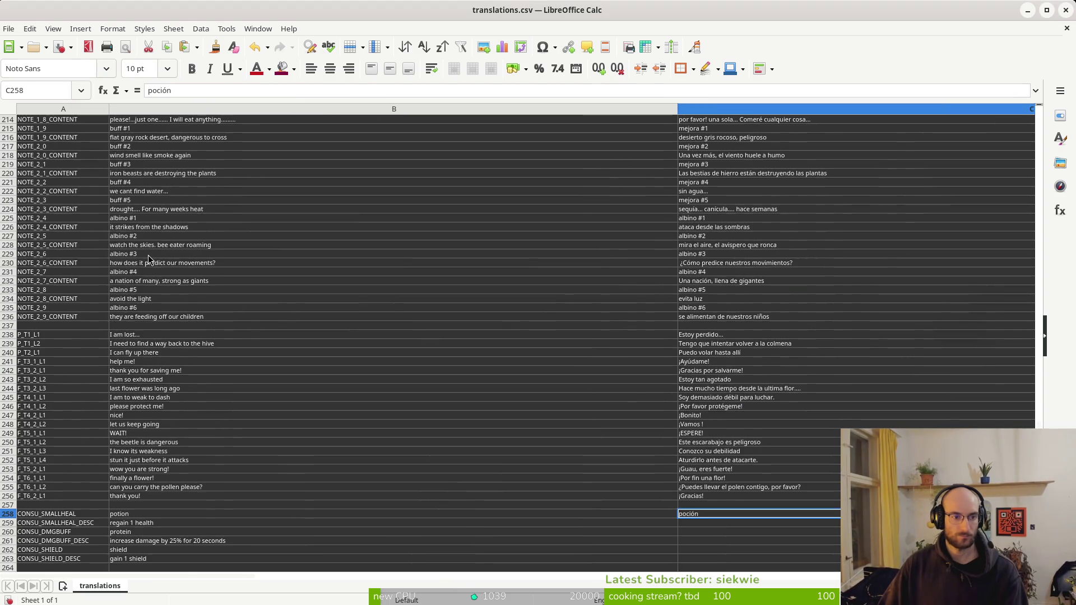
scroll(148, 254, "up", 19)
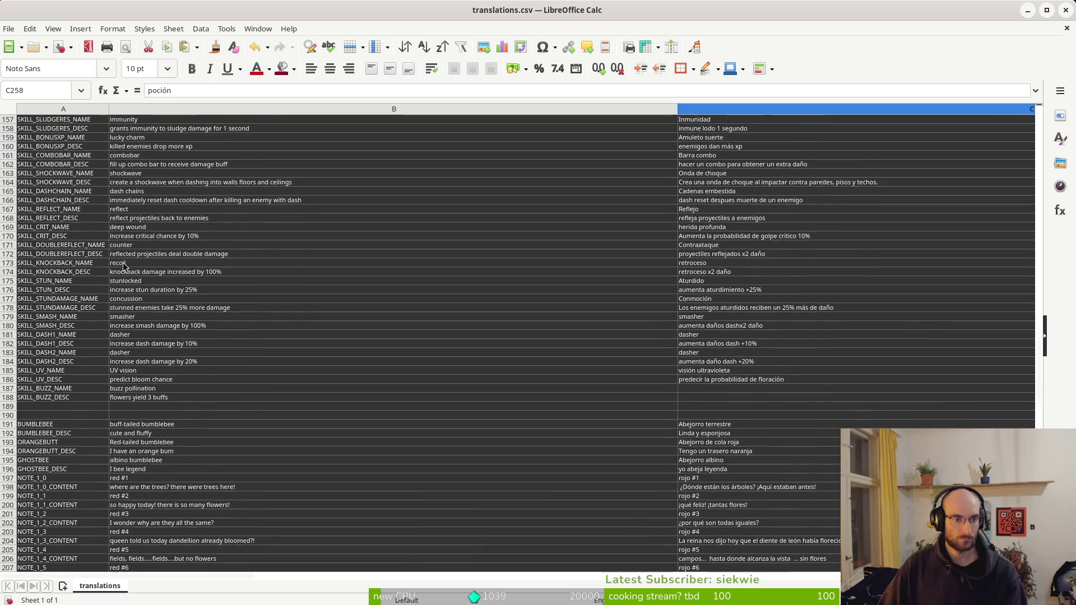
scroll(140, 280, "up", 5)
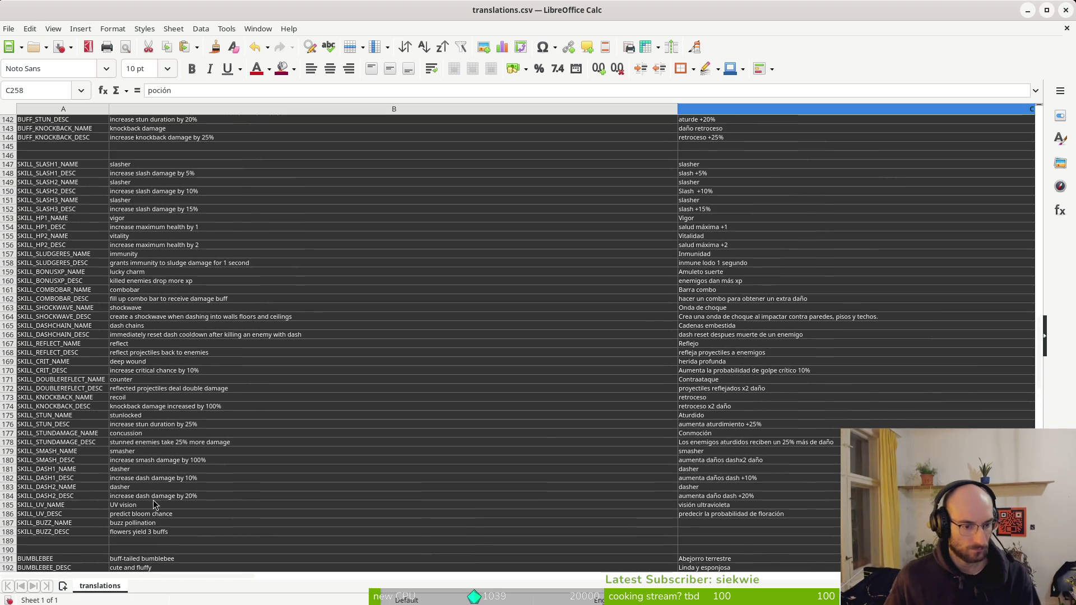
scroll(157, 424, "up", 12)
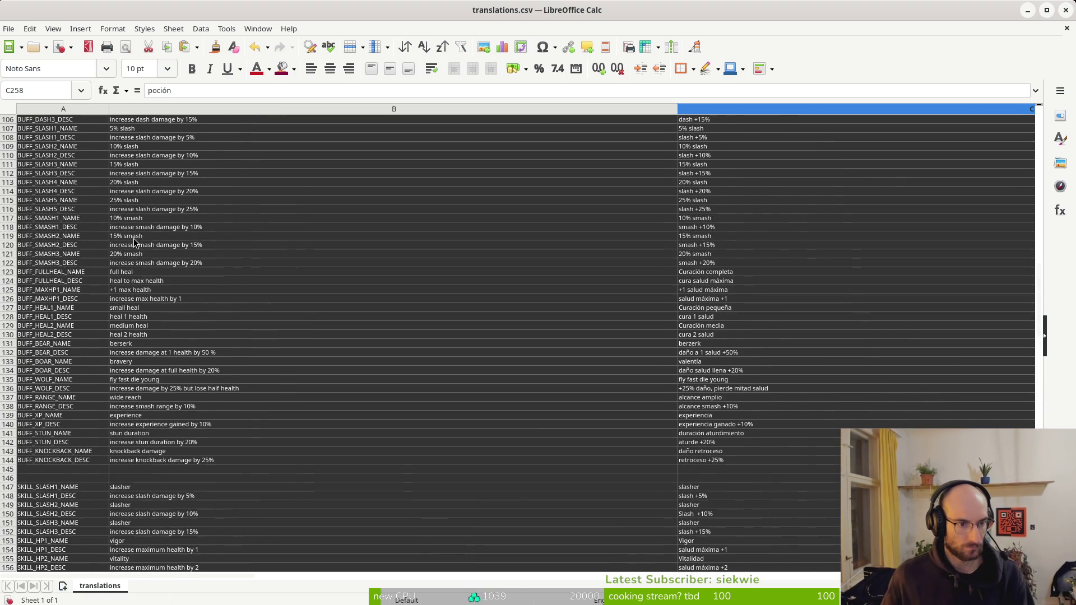
left_click(133, 317)
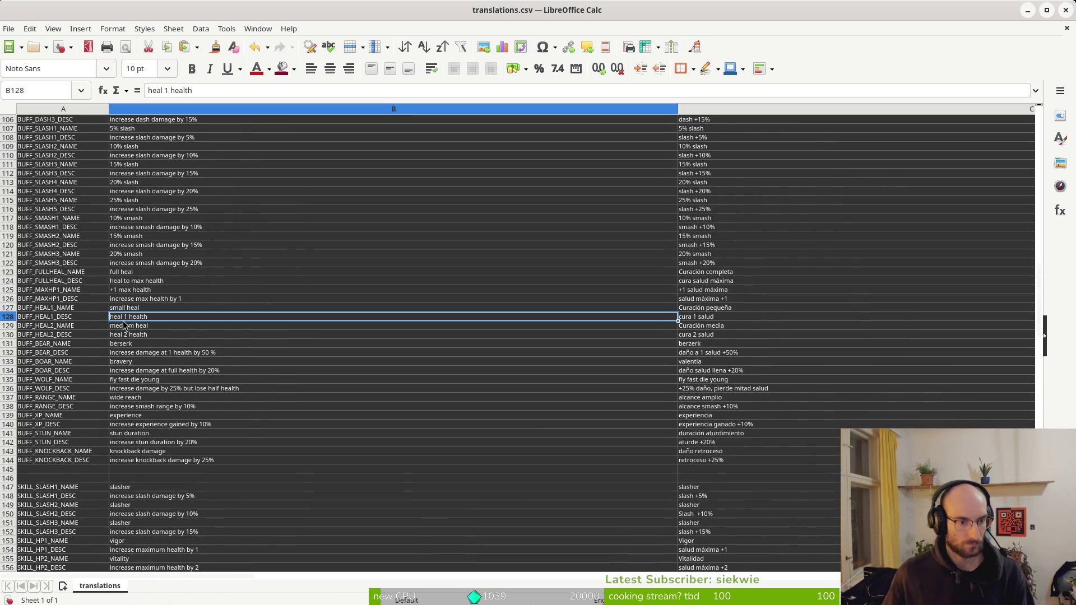
double_click(160, 90)
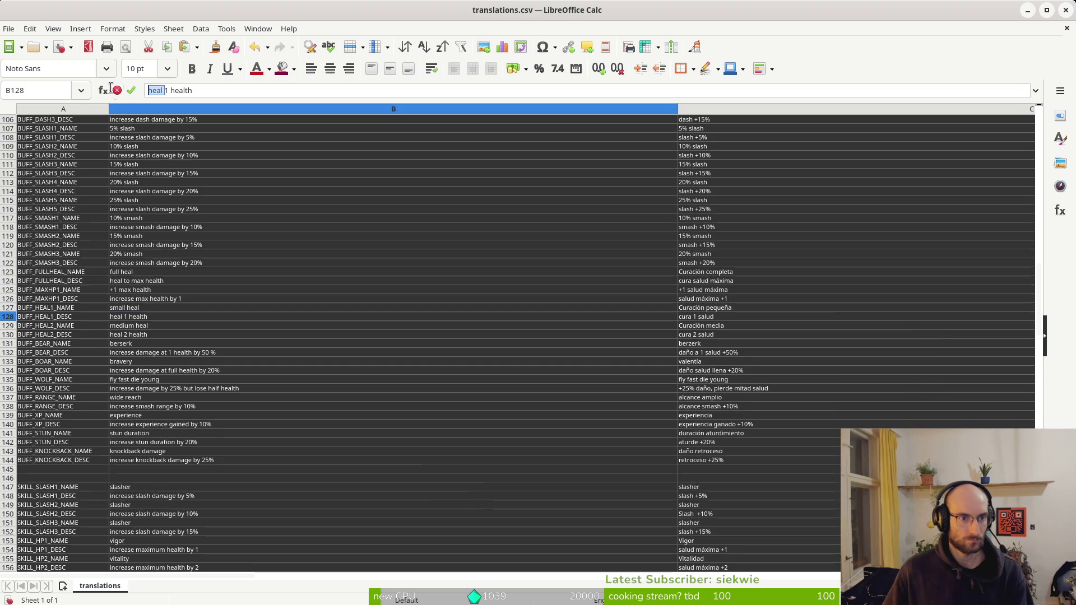
left_click(135, 319)
mouse_move(711, 317)
left_mouse_down()
mouse_move(911, 307)
mouse_move(911, 316)
left_mouse_up()
key("ctrl+c")
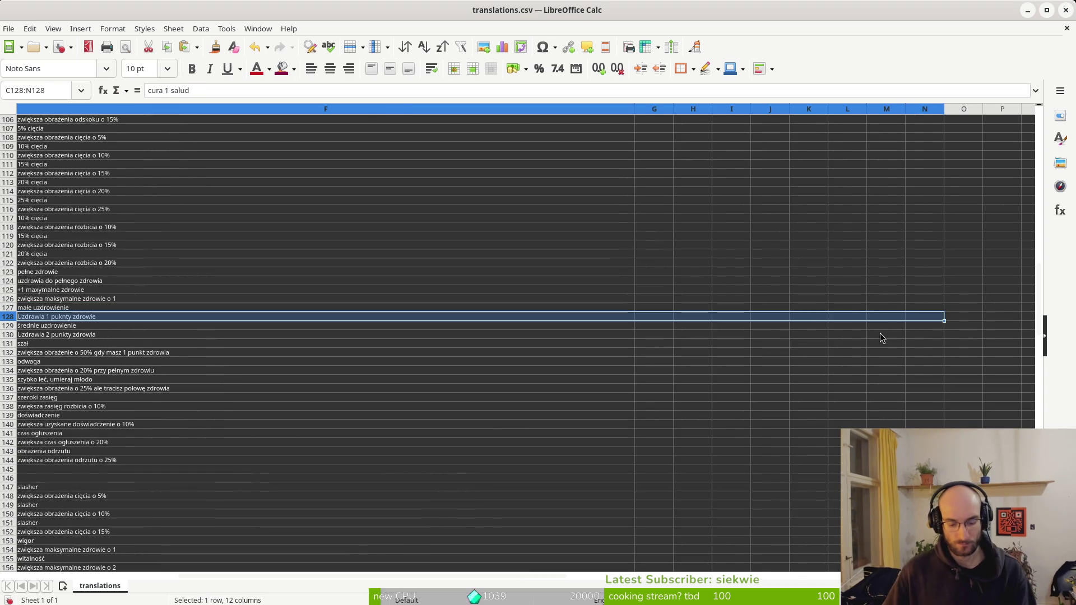
Paste those translations into row 259 starting at C259 ('cura 1 salud')
scroll(139, 365, "down", 20)
scroll(151, 465, "down", 20)
scroll(157, 463, "left", 4)
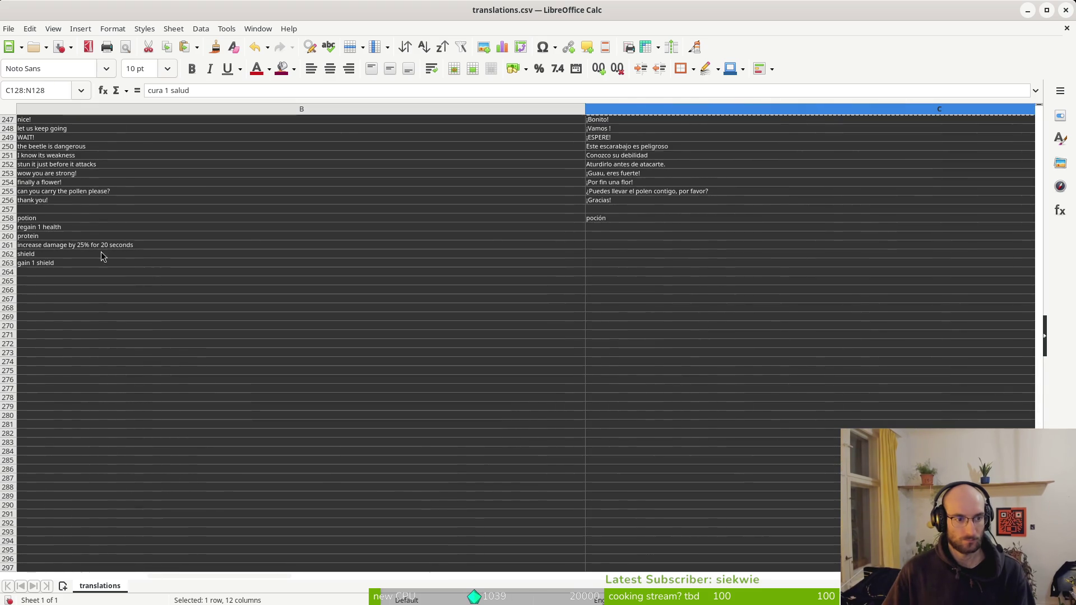
left_click(593, 227)
key("ctrl+v")
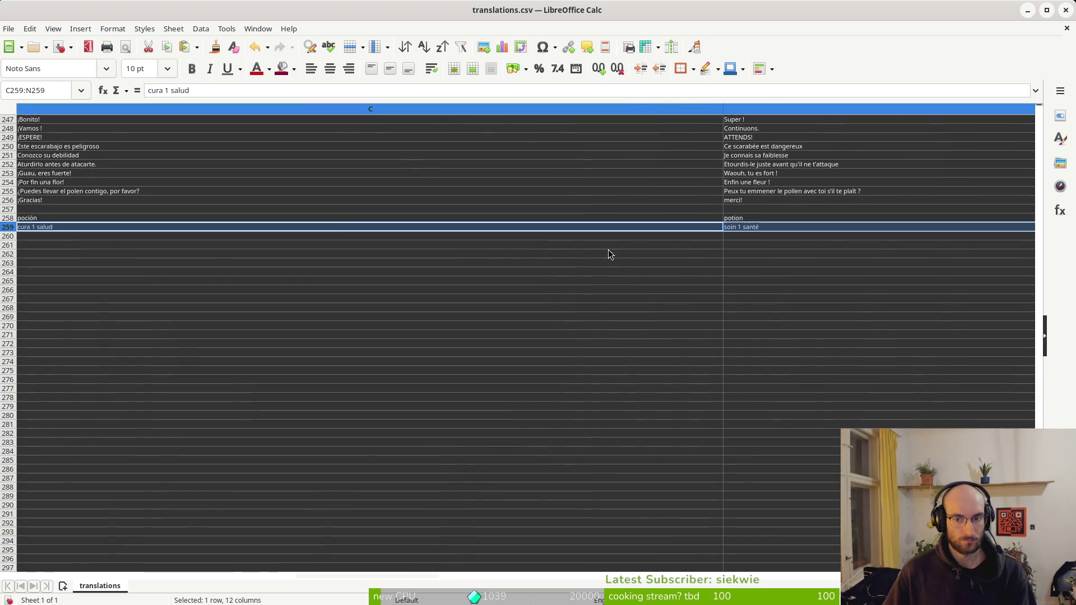
Review the health-related descriptions in rows 124–128
scroll(124, 227, "left", 1)
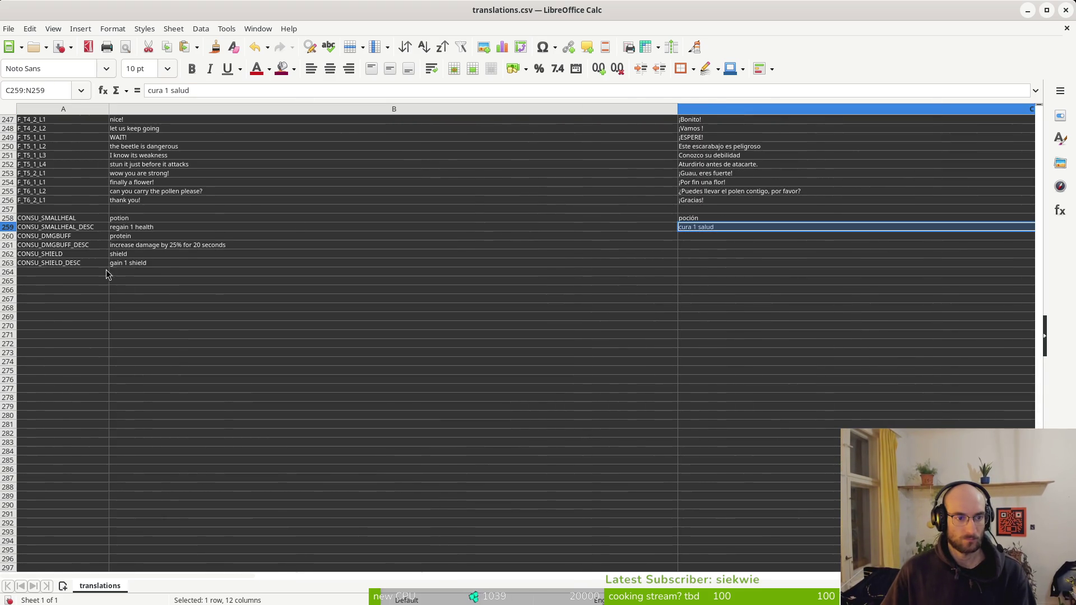
scroll(117, 275, "up", 20)
scroll(135, 286, "up", 20)
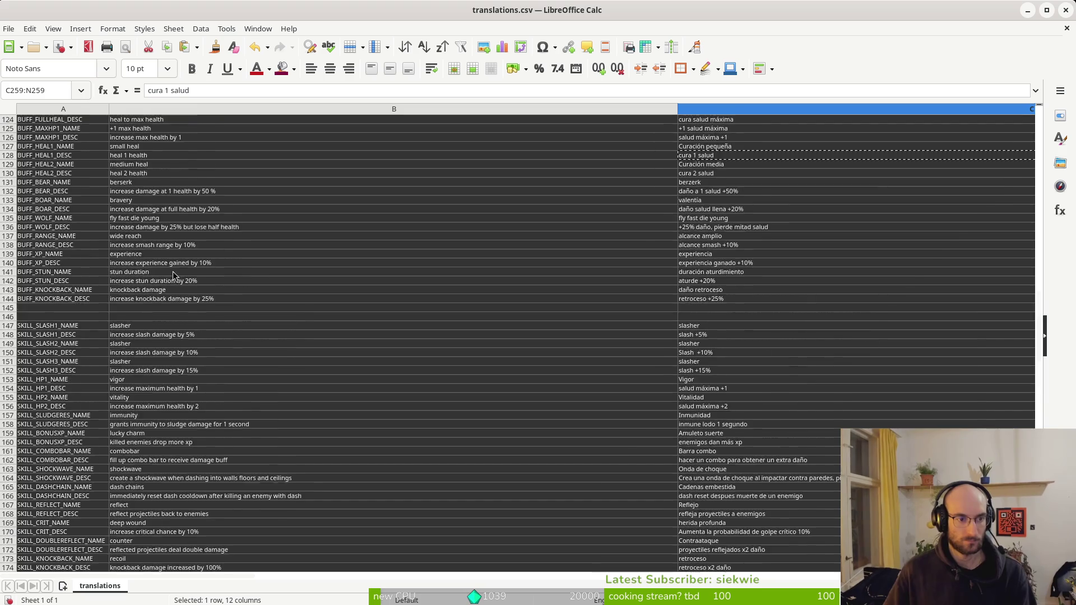
left_click(137, 365)
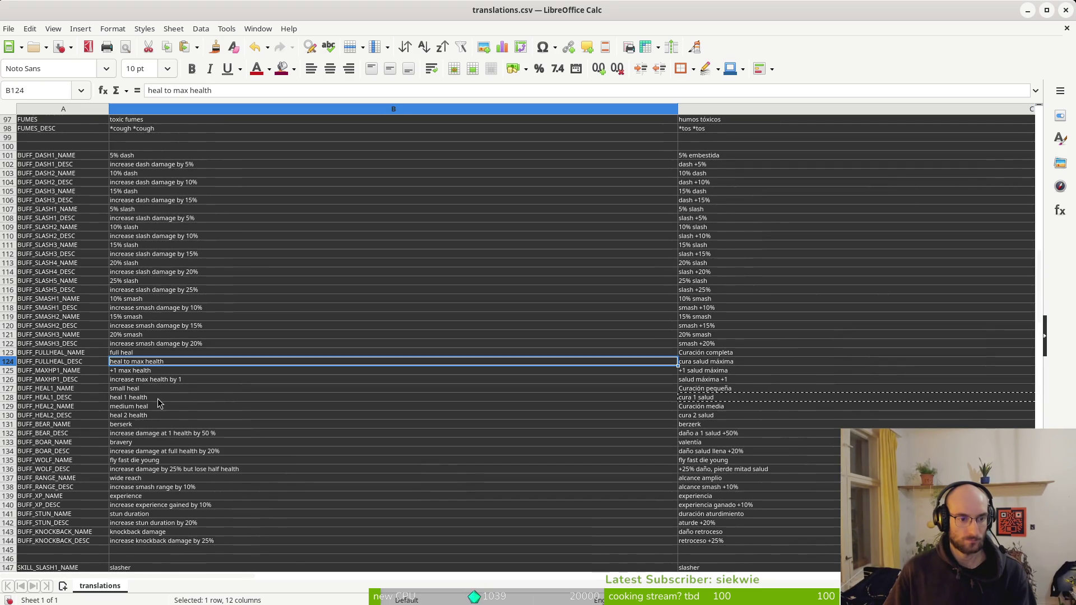
left_click(145, 398)
left_click(140, 381)
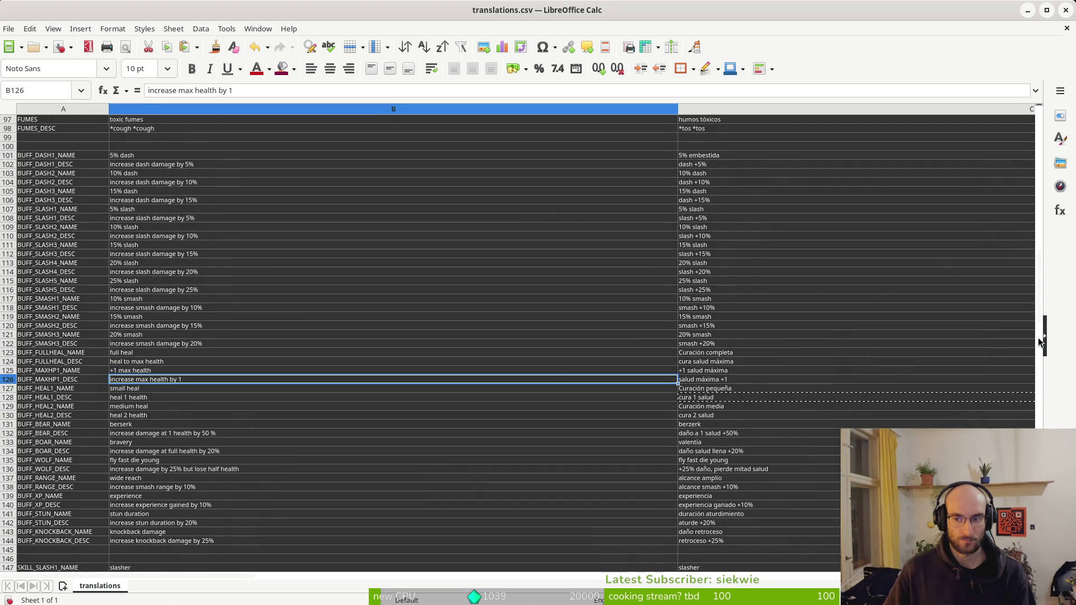
scroll(1037, 337, "down", 20)
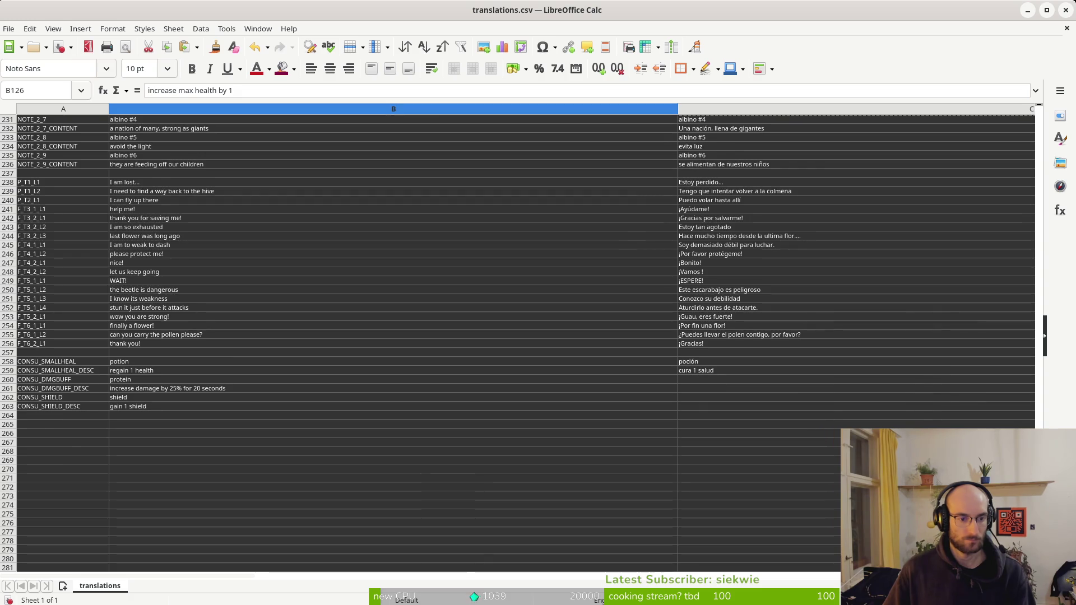
scroll(228, 468, "up", 2)
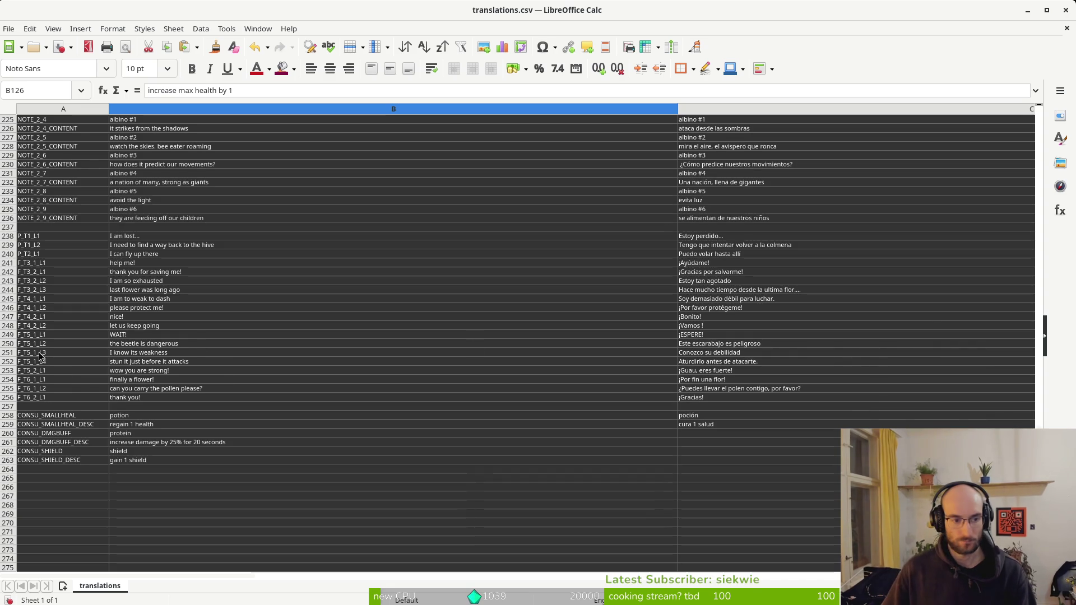
Fill C260–F260 with proteína, protéine, белок and białko
left_click(696, 434)
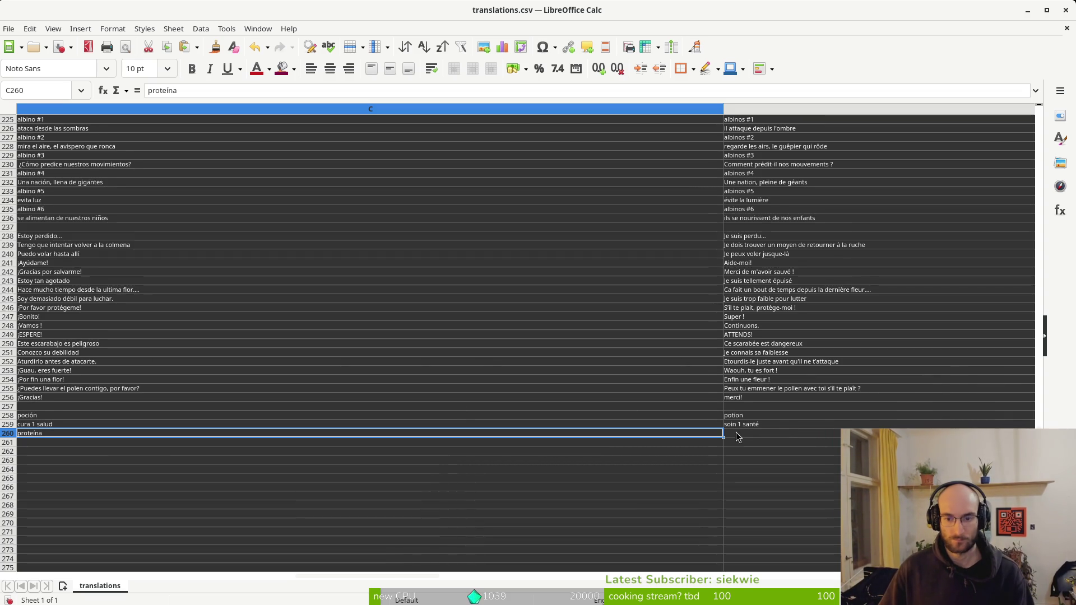
key("Right")
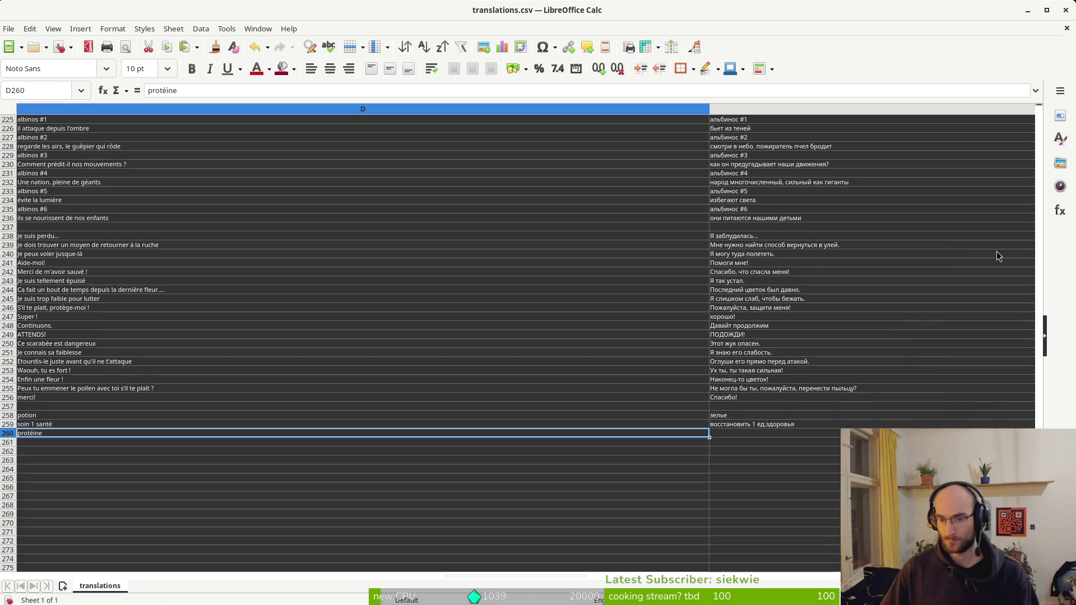
key("Right")
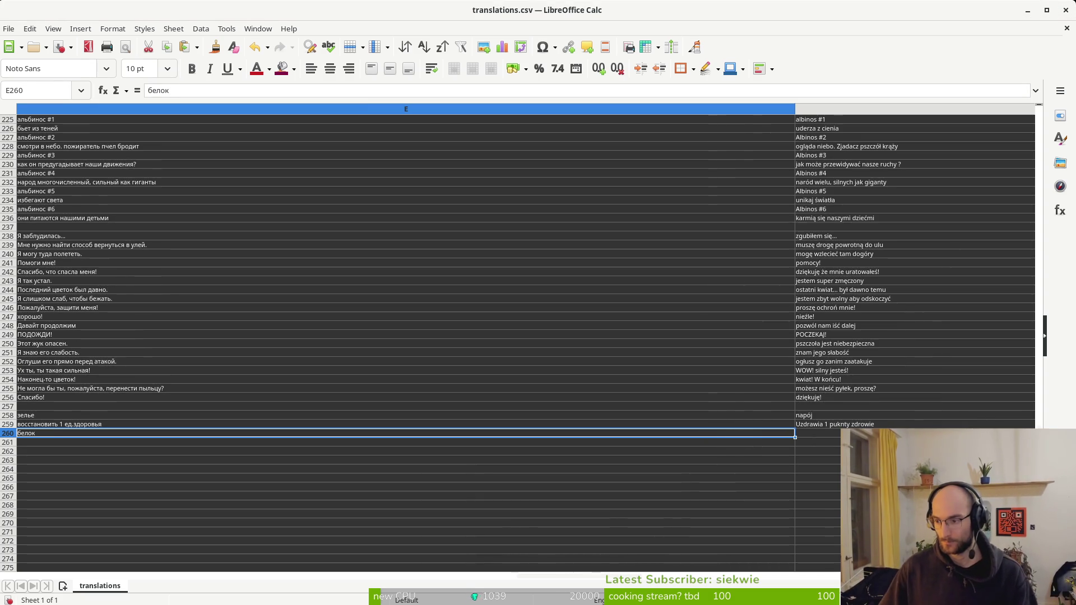
left_click(808, 433)
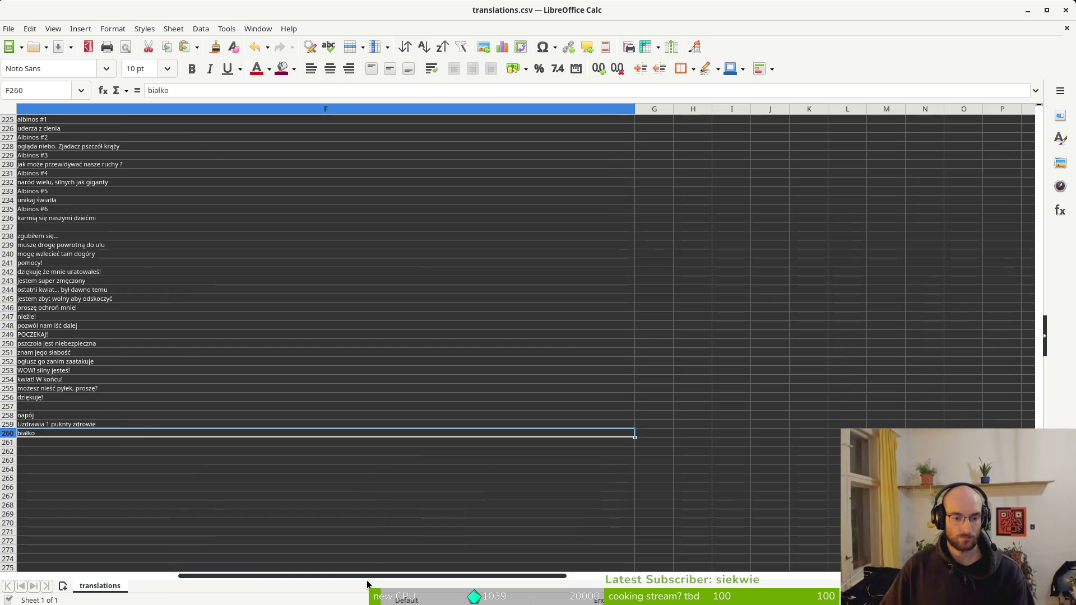
left_click_drag(196, 576, 22, 576)
scroll(136, 410, "up", 20)
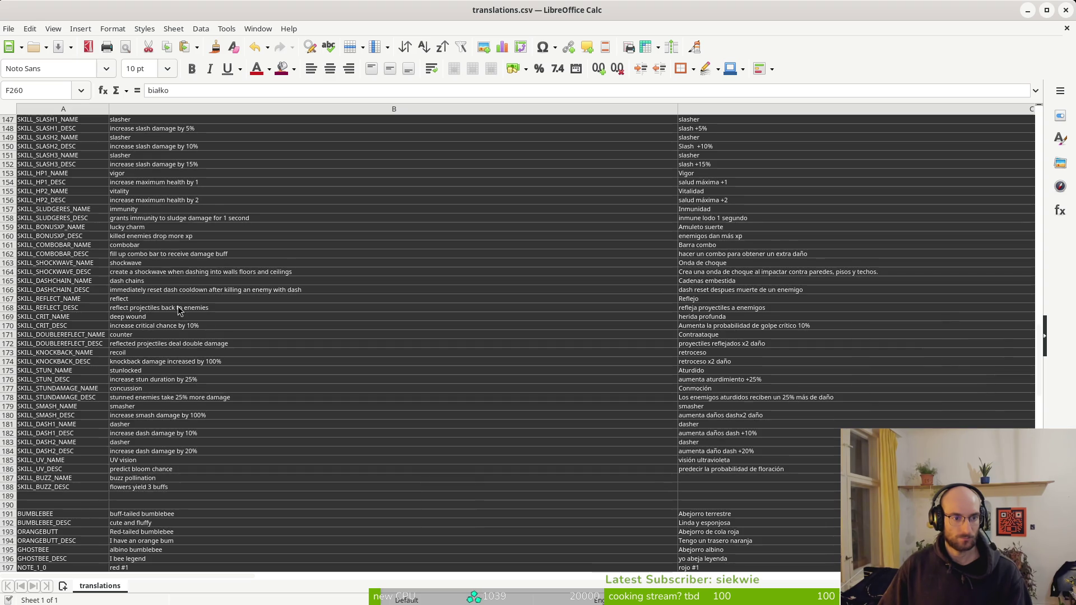
scroll(141, 317, "up", 11)
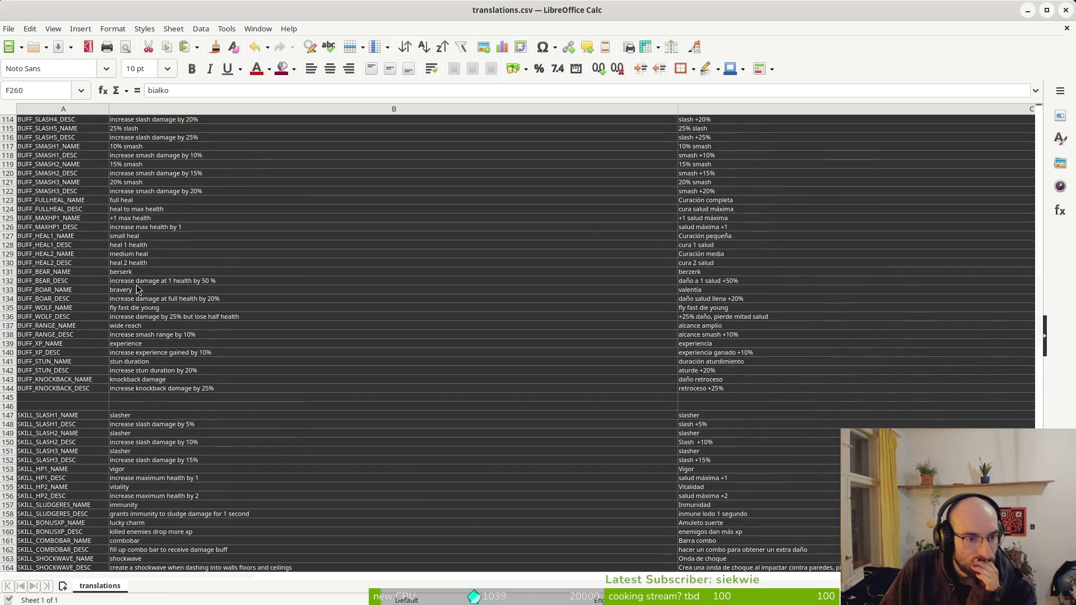
scroll(147, 287, "up", 4)
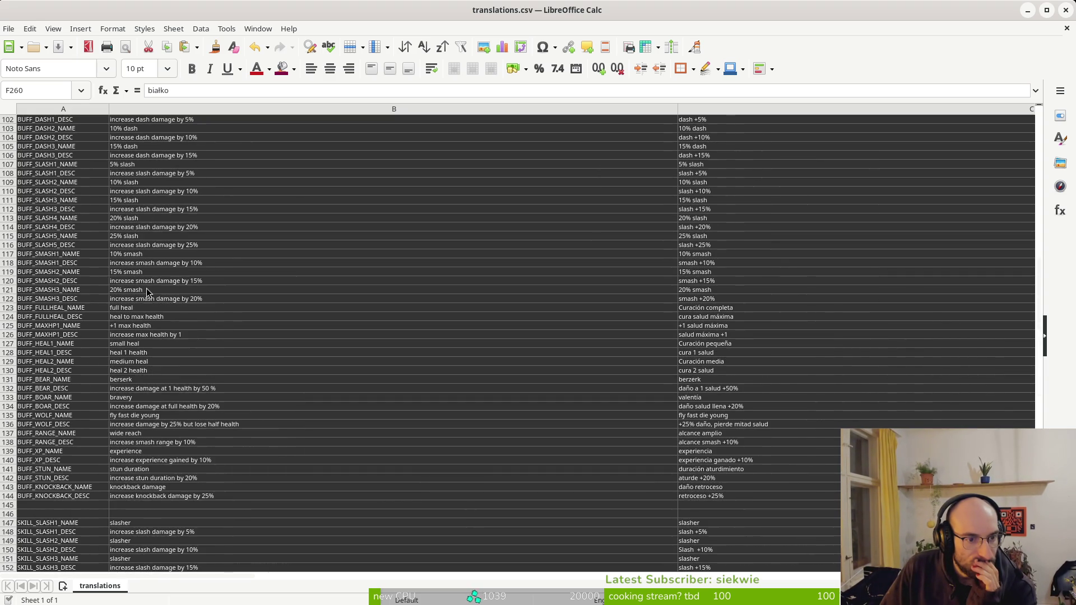
scroll(162, 291, "up", 4)
scroll(171, 280, "down", 4)
scroll(179, 280, "down", 17)
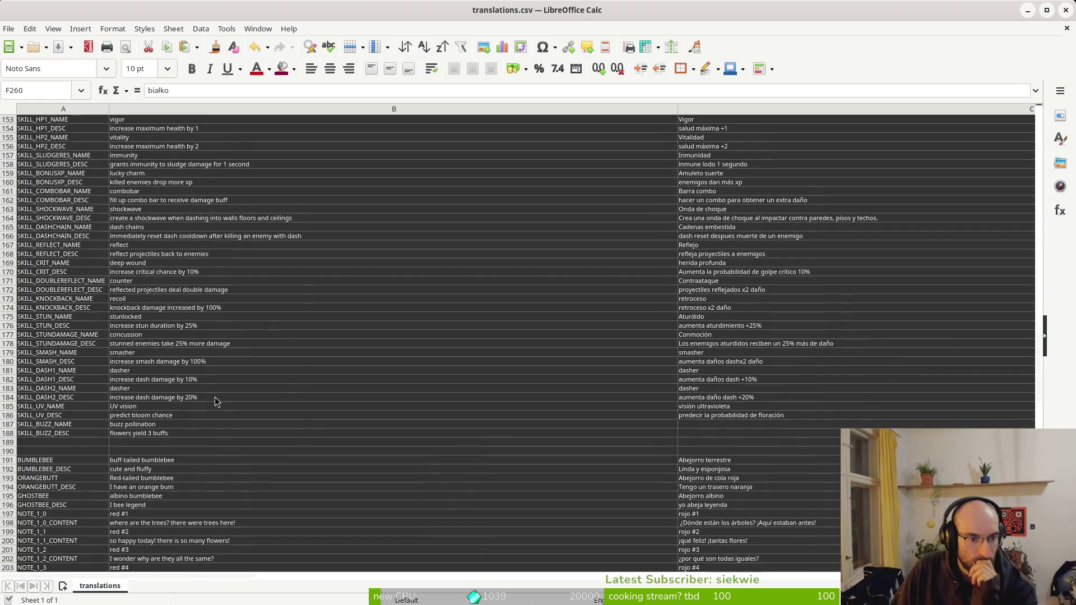
scroll(211, 395, "down", 5)
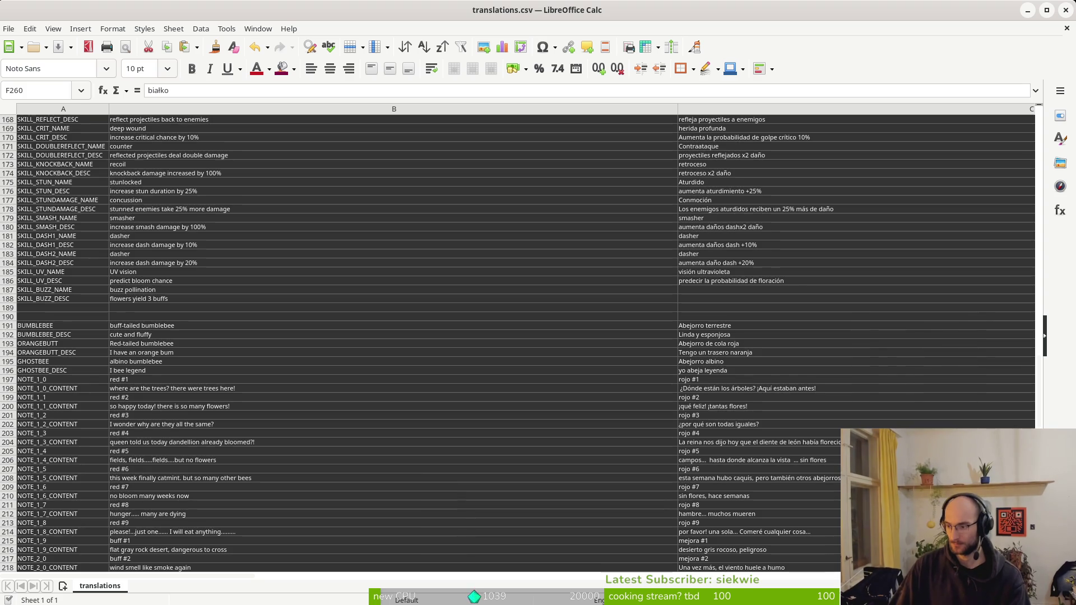
scroll(214, 426, "down", 20)
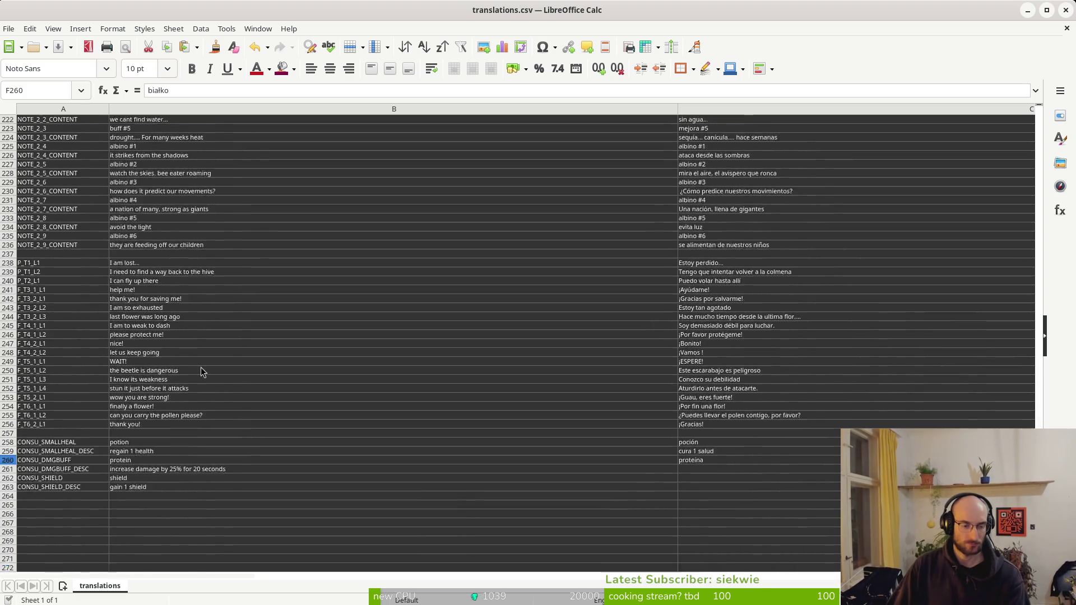
scroll(149, 379, "up", 4)
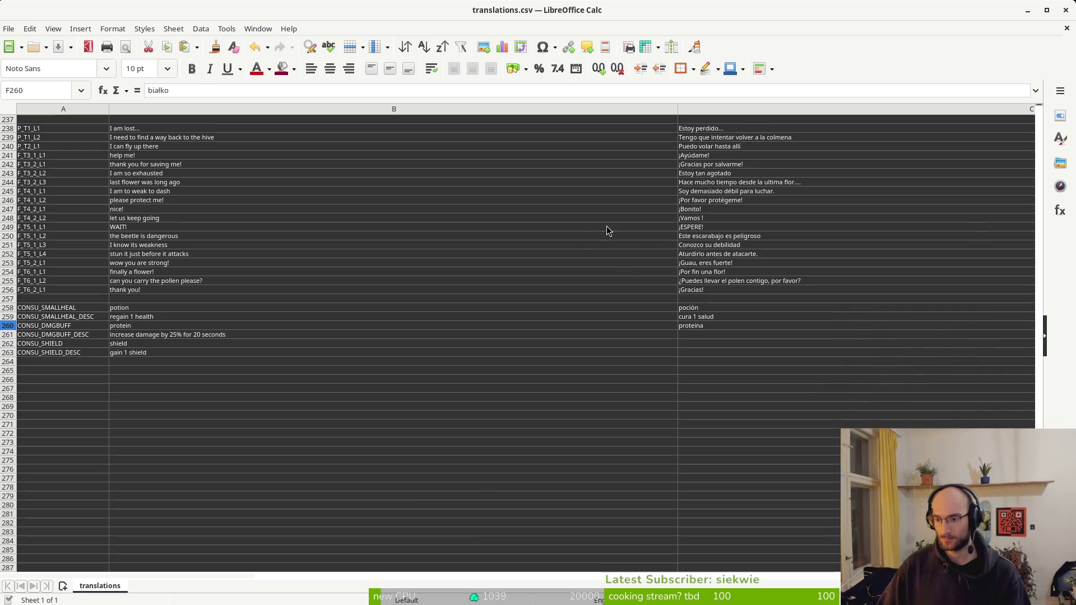
Paste the Spanish and French shield words, blindaje and bouclier, into C262 and D262
left_click(687, 327)
scroll(263, 371, "left", 3)
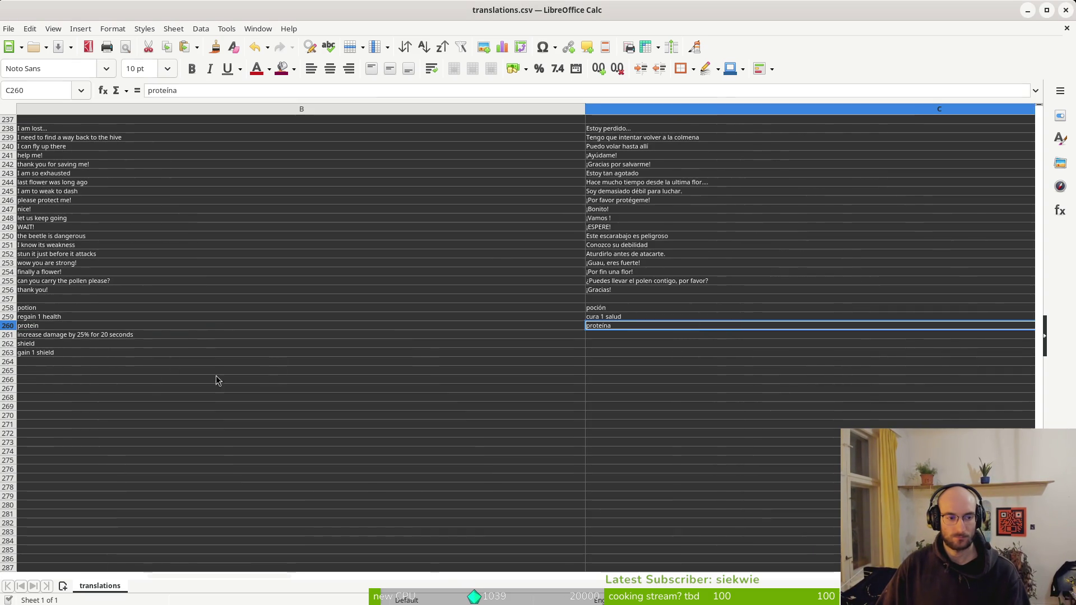
left_click(45, 344)
left_click(607, 343)
type("blindaje")
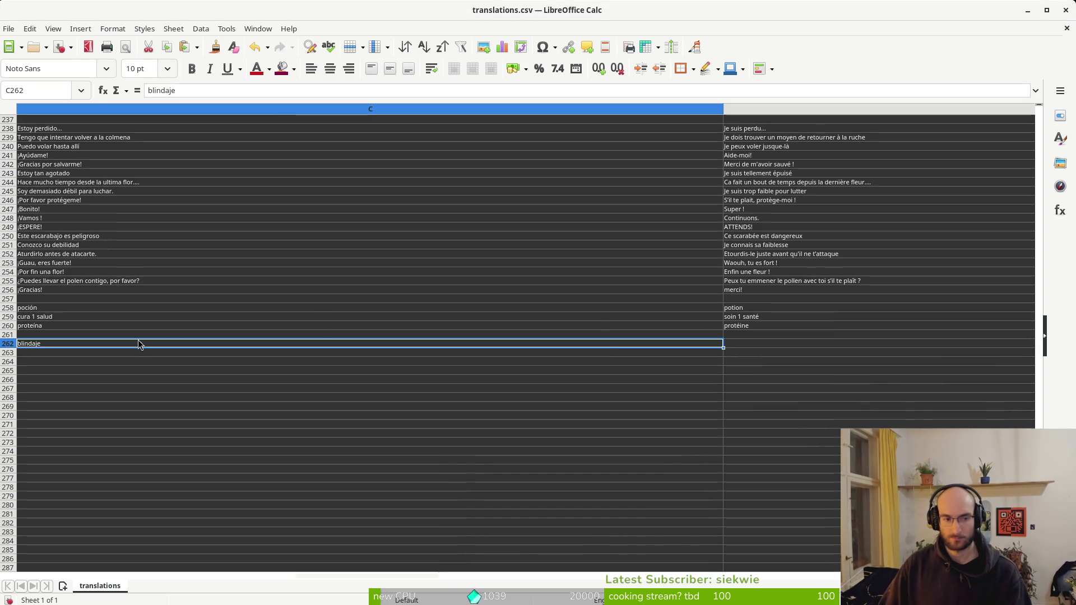
left_click(729, 344)
type("bouclier")
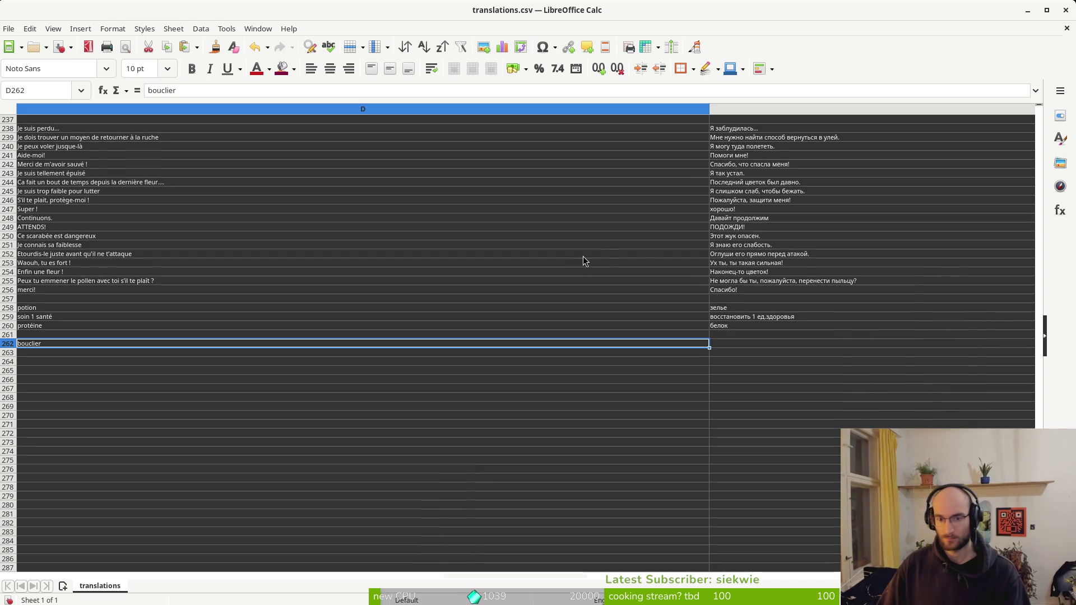
Paste the Russian and Polish shield words, щит and tarcza, into E262 and F262
left_click(719, 344)
type("щит")
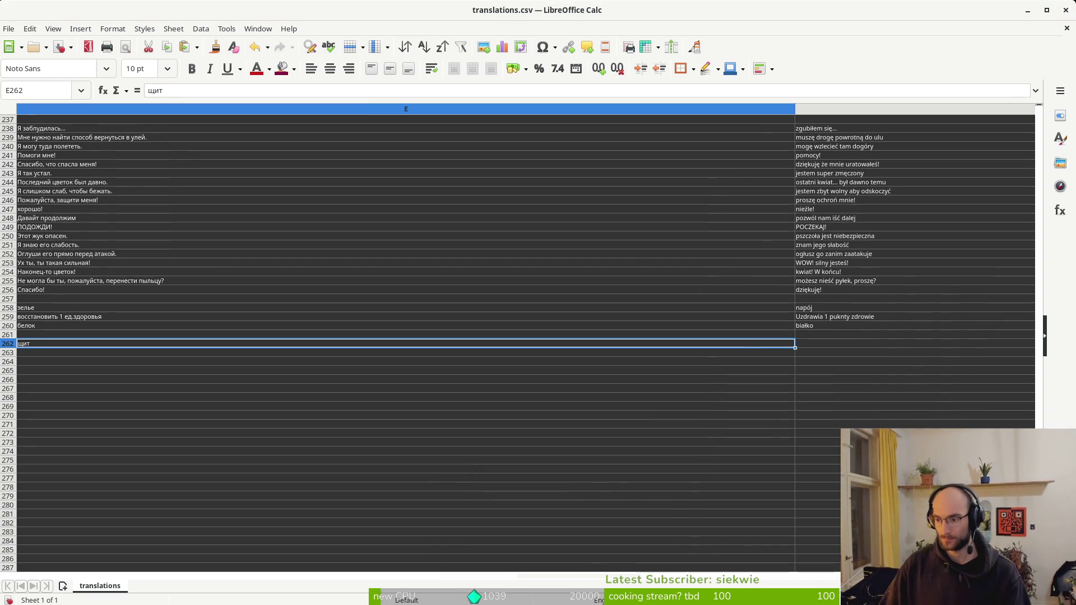
left_click(810, 348)
type("tarcza")
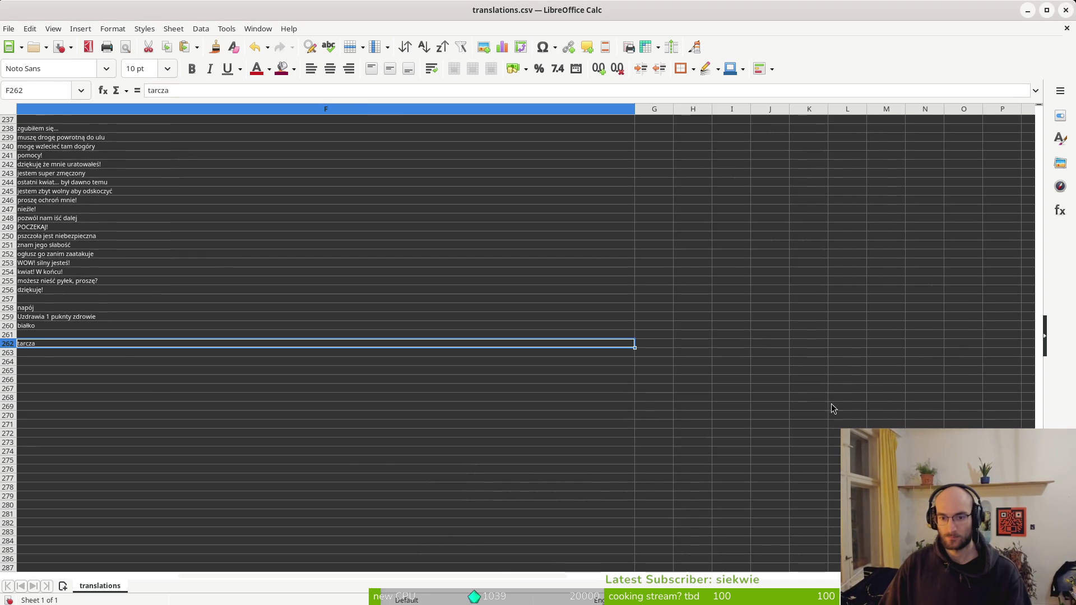
scroll(339, 347, "left", 5)
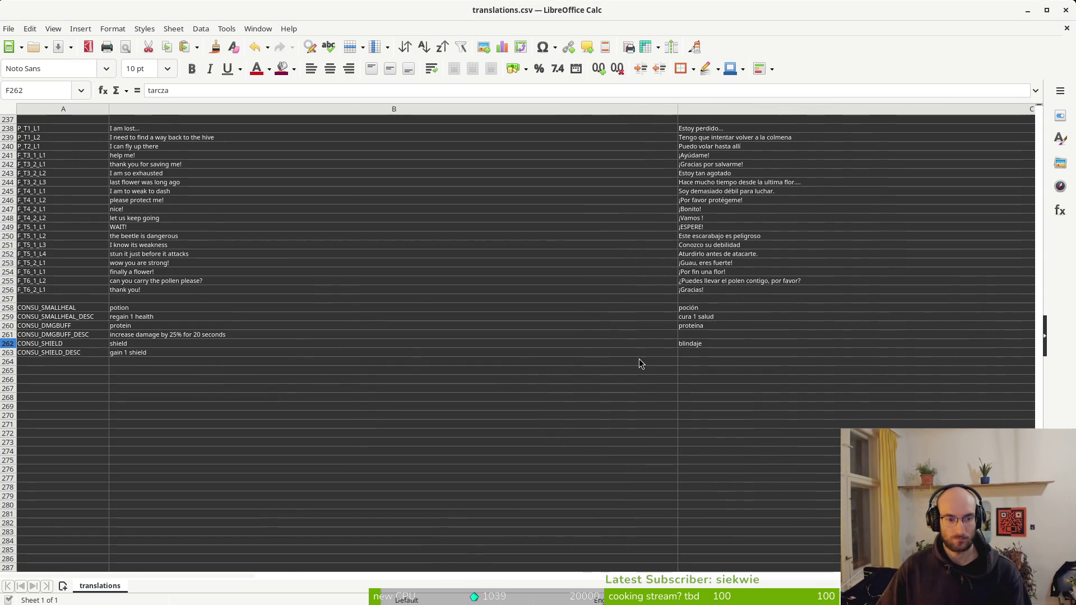
scroll(802, 277, "down", 7)
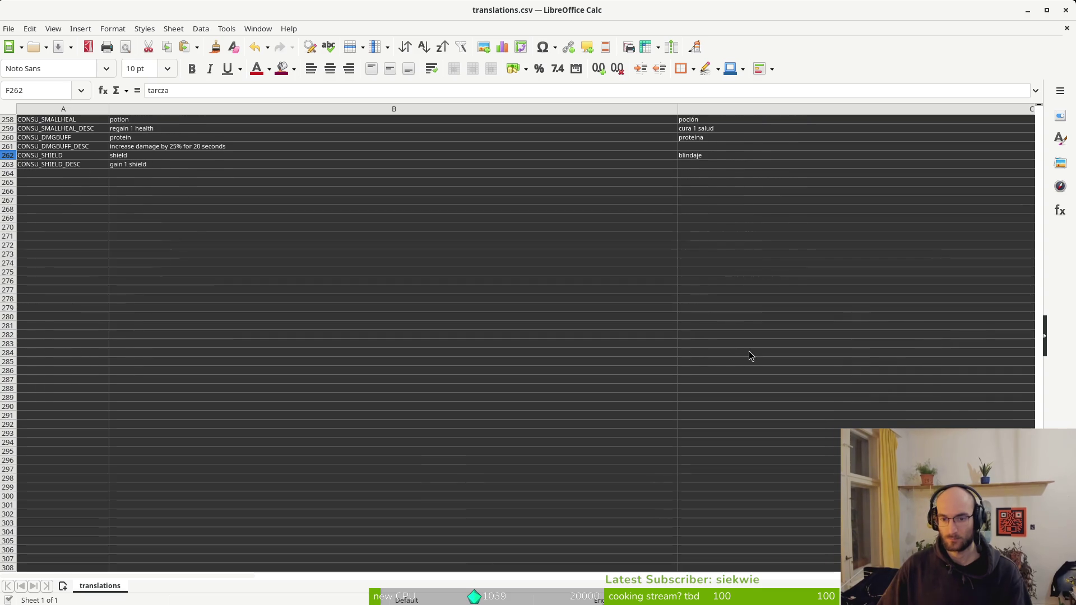
left_click(587, 173)
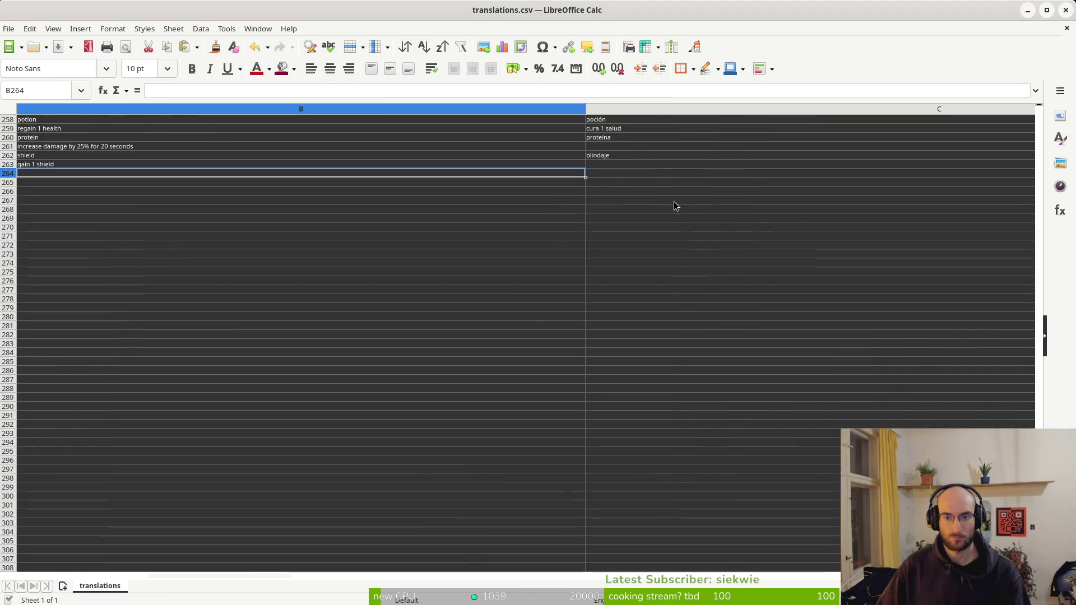
Paste 'zyskaj 1 tarczę' into F263 and 'получить 1 щит' into E263
scroll(621, 172, "right", 2)
scroll(719, 175, "right", 1)
left_click(846, 164)
type("zyskaj 1 tarczę")
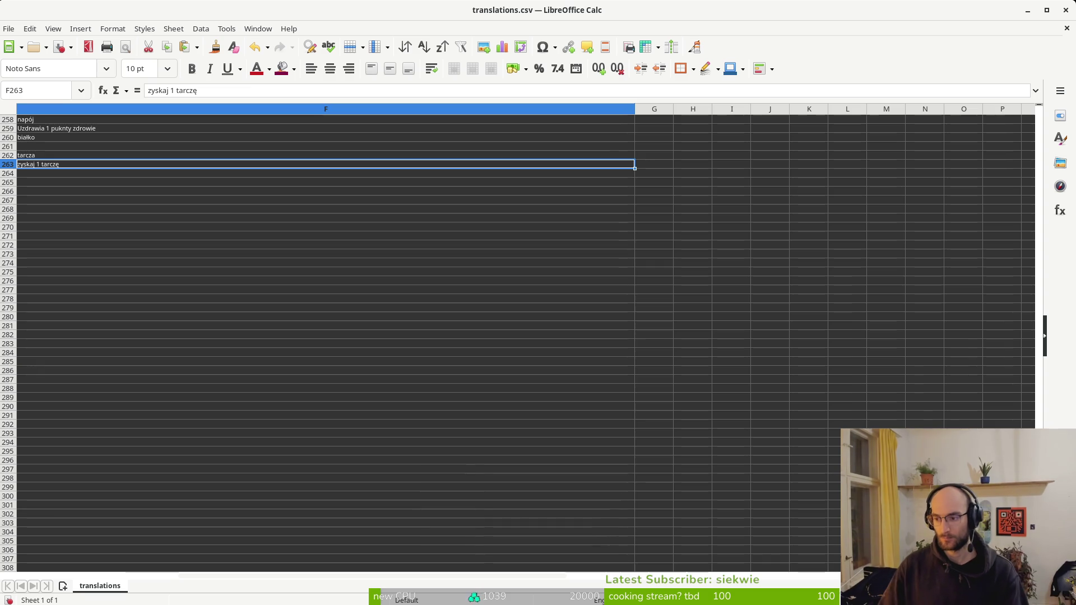
scroll(192, 167, "up", 1)
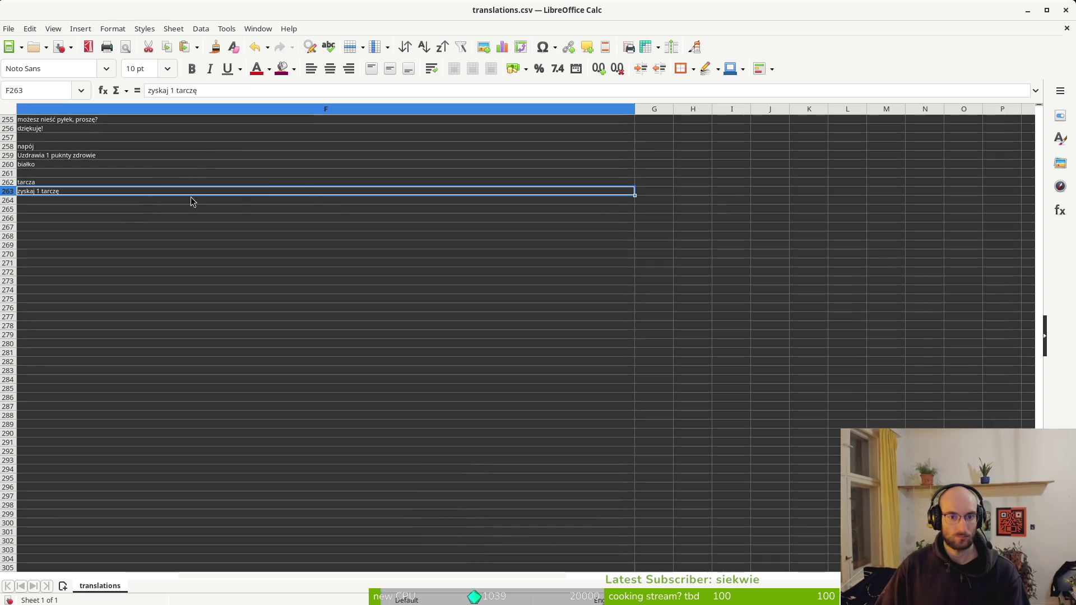
left_click(120, 208)
scroll(129, 208, "left", 2)
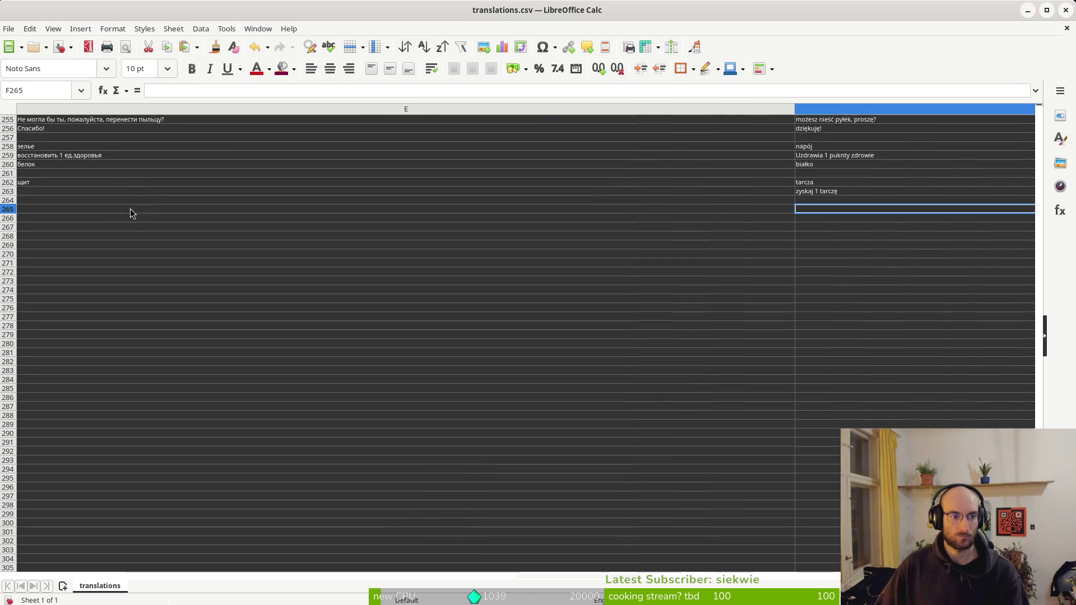
left_click(739, 192)
type("получить 1 щит")
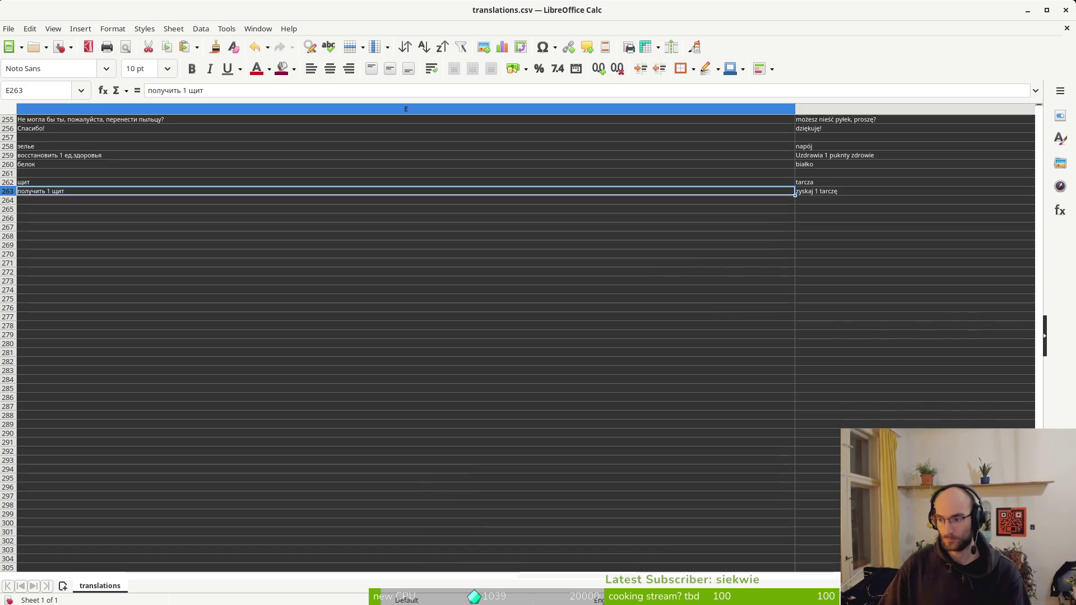
Enter 'gagner 1 bouclier' in D263 and 'ganar 1 escudo' in C263
scroll(78, 195, "left", 1)
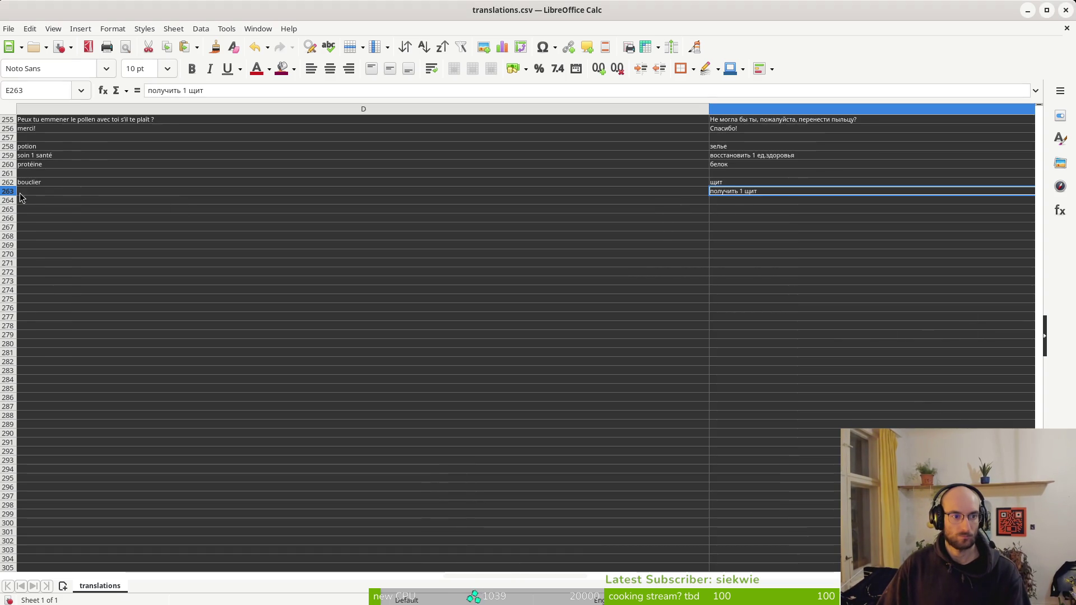
left_click(79, 192)
type("gagner 1 bouclier")
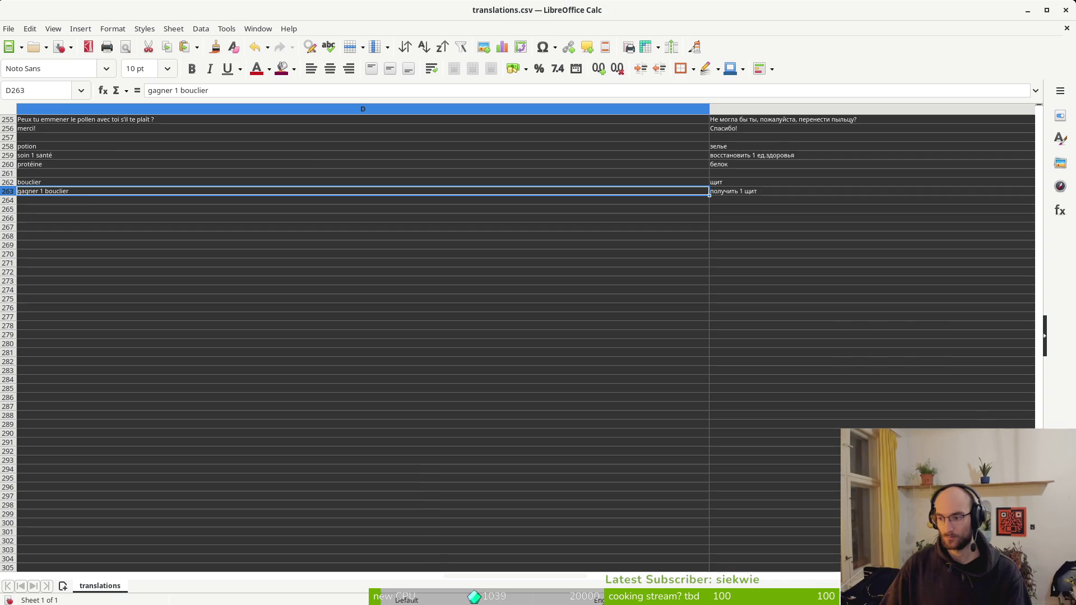
scroll(69, 193, "left", 1)
left_click(49, 191)
type("ganar 1 escudo")
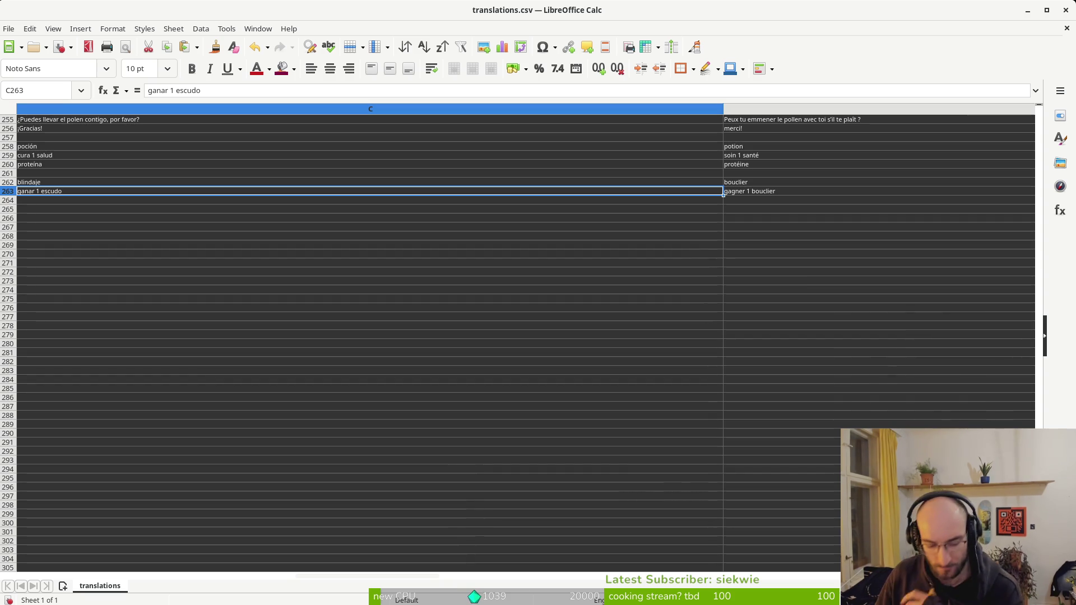
Replace the Spanish shield name in C262 with 'escudo'
left_click(56, 182)
type("escudo")
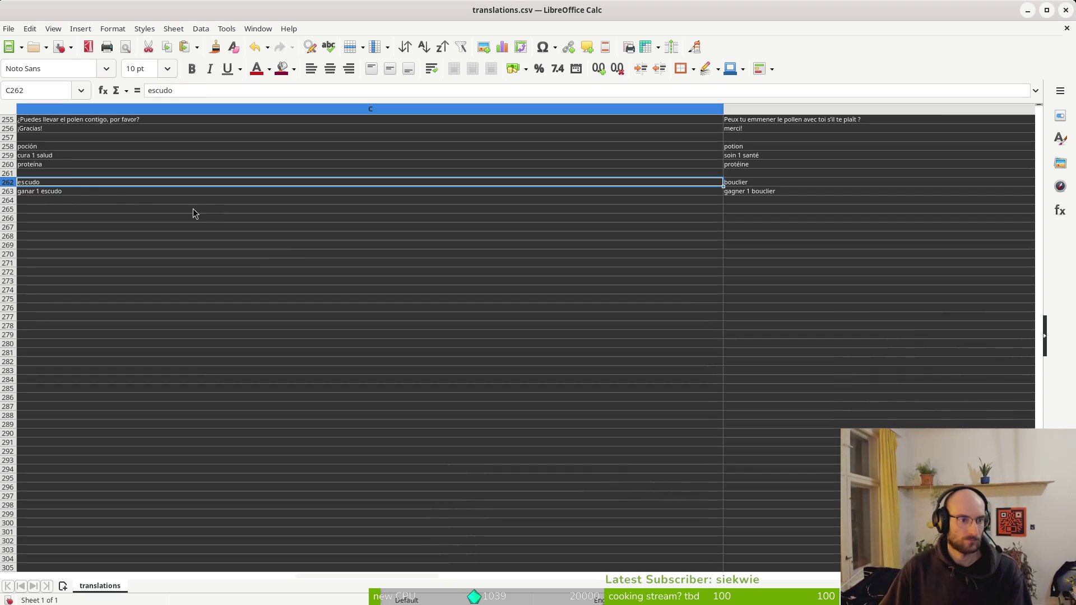
left_click_drag(67, 191, 35, 198)
scroll(220, 202, "left", 5)
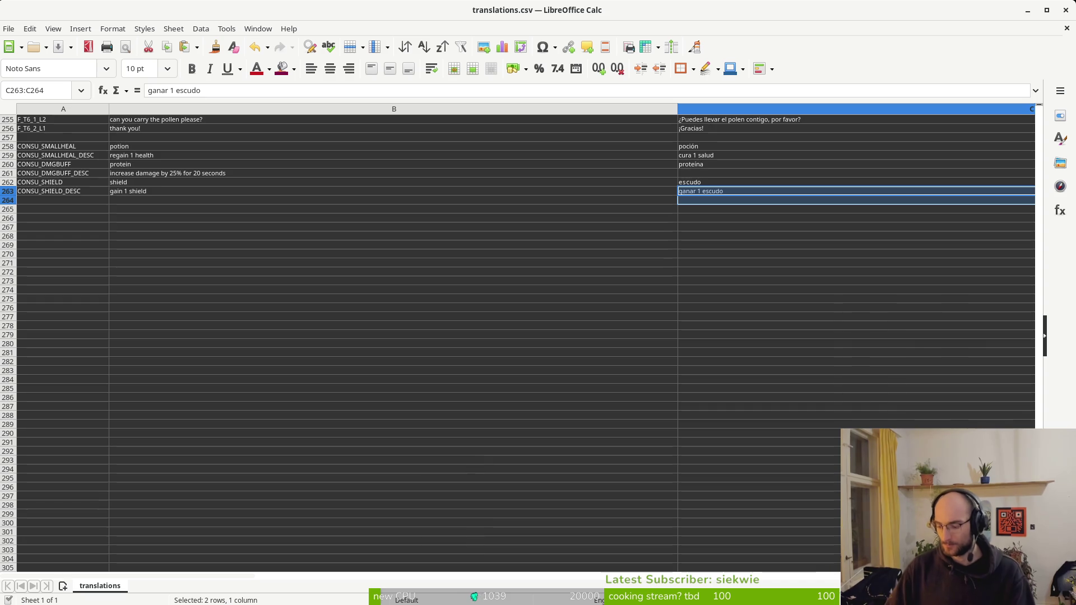
key("alt+Tab")
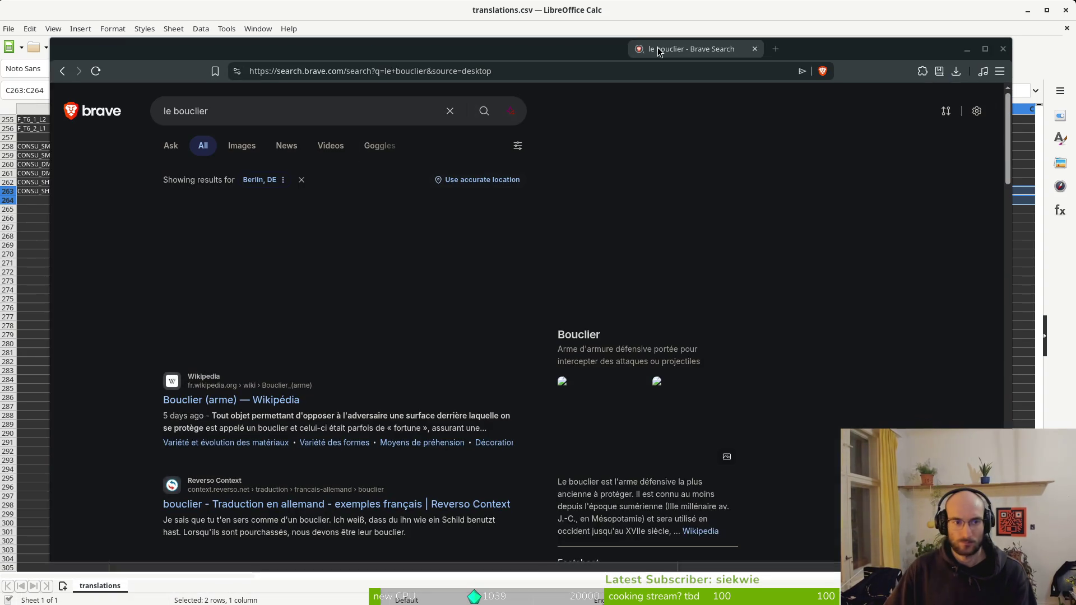
View Brave's image results for 'le bouclier', then close the search window
left_click(239, 159)
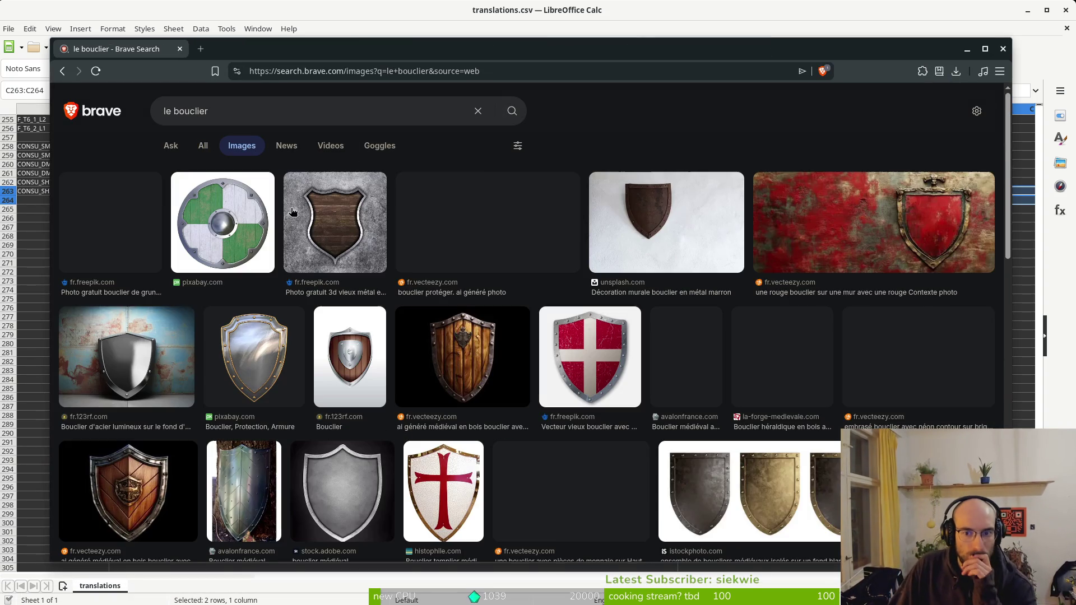
left_click(181, 49)
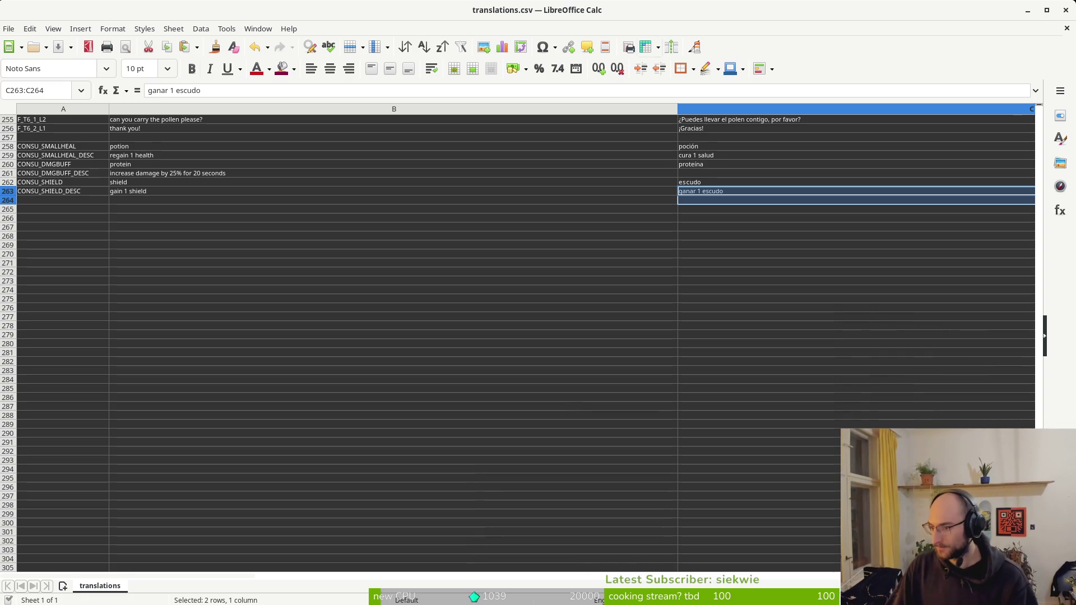
Review row 263's shield descriptions, then scroll back to columns A–C
left_click(147, 128)
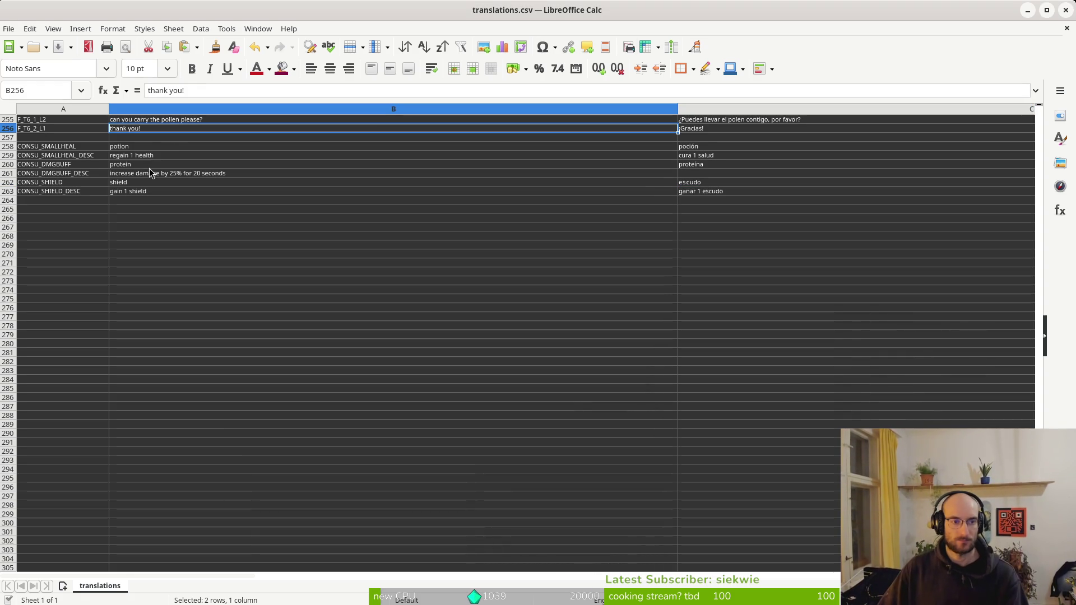
left_click(427, 175)
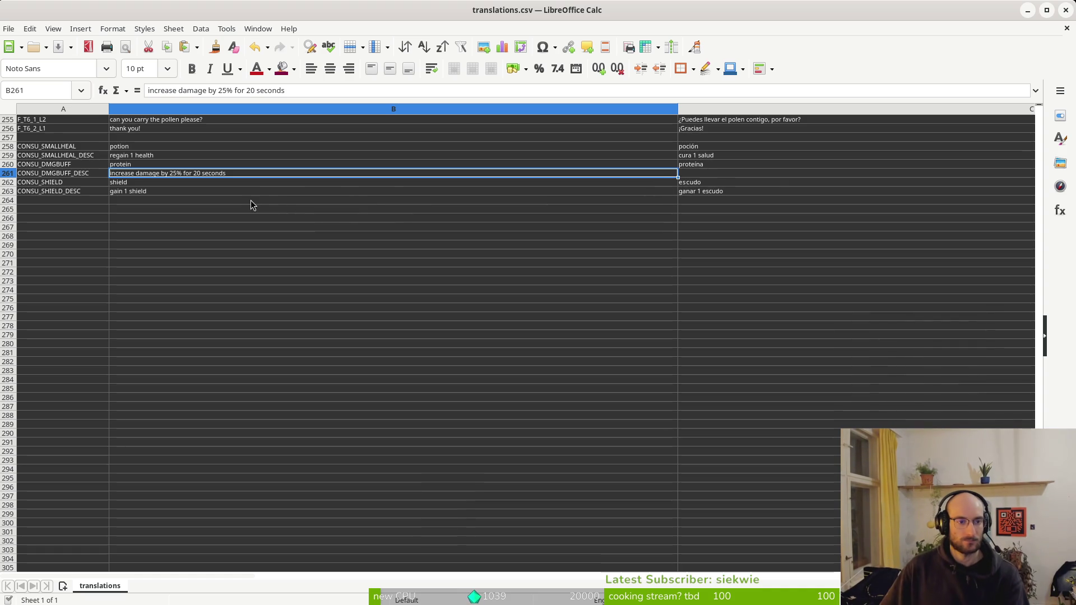
left_click(735, 191)
left_click(728, 190)
left_click(777, 188)
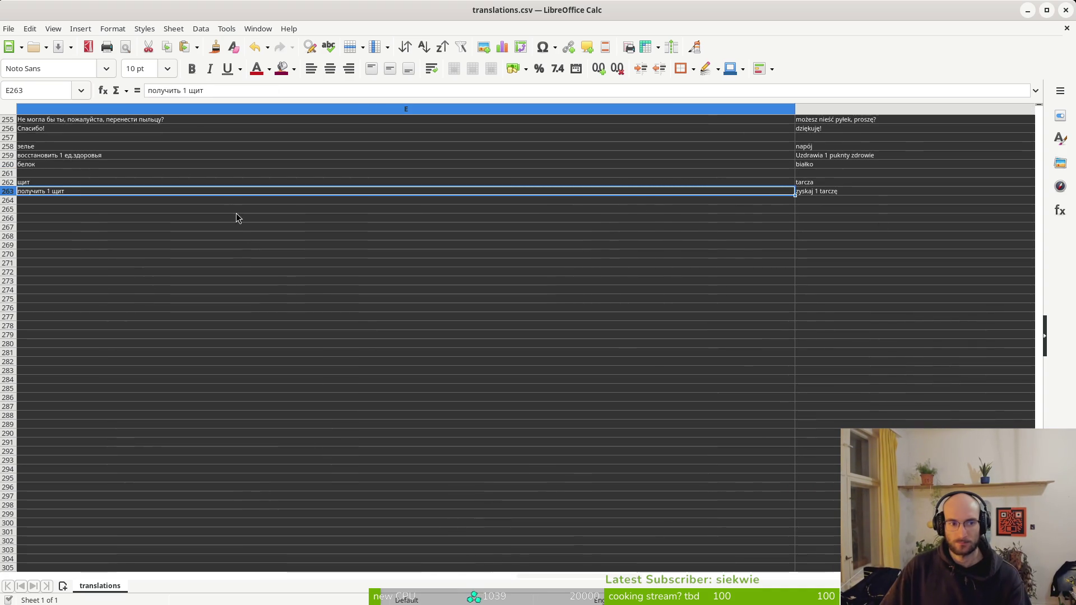
scroll(153, 185, "up", 7)
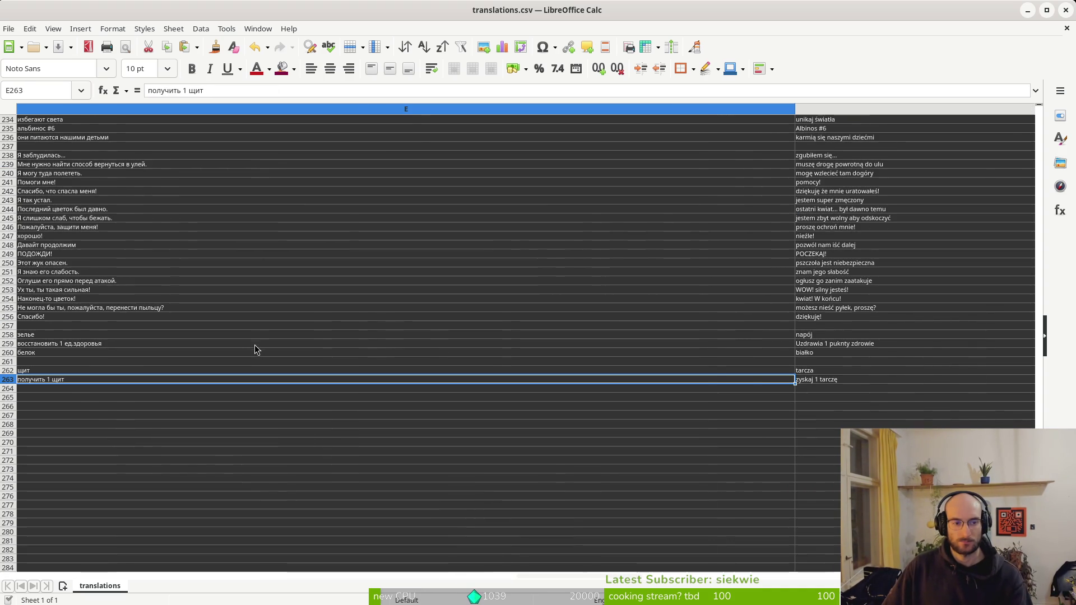
scroll(257, 348, "left", 4)
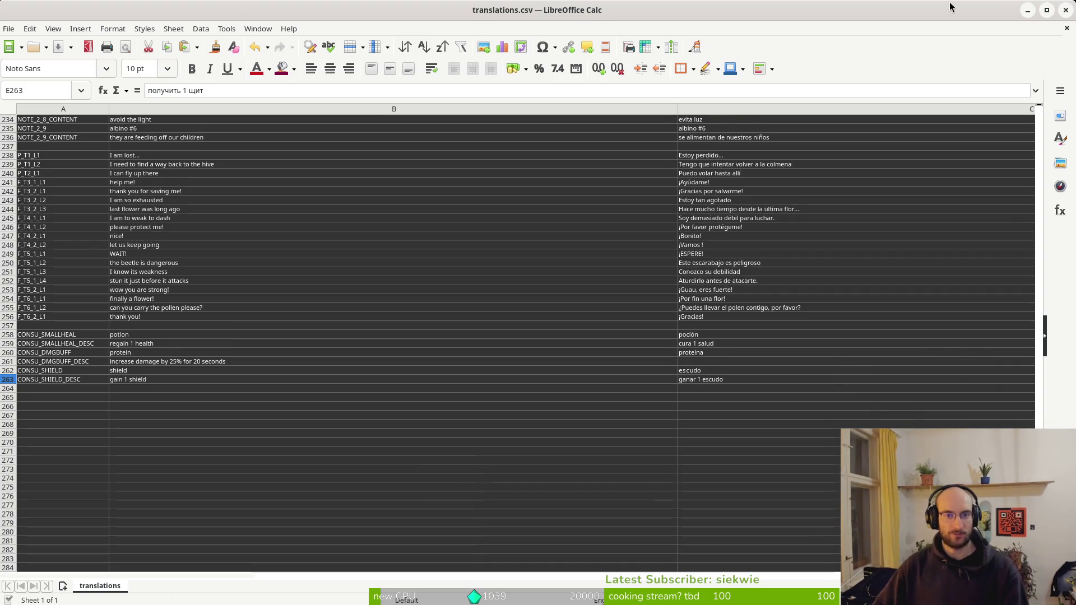
Close Calc and select the smallheal.tres consumable resource in Godot
left_click(1066, 11)
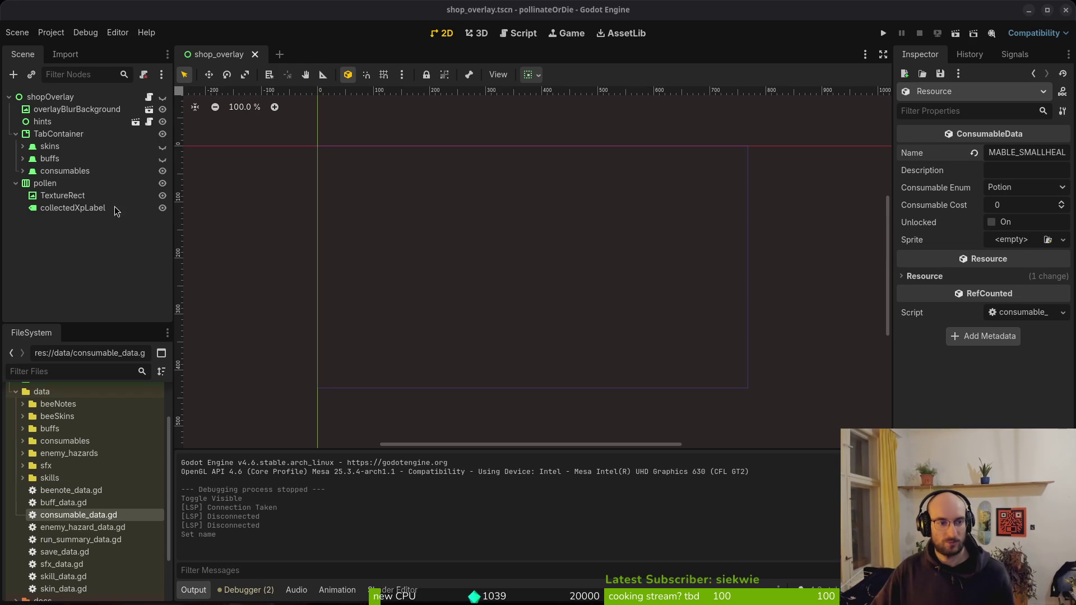
left_click(21, 172)
left_click(90, 234)
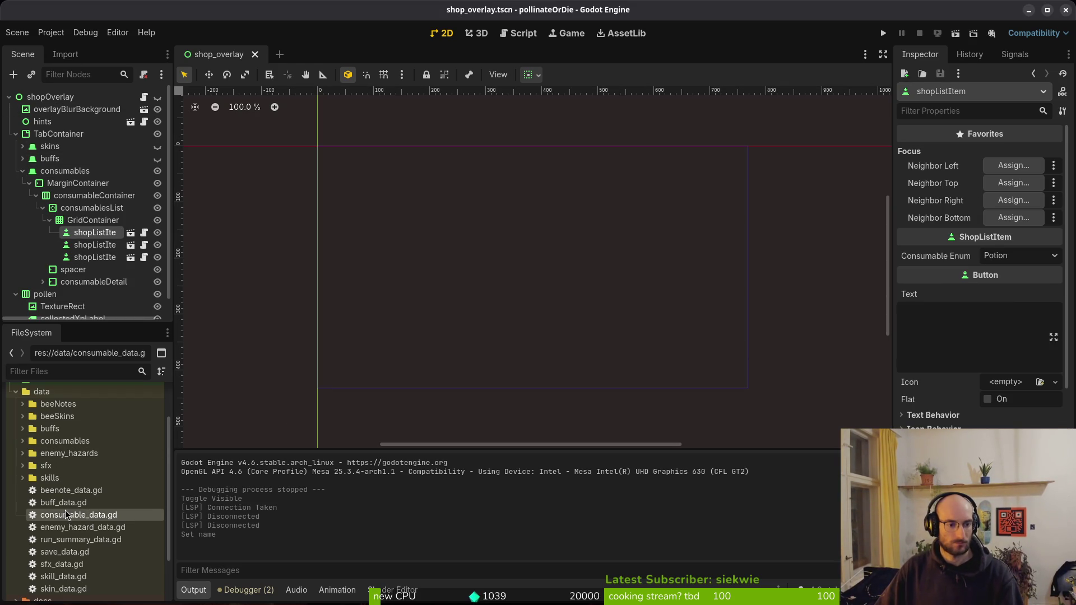
left_click(23, 441)
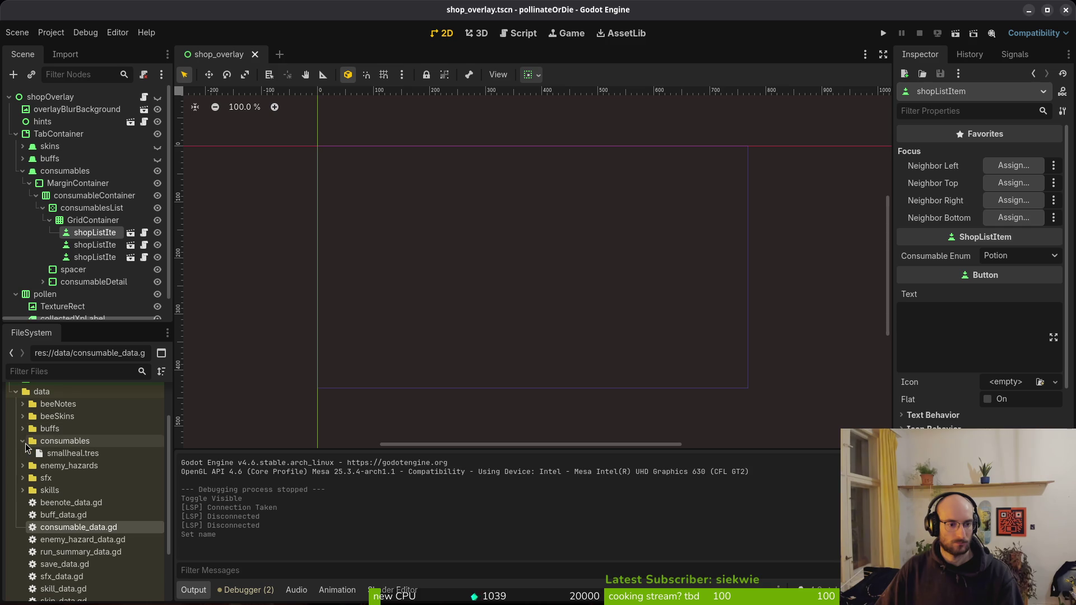
left_click(80, 455)
Set name CONSU_SMALLHEAL, description CONSU_SMALLHEAL_DESC and cost 1000, then save the scene
double_click(1026, 153)
type("CONSU_SMA")
type("AL")
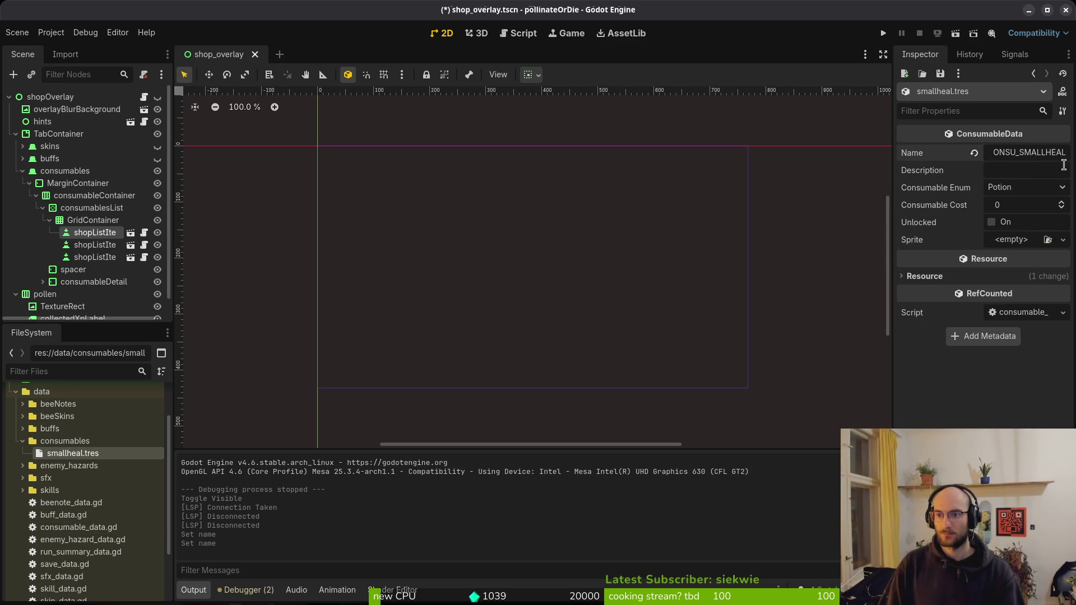
key("ctrl+a")
key("ctrl+c")
left_click(1064, 166)
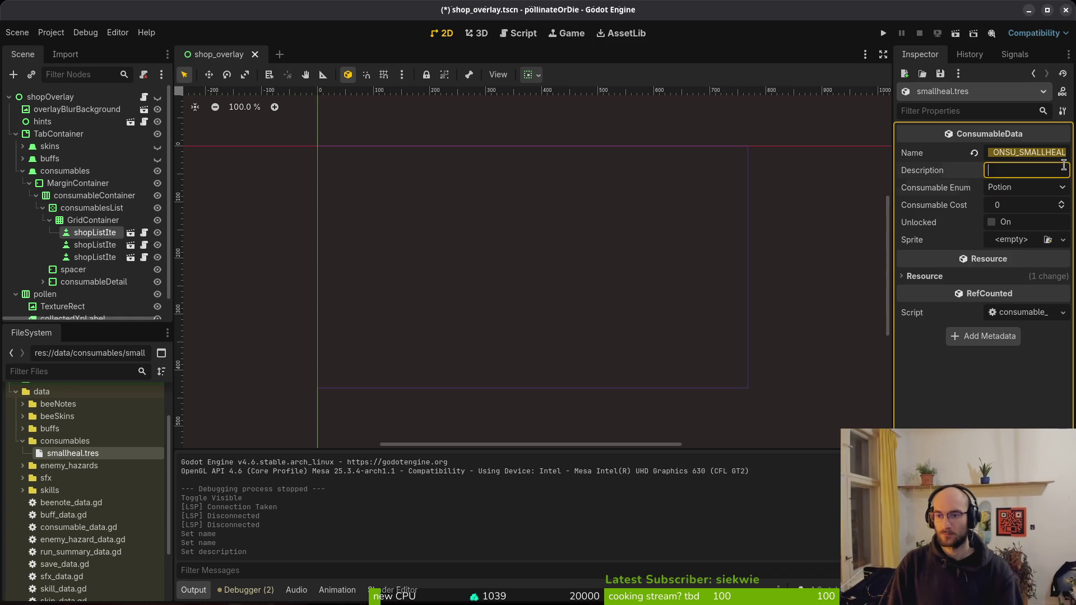
key("ctrl+v")
type("_DESC")
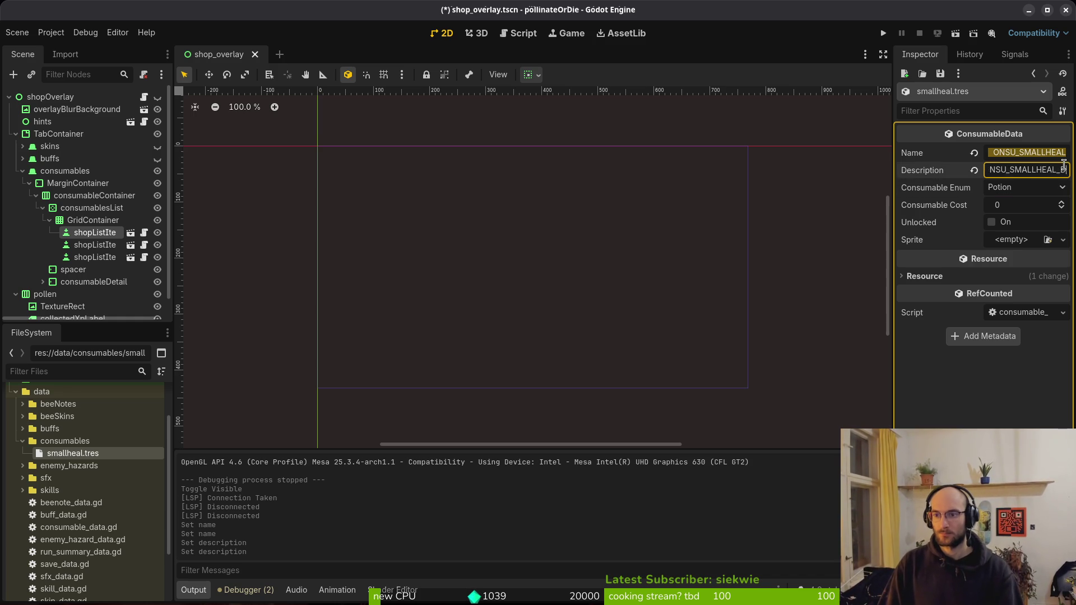
key("Return")
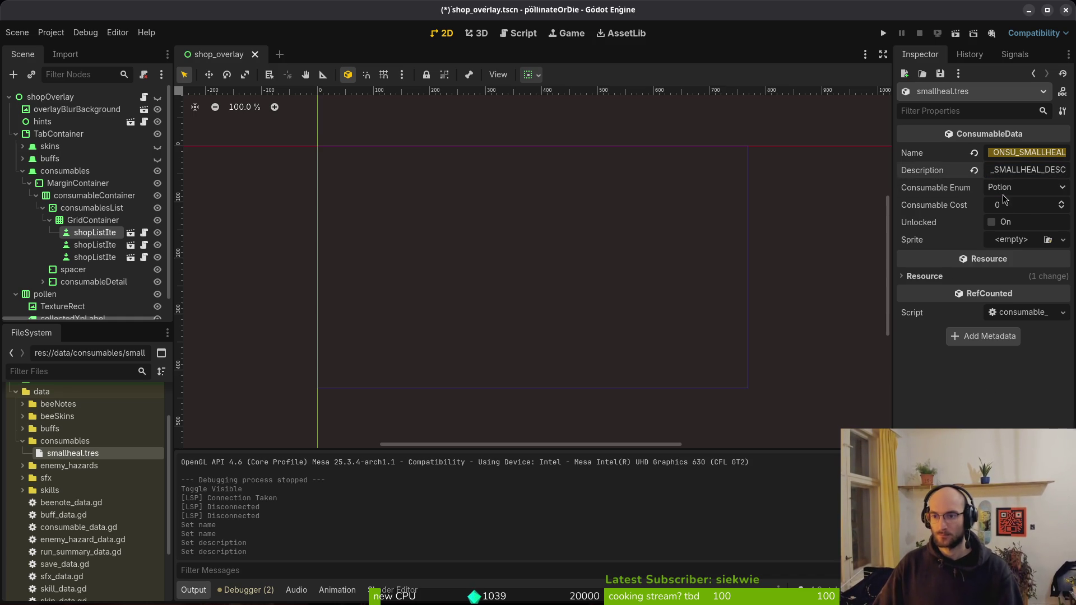
left_click(1026, 203)
type("1000")
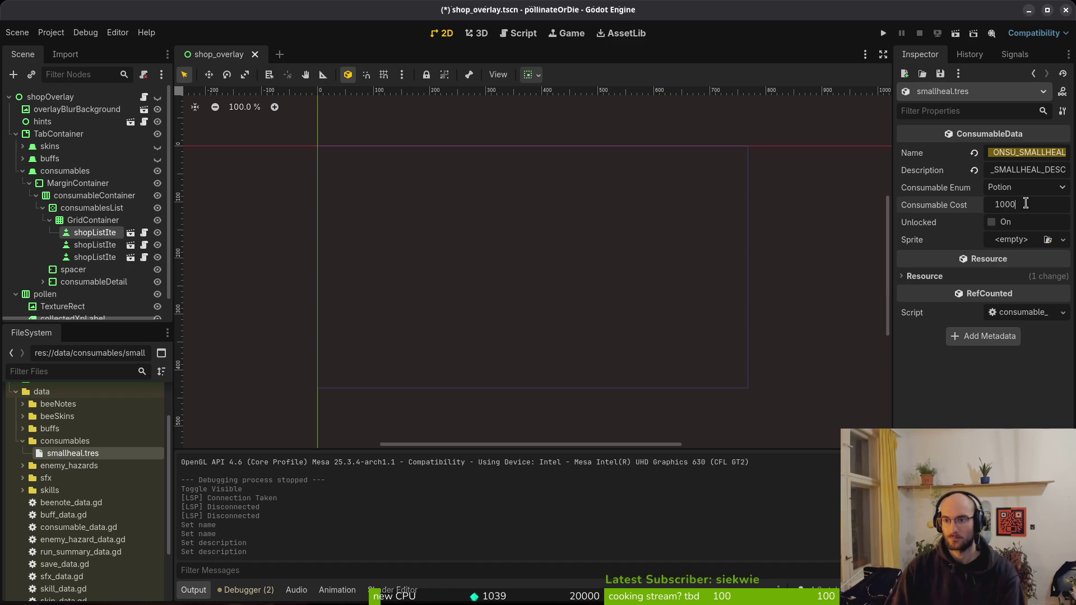
key("Return")
key("ctrl+s")
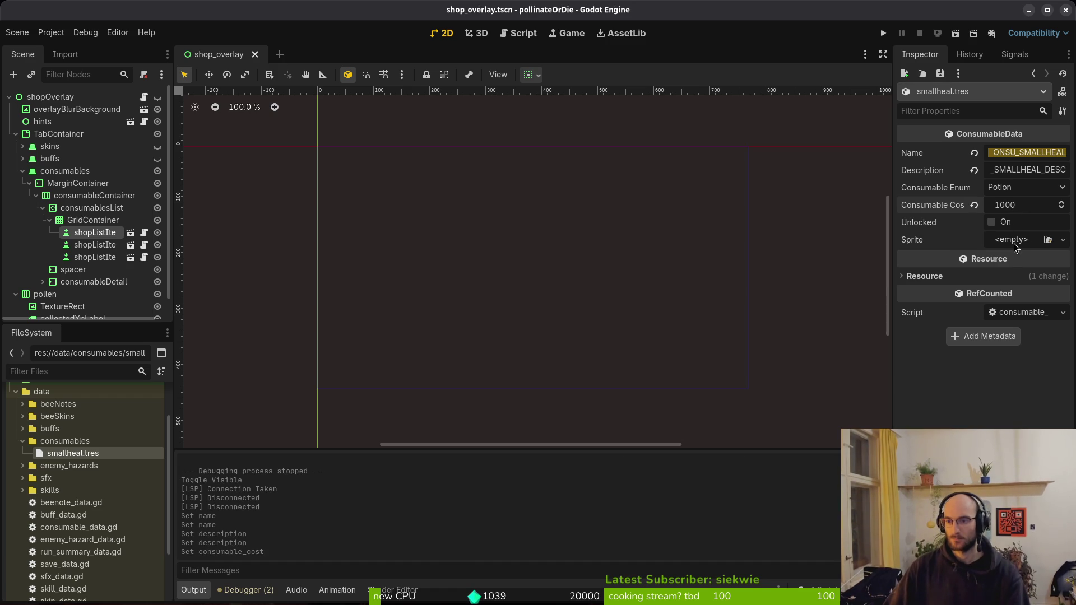
Check the sprite texture options, then briefly open and cancel Aseprite's file browser
left_click(1015, 247)
key("Escape")
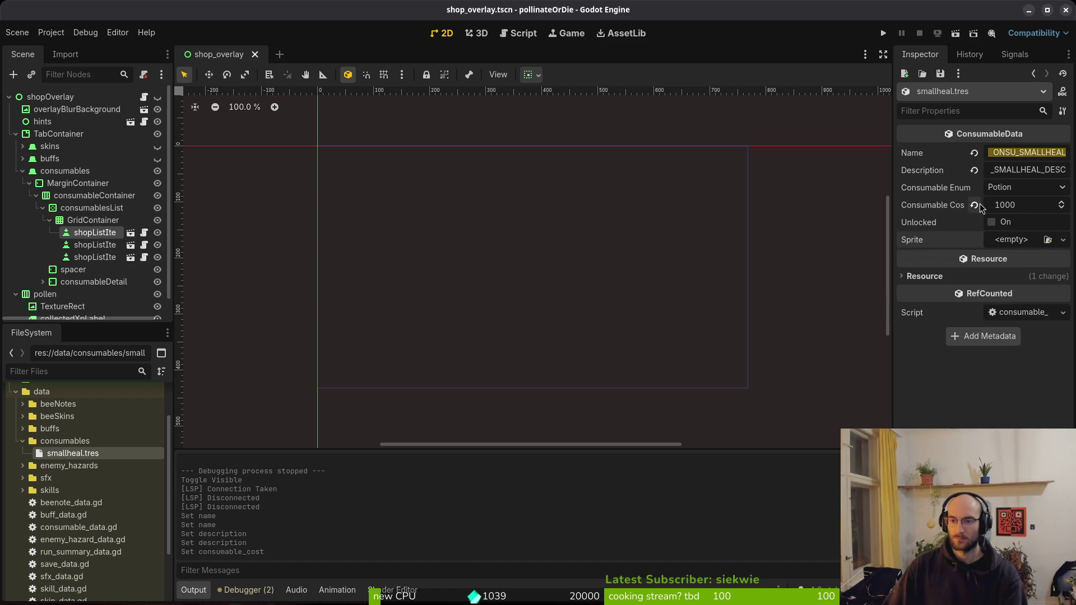
key("super")
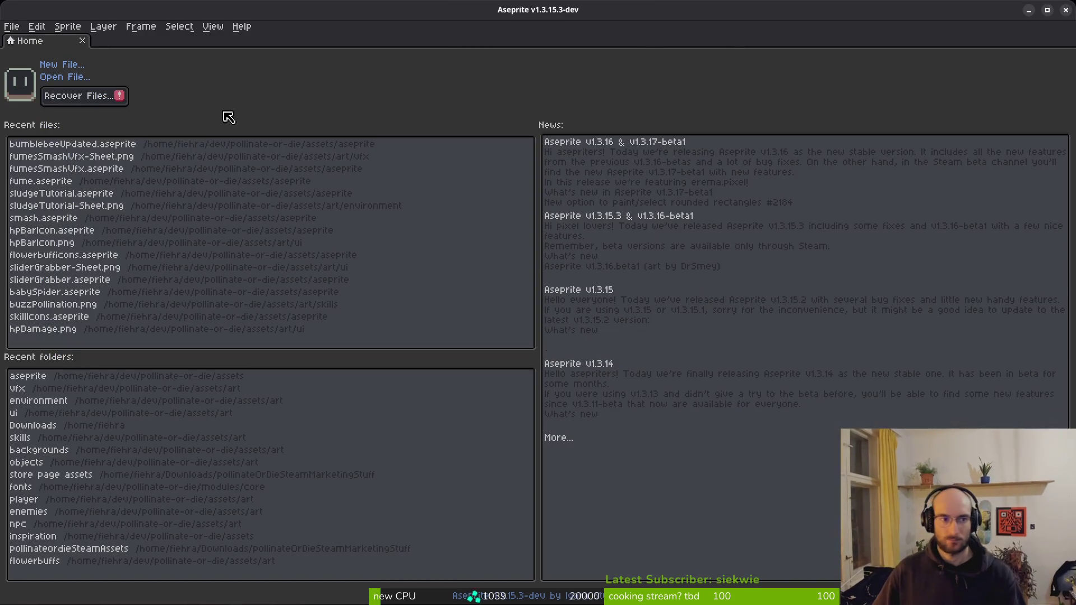
left_click(72, 77)
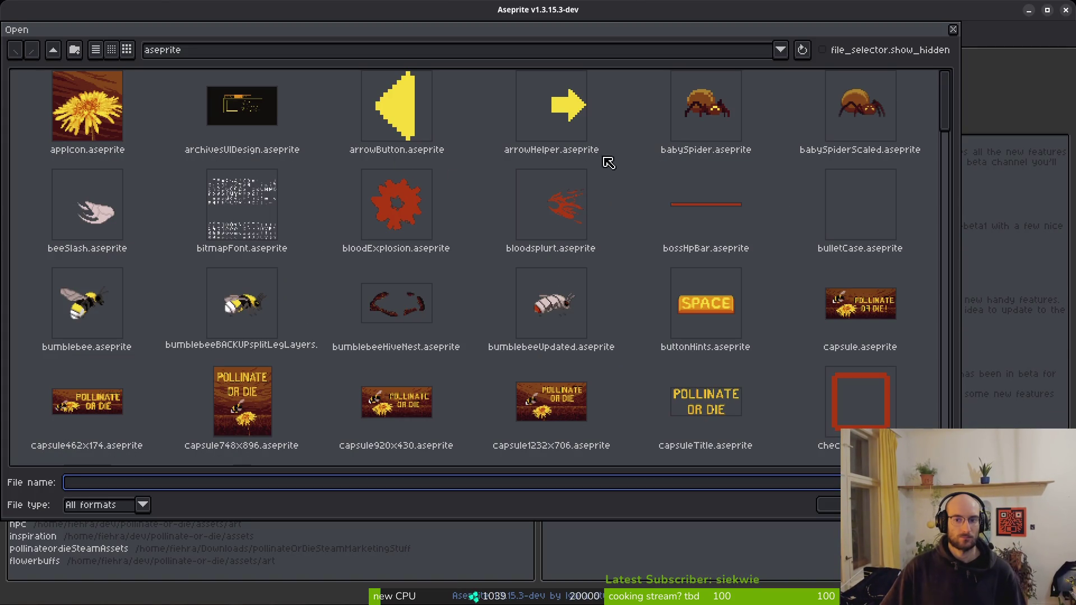
key("Escape")
key("alt+Tab")
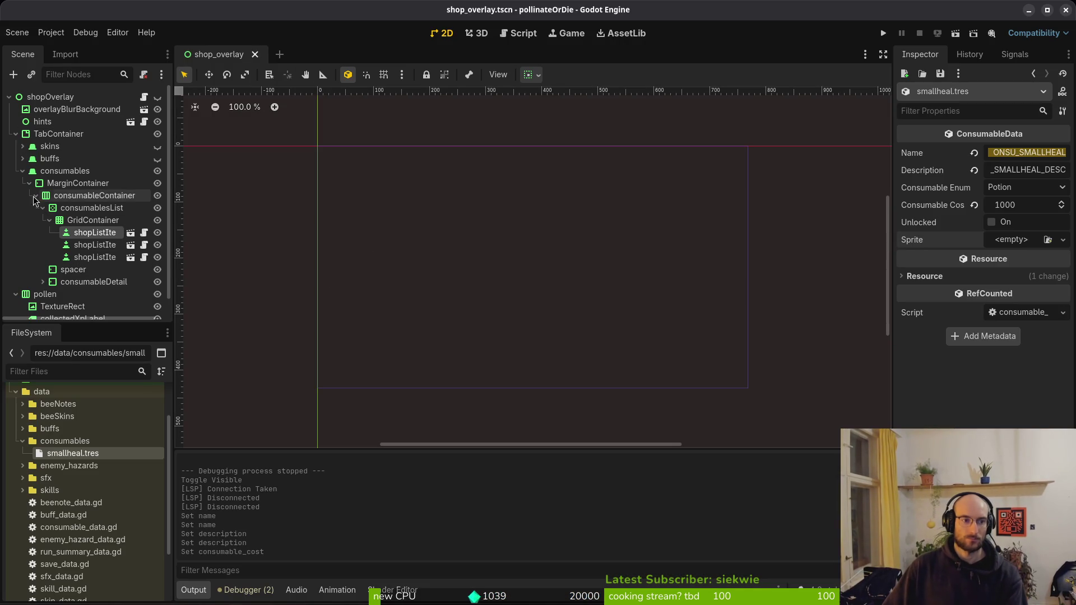
Select the dash1 item under buffs in Godot, then bring up Aseprite's Open dialog
left_click(23, 171)
left_click(23, 158)
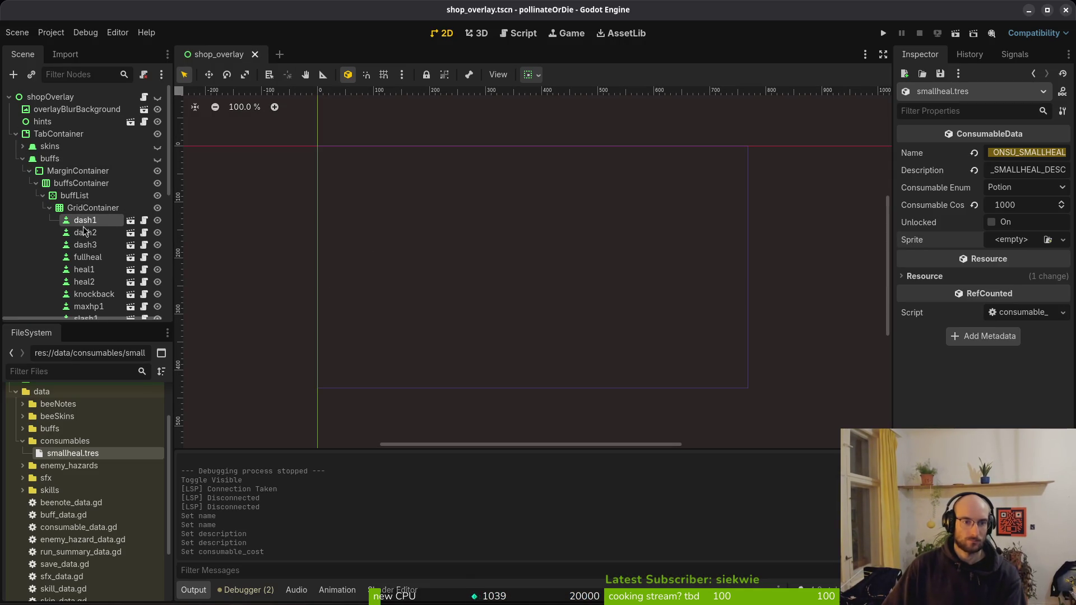
left_click(81, 225)
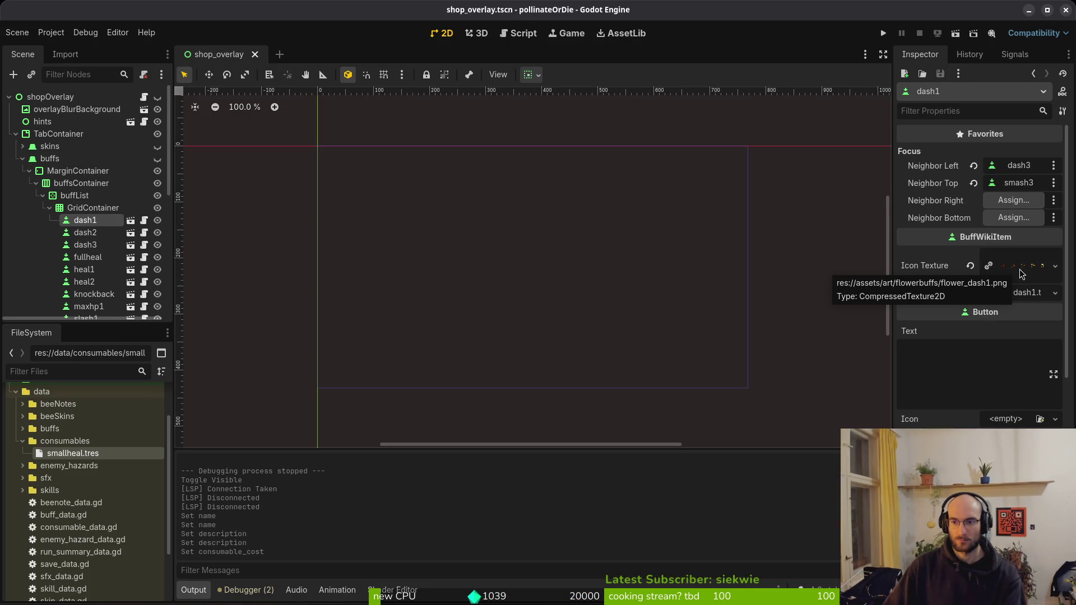
key("alt+Tab")
left_click(66, 78)
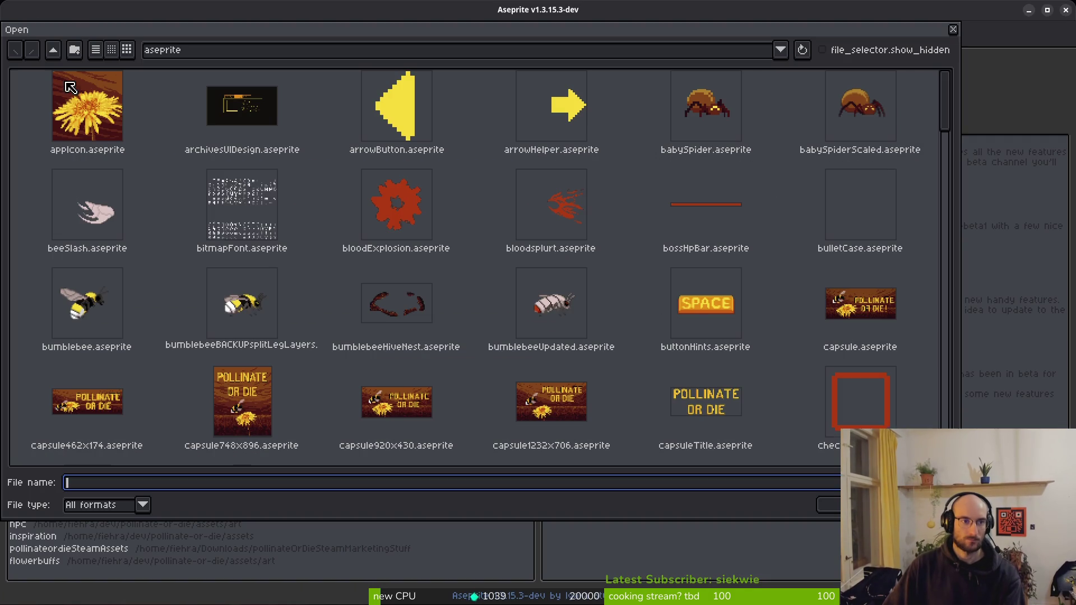
Open flower_dash2.png from assets/art/flowerbuffs without making an animation, inspect it, and close it
left_click(53, 50)
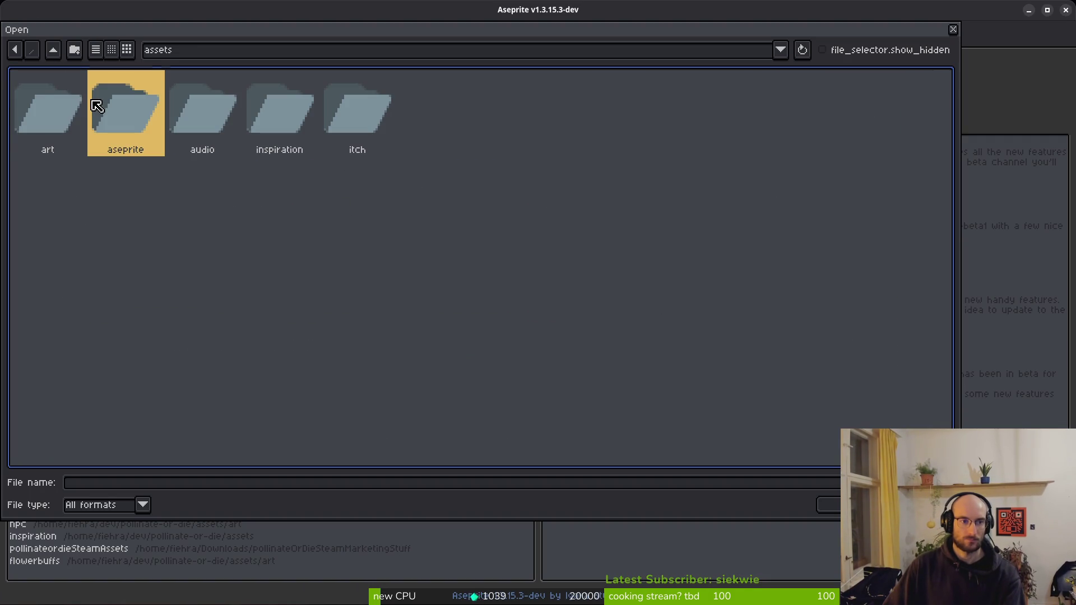
double_click(61, 107)
left_click(306, 106)
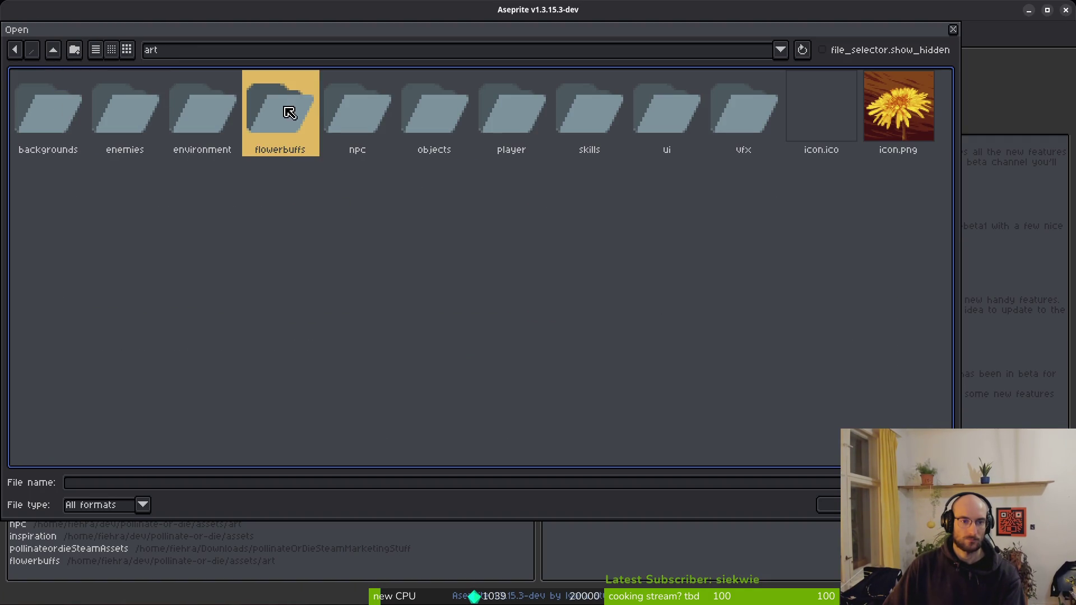
double_click(289, 112)
left_click(245, 112)
left_click(178, 120, "shift")
left_click(828, 504)
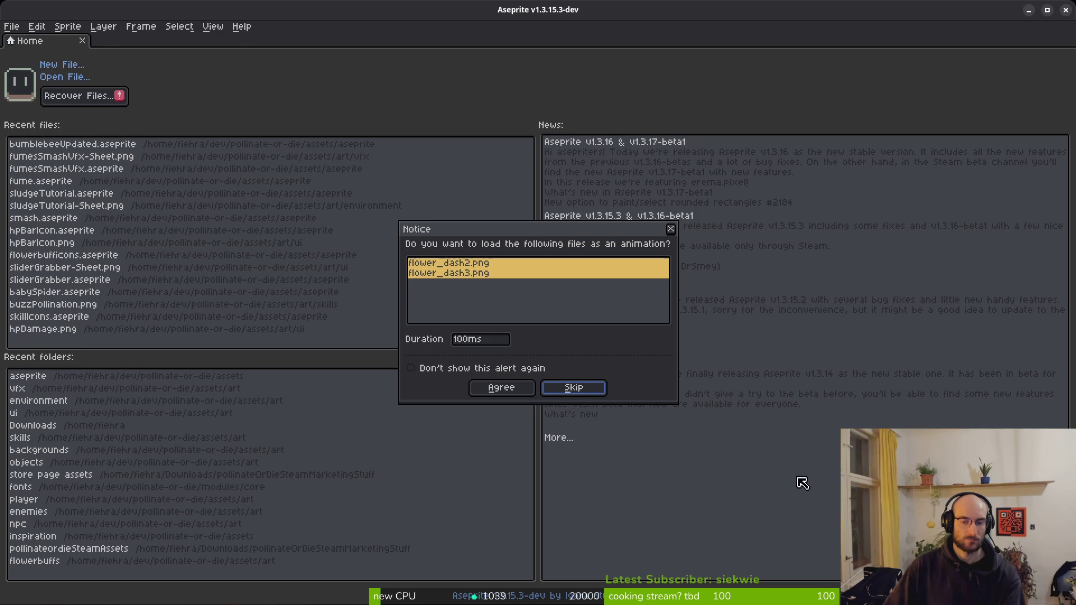
left_click(571, 388)
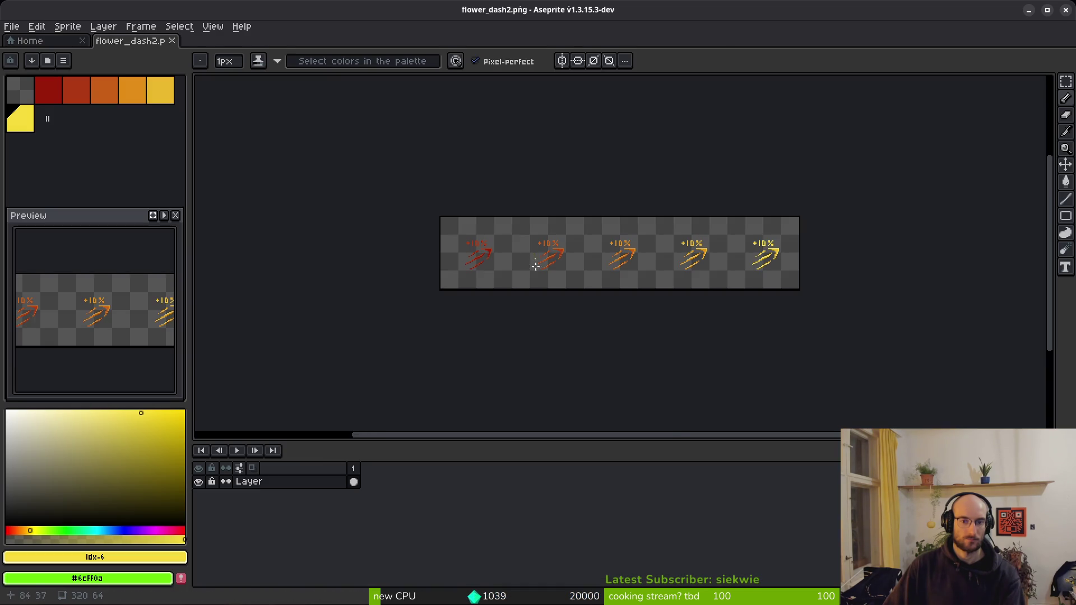
scroll(533, 263, "up", 6)
scroll(557, 260, "down", 6)
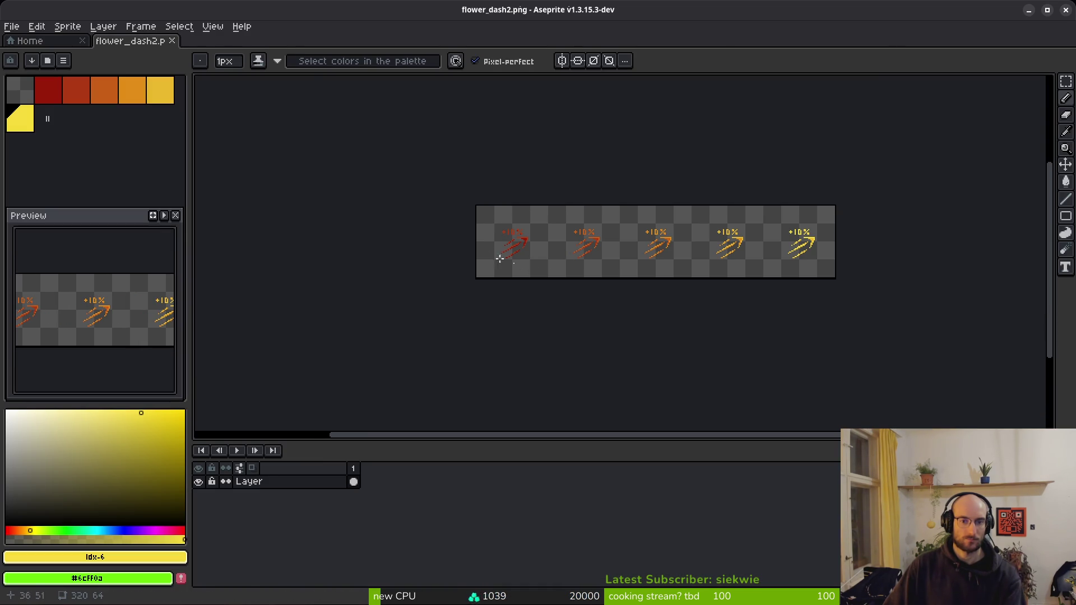
left_click(172, 41)
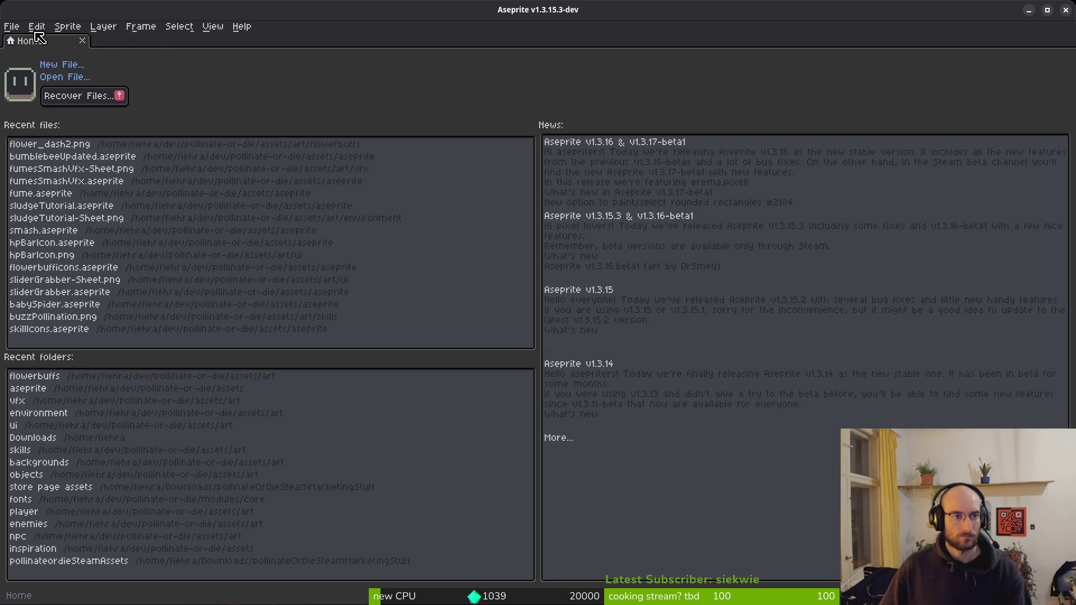
Create a new 64×64 sprite
left_click(61, 65)
type("64")
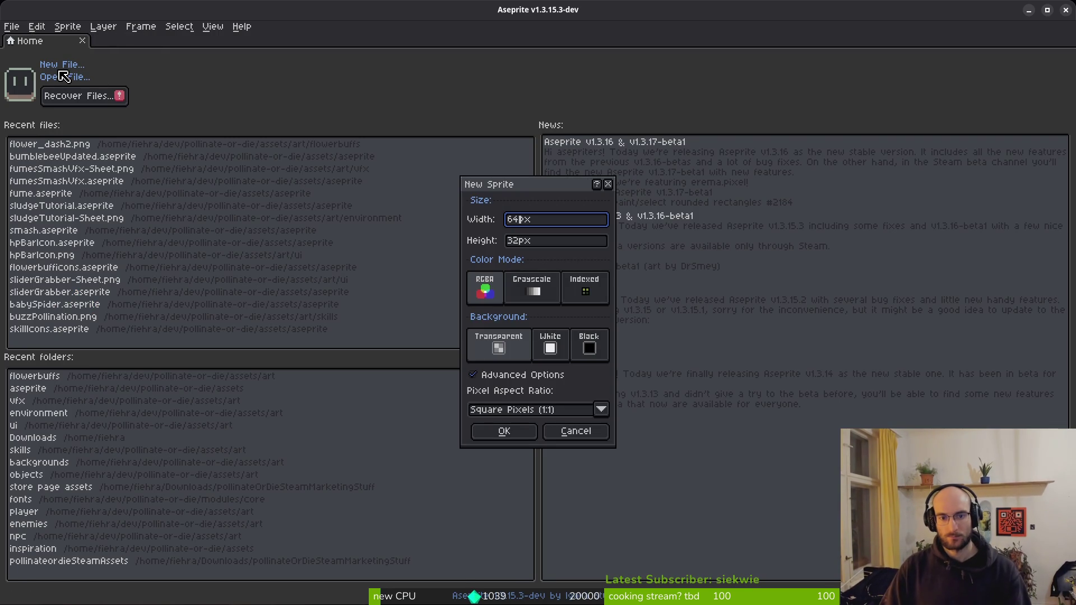
key("Tab")
type("64")
key("Return")
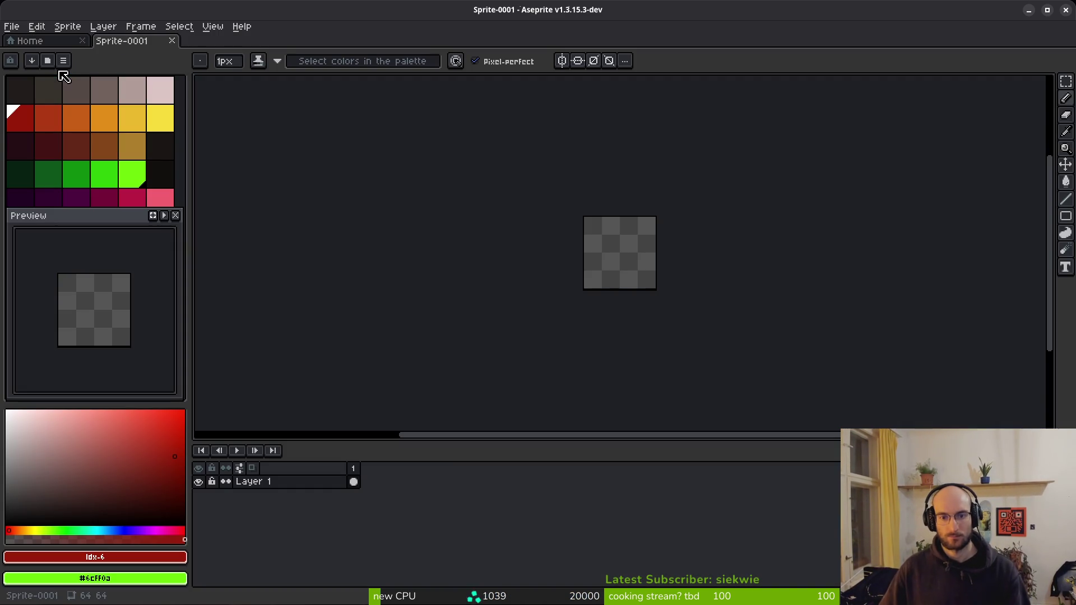
left_click_drag(635, 273, 553, 287)
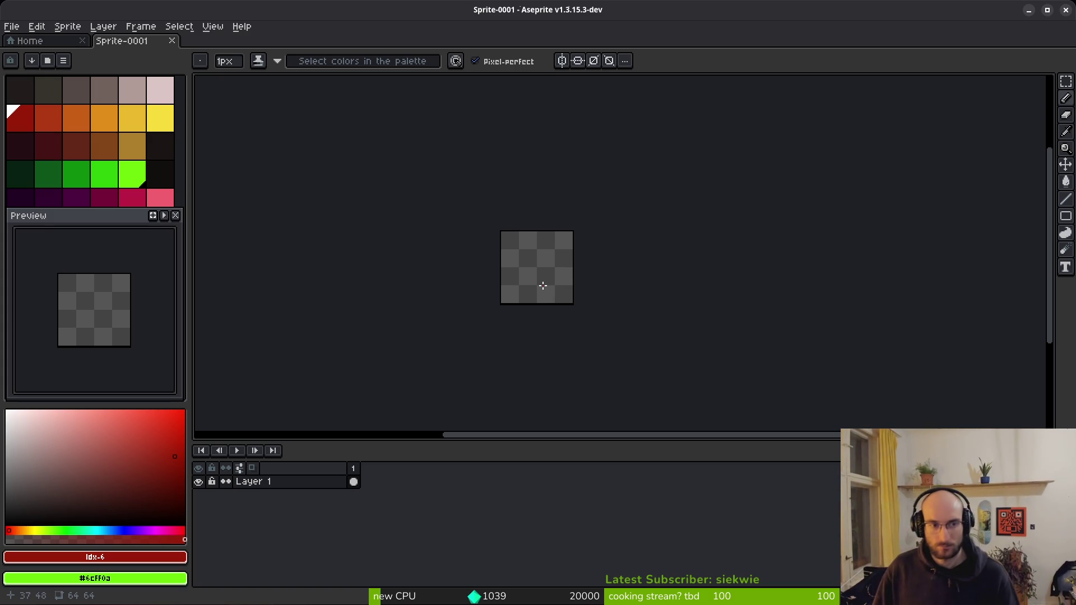
Save the sprite as consumables.aseprite and select maxhp icon frames 50–54 in the icons file
key("ctrl+s")
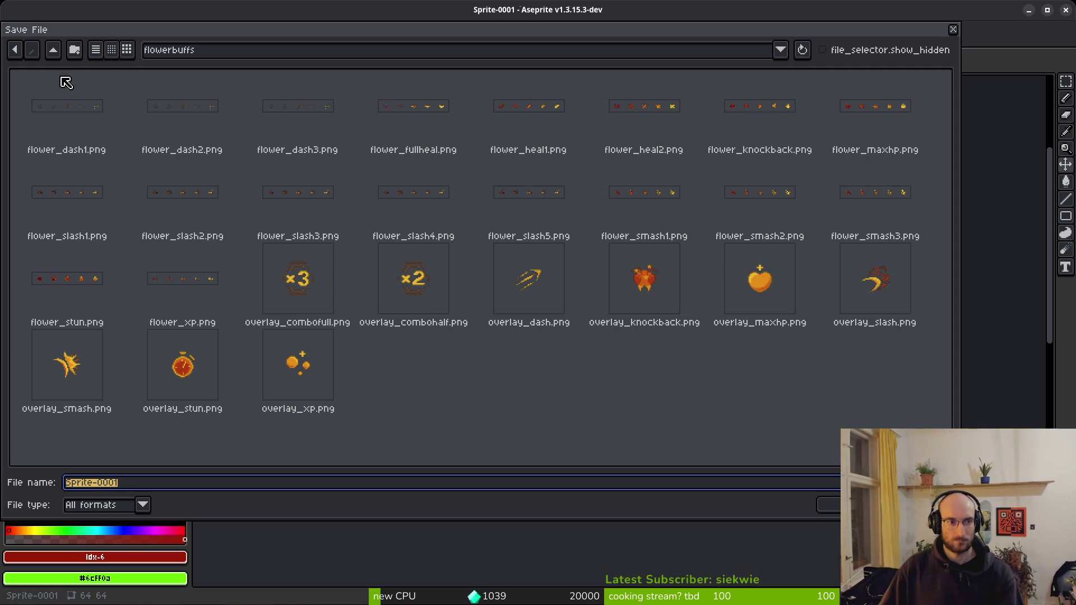
key("Escape")
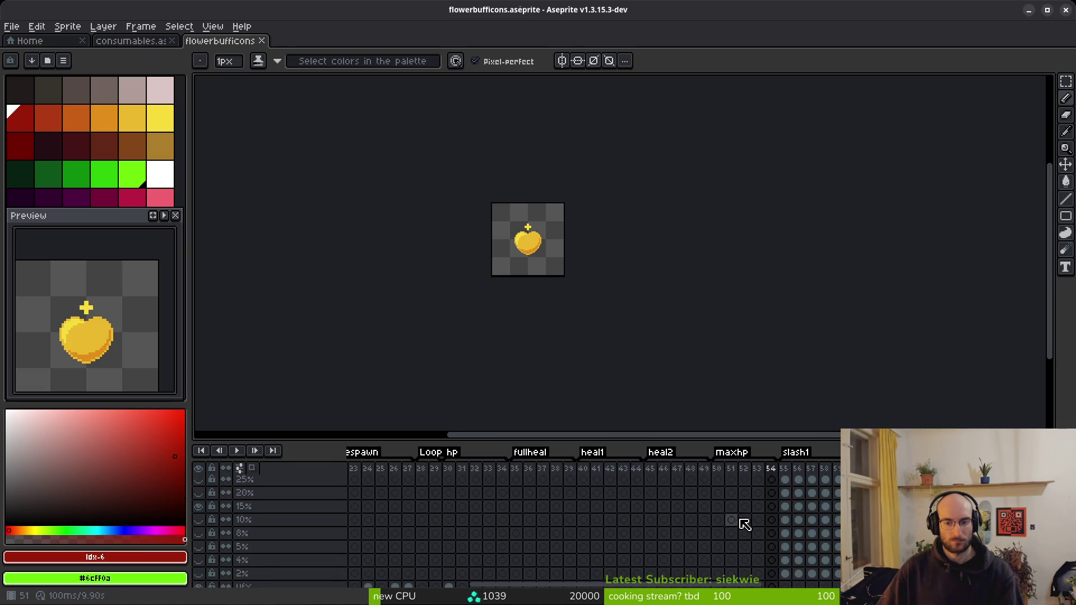
left_click_drag(697, 556, 757, 561)
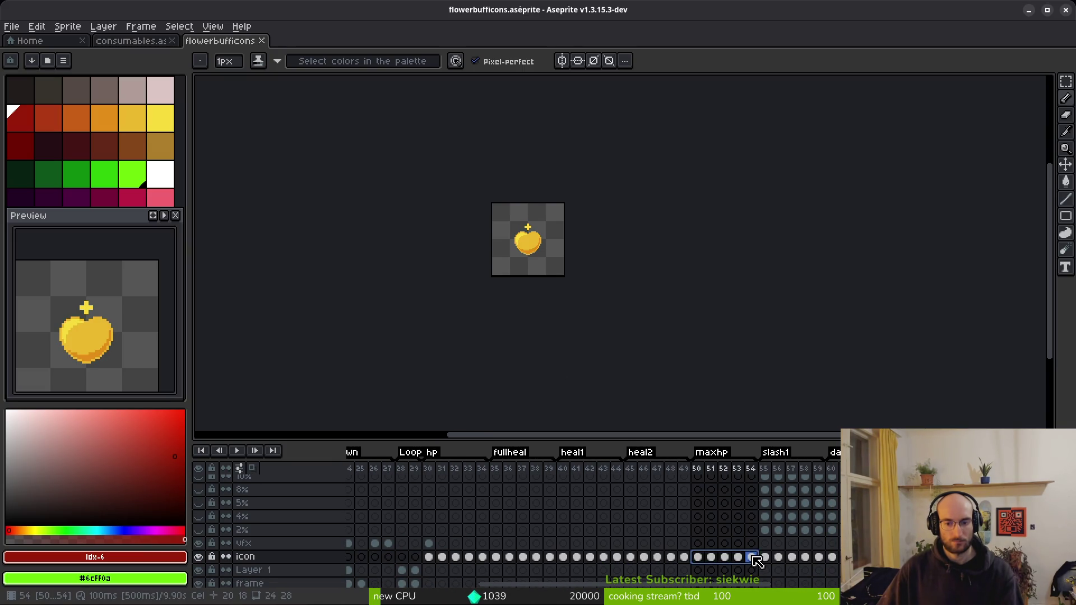
key("ctrl+shift+Tab")
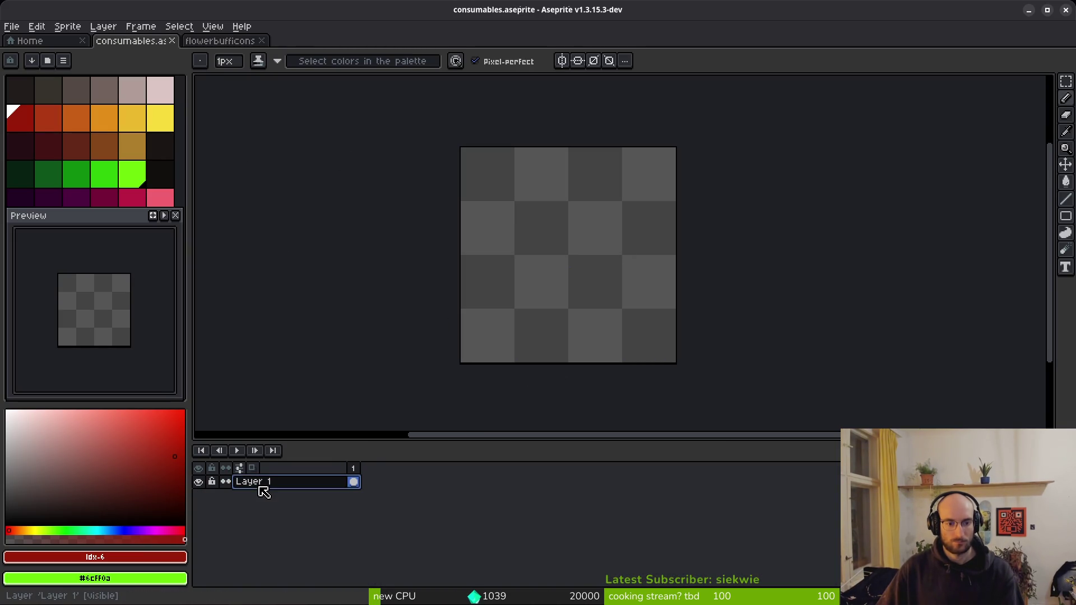
Add frames and layers, and paste the heart frames into Layer 2
key("alt+n")
key("alt+n")
key("alt+n")
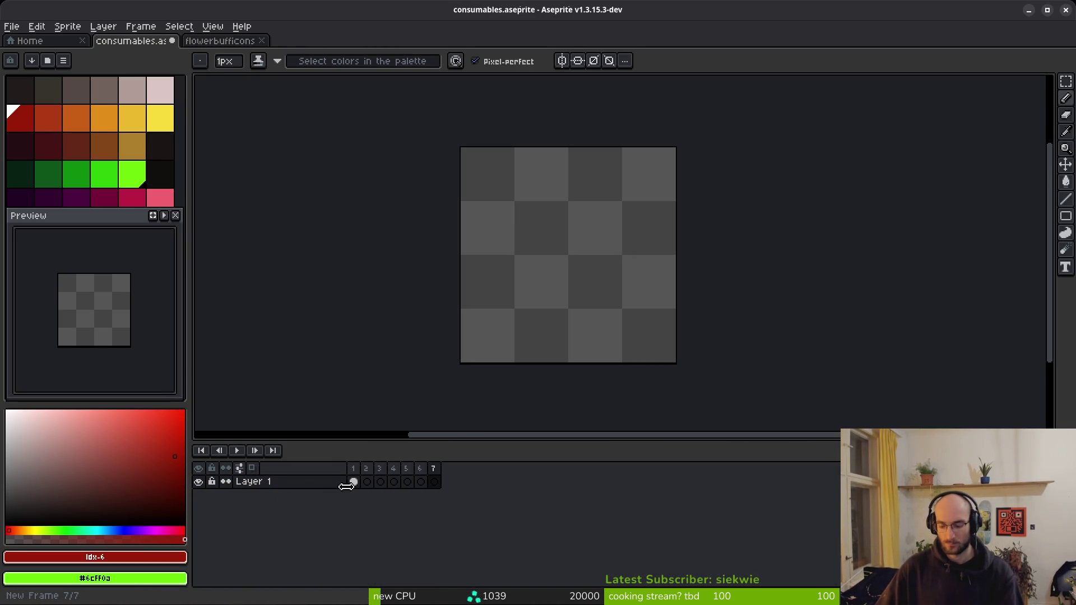
key("shift+n")
key("shift+n")
key("shift+n")
left_click(354, 521)
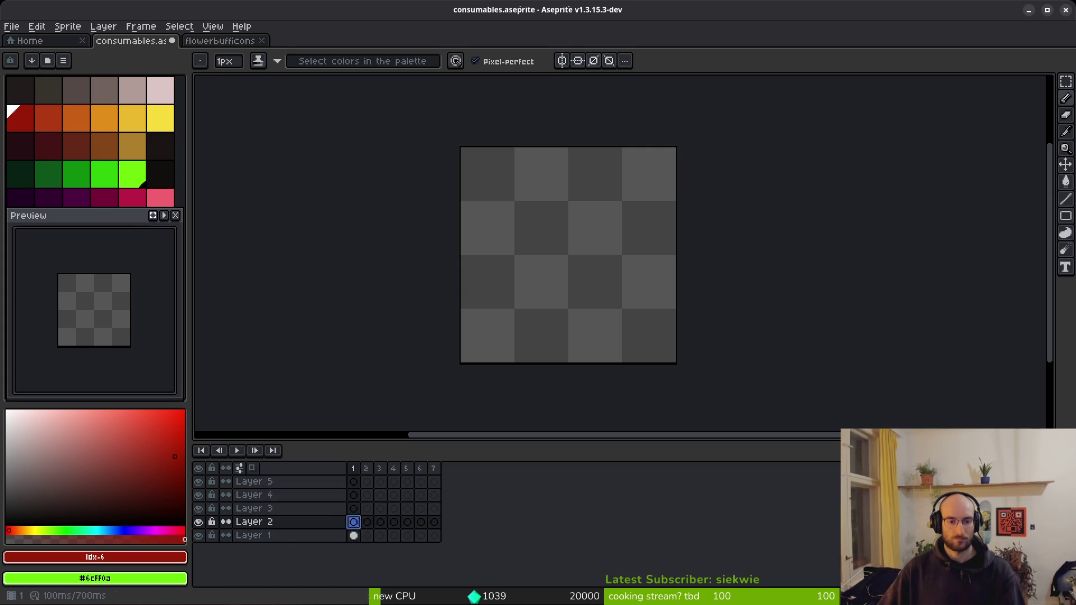
key("ctrl+v")
left_click(354, 536)
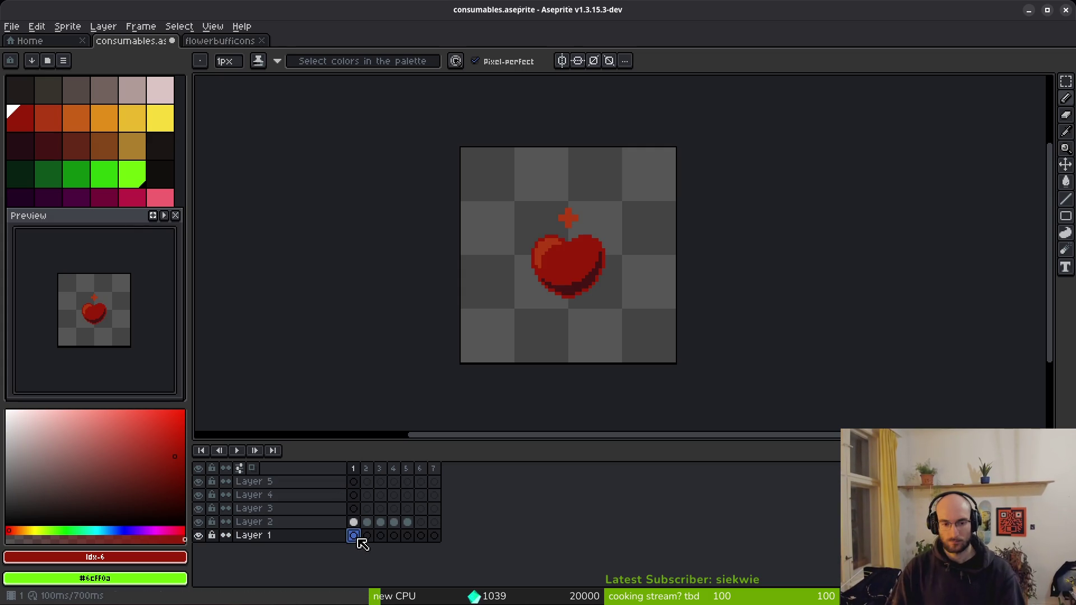
Give frames 1–5 a 100 ms duration and tag them 'potion'
mouse_move(354, 470)
left_mouse_down()
mouse_move(415, 481)
mouse_move(423, 470)
mouse_move(360, 470)
mouse_move(413, 481)
left_mouse_up()
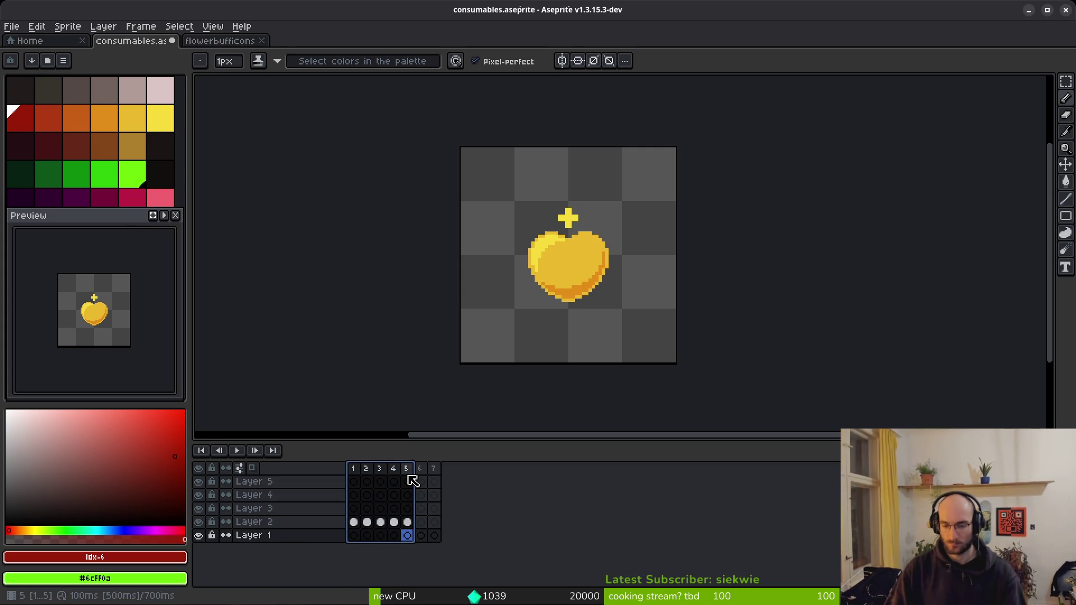
type("p100")
key("Return")
key("F2")
type("P")
type("tion")
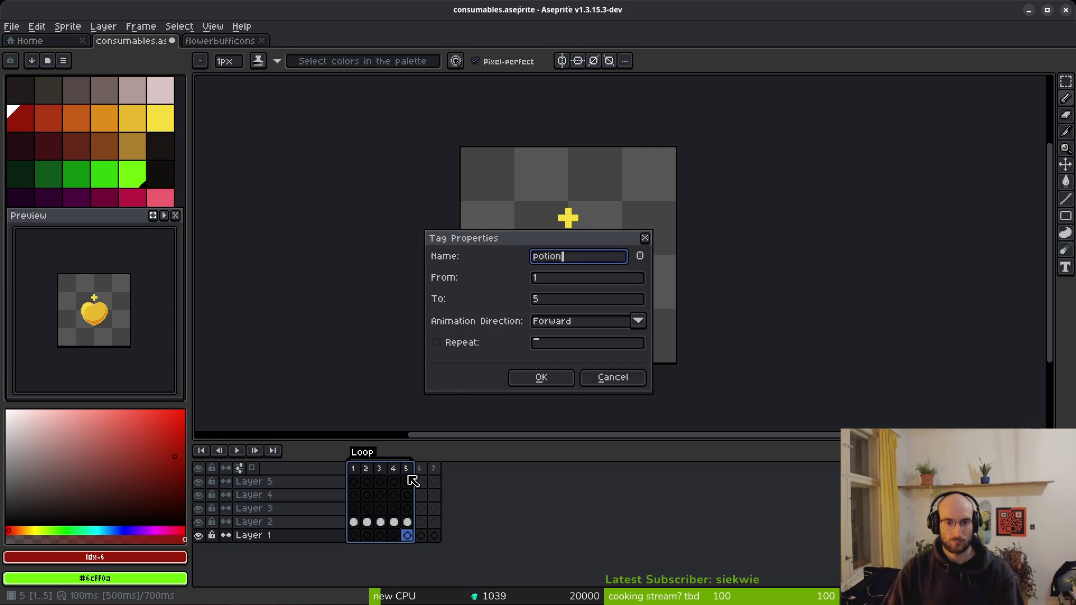
key("Return")
Extend the timeline and tag frames 6–10 'dmgBuff'
left_click(438, 528)
key("alt+n")
key("alt+n")
key("alt+n")
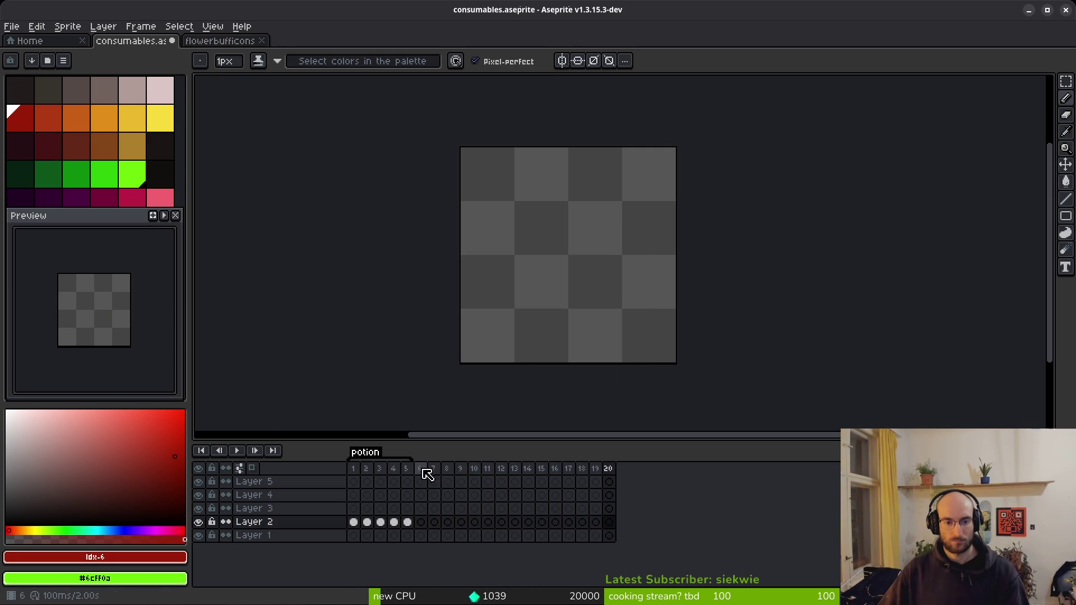
left_click_drag(421, 469, 479, 470)
key("F2")
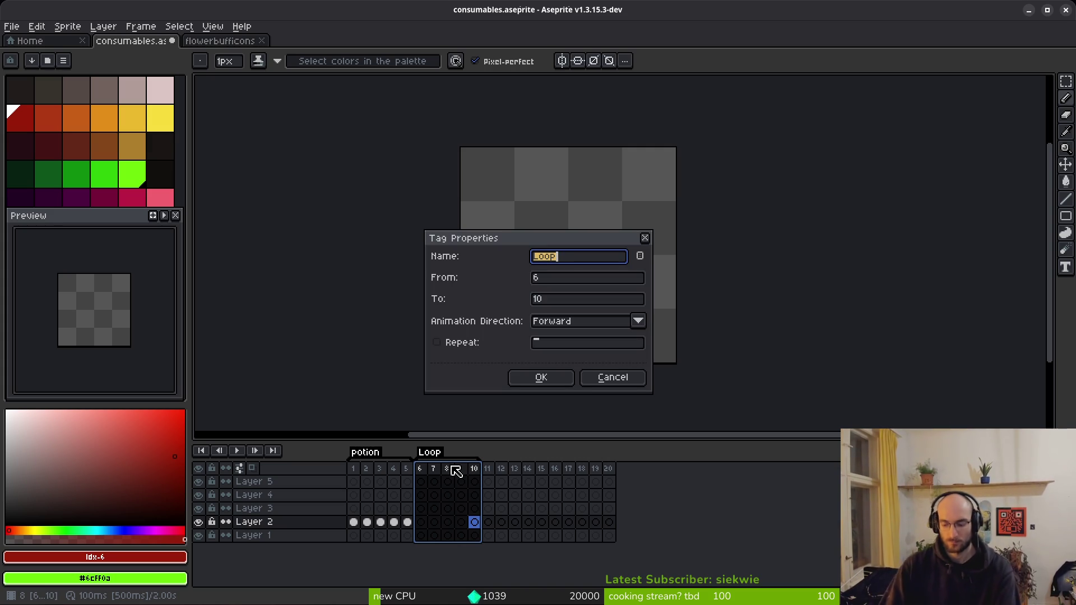
type("dama")
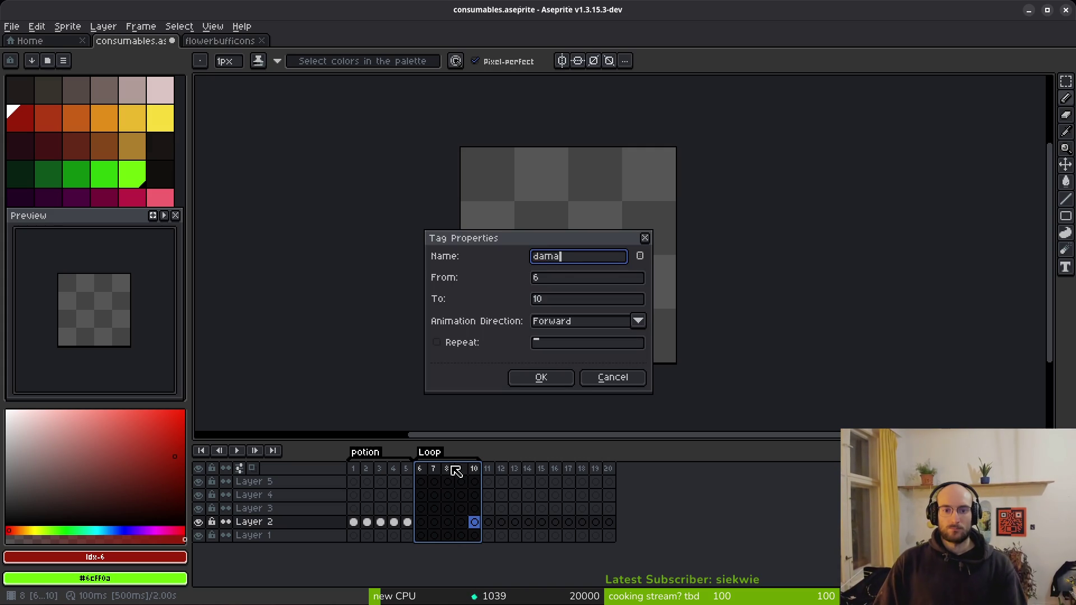
key("BackSpace")
type("mgBuff")
key("Return")
Add a tag over frames 11–15 and open its properties
left_click_drag(493, 470, 542, 470)
key("alt+F2")
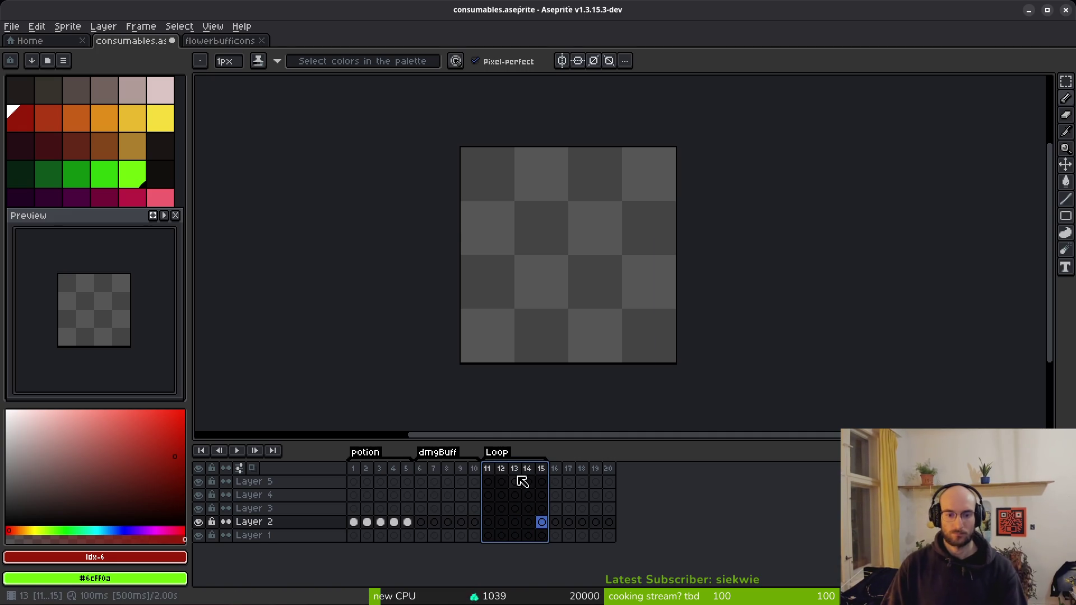
key("alt+F2")
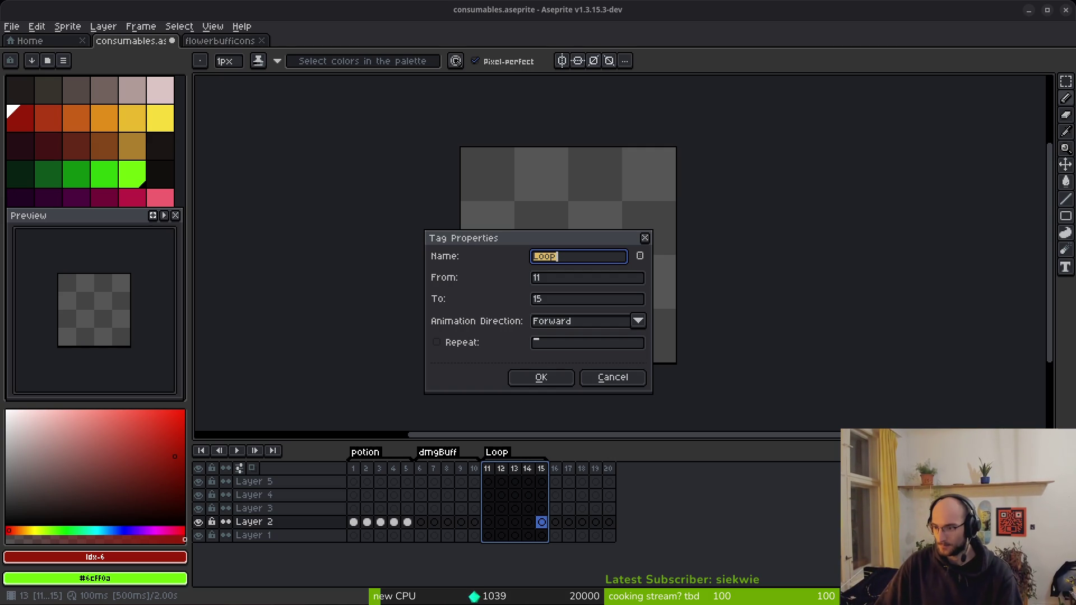
Rename the tag over frames 11–15 to 'shield'
left_click(613, 377)
double_click(497, 451)
type("shield")
key("Return")
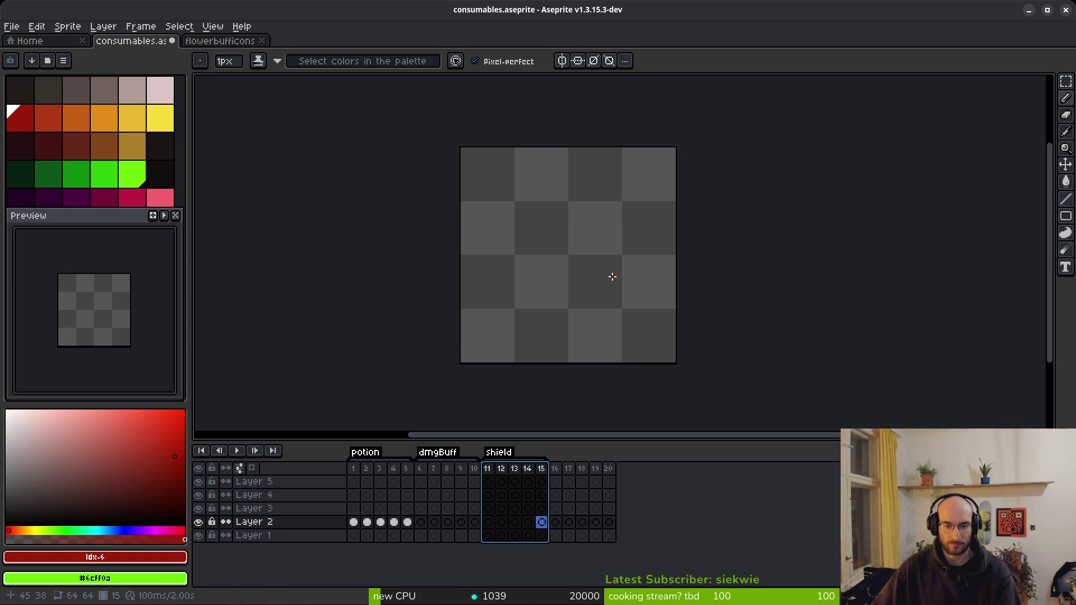
key("Escape")
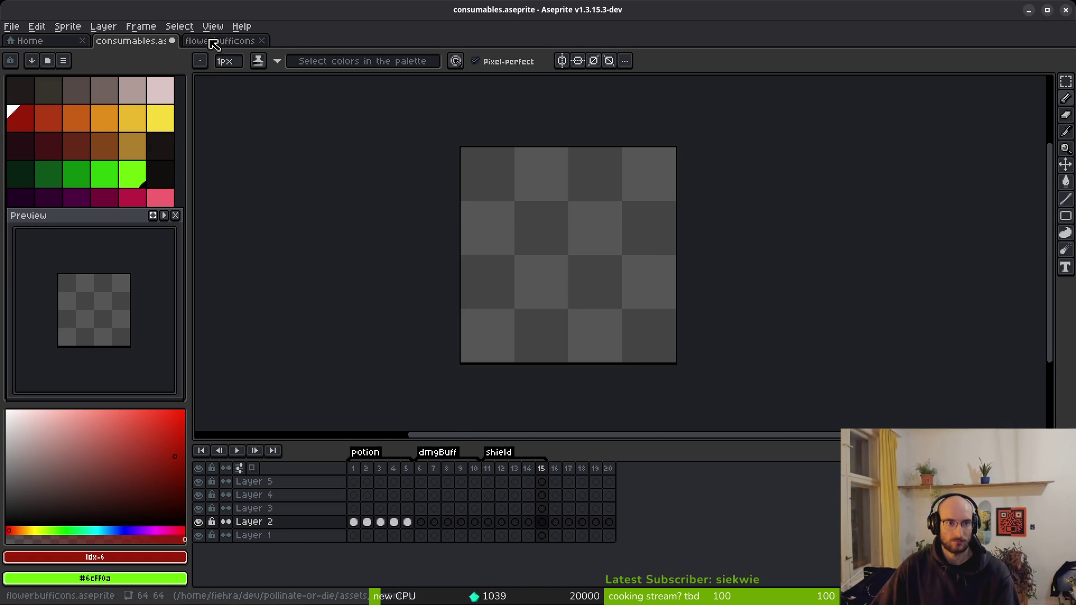
Compare against the heart in flowerbufficons, then return to consumables and switch to Godot
left_click(212, 43)
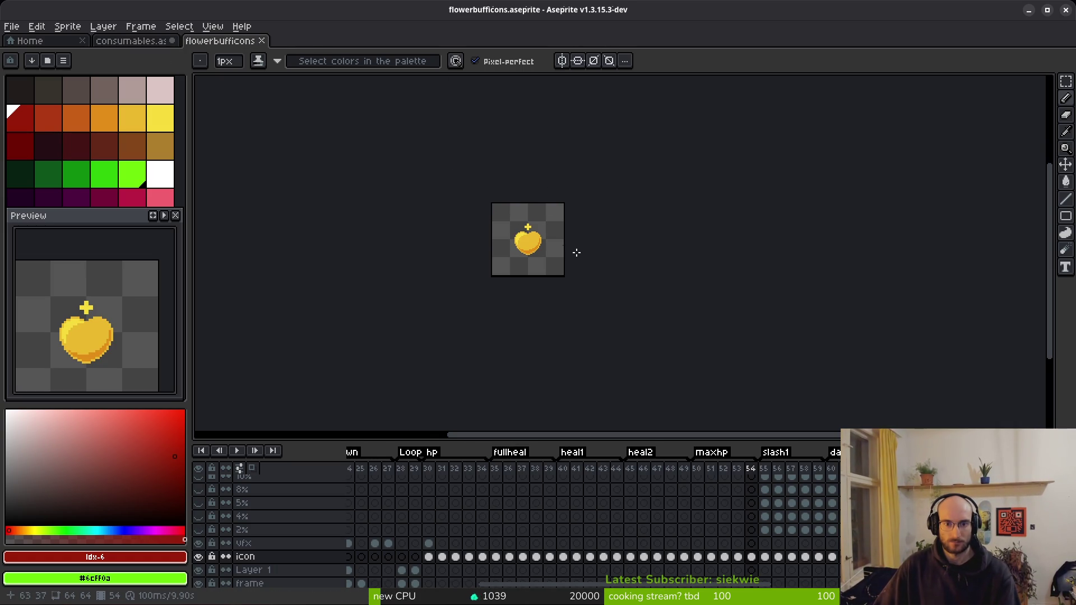
scroll(528, 245, "up", 5)
scroll(527, 244, "down", 2)
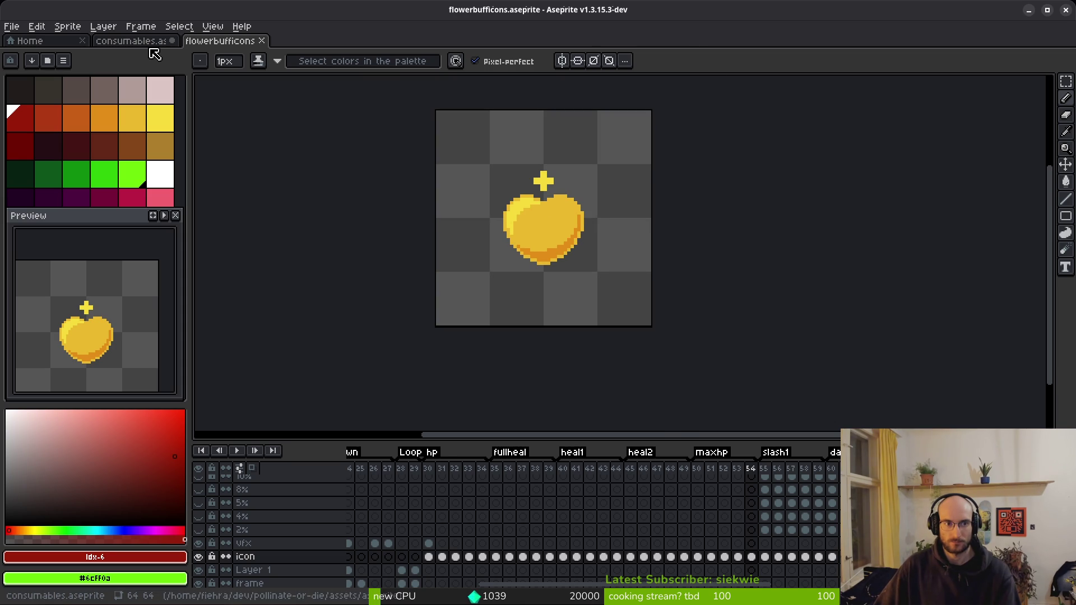
left_click(147, 45)
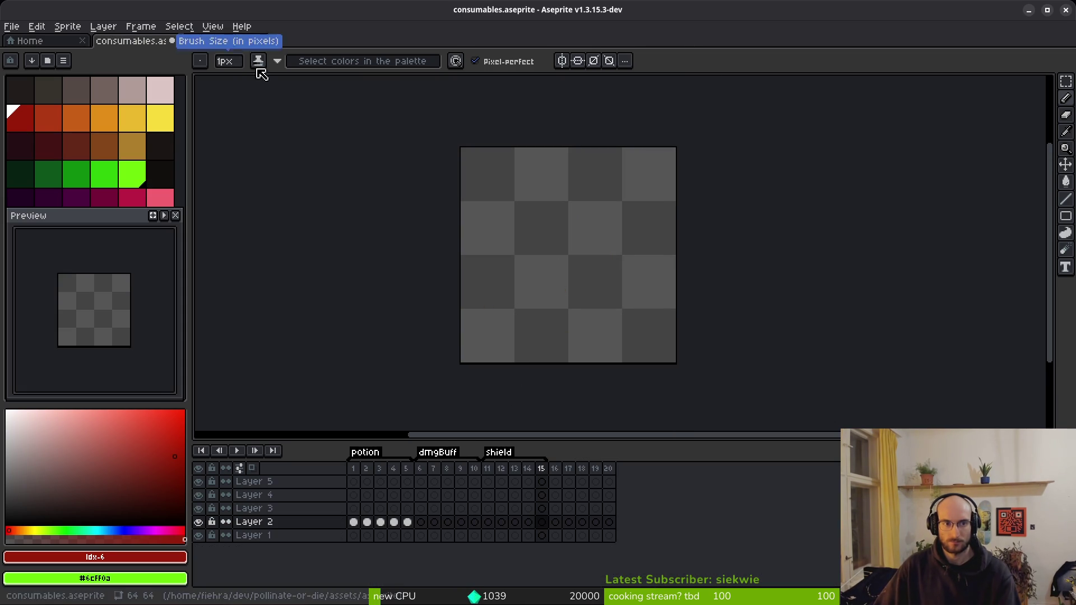
key("alt+Tab")
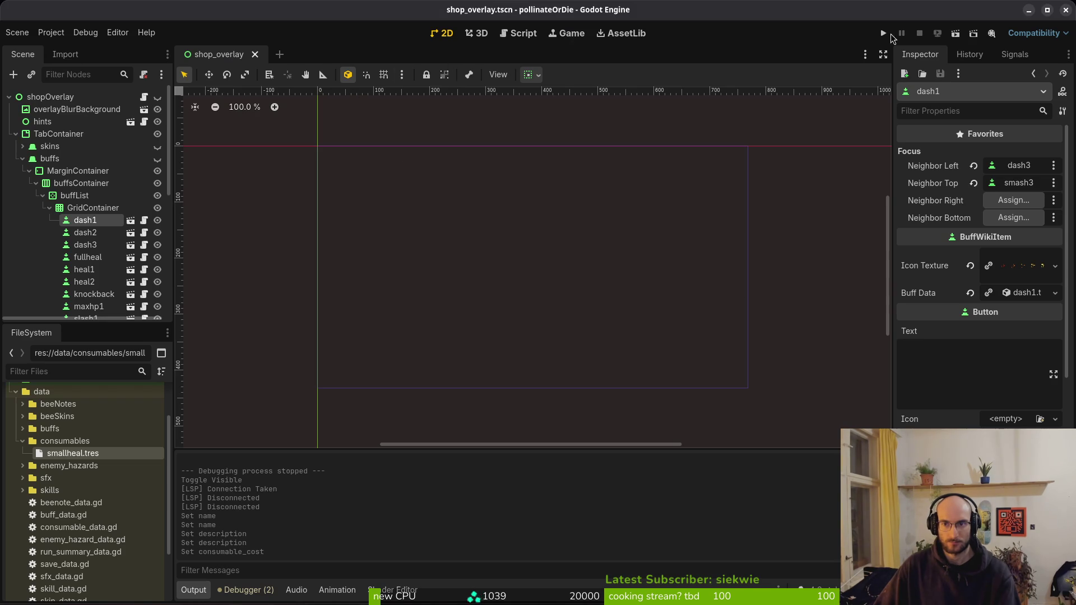
left_click(885, 35)
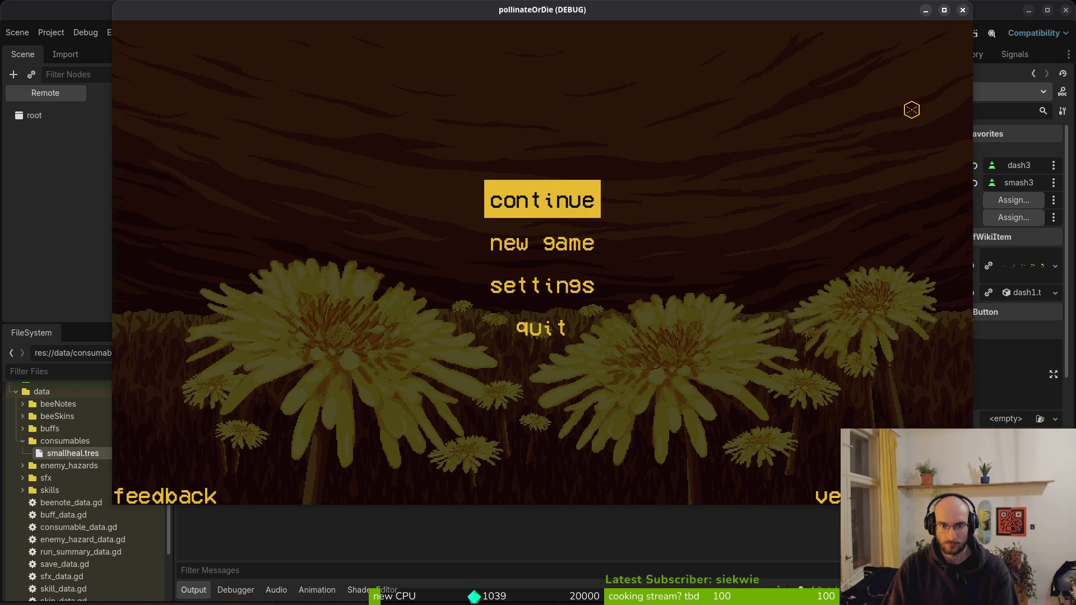
key("Return")
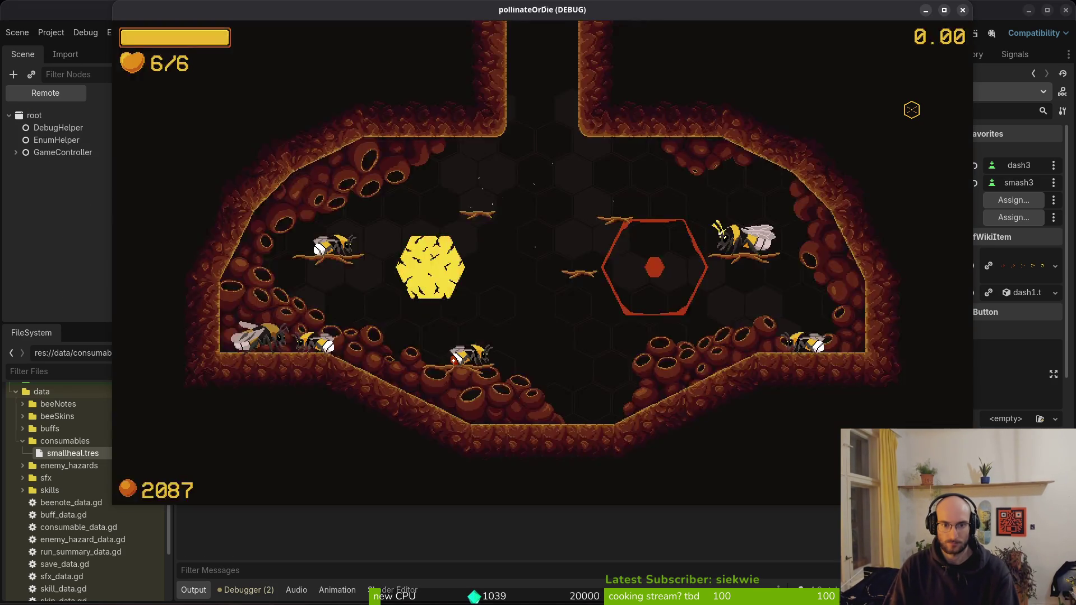
key("Escape")
key("Left")
key("Return")
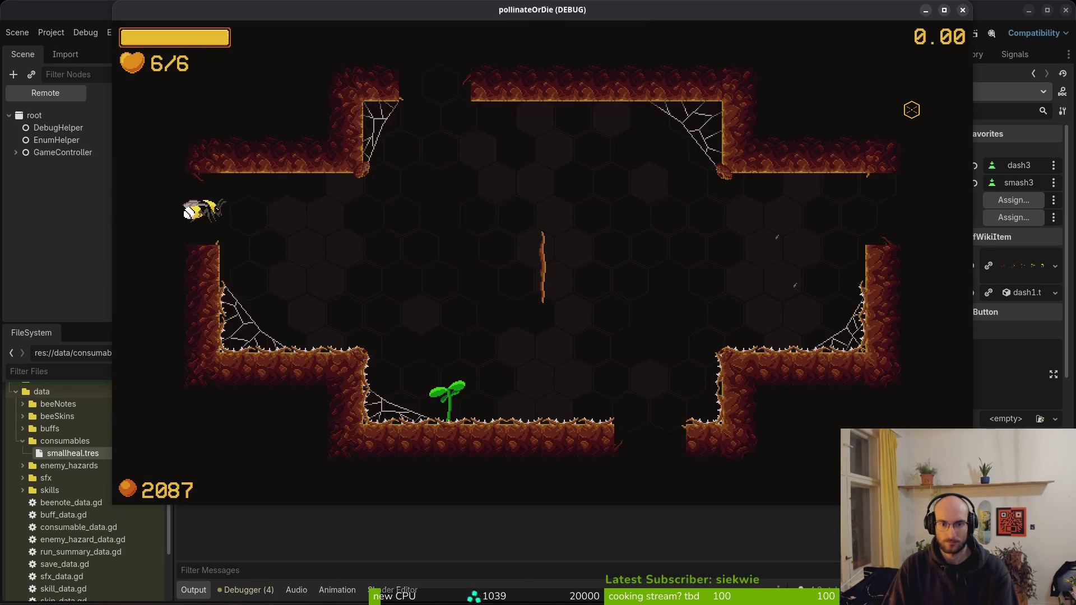
key("Tab")
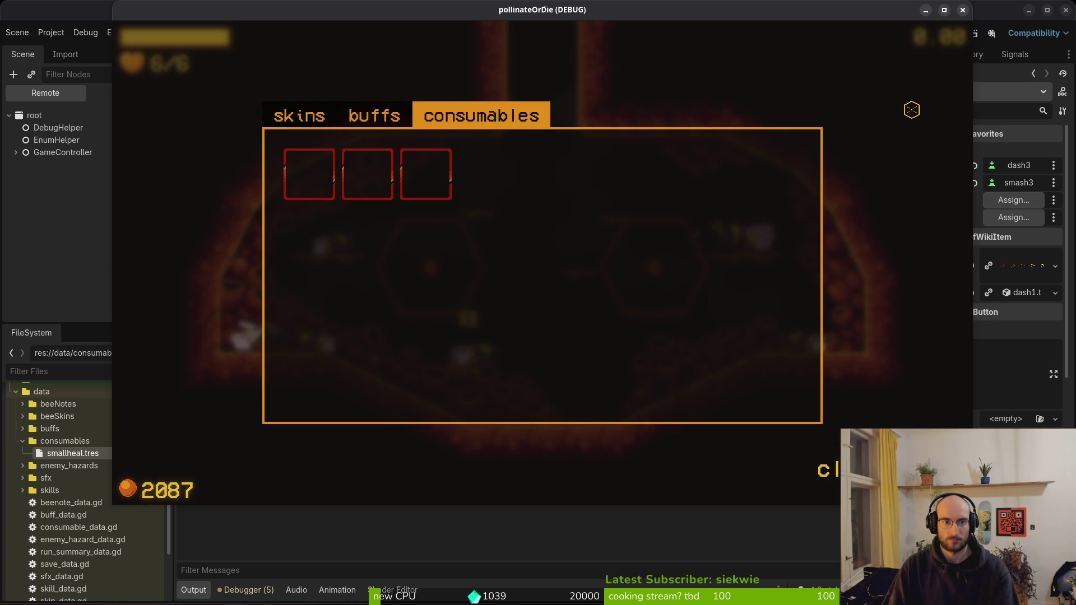
key("Right")
key("Right")
key("Down")
key("Down")
key("Right")
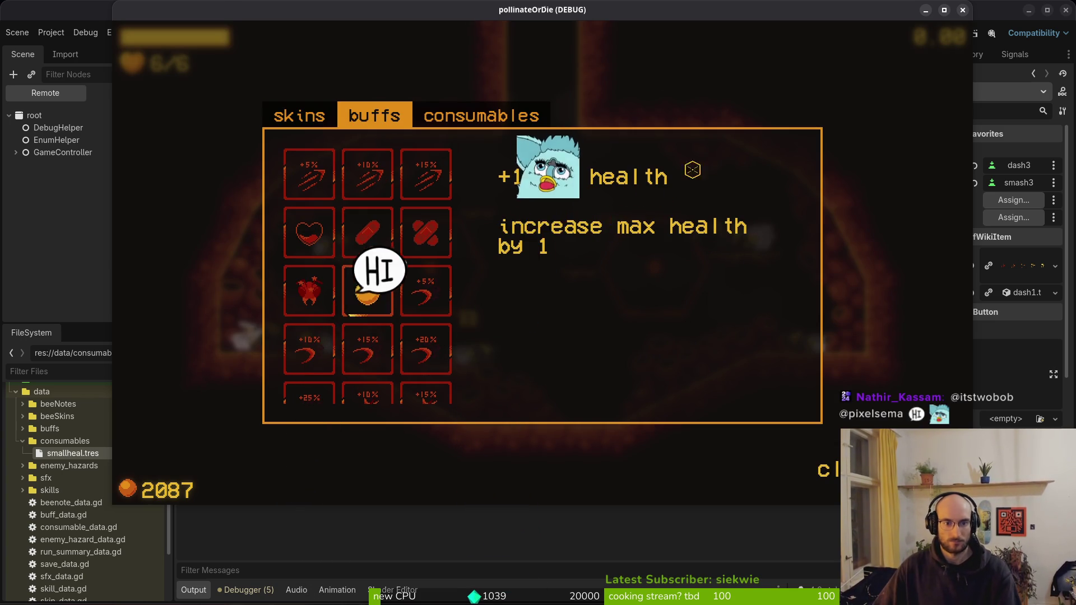
key("Tab")
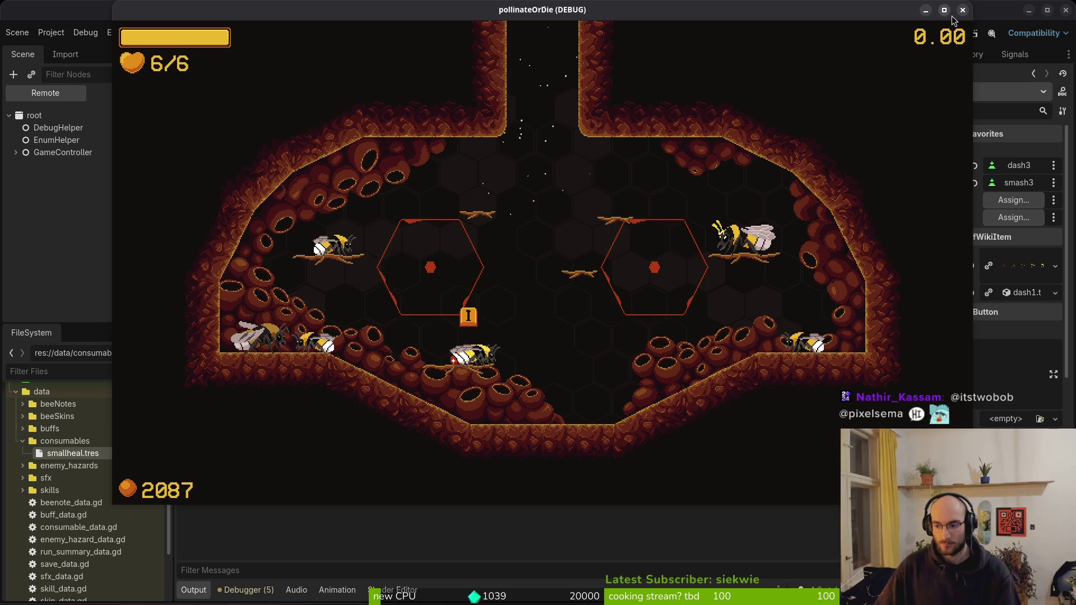
left_click(963, 10)
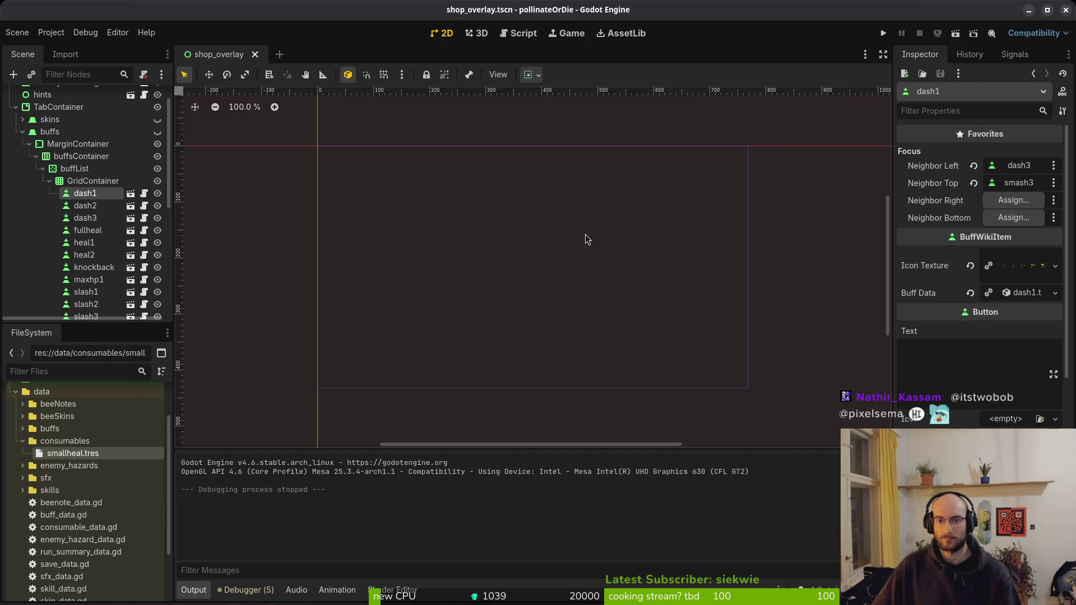
On frame 11 of Layer 2, sketch the shield's red top edge and left side
key("alt+Tab")
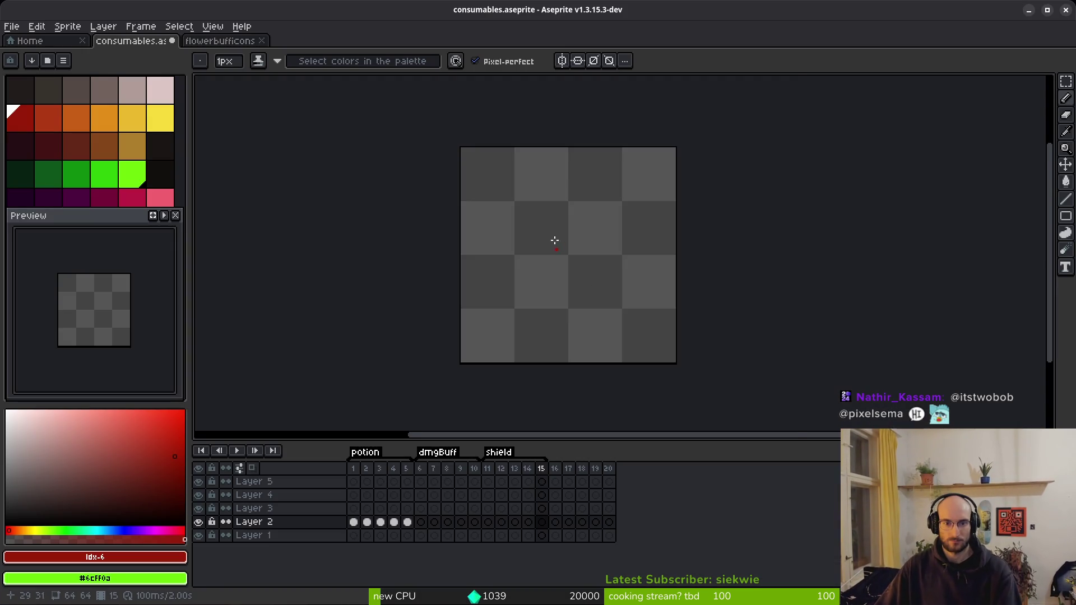
scroll(560, 242, "up", 2)
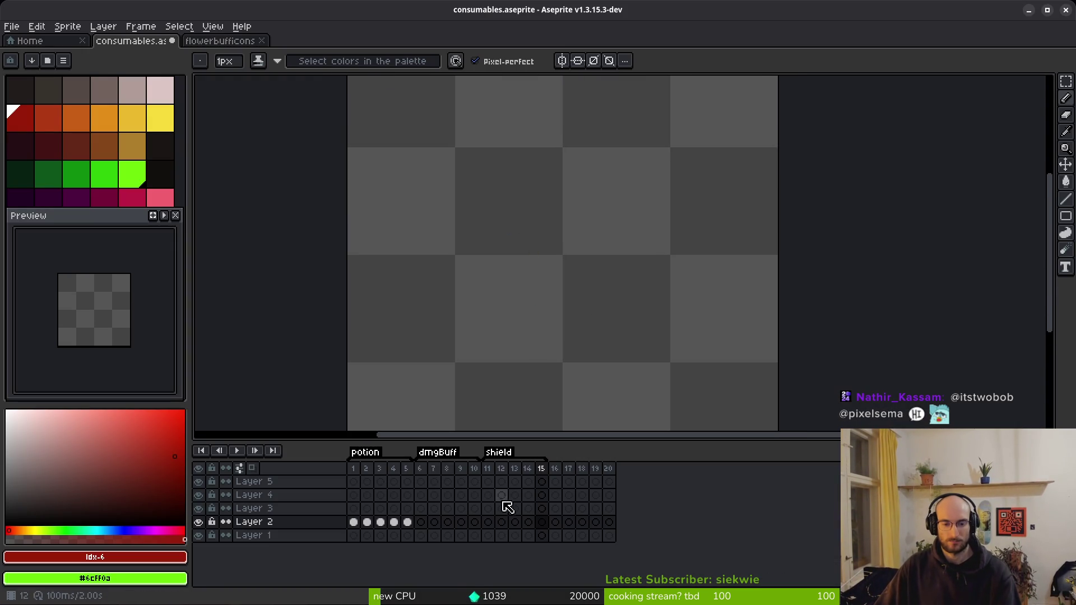
left_click(492, 522)
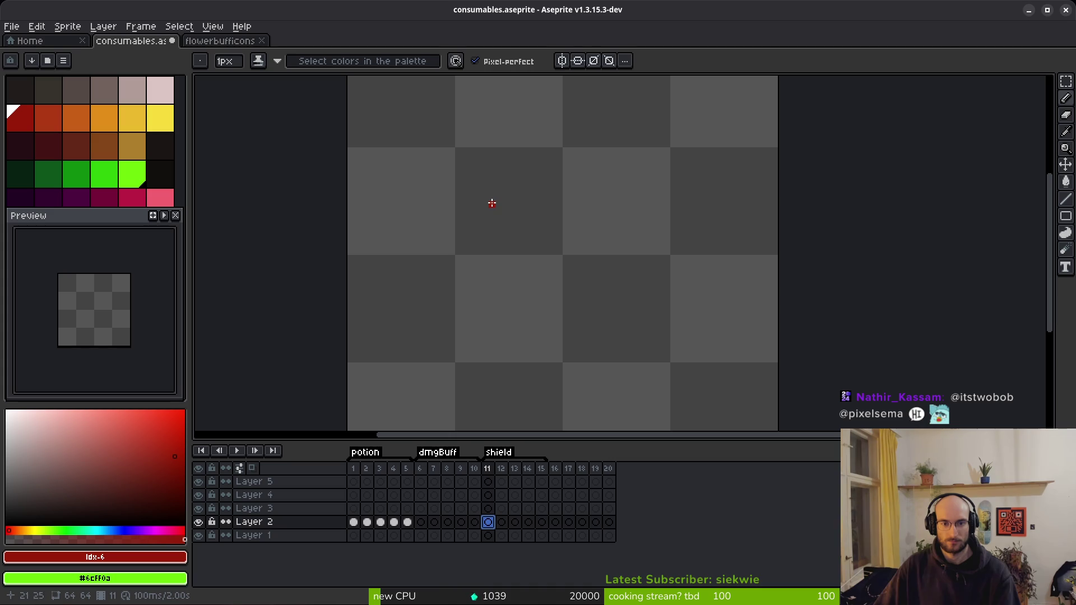
mouse_move(483, 215)
left_mouse_down()
mouse_move(583, 182)
mouse_move(644, 203)
left_mouse_up()
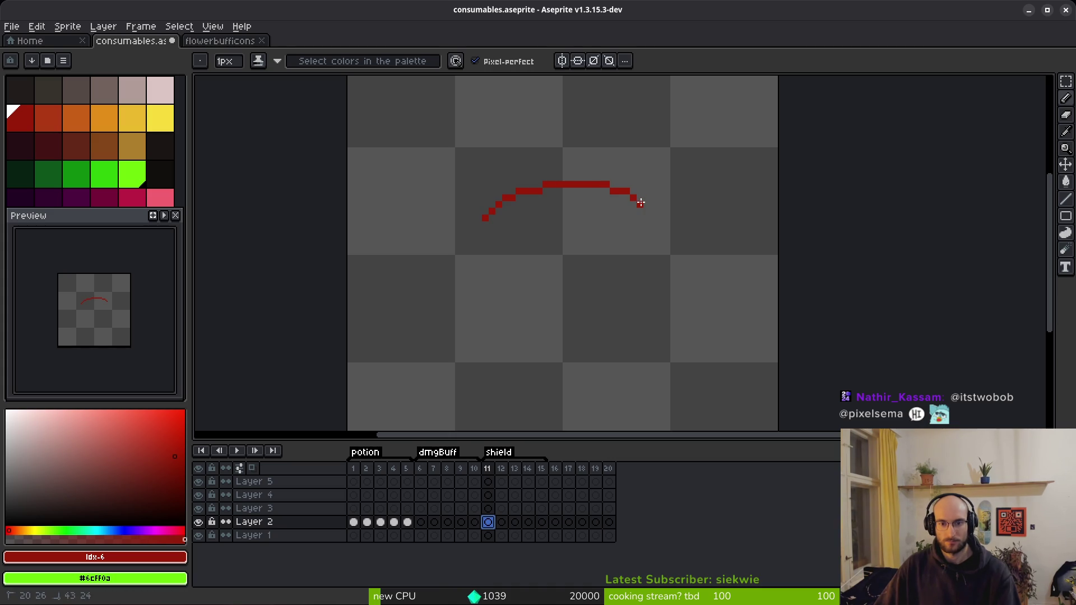
key("ctrl+z")
mouse_move(485, 191)
left_mouse_down()
mouse_move(519, 192)
mouse_move(560, 168)
mouse_move(641, 198)
left_mouse_up()
mouse_move(558, 175)
left_mouse_down()
mouse_move(470, 197)
mouse_move(482, 250)
mouse_move(553, 318)
left_mouse_up()
mouse_move(639, 201)
left_mouse_down()
mouse_move(620, 293)
mouse_move(577, 317)
left_mouse_up()
key("ctrl+z")
With vertical symmetry on, draw the mirrored peaked shield outline and fill it solid red
key("ctrl+z")
left_click(562, 61)
key("ctrl+z")
key("ctrl+z")
mouse_move(562, 165)
left_mouse_down()
mouse_move(478, 207)
mouse_move(493, 271)
mouse_move(557, 343)
left_mouse_up()
left_click_drag(473, 210, 487, 204)
key("g")
left_click(534, 251)
Add mirrored red stair pixels near the peak, along the upper and left edges, and by the bottom tip
key("b")
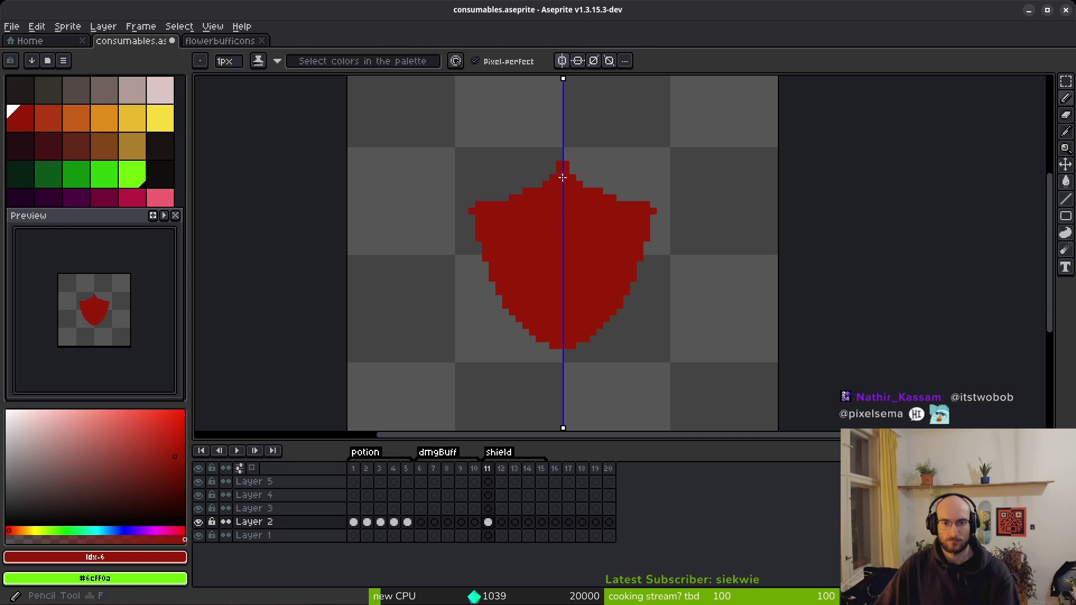
scroll(559, 173, "up", 3)
left_click_drag(543, 175, 446, 235)
left_click(413, 250)
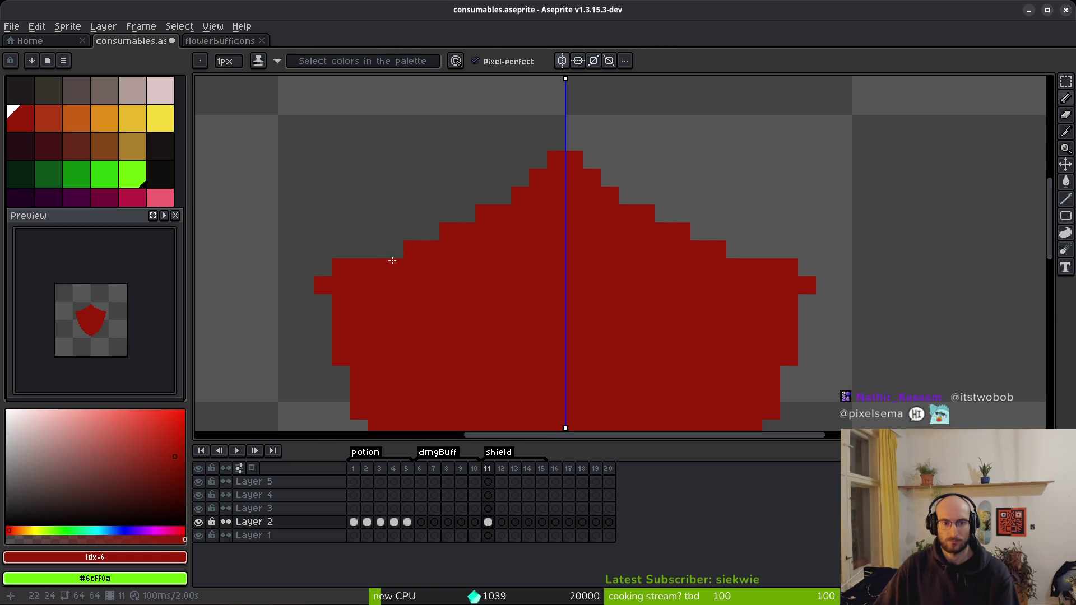
left_click(324, 301)
scroll(509, 329, "down", 2)
scroll(497, 365, "up", 2)
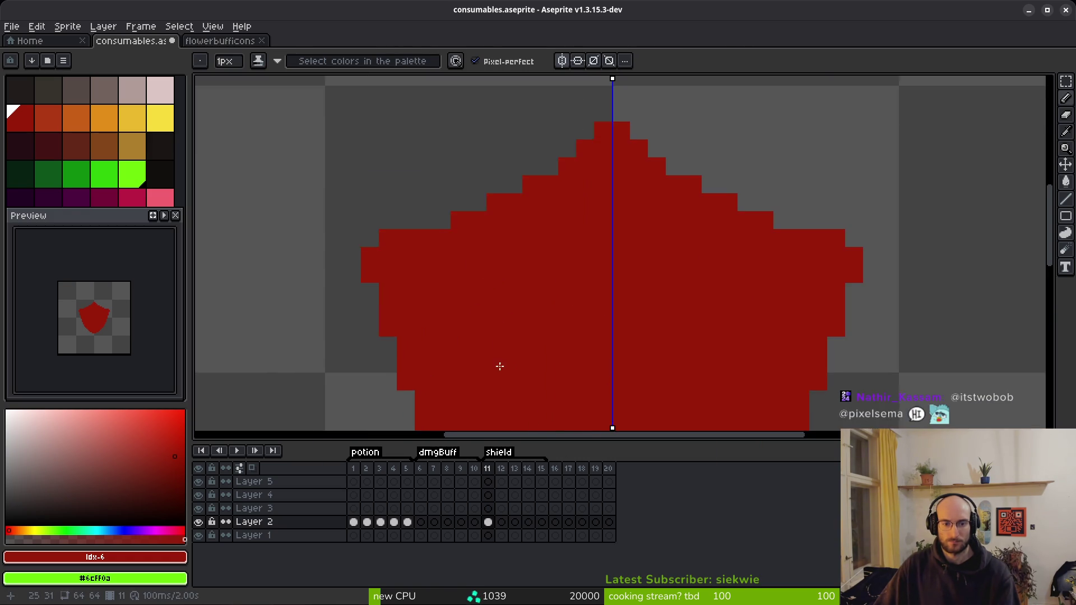
scroll(512, 237, "down", 2)
scroll(555, 364, "up", 3)
scroll(538, 336, "down", 1)
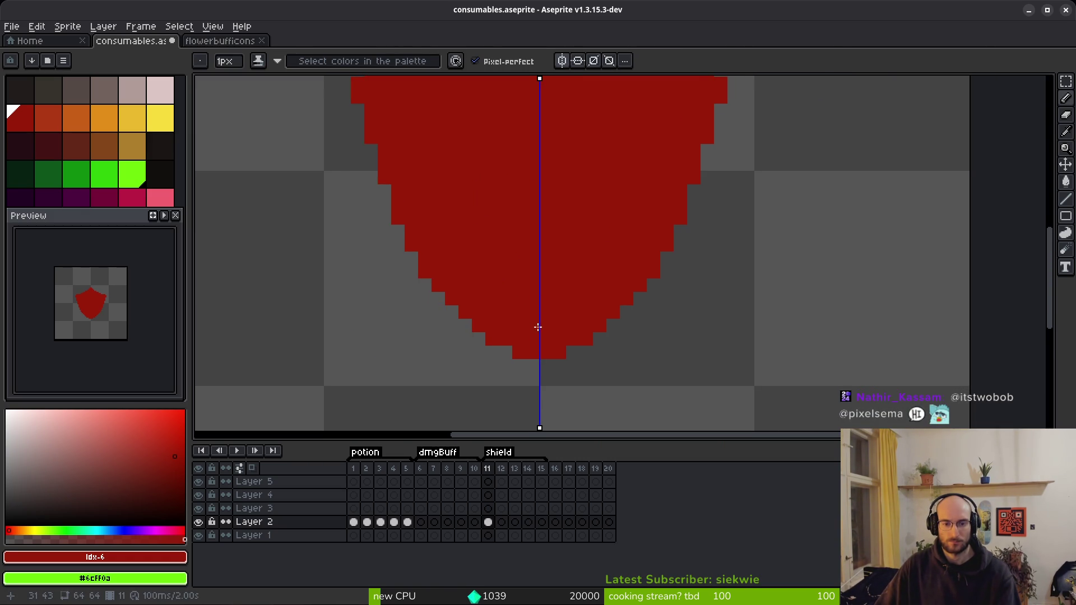
left_click(506, 351)
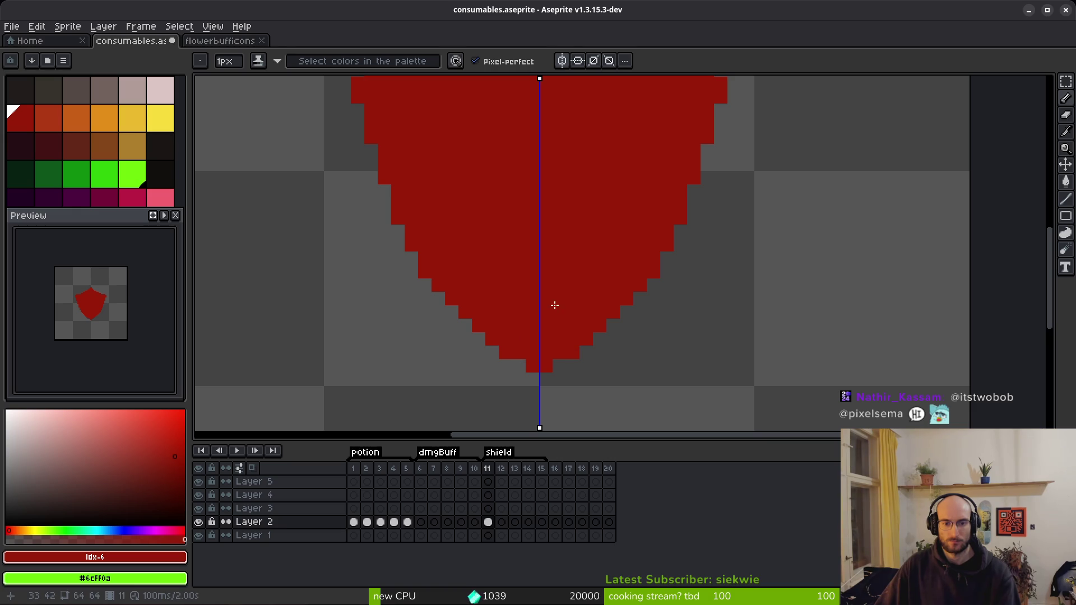
scroll(580, 322, "down", 2)
scroll(587, 321, "up", 1)
scroll(583, 319, "up", 2)
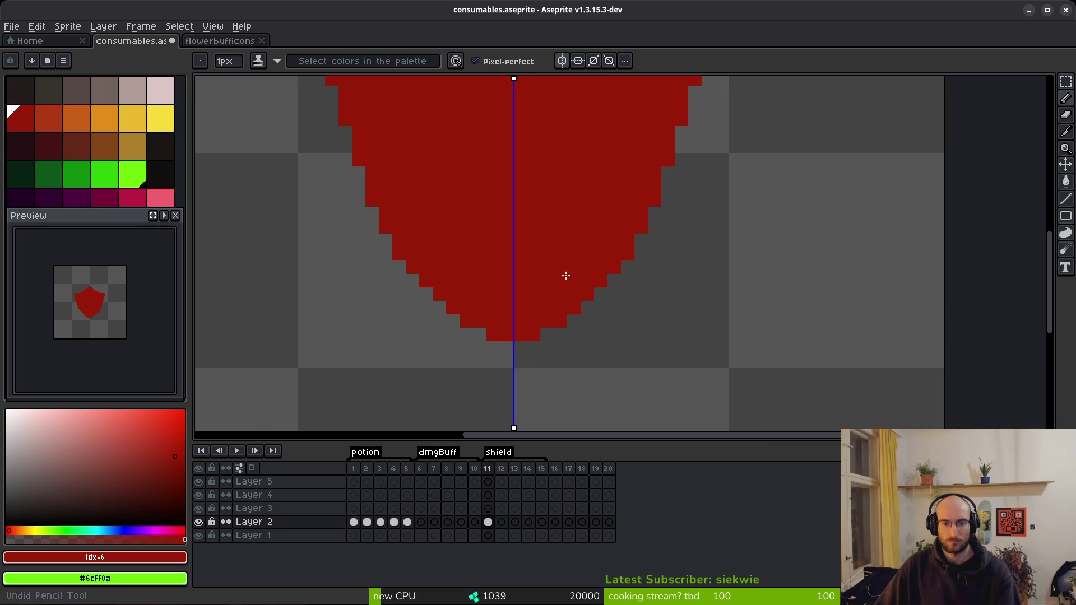
scroll(574, 305, "down", 3)
scroll(559, 263, "up", 3)
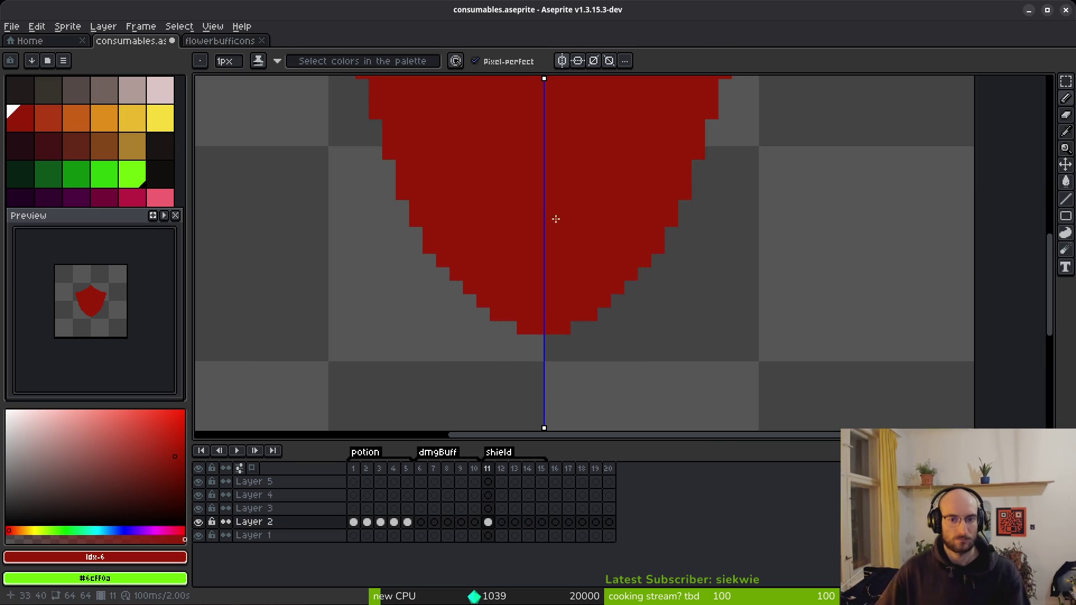
scroll(566, 280, "down", 1)
scroll(633, 242, "up", 2)
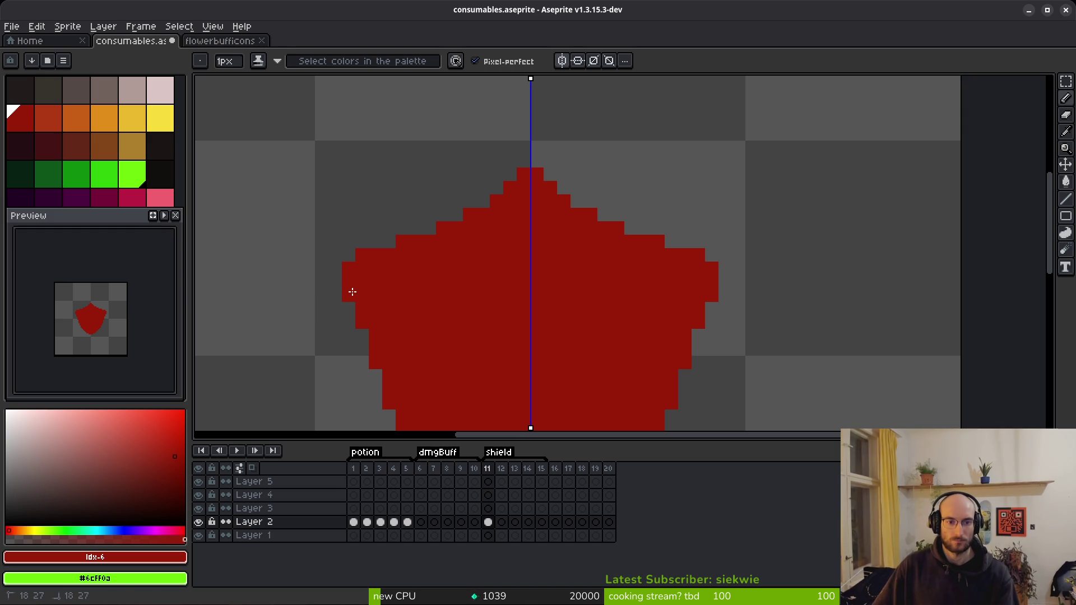
scroll(481, 269, "down", 3)
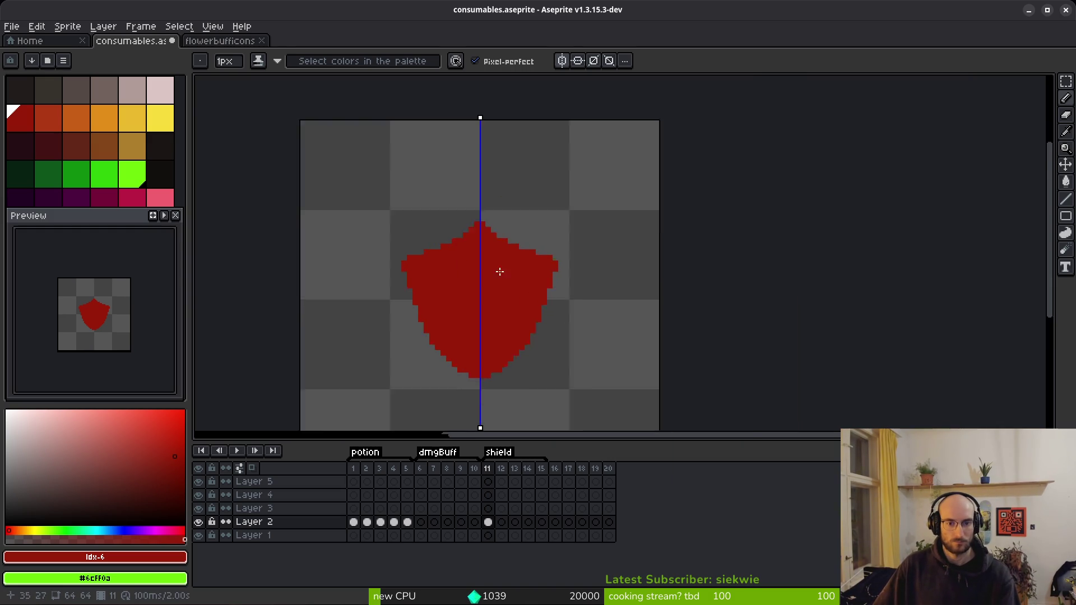
scroll(499, 269, "up", 4)
Even out the top staircase with a new mirrored red row and stepped upper-right edge pixels
left_click_drag(465, 184, 559, 206)
key("ctrl+z")
left_click_drag(486, 200, 643, 288)
key("ctrl+z")
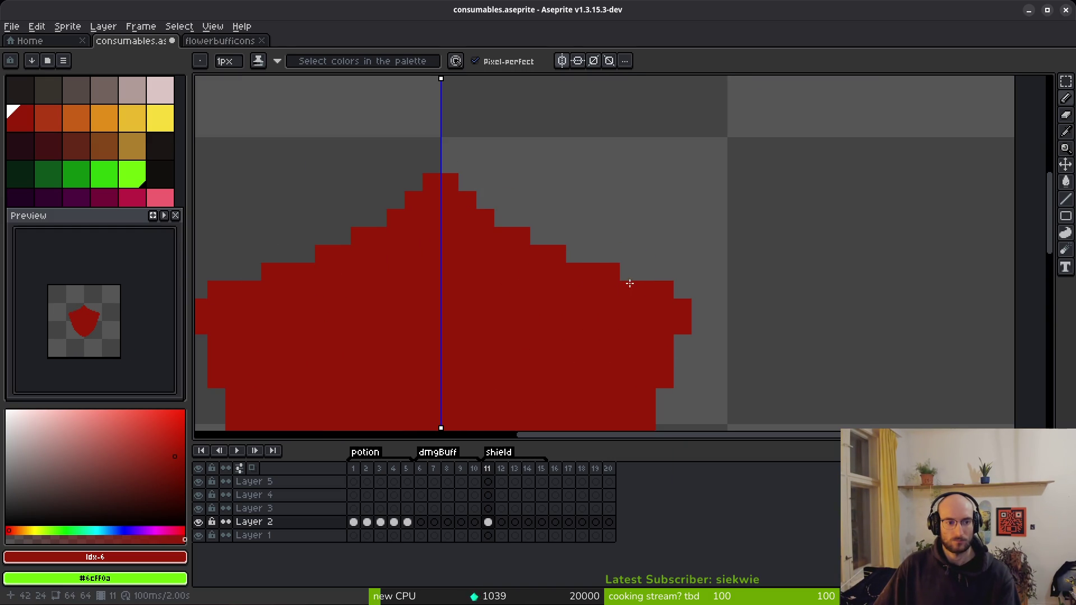
scroll(566, 322, "down", 1)
scroll(576, 297, "up", 1)
mouse_move(517, 267)
left_mouse_down()
mouse_move(660, 284)
mouse_move(657, 303)
mouse_move(584, 302)
left_mouse_up()
key("e")
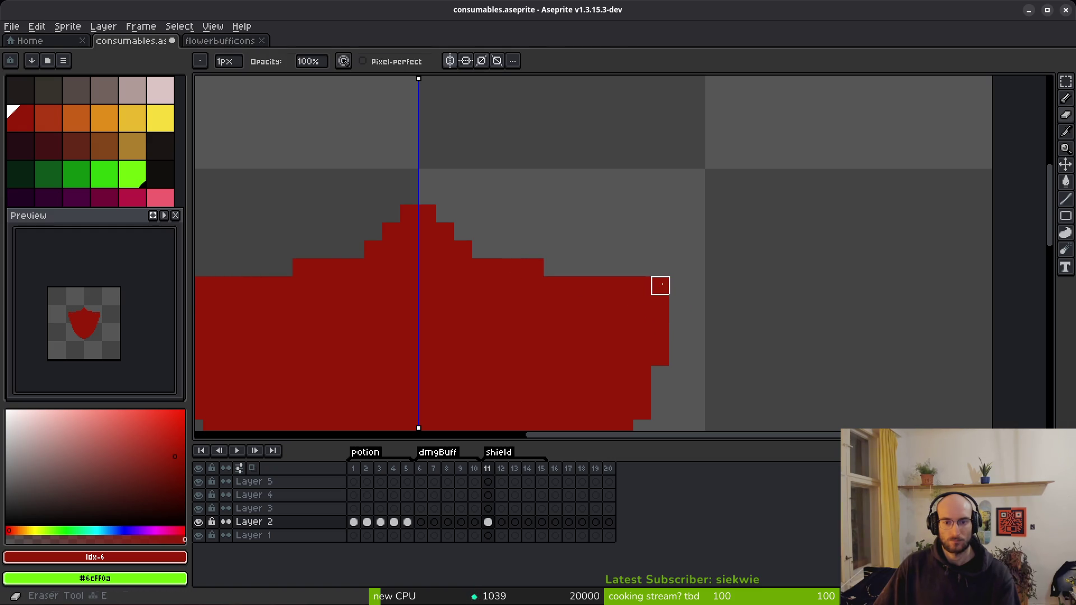
left_click(660, 286)
scroll(737, 319, "down", 3)
scroll(709, 331, "up", 5)
key("b")
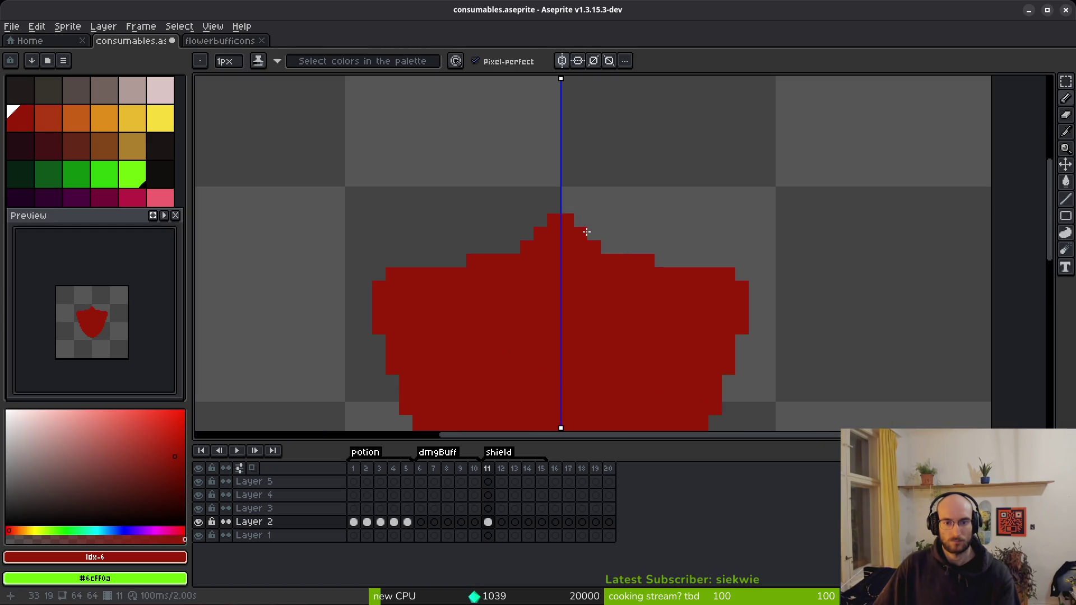
mouse_move(606, 243)
left_mouse_down()
mouse_move(665, 267)
mouse_move(656, 262)
left_mouse_up()
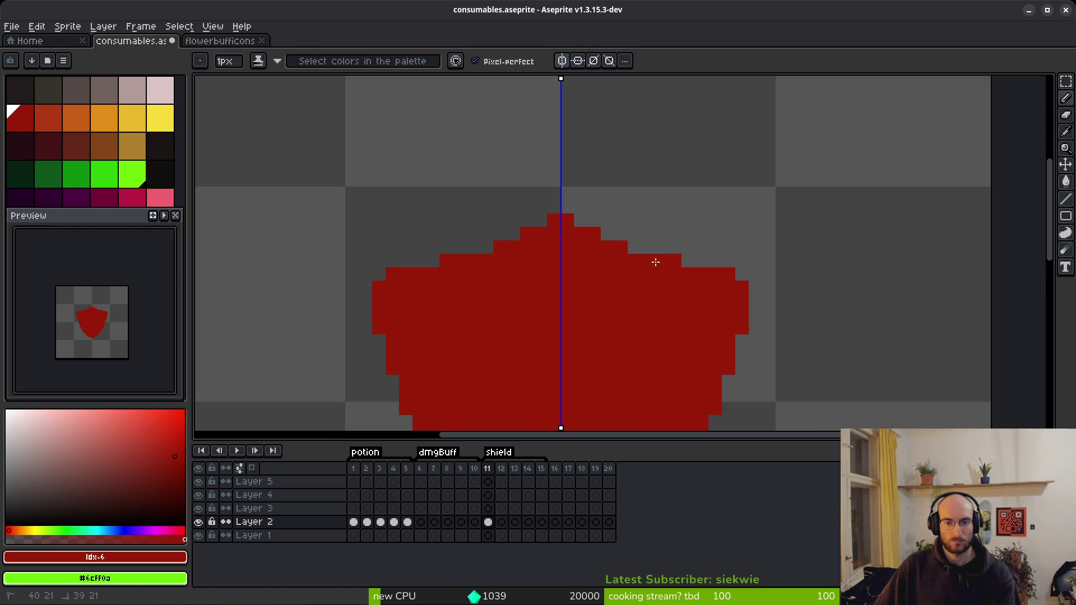
scroll(652, 320, "down", 2)
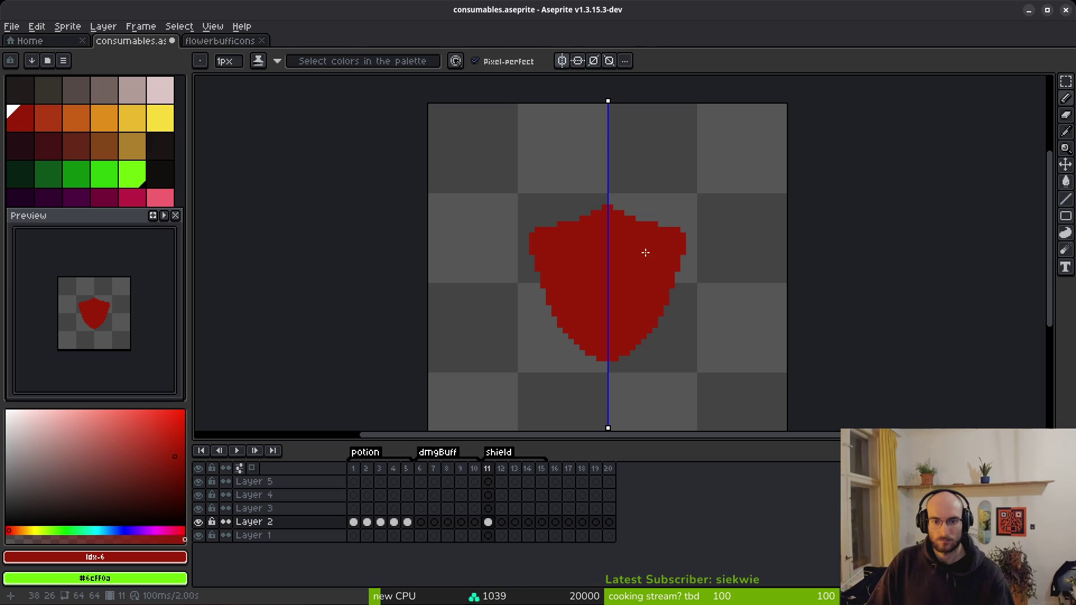
key("w")
key("m")
scroll(576, 252, "down", 1)
scroll(586, 254, "up", 1)
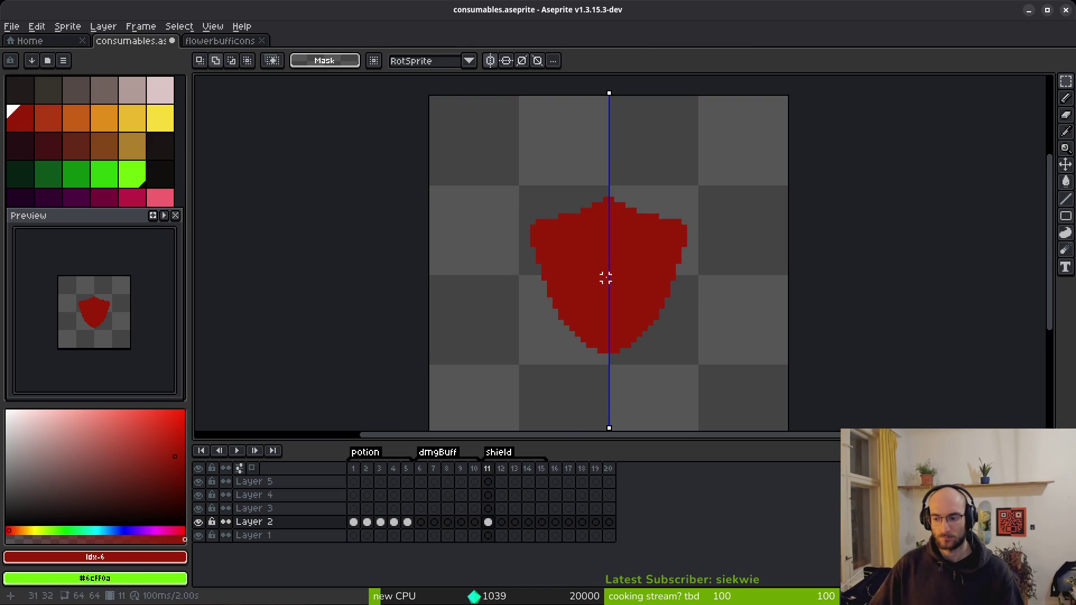
scroll(606, 277, "up", 2)
Erase a centre gap and an inner ring just inside the shield's edges
key("e")
left_click_drag(564, 137, 551, 339)
mouse_move(550, 150)
left_mouse_down()
mouse_move(469, 175)
mouse_move(524, 177)
left_mouse_up()
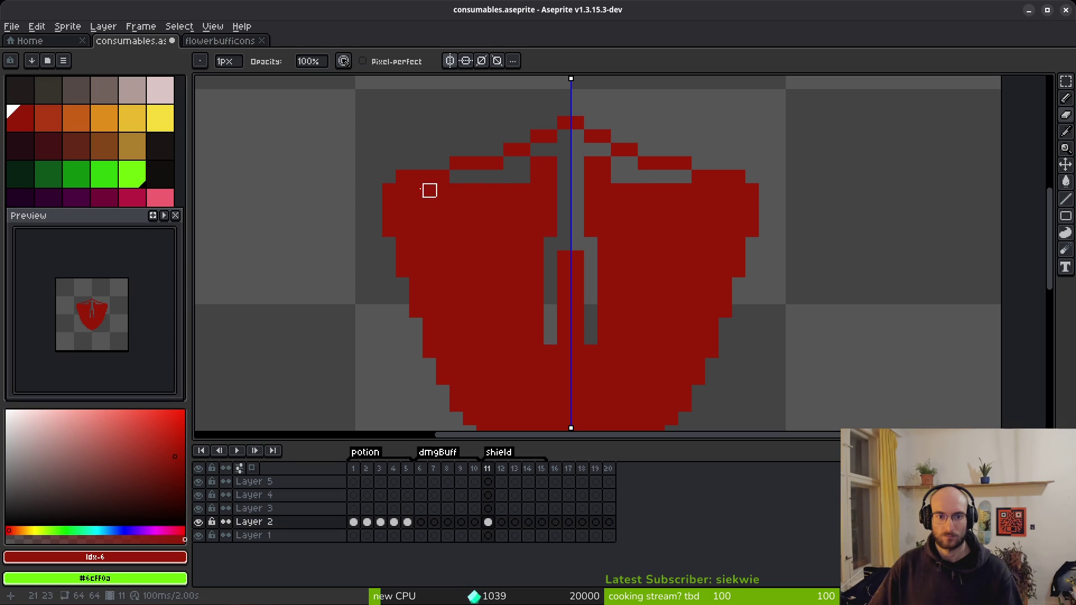
left_click_drag(402, 191, 416, 191)
left_click_drag(403, 231, 401, 202)
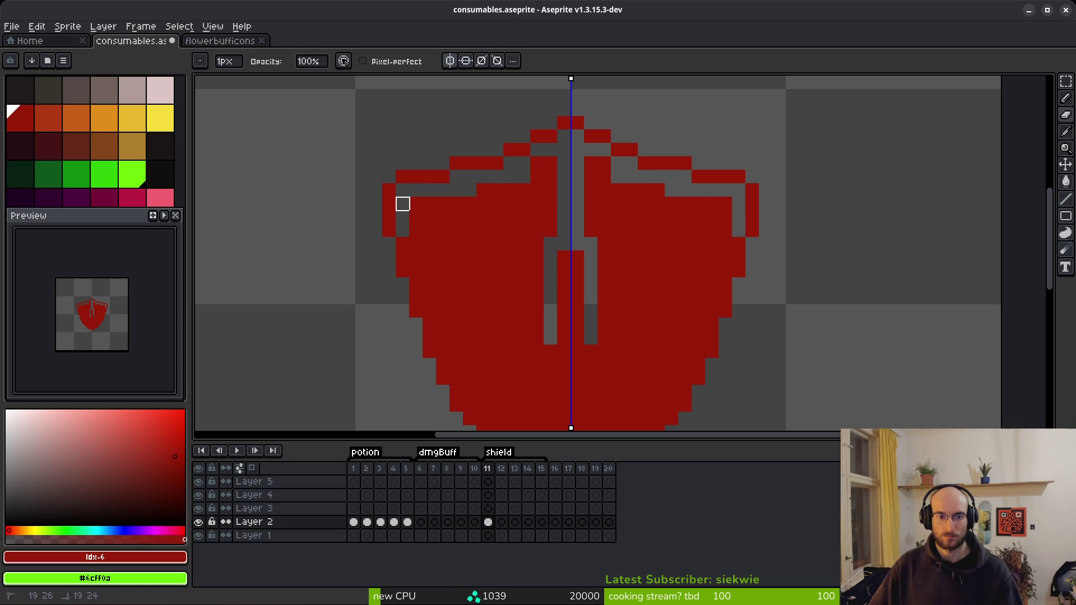
left_click_drag(415, 272, 415, 231)
left_click_drag(429, 316, 428, 269)
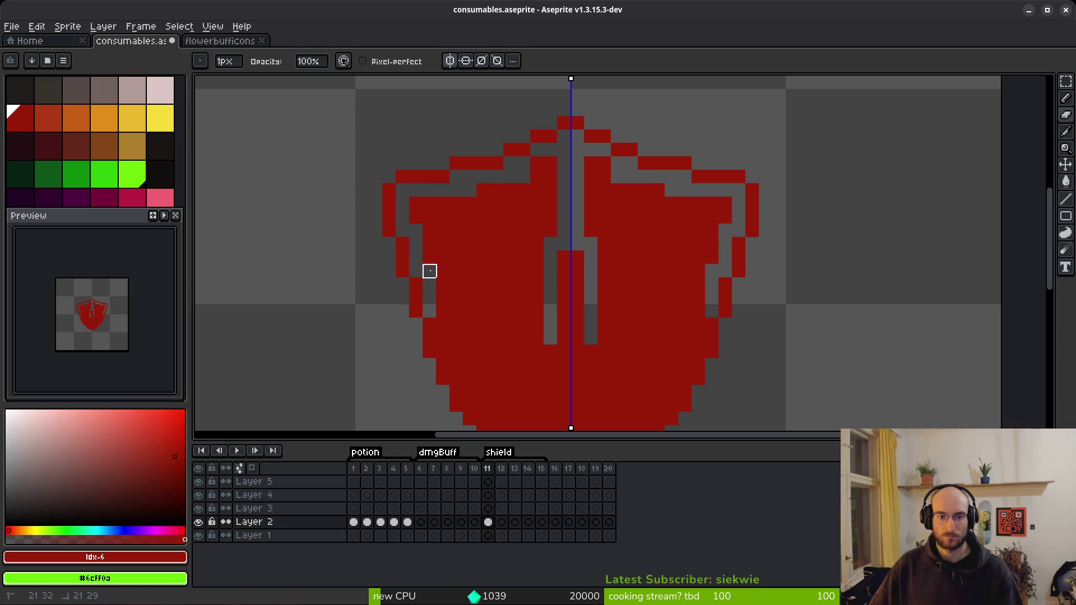
left_click_drag(442, 353, 442, 297)
scroll(496, 241, "down", 3)
scroll(496, 241, "up", 4)
left_click_drag(377, 272, 377, 217)
left_click_drag(404, 325, 403, 297)
mouse_move(431, 352)
left_mouse_down()
mouse_move(485, 377)
mouse_move(456, 377)
left_mouse_up()
left_click_drag(538, 379, 465, 229)
mouse_move(412, 256)
left_mouse_down()
mouse_move(437, 281)
mouse_move(493, 280)
mouse_move(545, 308)
mouse_move(547, 297)
left_mouse_up()
scroll(574, 261, "down", 6)
Magic Wand-select the remaining red fill, delete it, and save the file
key("w")
left_click(574, 294)
key("Delete")
key("ctrl+s")
scroll(583, 207, "up", 3)
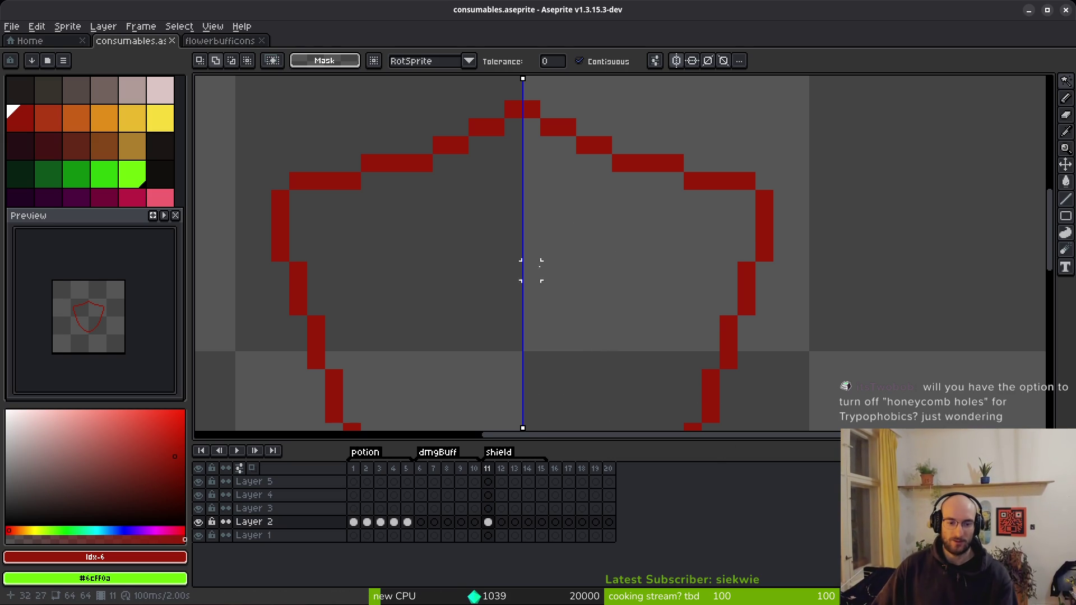
Eyedrop the outline red, touch up pixels inside the outline, and save
left_click_drag(567, 252, 585, 278)
key("i")
left_click(437, 147)
key("b")
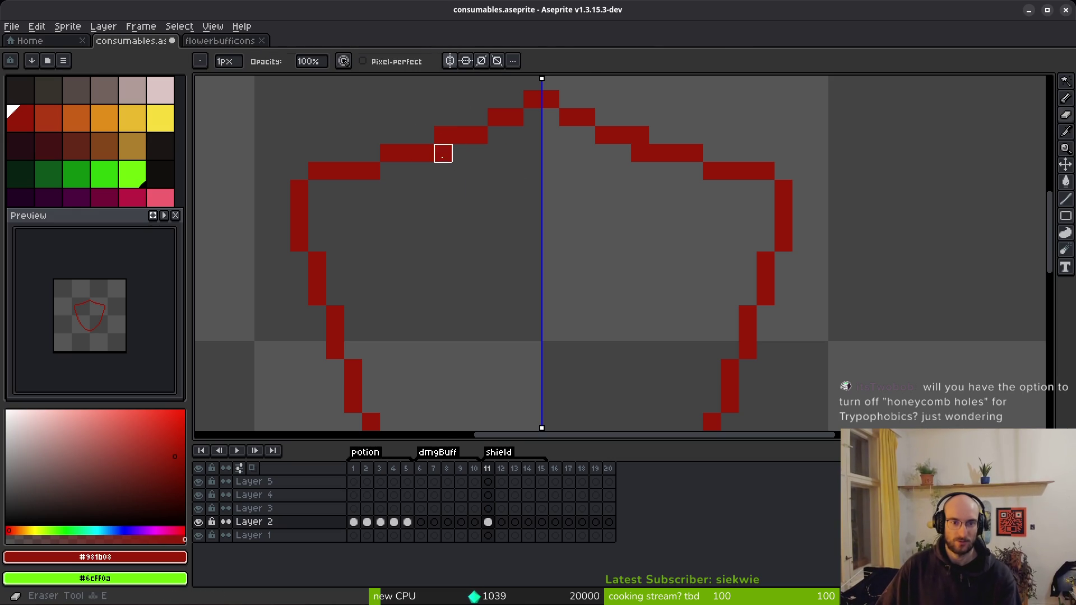
scroll(531, 224, "down", 2)
left_click(472, 223)
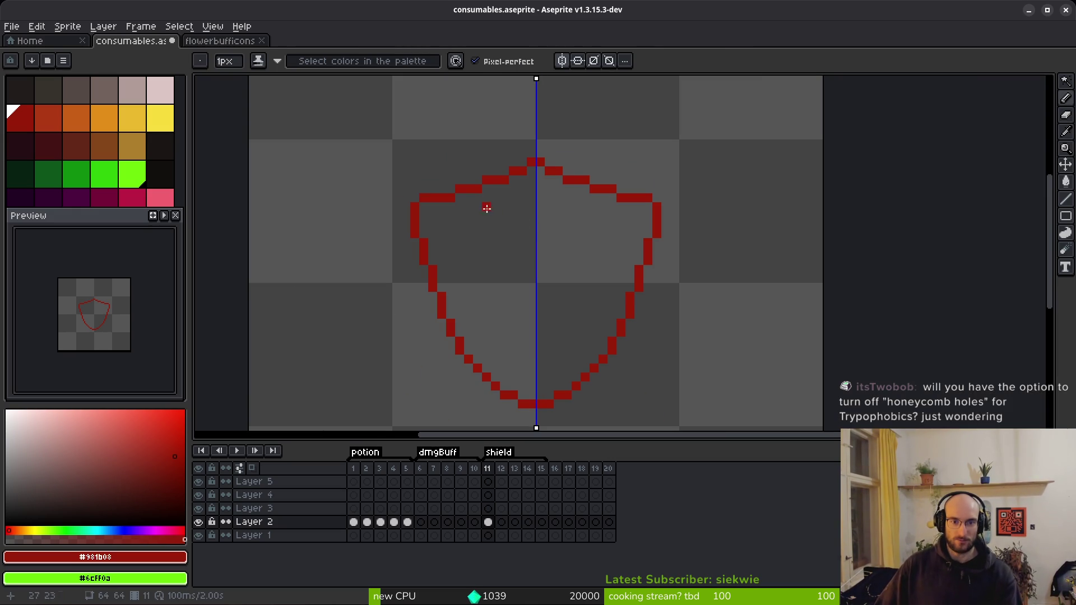
scroll(493, 207, "up", 1)
key("e")
left_click(457, 230)
key("b")
scroll(492, 247, "down", 2)
key("ctrl+s")
scroll(611, 286, "up", 3)
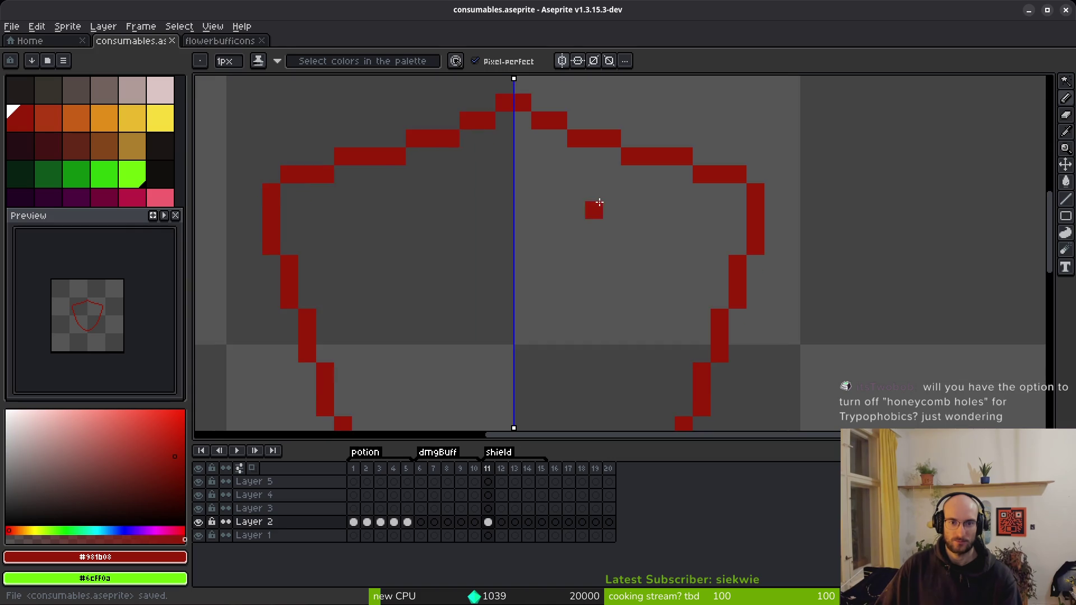
scroll(599, 205, "down", 3)
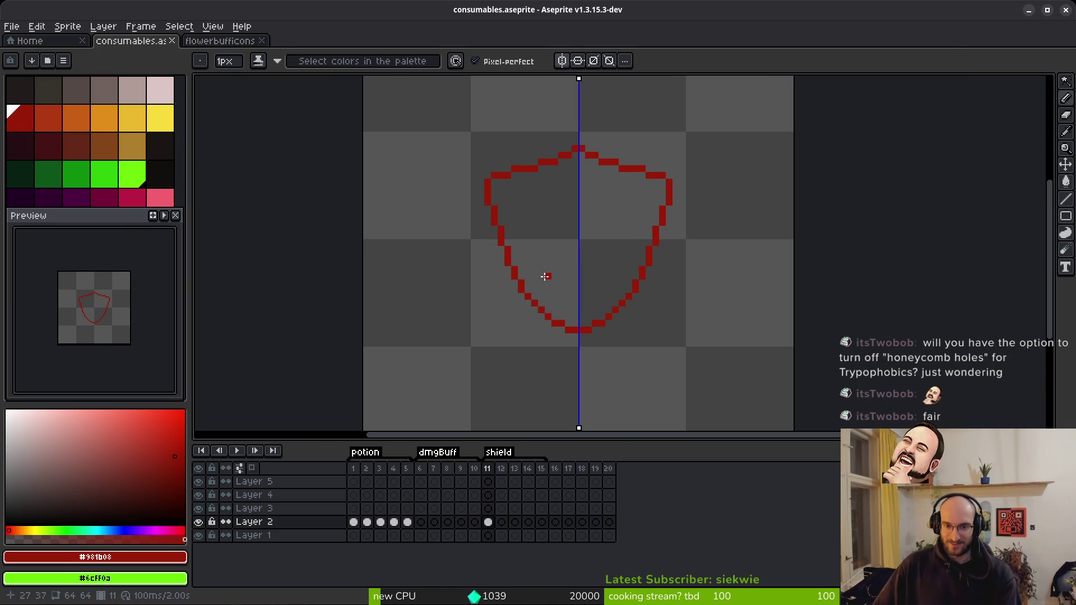
scroll(658, 280, "up", 1)
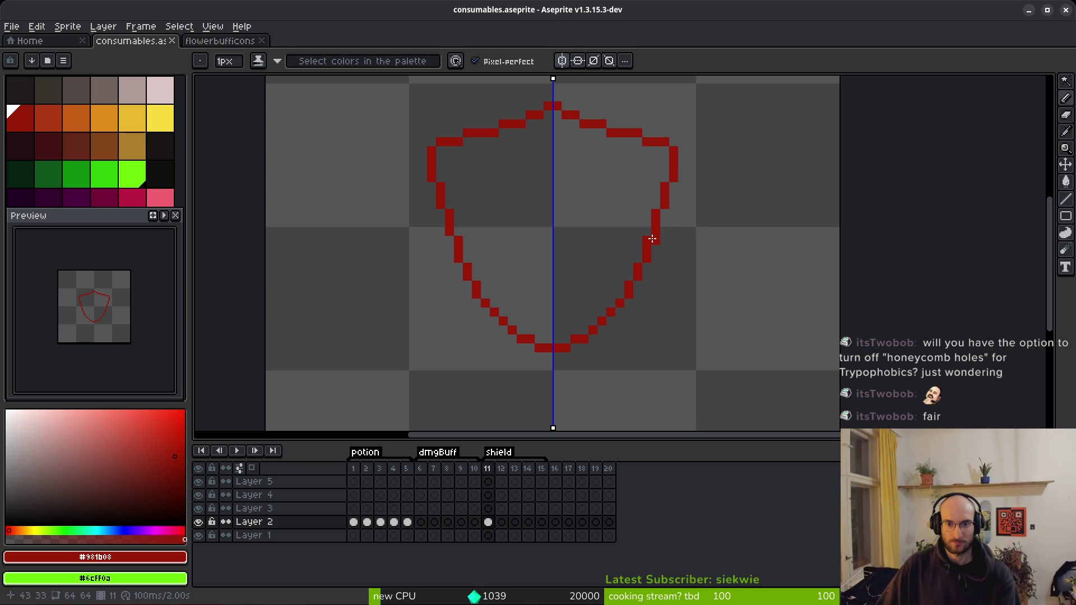
Fix mirrored pixels on the outline's sides using undo and redo, then save again
key("ctrl+z")
left_click(664, 214)
key("e")
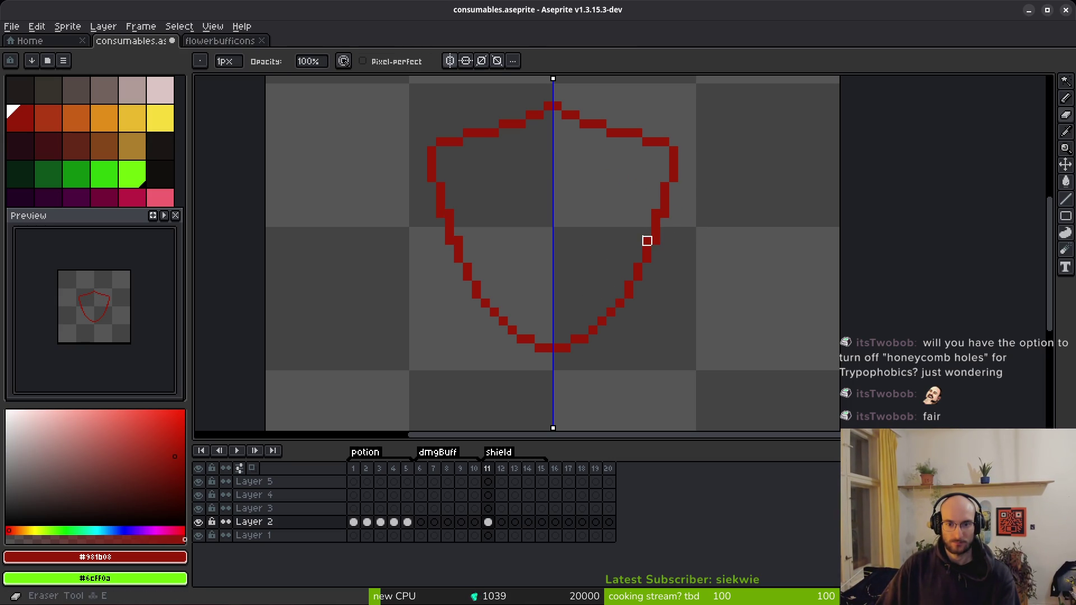
key("f")
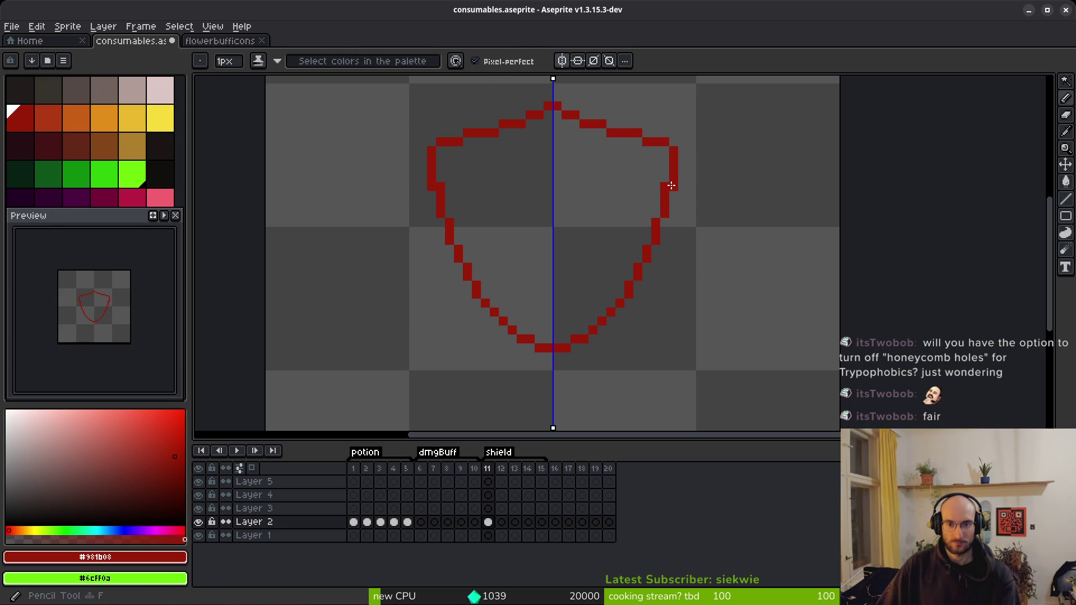
key("e")
left_click(672, 186)
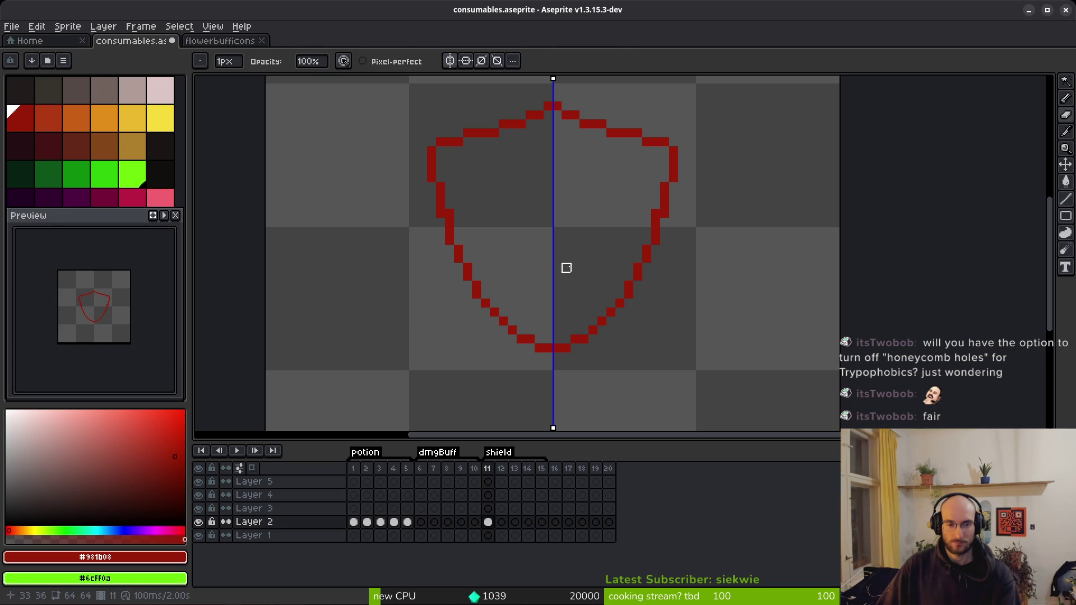
key("ctrl+z")
key("ctrl+y")
key("f")
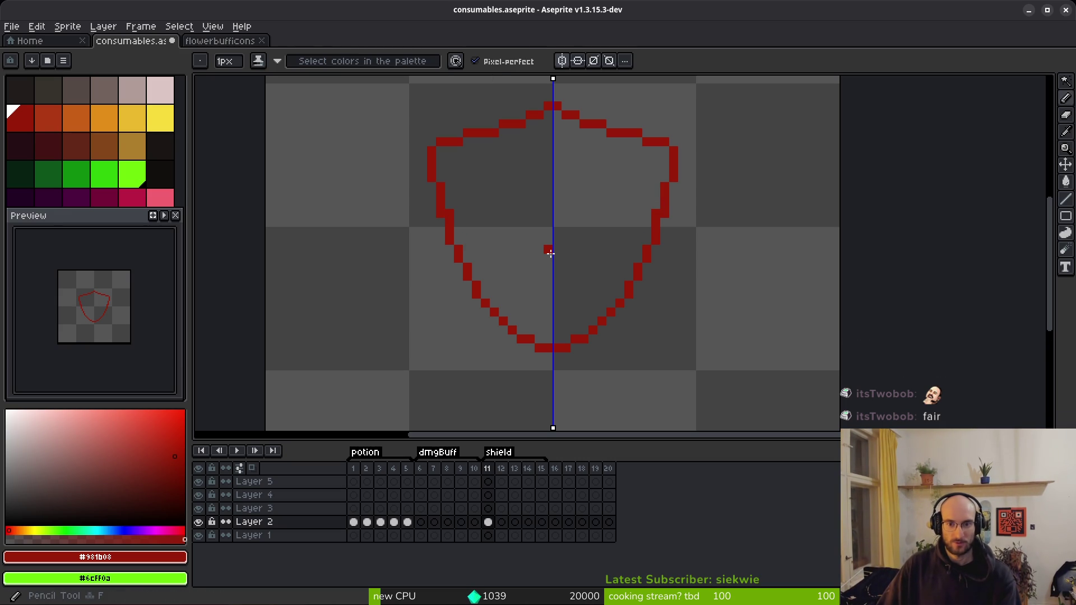
key("ctrl+s")
scroll(567, 259, "down", 2)
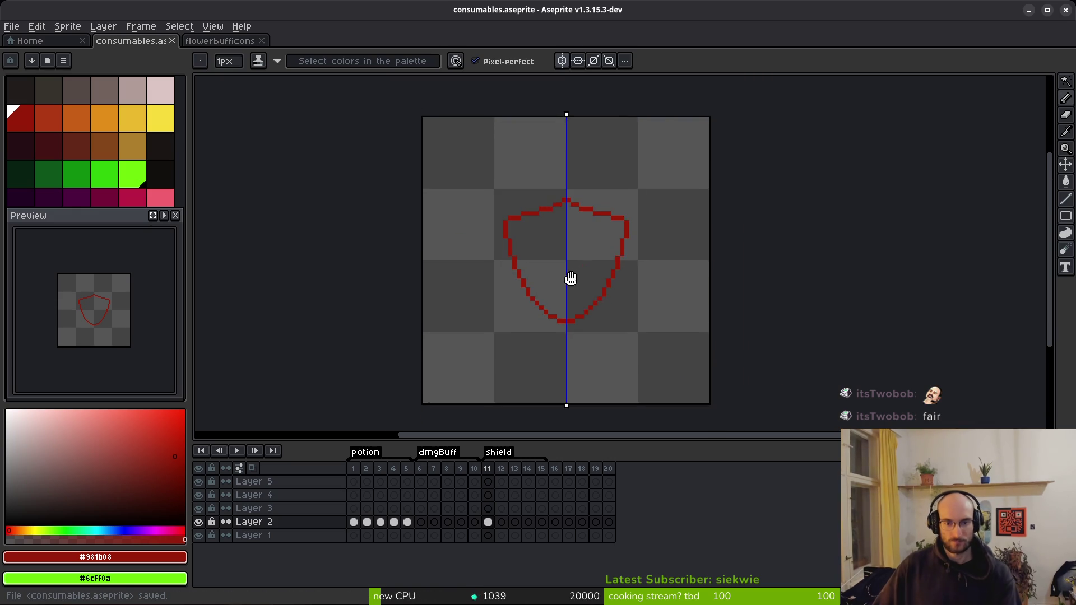
scroll(578, 271, "up", 3)
scroll(577, 272, "down", 1)
scroll(427, 196, "up", 1)
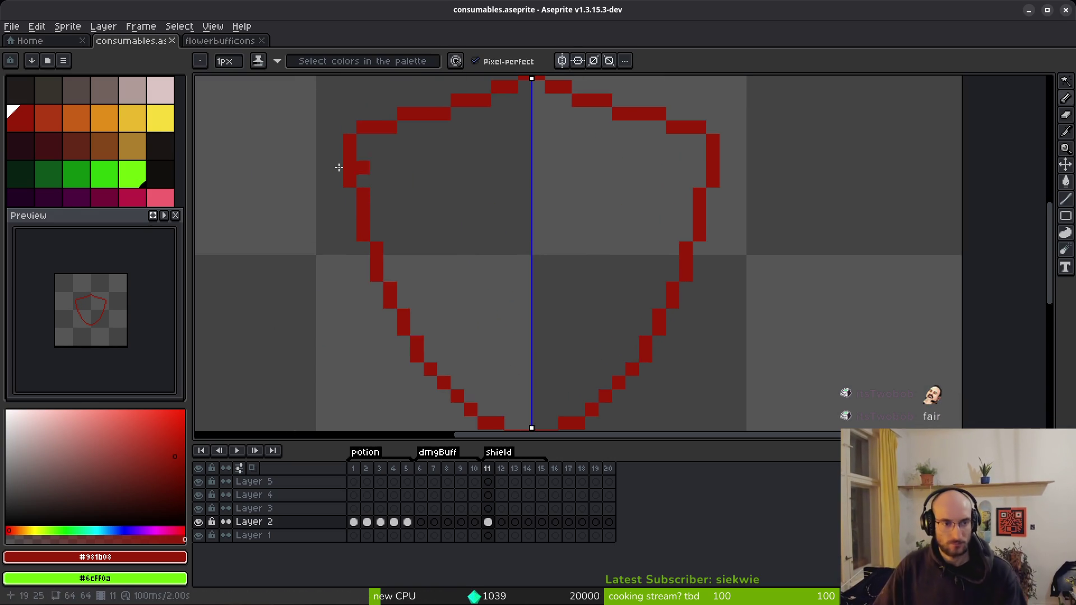
Pick the orange palette colour and draw the mirrored inner outline along the top and sides
left_click(132, 118)
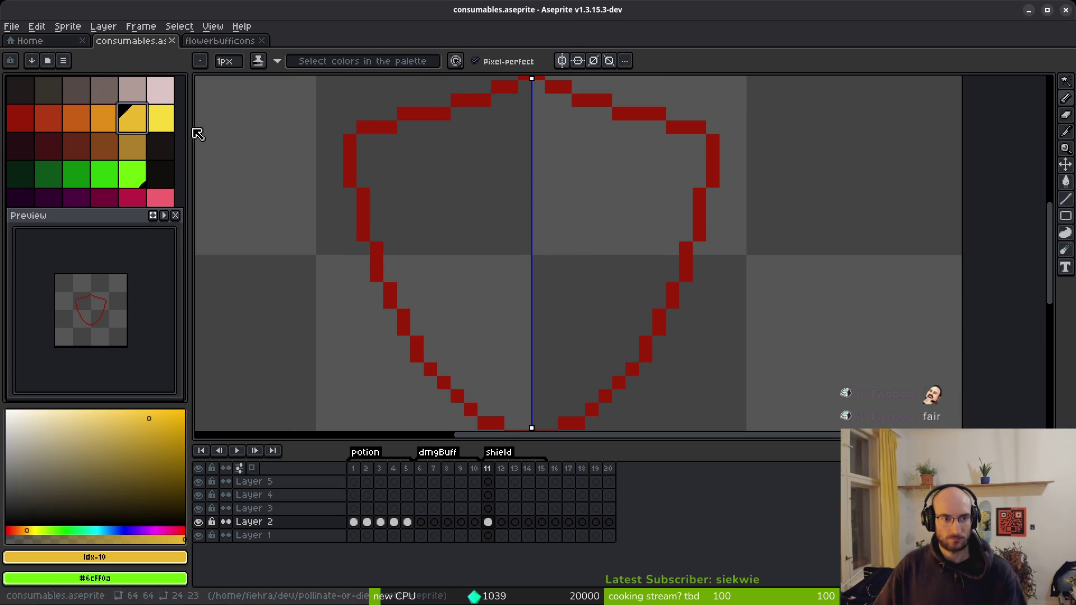
left_click(60, 124)
key("]")
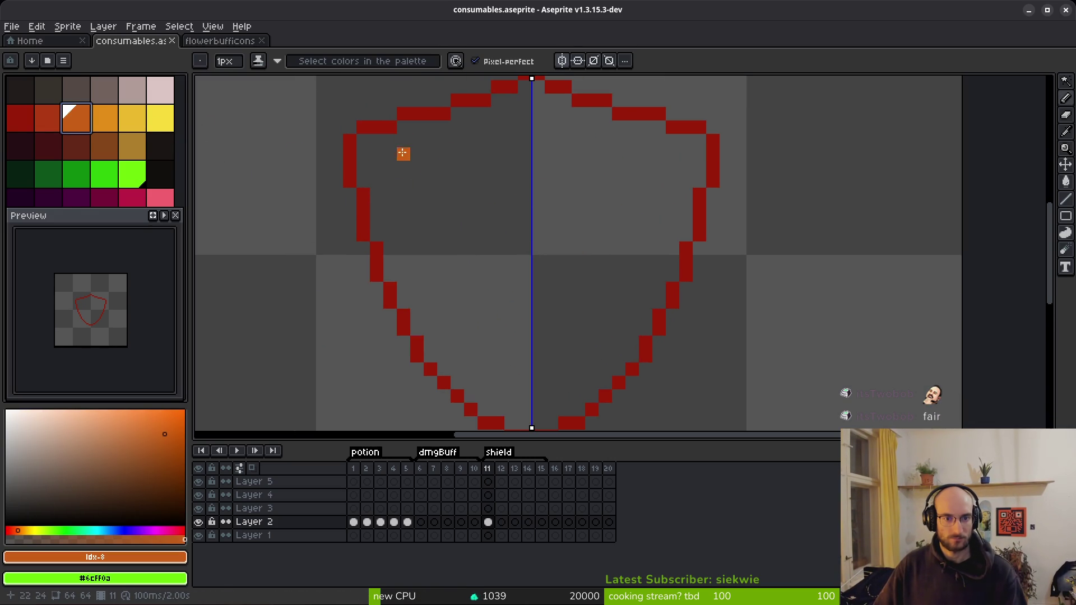
mouse_move(390, 153)
left_mouse_down()
mouse_move(434, 151)
mouse_move(514, 122)
left_mouse_up()
mouse_move(392, 171)
left_mouse_down()
mouse_move(426, 294)
mouse_move(462, 348)
mouse_move(524, 397)
left_mouse_up()
Tidy the orange inner outline's bottom so both sides meet in one row
key("e")
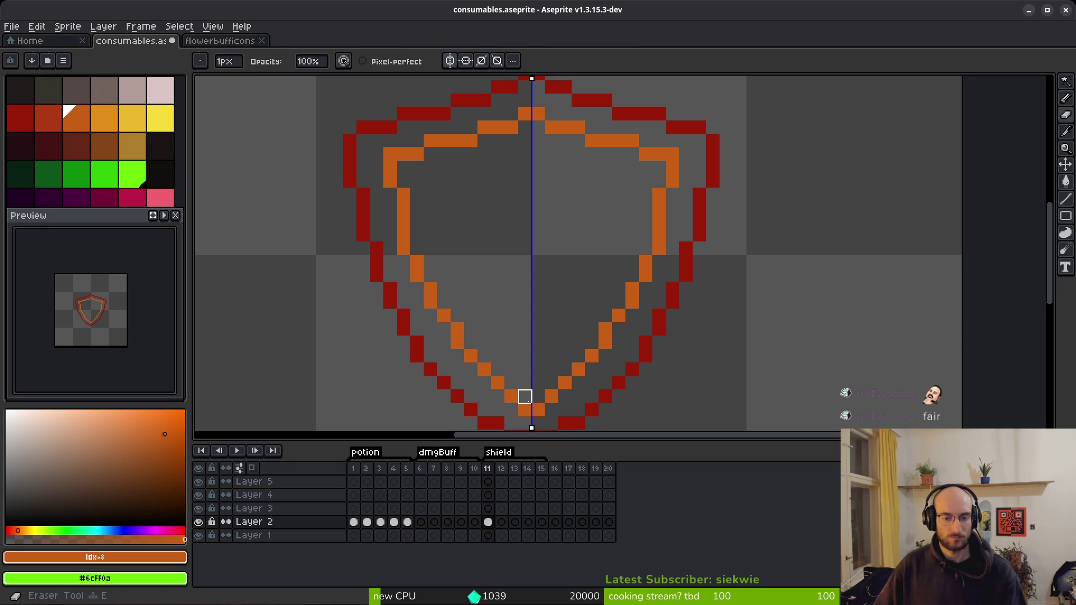
left_click(525, 411)
key("b")
key("e")
left_click(511, 396)
key("b")
left_click(503, 373)
left_click_drag(511, 383, 524, 383)
key("e")
left_click(498, 383)
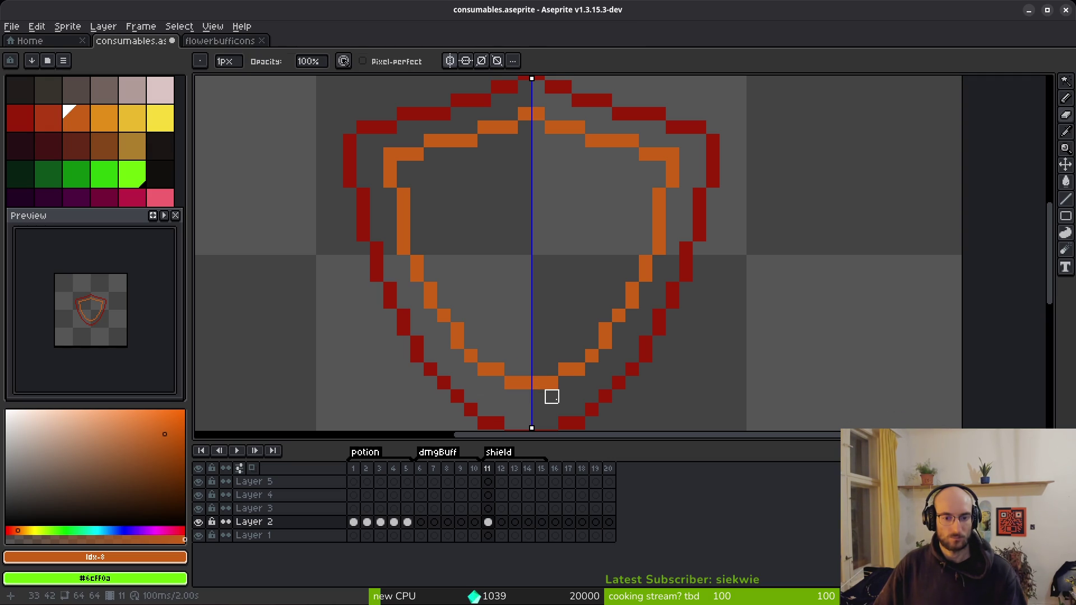
Magic-wand the orange inner outline, nudge it down one pixel and deselect
key("w")
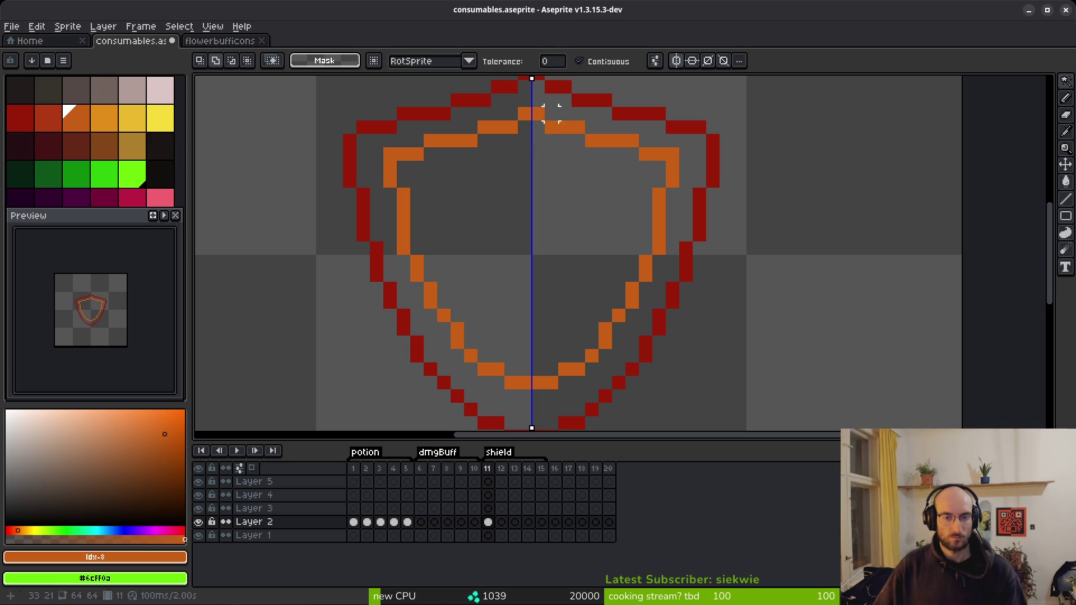
left_click(561, 136)
key("Down")
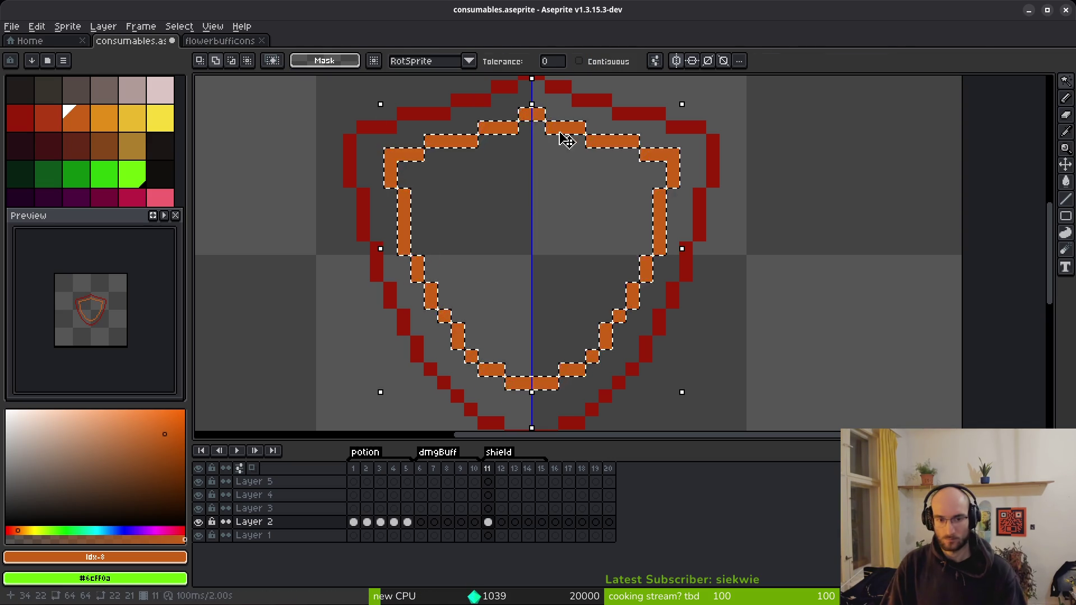
key("ctrl+d")
key("e")
Patch the inner outline by adding a missing orange pixel and erasing a stray one
key("b")
left_click(444, 342)
key("e")
left_click(457, 343)
scroll(538, 289, "down", 2)
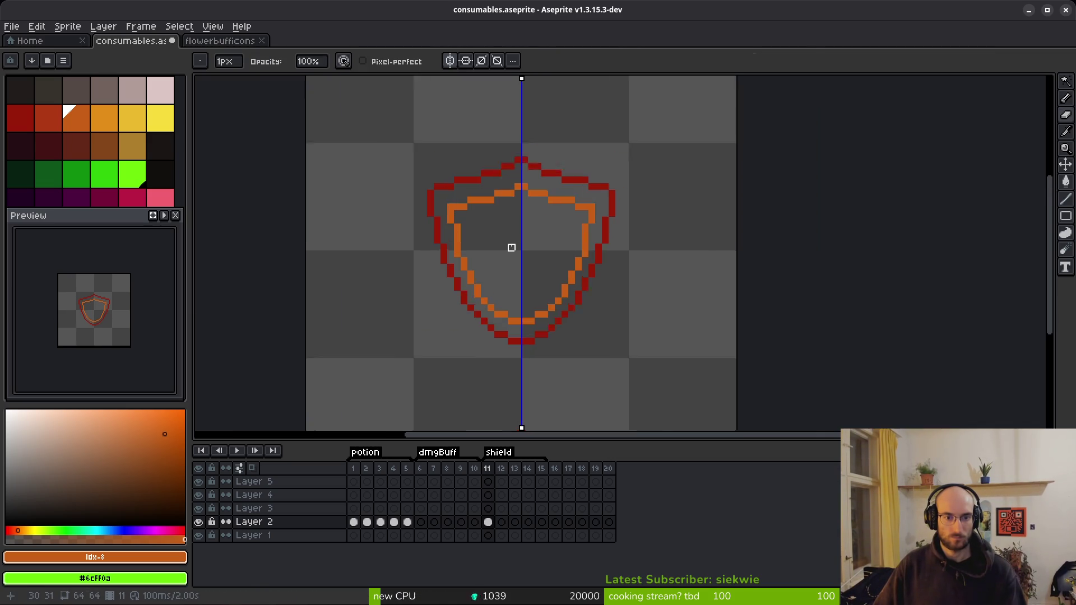
scroll(454, 230, "up", 2)
scroll(550, 243, "down", 3)
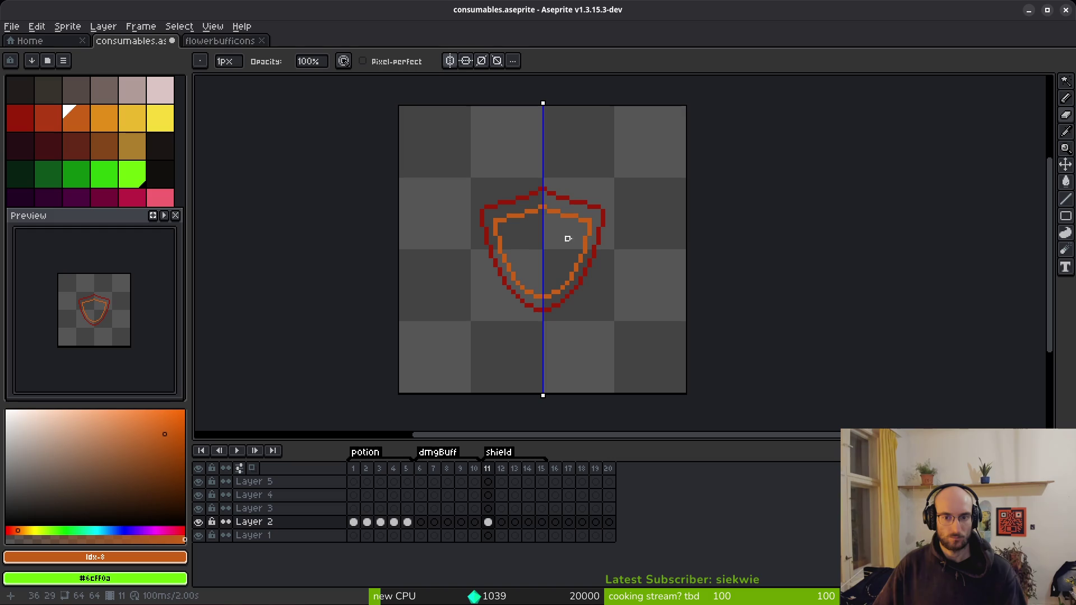
scroll(576, 239, "up", 5)
Extend the orange inner line up and outward, smoothing its stepped corners
key("b")
left_click_drag(531, 212, 407, 185)
key("e")
left_click(407, 196)
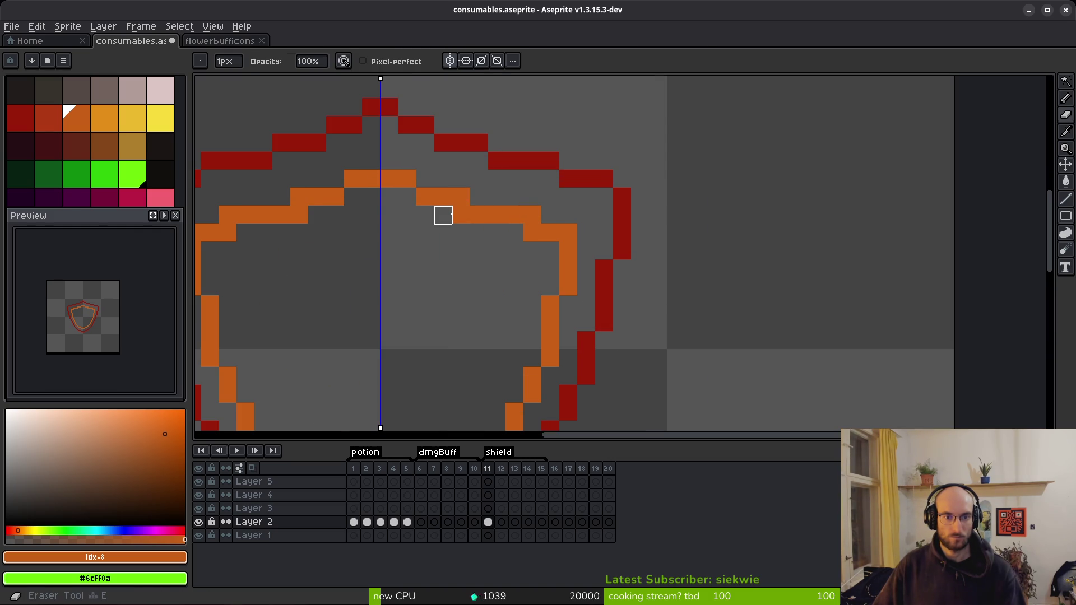
left_click(461, 214)
left_click(532, 232)
key("b")
left_click(554, 222)
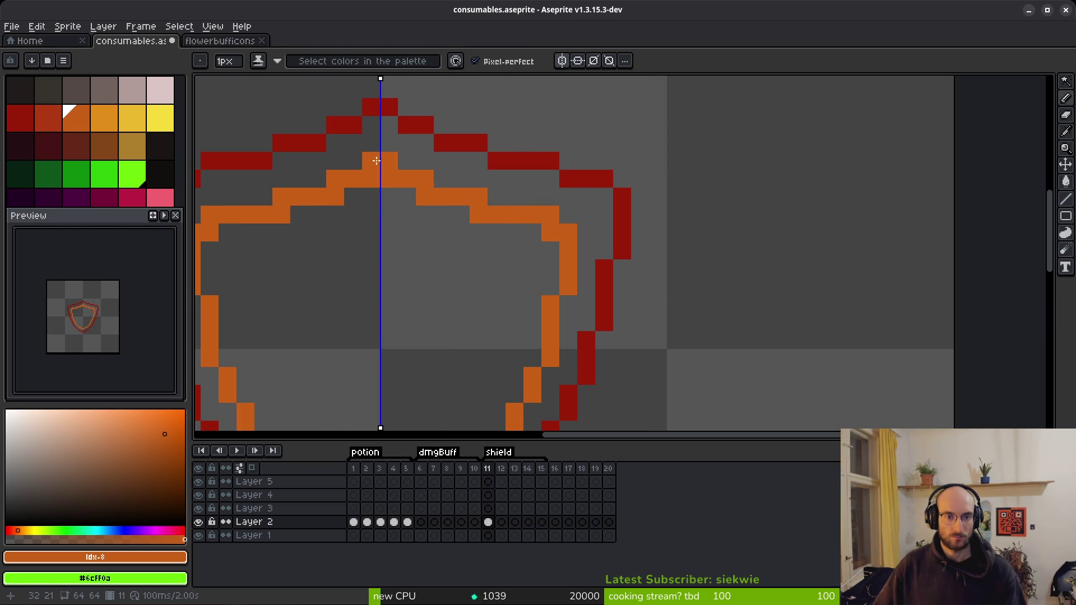
Erase excess orange pixels along the upper edge of the inner outline
key("e")
left_click(353, 179)
key("ctrl+z")
left_click(387, 179)
left_click(425, 197)
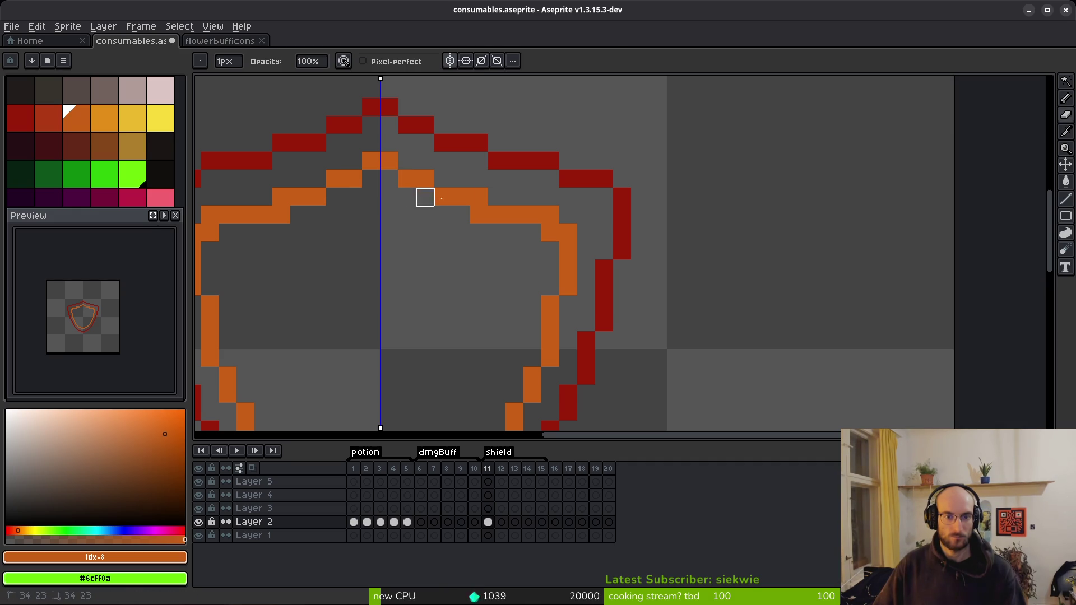
left_click(479, 214)
left_click(550, 233)
left_click(551, 233)
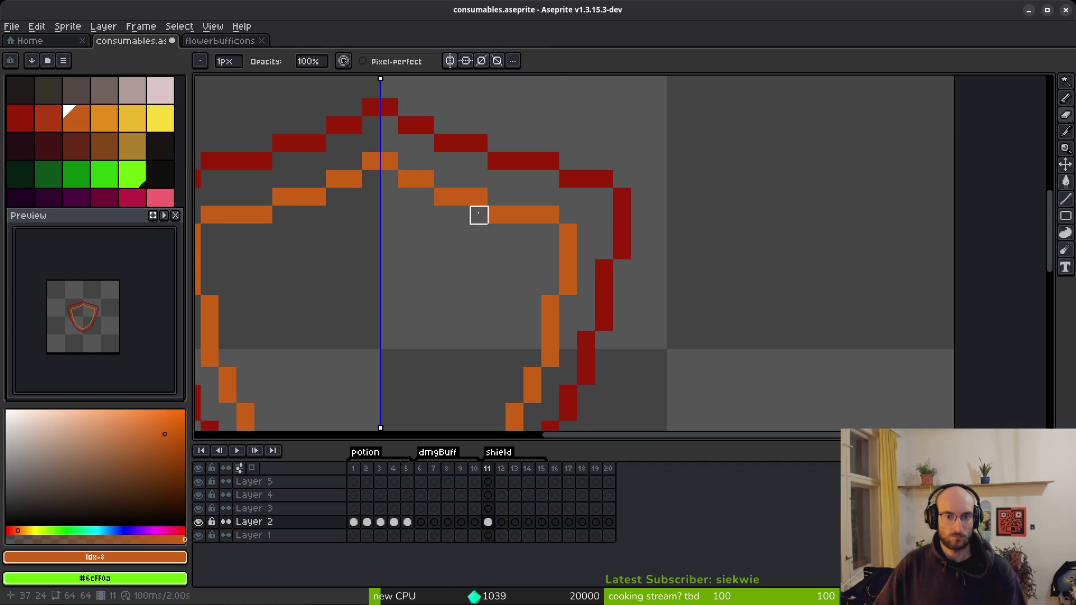
Tidy the steps of the orange top line by adding and removing single pixels
key("f")
left_click(490, 201)
left_click(443, 178)
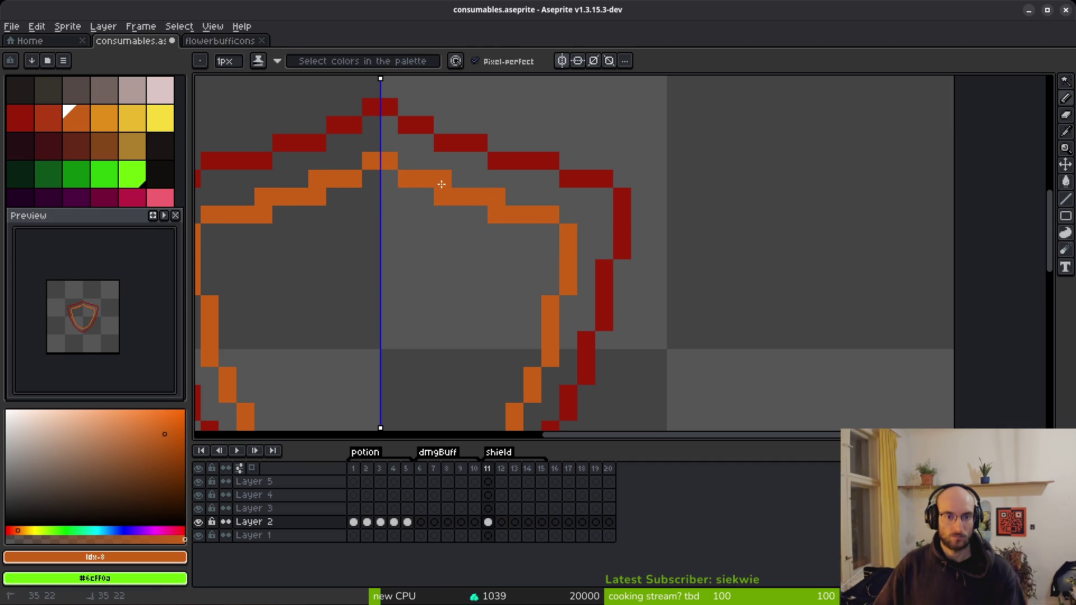
key("e")
left_click(497, 215)
left_click(443, 197)
Save the file and review the reshaped inner outline
scroll(477, 267, "down", 4)
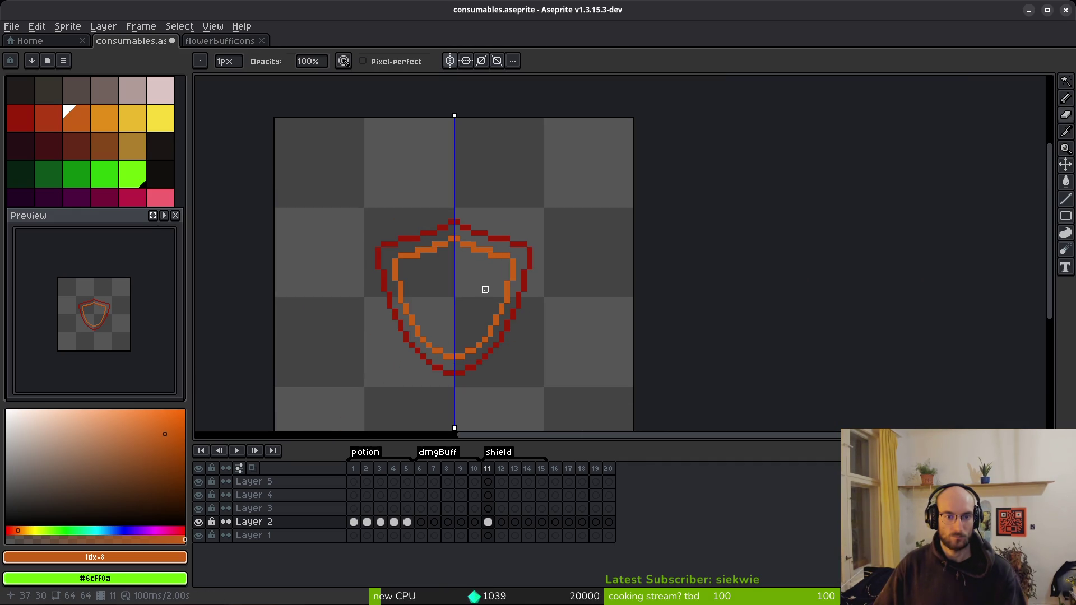
scroll(469, 289, "up", 1)
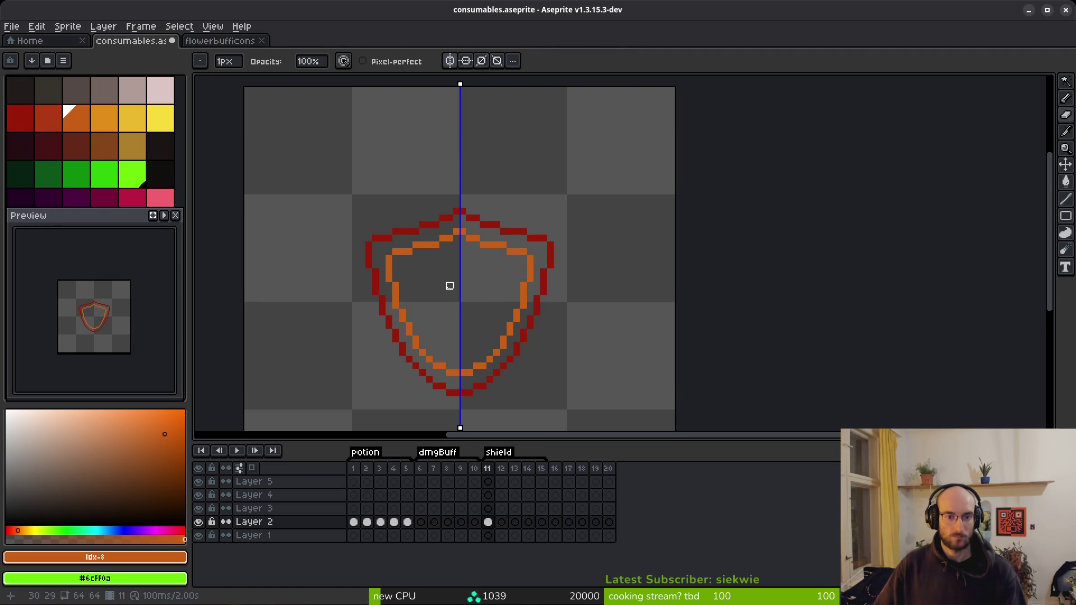
scroll(457, 296, "down", 3)
key("ctrl+s")
scroll(499, 331, "up", 4)
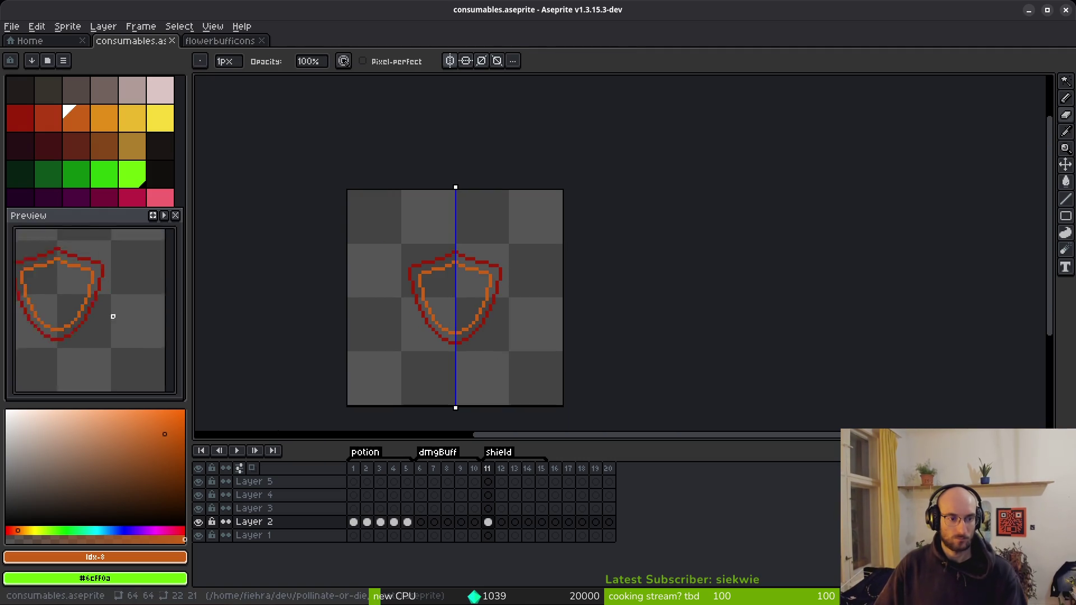
scroll(505, 316, "down", 1)
scroll(583, 315, "up", 2)
left_click(548, 283)
scroll(657, 317, "down", 2)
scroll(617, 370, "up", 3)
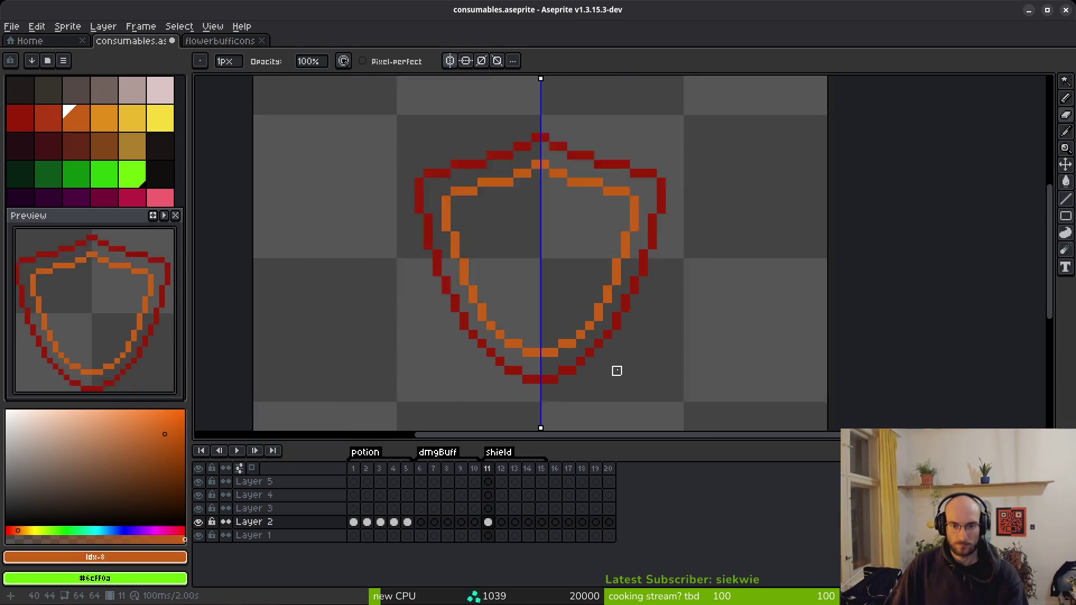
Add orange pixels along the lower right curve of the inner outline
key("f")
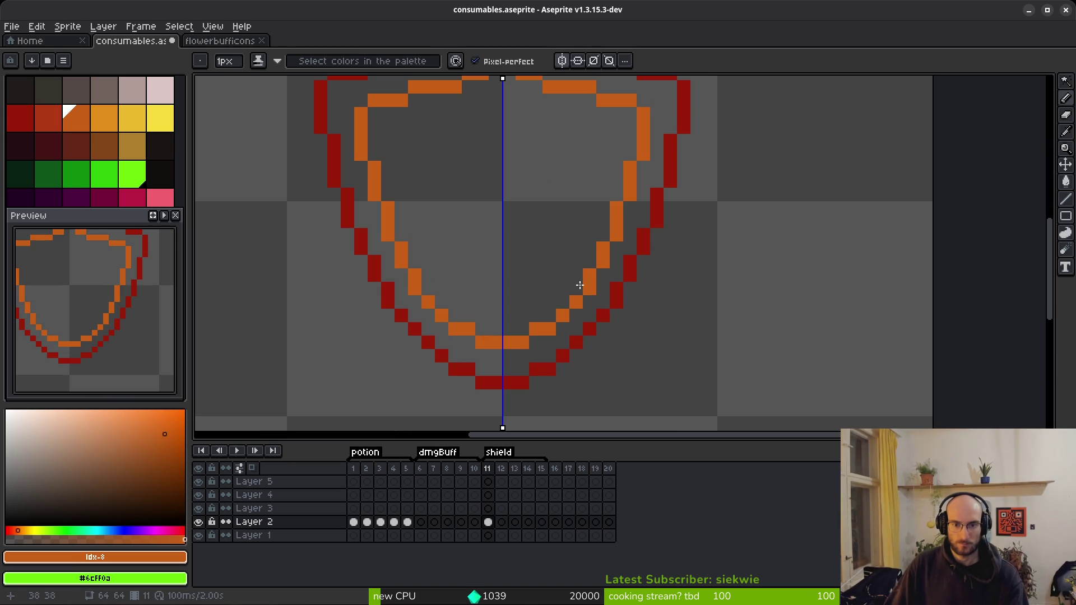
key("e")
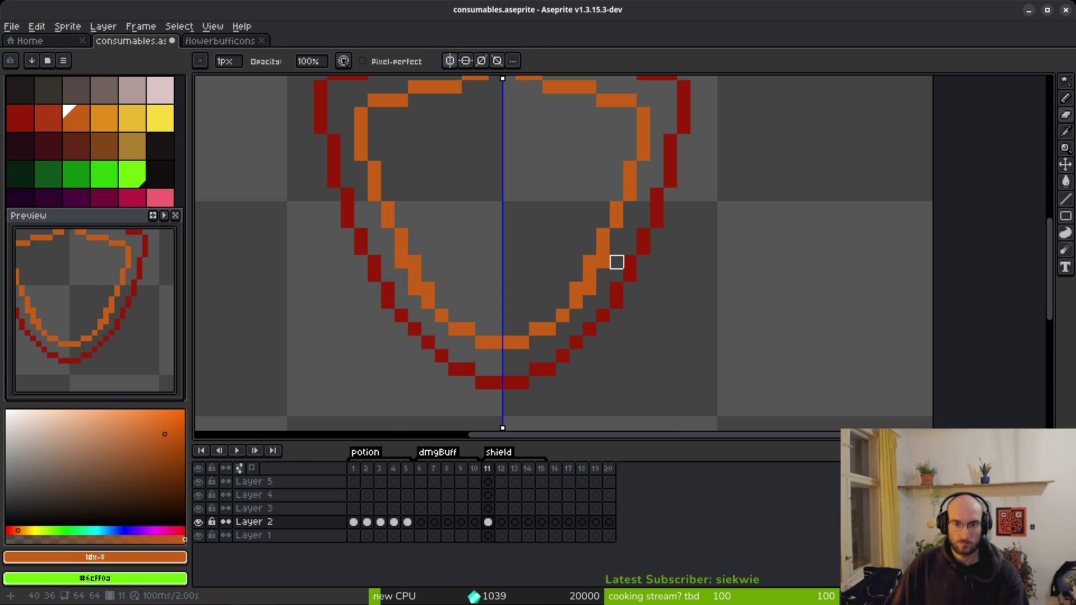
scroll(589, 289, "down", 3)
scroll(622, 305, "up", 4)
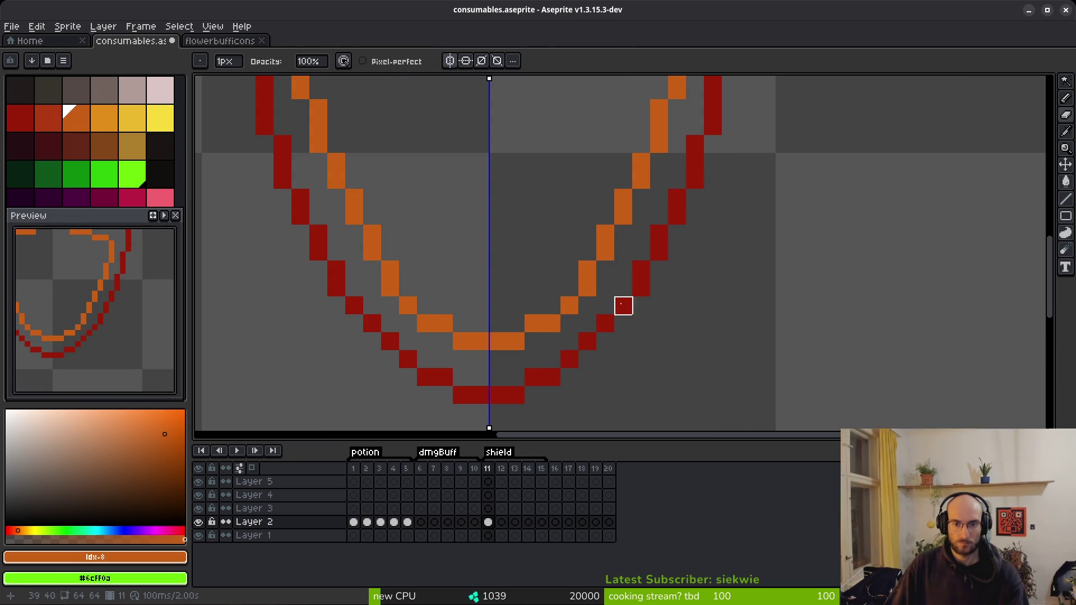
key("b")
left_click(570, 288)
mouse_move(580, 297)
left_mouse_down()
mouse_move(515, 323)
mouse_move(550, 322)
left_mouse_up()
Trim orange pixels near the bottom so the inner outline tapers to a neat point
key("e")
left_click_drag(587, 288, 569, 305)
key("b")
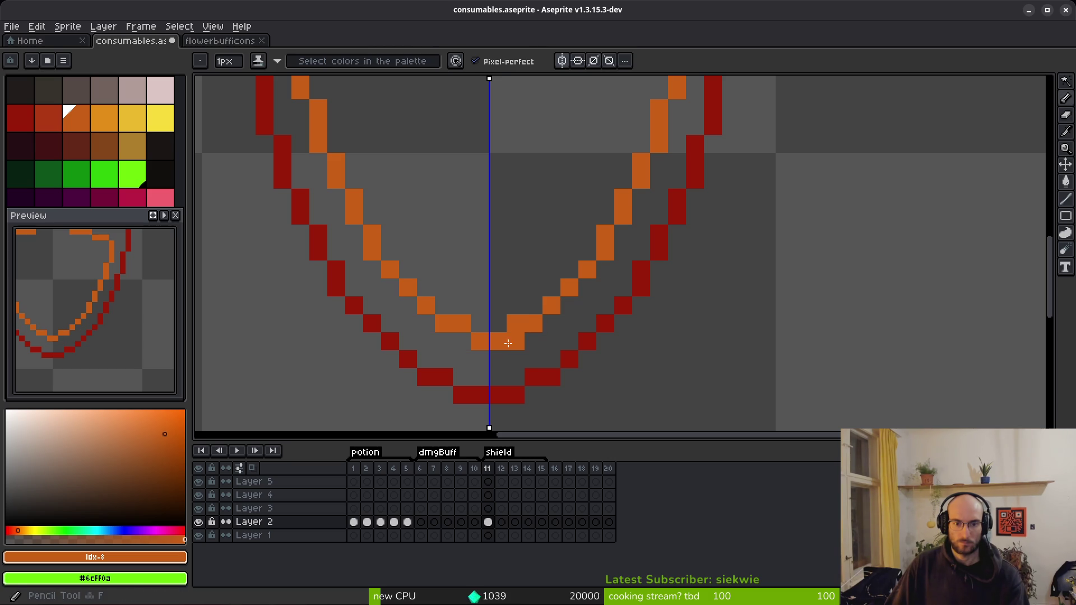
left_click(535, 305)
key("e")
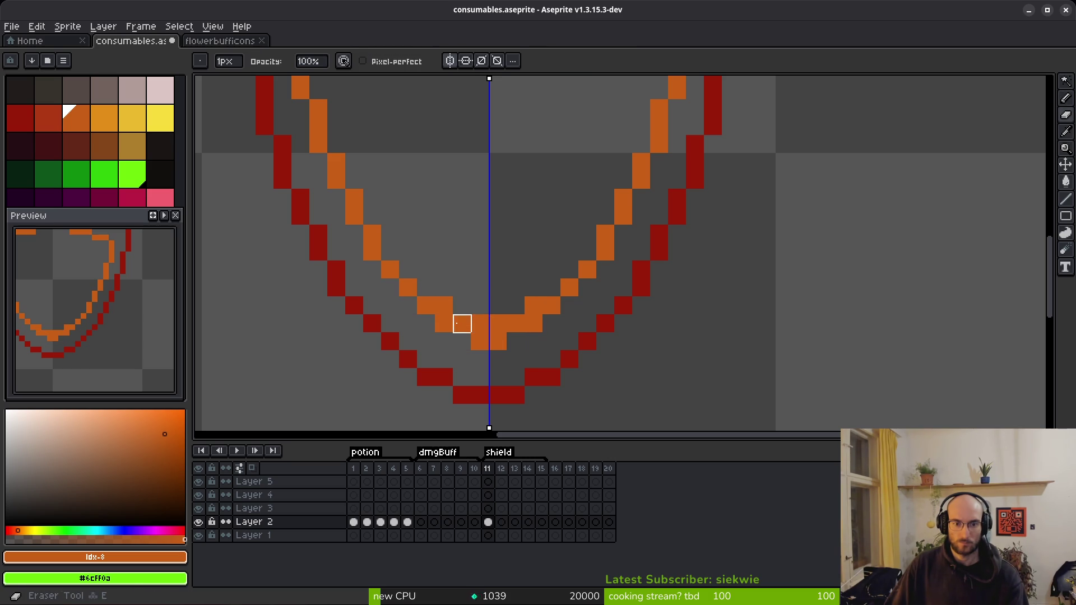
left_click_drag(461, 320, 481, 338)
left_click(480, 338)
Touch up the shield's lower edge with a final Pencil stroke
scroll(583, 349, "down", 4)
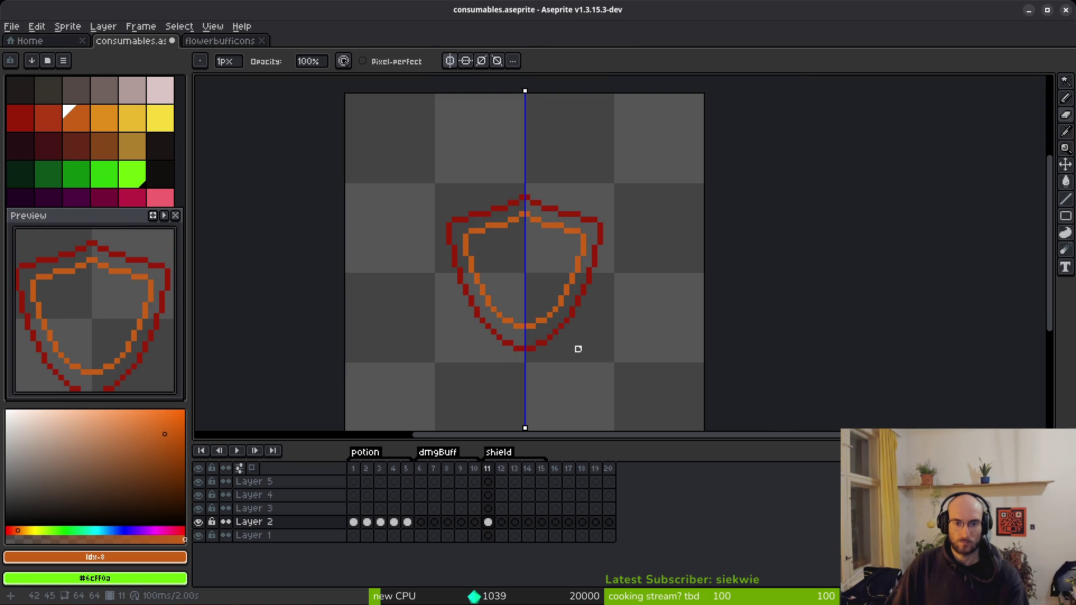
scroll(583, 349, "up", 4)
scroll(543, 327, "up", 1)
key("b")
scroll(451, 291, "down", 1)
left_click_drag(455, 296, 467, 326)
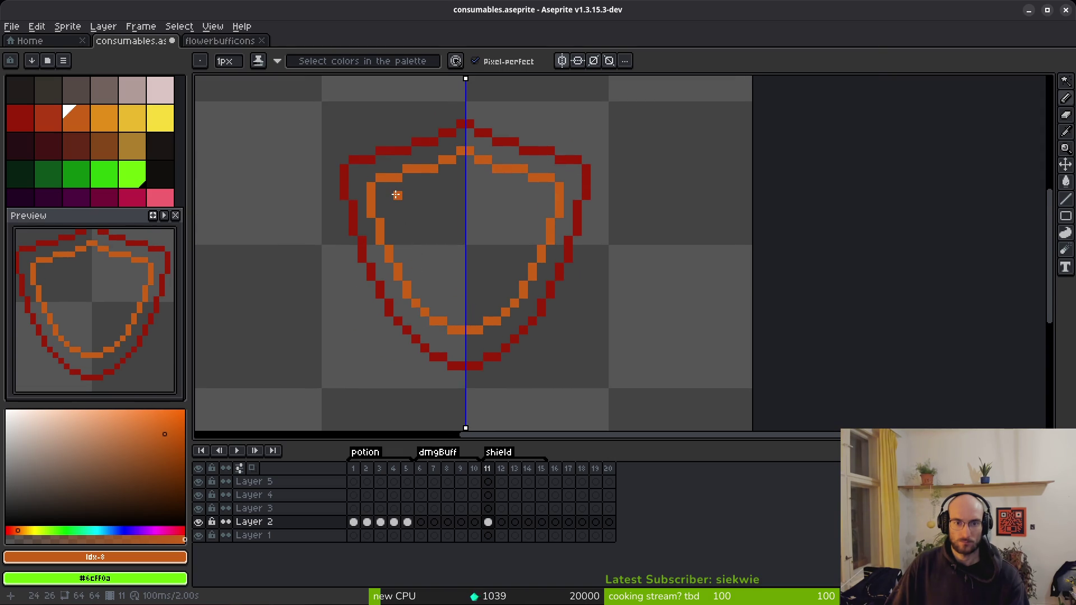
scroll(465, 328, "up", 2)
scroll(492, 302, "down", 3)
key("m")
key("w")
scroll(496, 233, "down", 1)
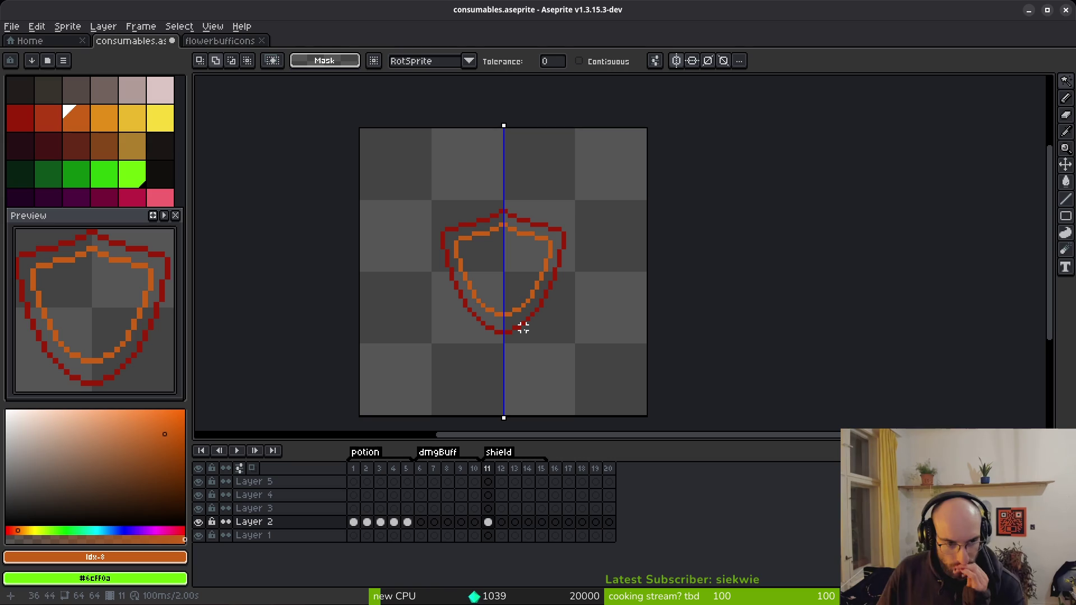
Bucket-fill the shield interior with orange and save
key("g")
left_click(525, 271)
key("ctrl+s")
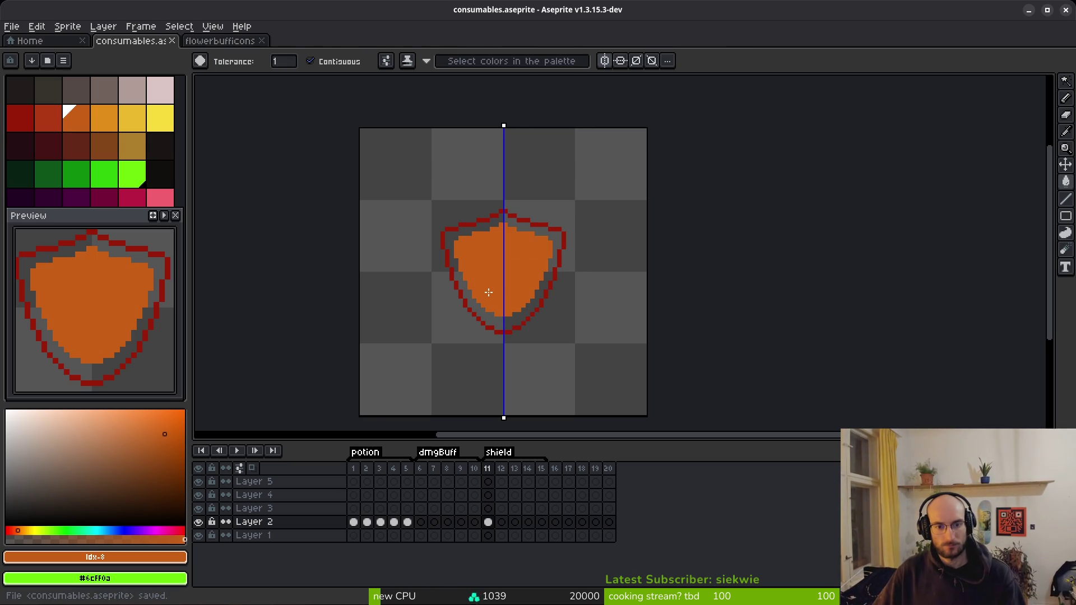
scroll(493, 257, "up", 2)
scroll(492, 258, "down", 2)
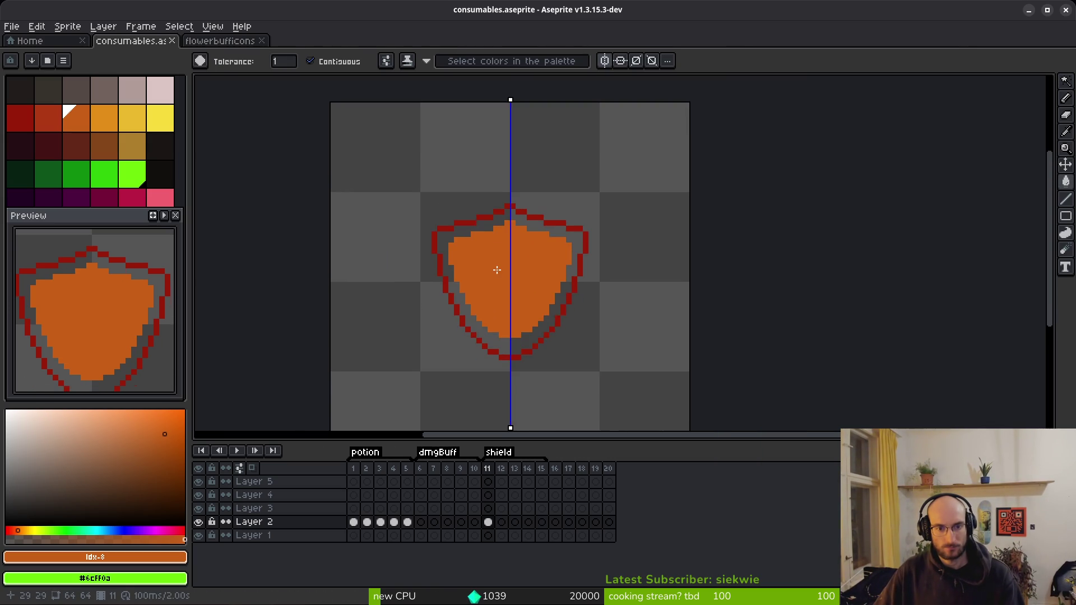
scroll(502, 268, "up", 2)
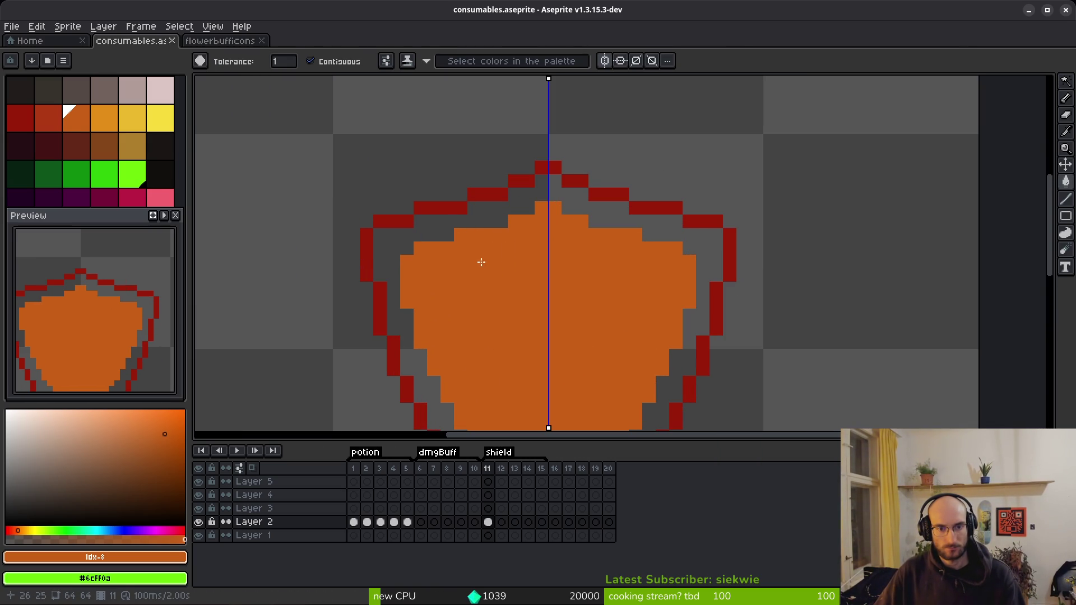
Try filling the interior dark red and the grey band orange, then undo the fills
left_click(20, 118)
left_click(451, 281)
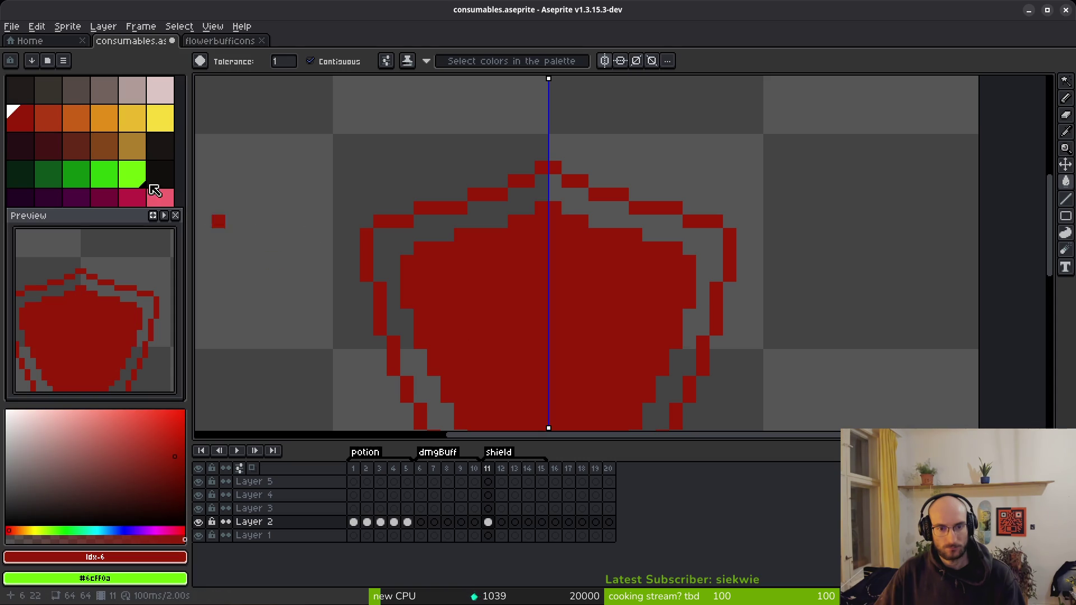
left_click(74, 116)
left_click(487, 209)
scroll(512, 257, "down", 3)
scroll(571, 333, "down", 5)
scroll(566, 342, "up", 6)
key("ctrl+z")
key("ctrl+z")
key("ctrl+z")
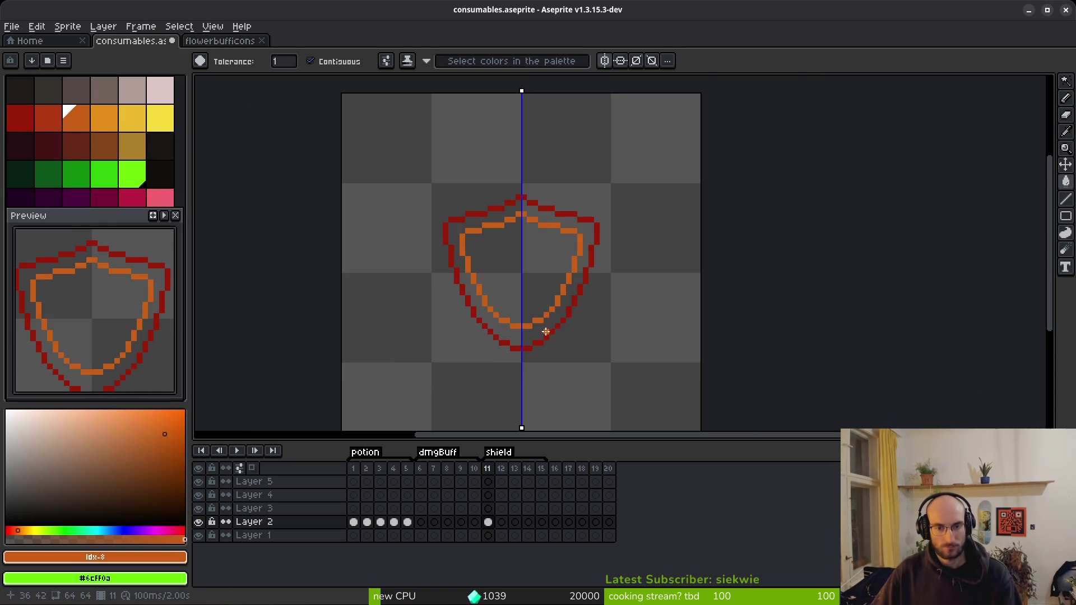
Select and delete the entire orange inner outline, then save
scroll(544, 325, "up", 2)
scroll(549, 303, "down", 1)
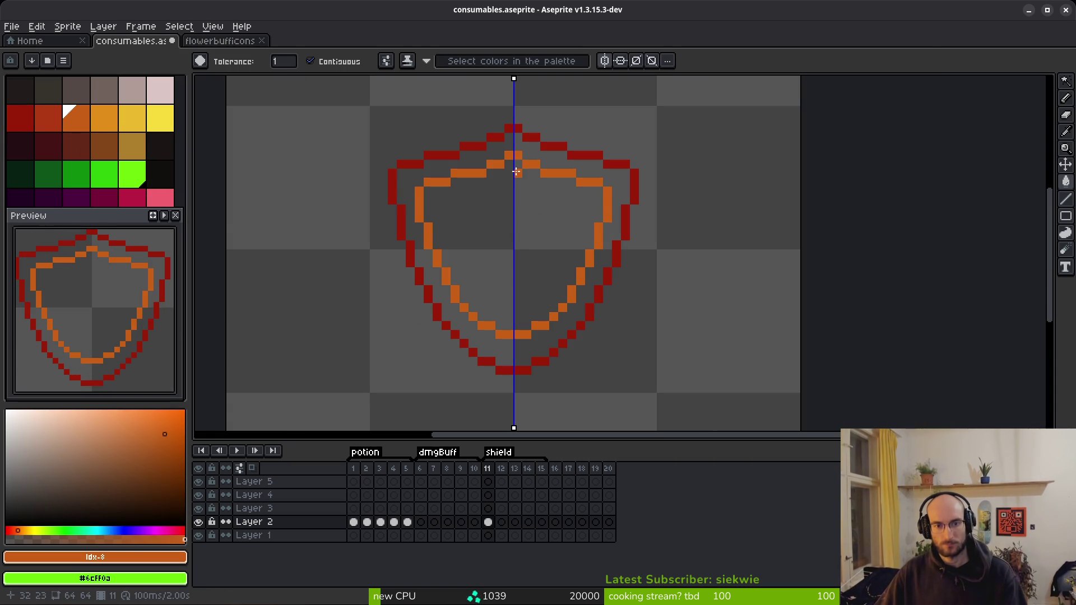
key("w")
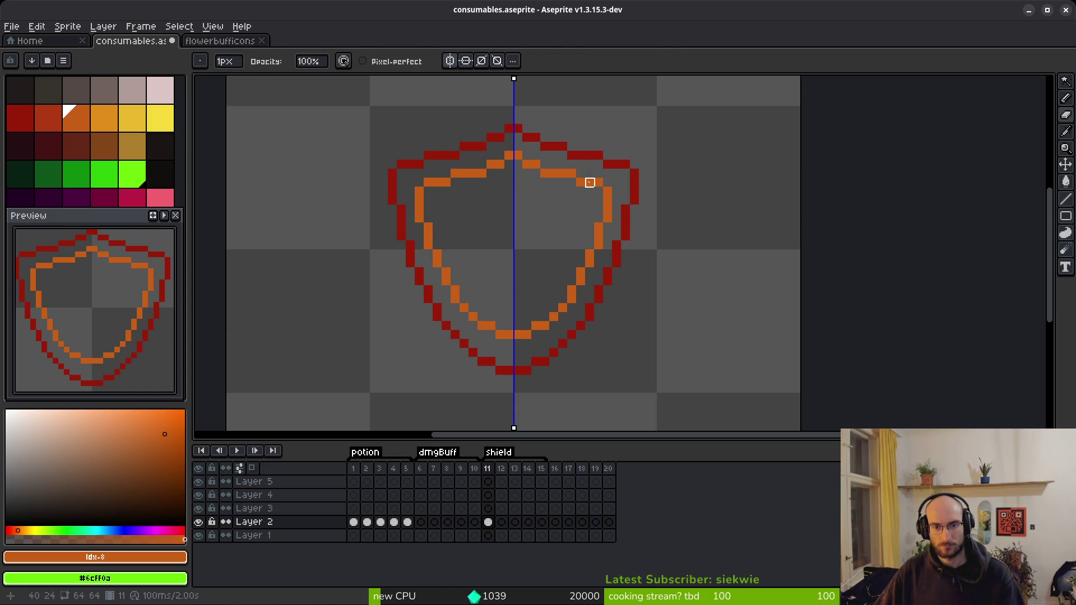
left_click(589, 181)
key("Delete")
key("ctrl+s")
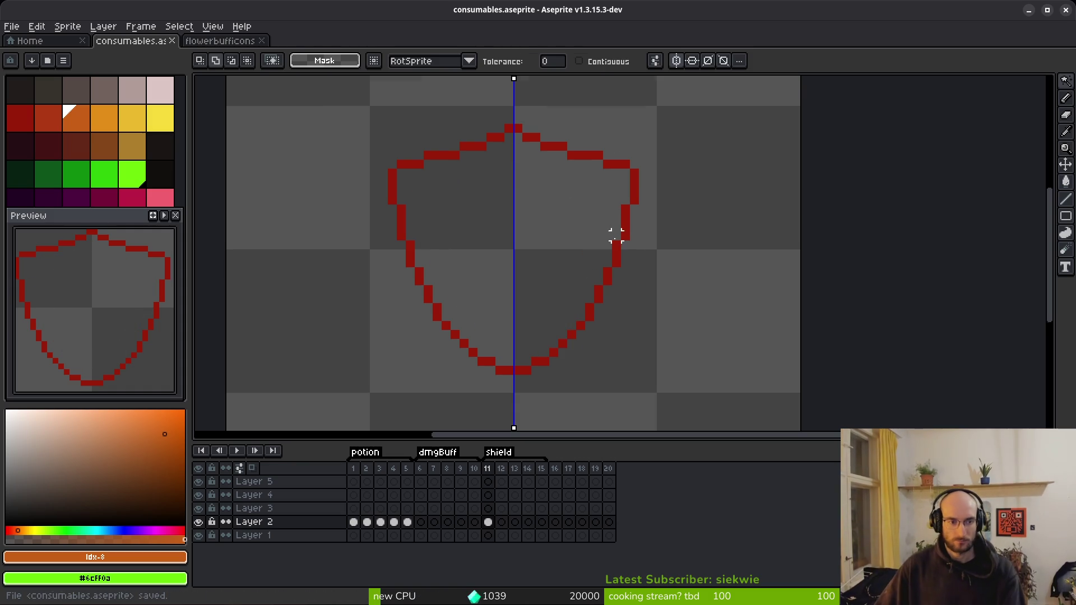
Check an earlier animation frame, then return to the shield frame
scroll(614, 235, "down", 4)
key("i")
key("Left")
key("Left")
key("Left")
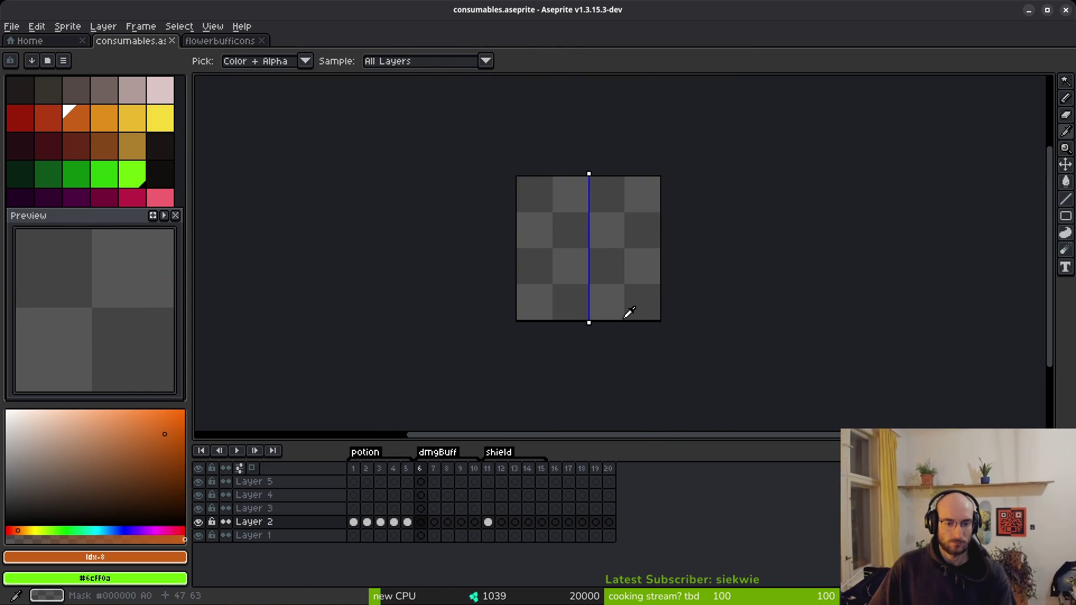
key("Right")
key("Right")
key("Right")
key("Right")
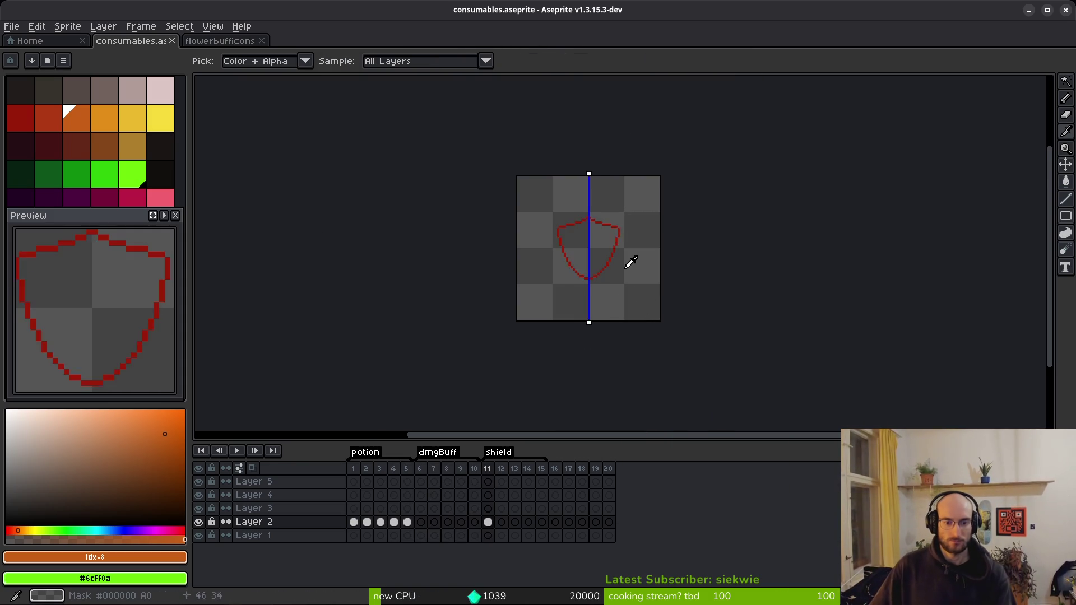
key("Left")
key("w")
scroll(601, 257, "up", 3)
Fill the shield interior with the outline's red picked from the canvas
key("i")
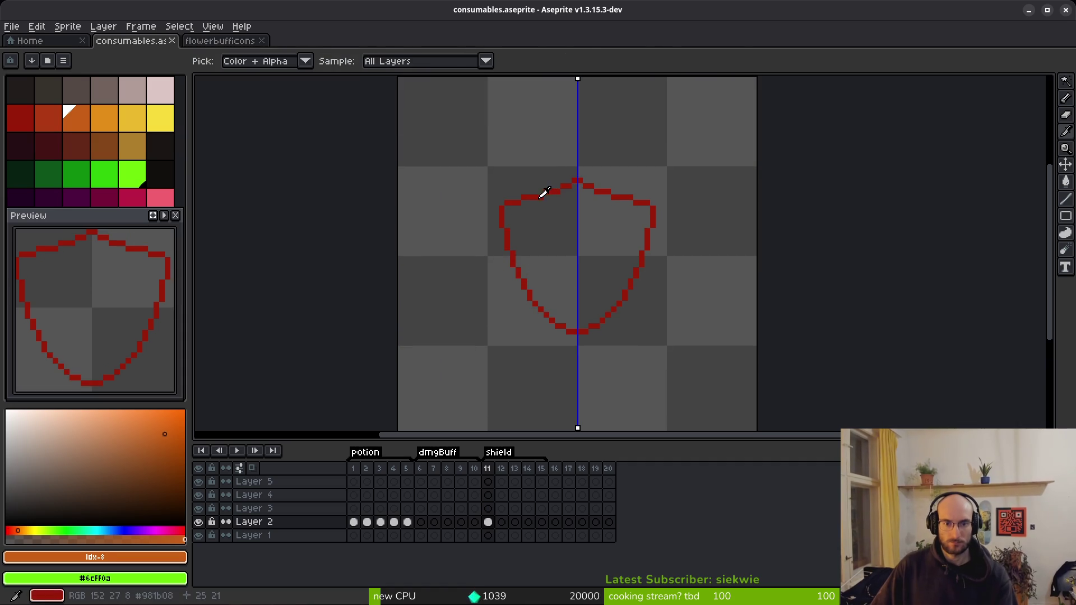
left_click(547, 192)
key("g")
left_click(567, 249)
Draw lighter orange-red pixels on the shield's top peak and second row
scroll(552, 221, "up", 2)
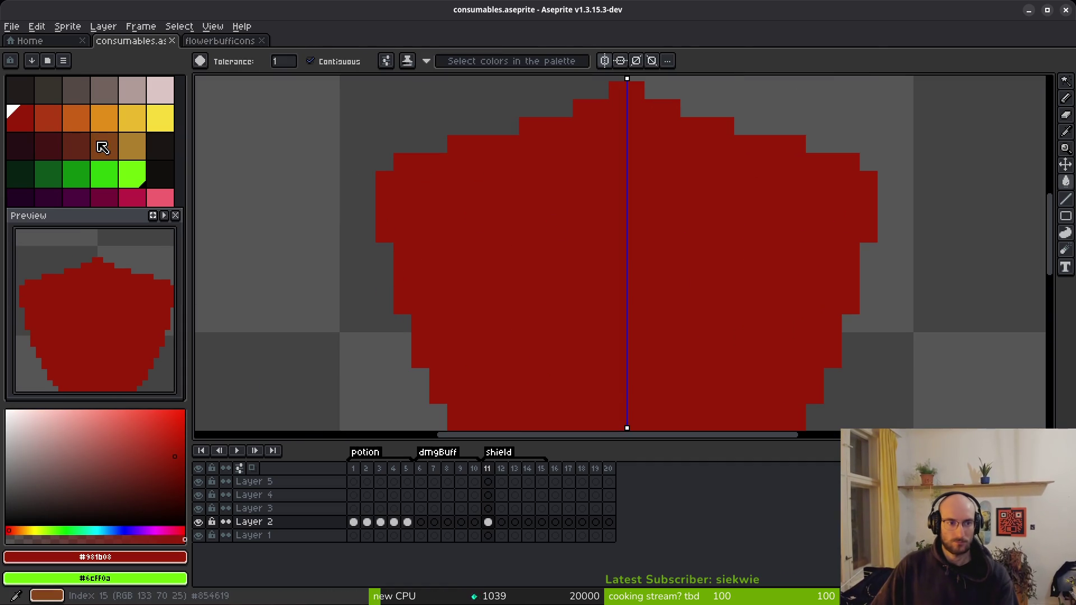
left_click(56, 112)
left_click(596, 150)
key("ctrl+z")
key("l")
left_click(596, 151)
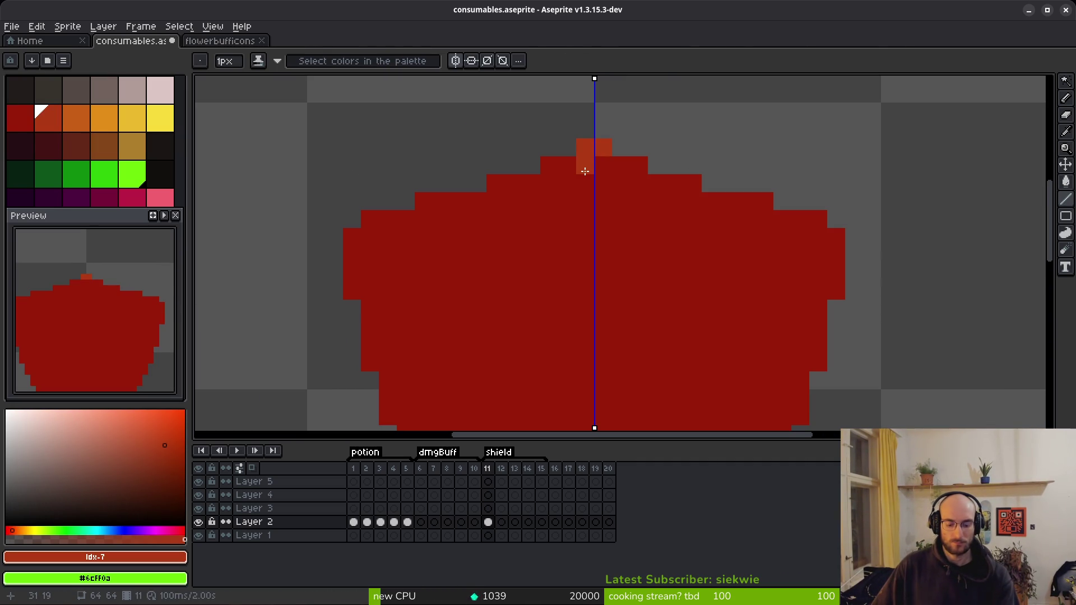
mouse_move(579, 173)
left_mouse_down()
mouse_move(552, 171)
mouse_move(566, 162)
mouse_move(493, 193)
mouse_move(399, 202)
mouse_move(373, 219)
left_mouse_up()
Undo the mirrored second-row line, turn off symmetry, and pencil lighter pixels along the top edge
key("ctrl+z")
left_click(455, 60)
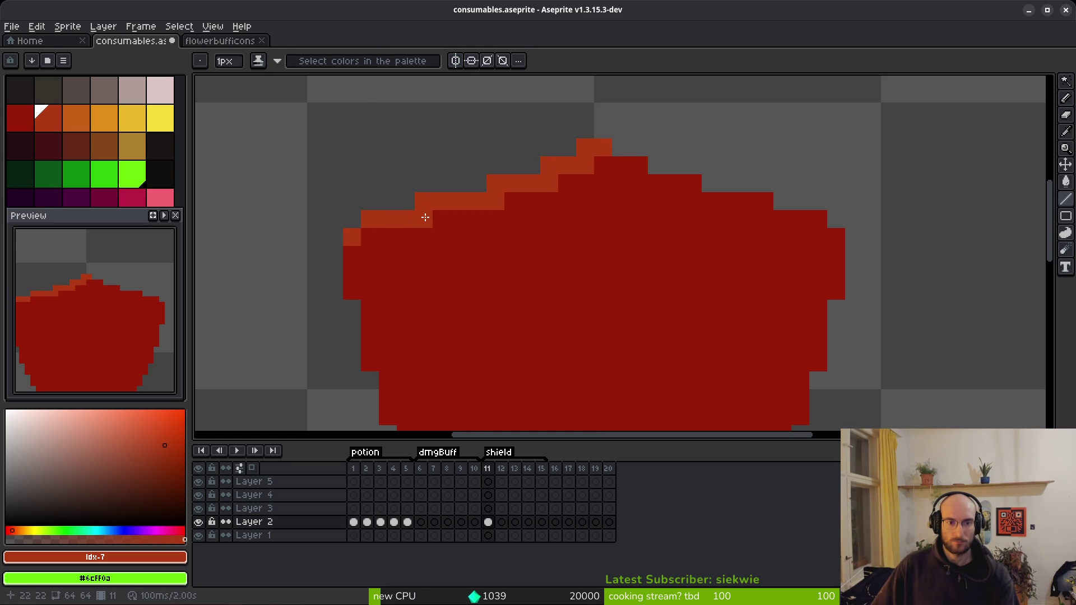
left_click(639, 165)
left_click(620, 166)
left_click(743, 200)
left_click_drag(757, 202, 730, 204)
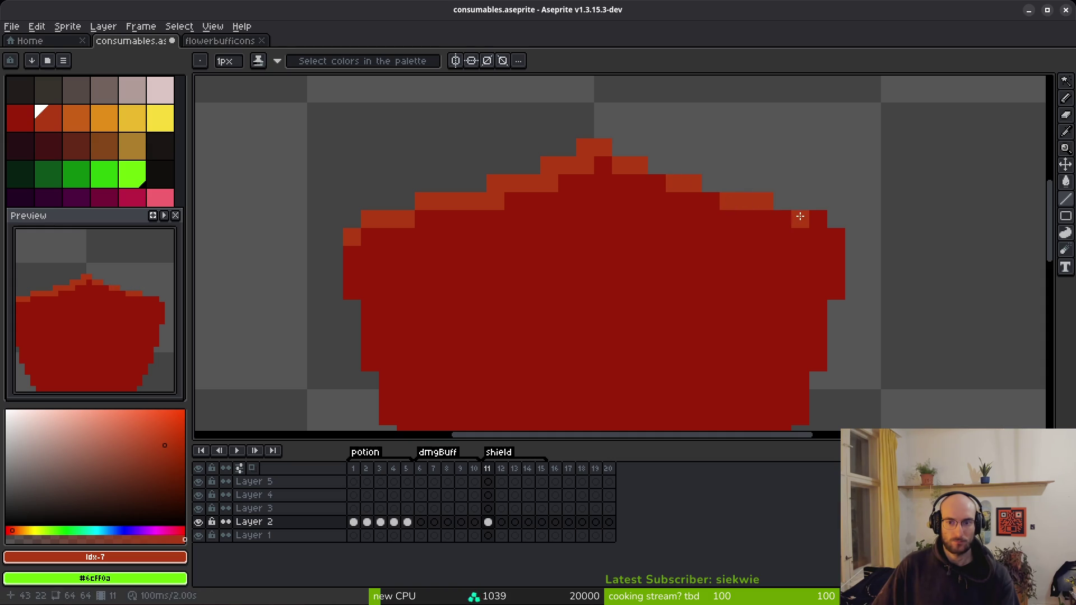
left_click(839, 236)
left_click(808, 293)
left_click(654, 184)
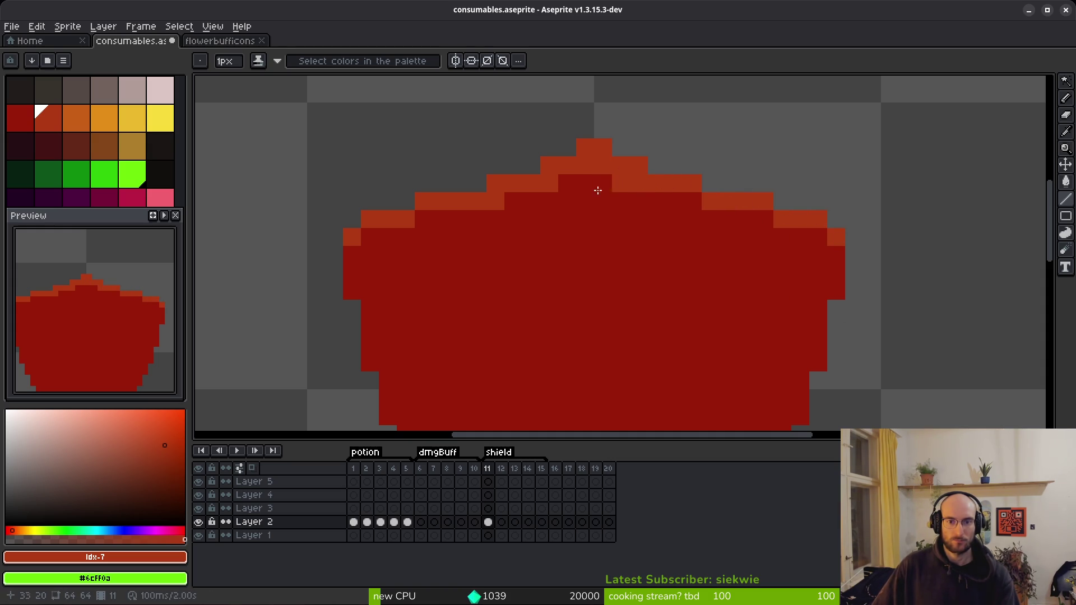
Extend the lighter rim along the upper-left and upper-right outline, correcting stray pixels with undo/redo
scroll(641, 218, "down", 7)
scroll(647, 242, "up", 4)
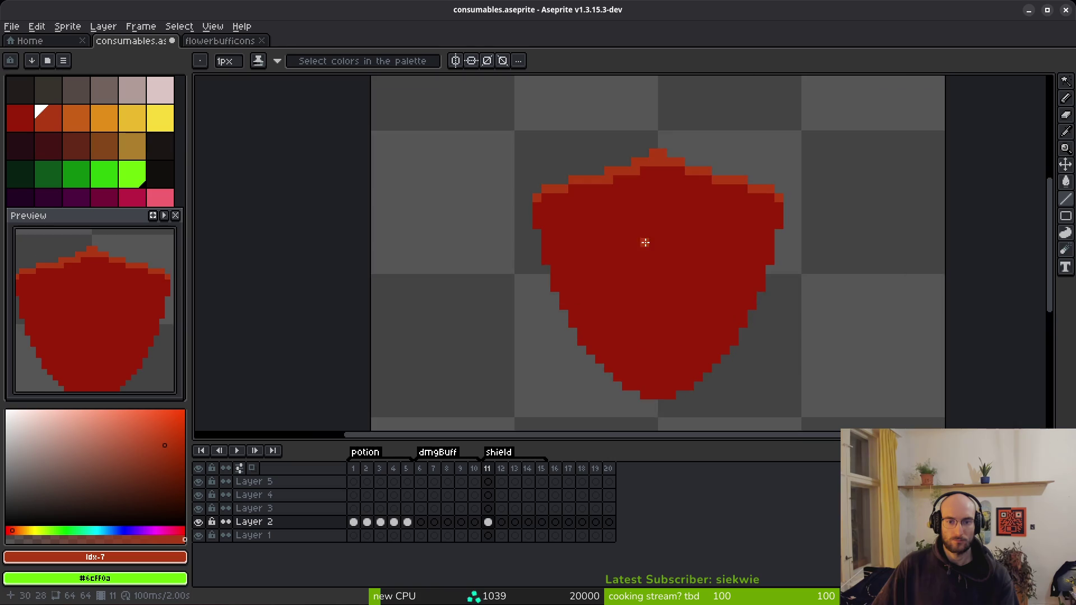
scroll(577, 224, "up", 3)
left_click(512, 194)
left_click(530, 177)
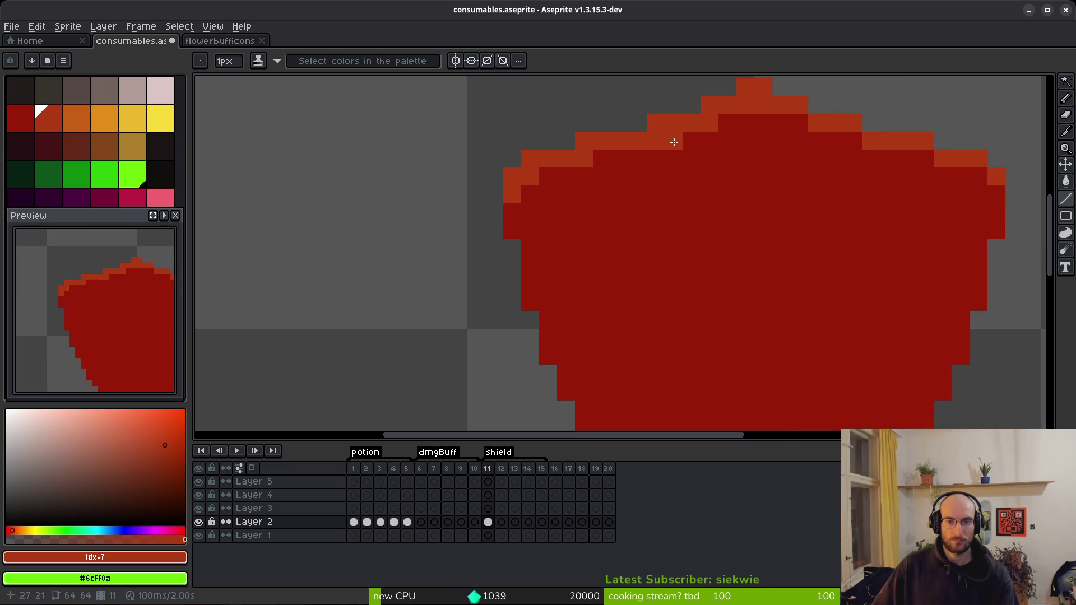
mouse_move(726, 129)
left_mouse_down()
mouse_move(738, 120)
mouse_move(826, 125)
mouse_move(975, 174)
left_mouse_up()
scroll(952, 252, "down", 4)
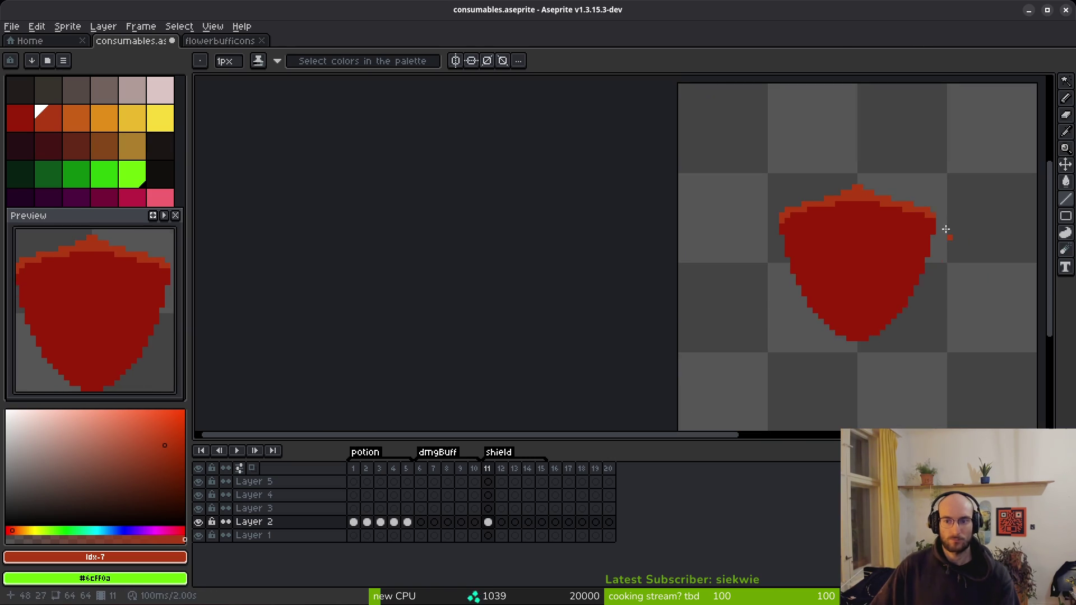
scroll(951, 241, "up", 3)
key("ctrl+z")
key("ctrl+z")
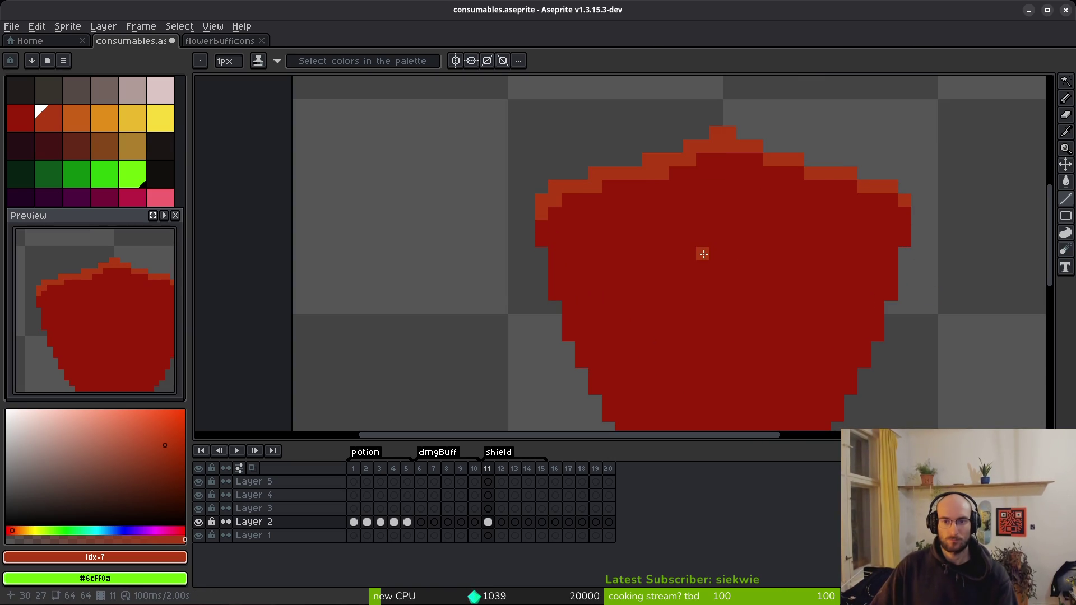
key("ctrl+z")
key("ctrl+z")
scroll(698, 245, "down", 3)
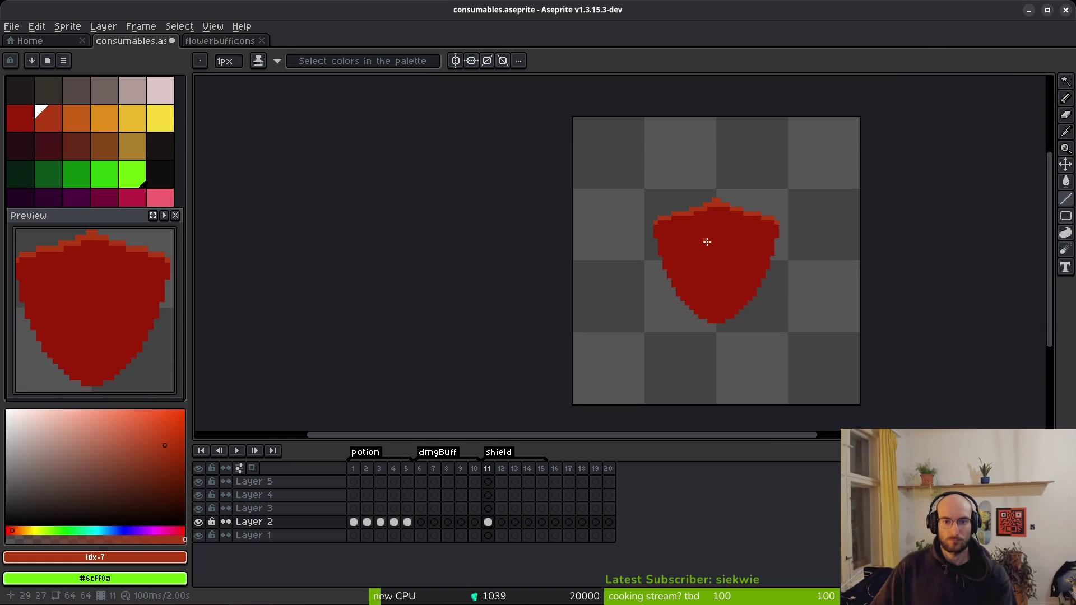
scroll(695, 279, "up", 3)
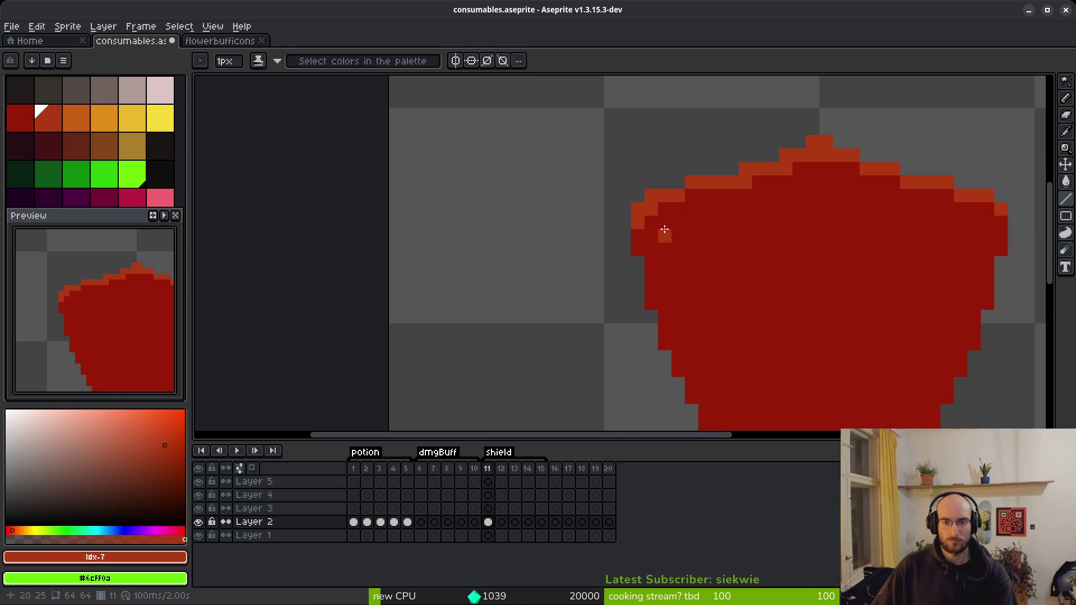
key("ctrl+y")
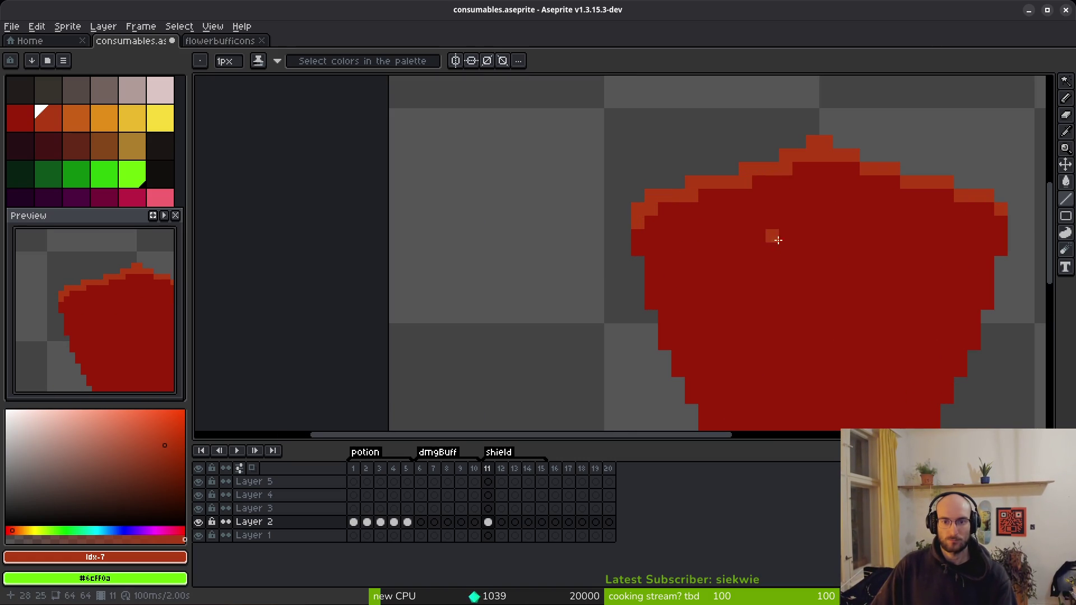
scroll(796, 252, "down", 3)
scroll(762, 251, "up", 3)
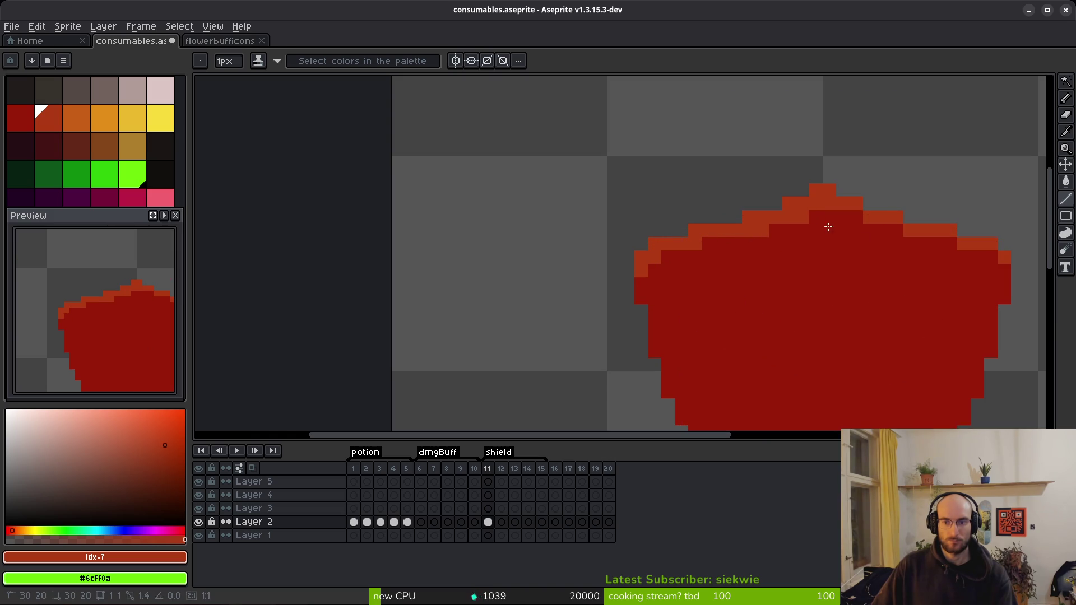
scroll(882, 272, "down", 3)
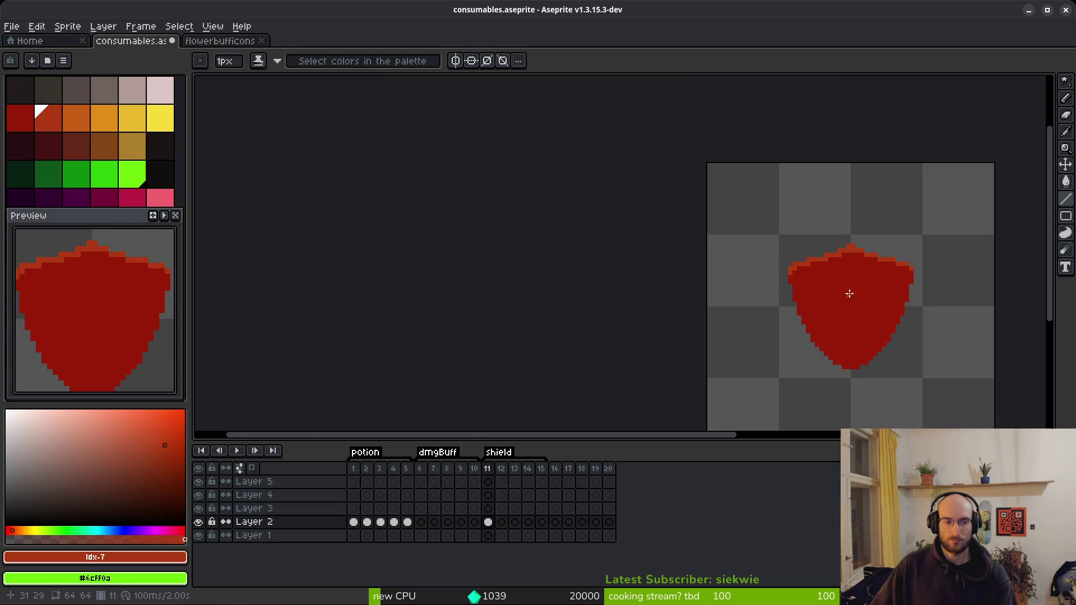
scroll(811, 305, "right", 2)
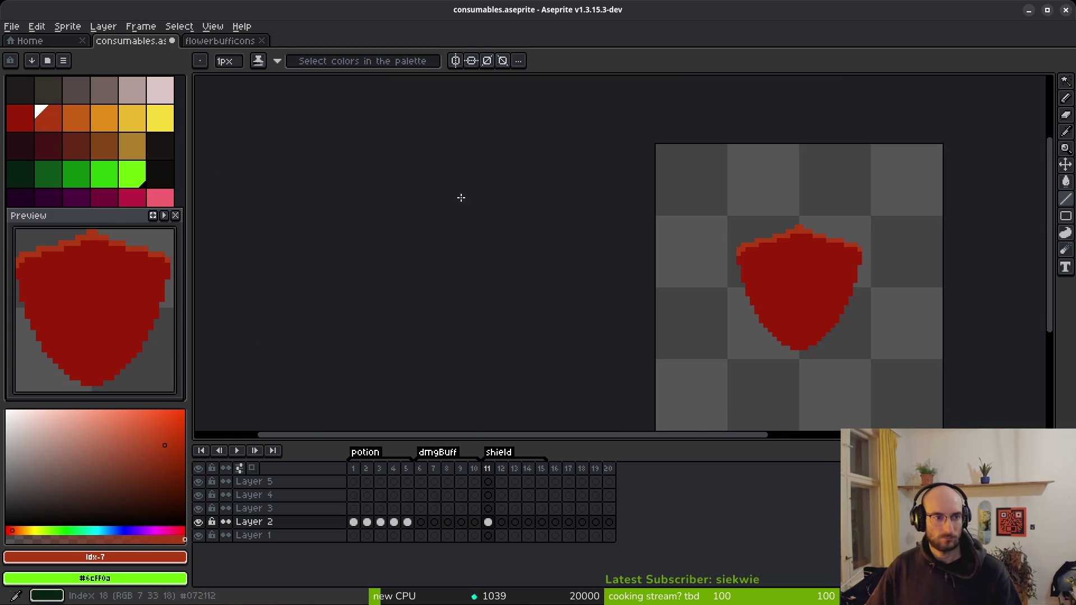
Paint-bucket the top rim runs, from upper left to right, with the orange swatch
key("plus")
left_click(76, 118)
key("plus")
key("g")
left_click(787, 207)
left_click(819, 224)
left_click(897, 241)
left_click(947, 259)
left_click(986, 276)
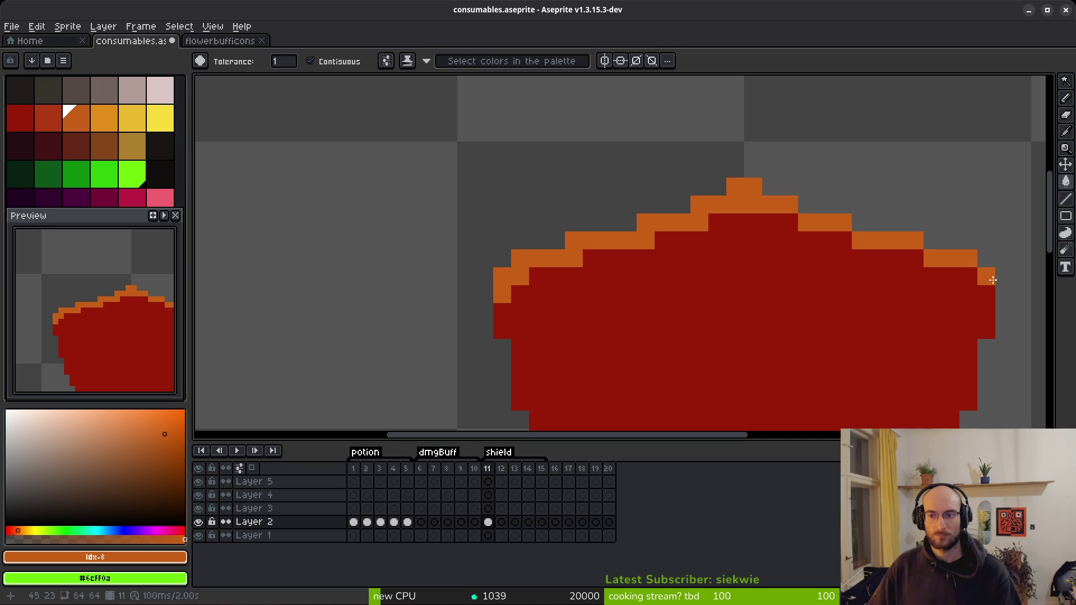
Refill the shield body with the lighter medium red (idx-7)
left_click(54, 122)
left_click(626, 320)
key("minus")
key("minus")
left_click(33, 125)
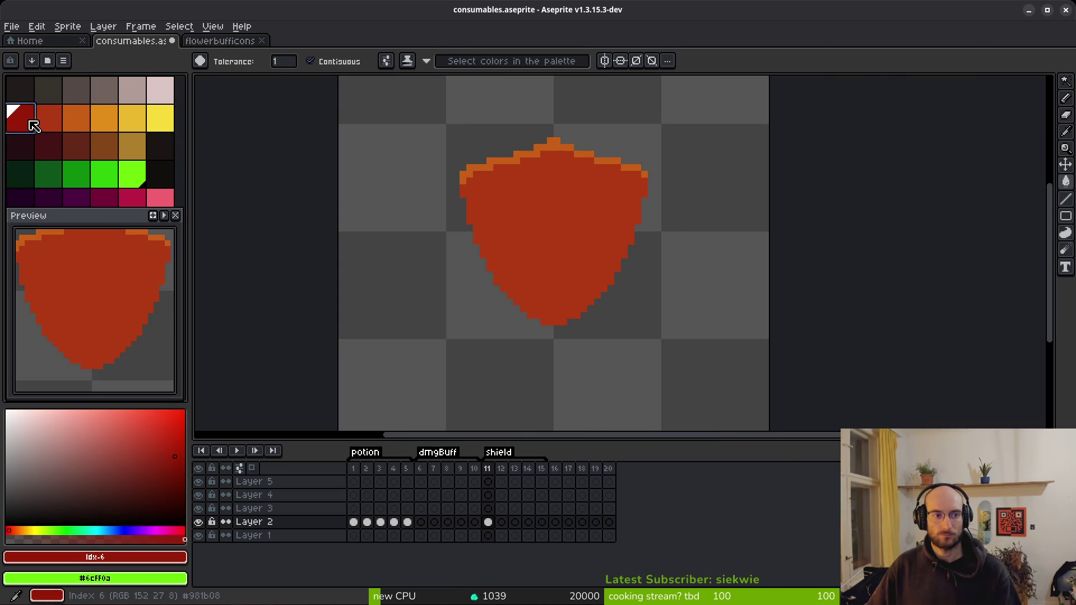
key("b")
scroll(597, 240, "up", 2)
scroll(648, 189, "down", 1)
scroll(667, 184, "up", 1)
Draw dark red shading down the right edge, across the bottom and up the left edge, fixing stray pixels
mouse_move(681, 169)
left_mouse_down()
mouse_move(664, 171)
mouse_move(548, 344)
mouse_move(482, 399)
left_mouse_up()
scroll(548, 288, "down", 5)
scroll(547, 288, "left", 3)
mouse_move(606, 256)
left_mouse_down()
mouse_move(552, 260)
mouse_move(526, 248)
mouse_move(410, 163)
mouse_move(378, 119)
left_mouse_up()
right_click(413, 136, "alt")
right_click(395, 119)
mouse_move(417, 156)
left_mouse_down()
mouse_move(471, 211)
mouse_move(529, 246)
mouse_move(470, 233)
mouse_move(596, 269)
left_mouse_up()
right_click(571, 249)
right_click(521, 243)
right_click(539, 244)
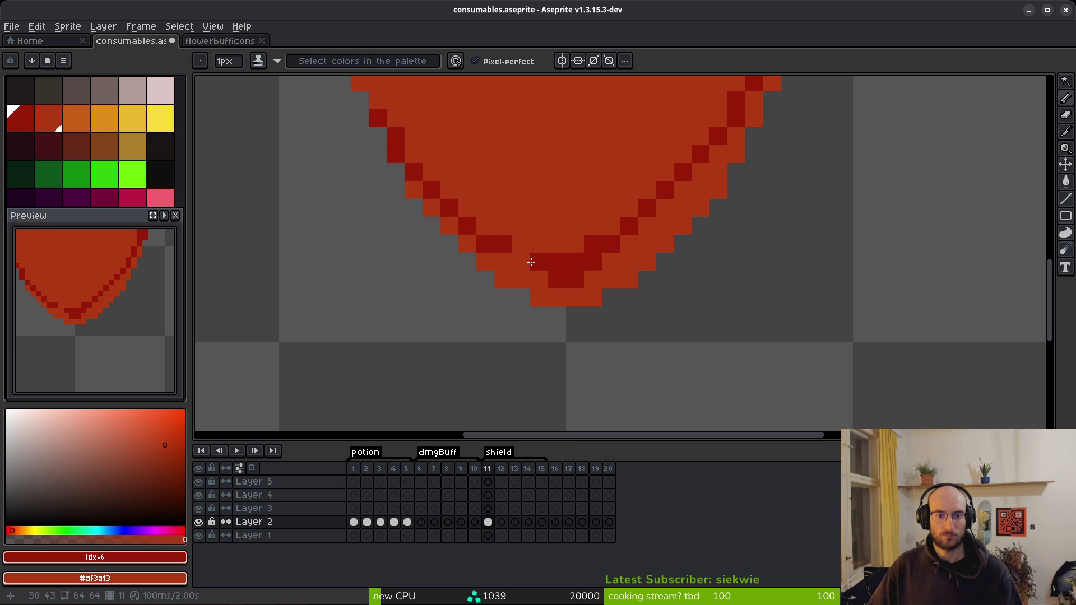
Darken more pixels along the right outline and the lower-left edge
scroll(515, 262, "up", 1)
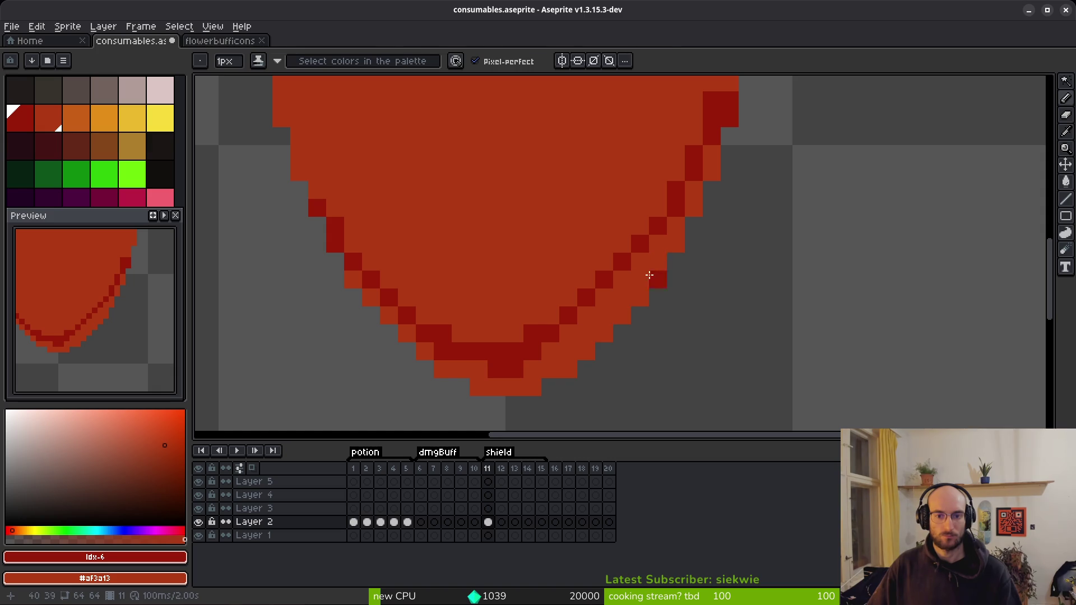
key("g")
scroll(644, 274, "down", 3)
scroll(637, 288, "up", 3)
key("b")
mouse_move(698, 224)
left_mouse_down()
mouse_move(701, 179)
mouse_move(699, 192)
left_mouse_up()
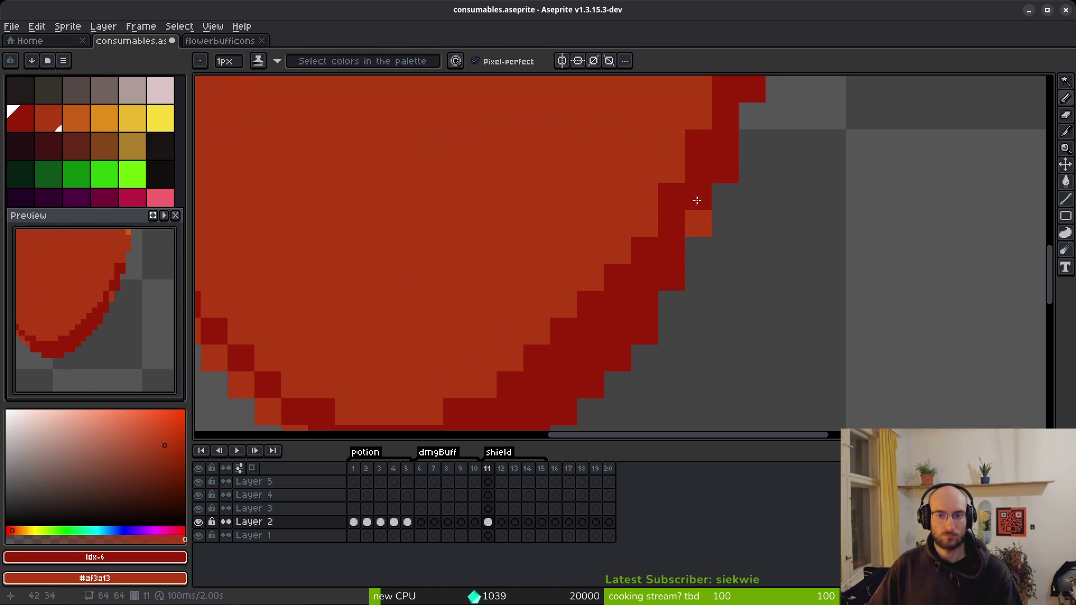
left_click(699, 210)
scroll(689, 247, "down", 5)
scroll(638, 287, "up", 5)
mouse_move(577, 318)
left_mouse_down()
mouse_move(507, 268)
mouse_move(549, 251)
left_mouse_up()
scroll(677, 237, "down", 5)
scroll(689, 224, "up", 8)
left_click(705, 195)
left_click(704, 224)
left_click(666, 302)
Revert stray dark right-edge pixels to medium red #af3a13, adding one dark pixel higher up
right_click(635, 336)
scroll(656, 241, "up", 2)
right_click(667, 225)
scroll(661, 270, "down", 5)
scroll(713, 259, "up", 5)
left_click(672, 162)
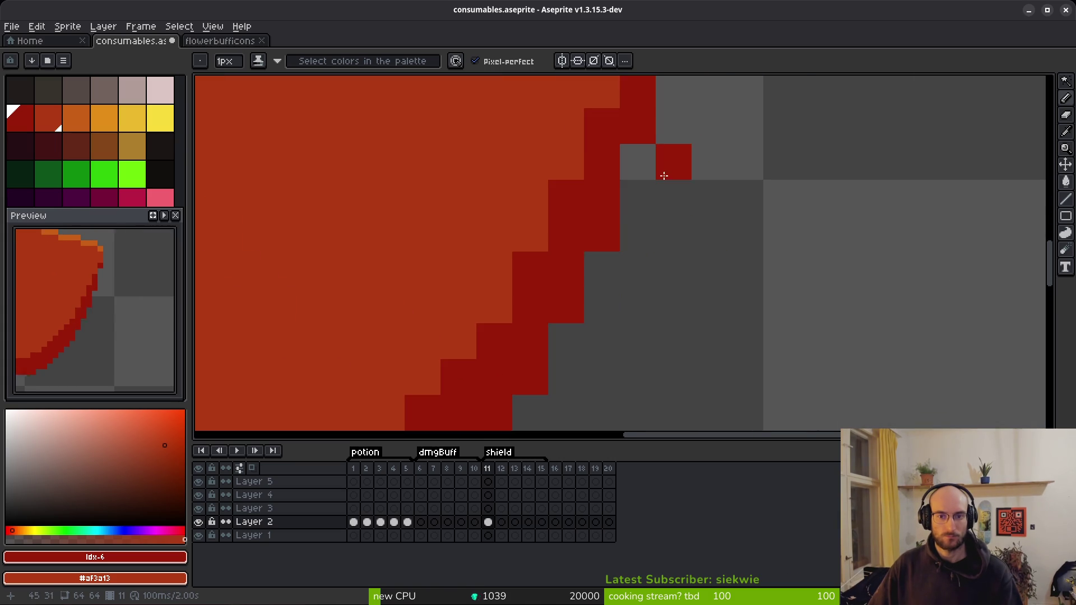
right_click(682, 142)
right_click(647, 211)
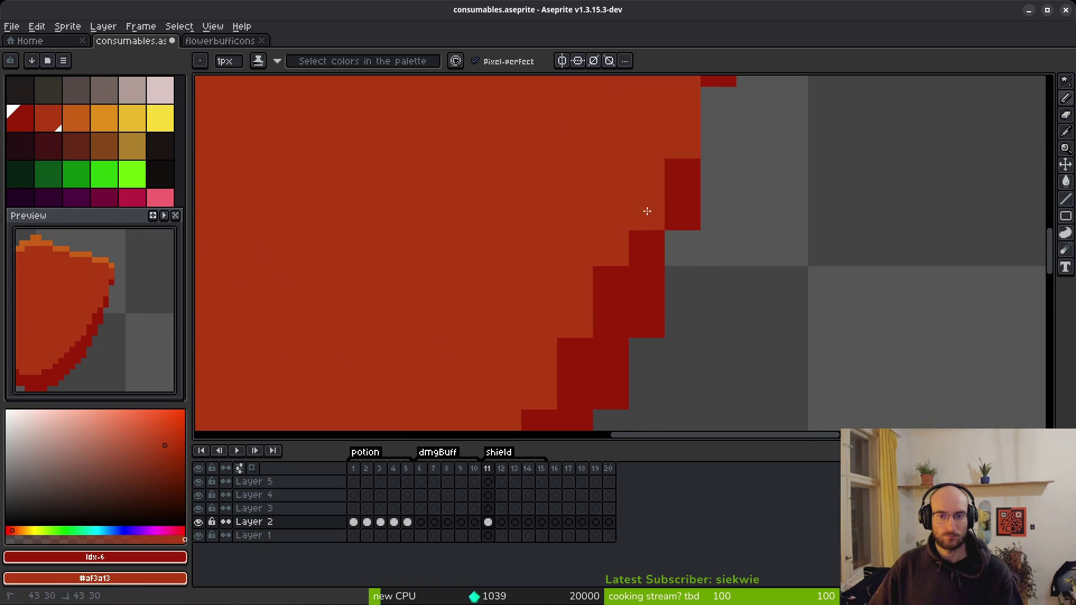
right_click(603, 288)
Clean up the lower-right diagonal, restoring its stray dark pixels to medium red
scroll(629, 280, "down", 2)
scroll(647, 273, "down", 6)
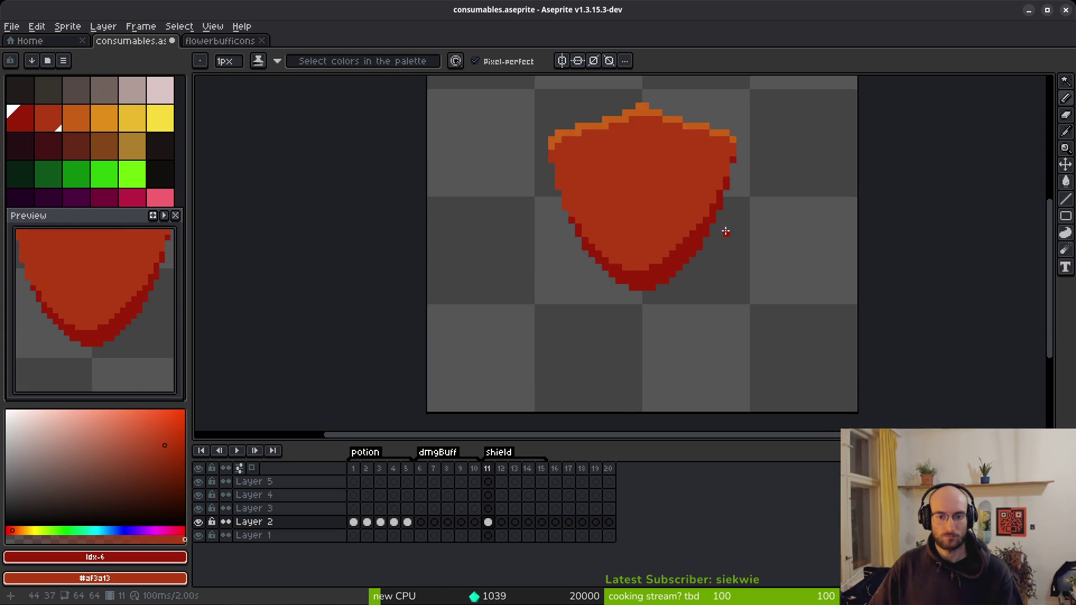
scroll(636, 271, "up", 5)
right_click(638, 248)
left_click(637, 194)
right_click(638, 194)
right_click(665, 248)
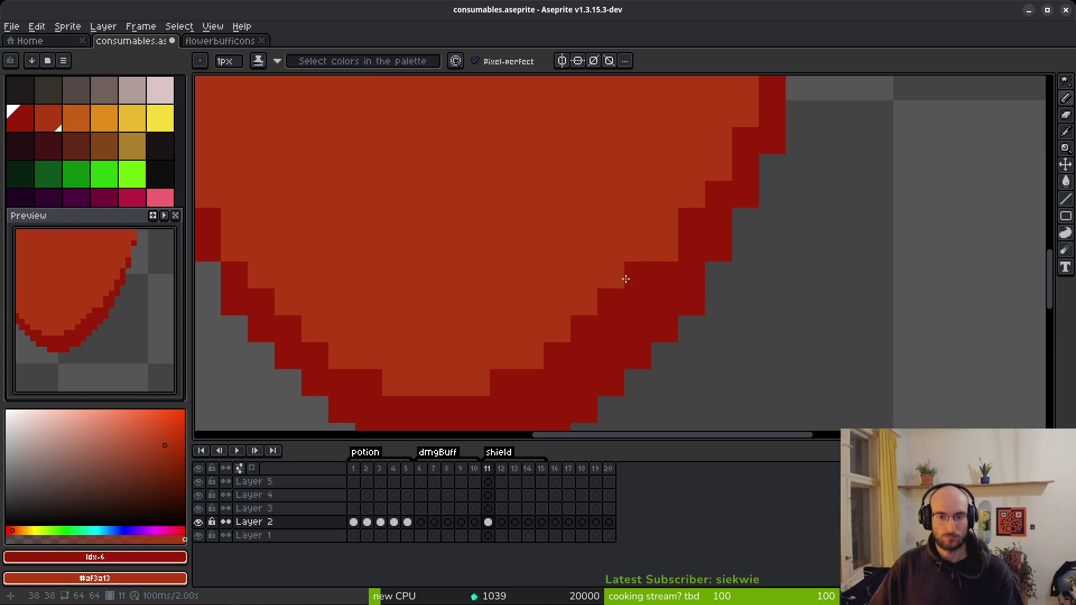
right_click(638, 274)
right_click(610, 302)
right_click(583, 329)
Touch up the shading near the bottom and darken remaining right-edge pixels
left_click(537, 358)
right_click(543, 360)
right_click(512, 377)
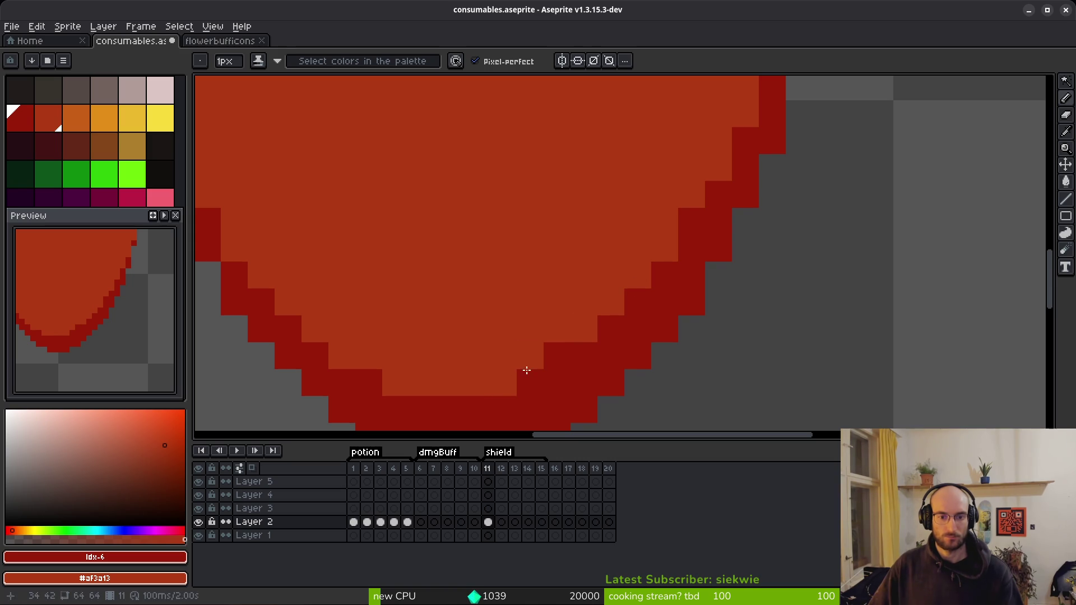
left_click(612, 248)
scroll(626, 268, "down", 4)
scroll(617, 277, "down", 2)
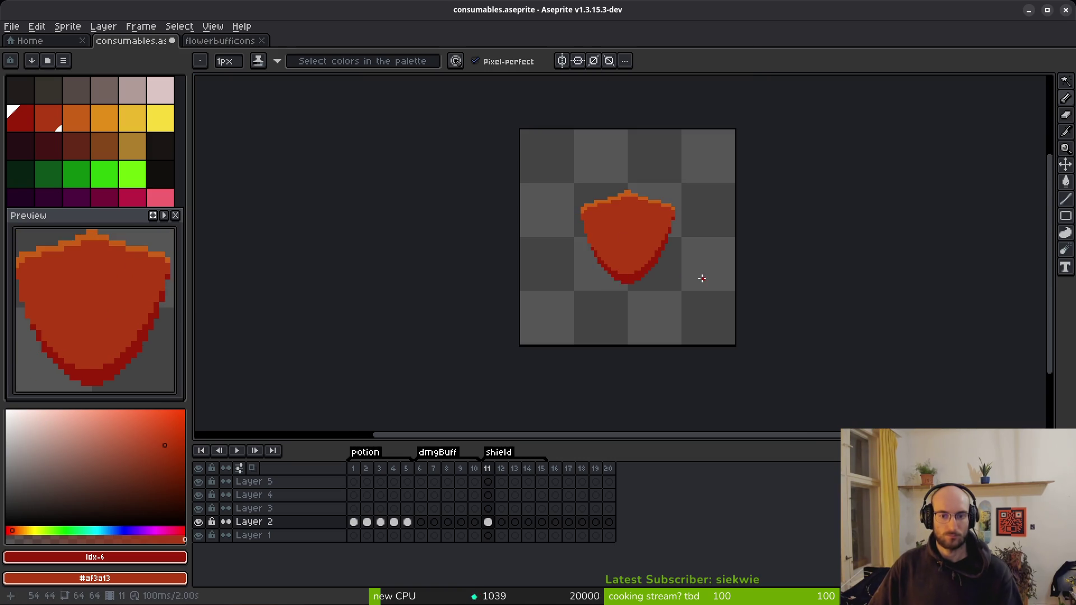
scroll(660, 261, "up", 4)
left_click(638, 190)
scroll(763, 225, "down", 4)
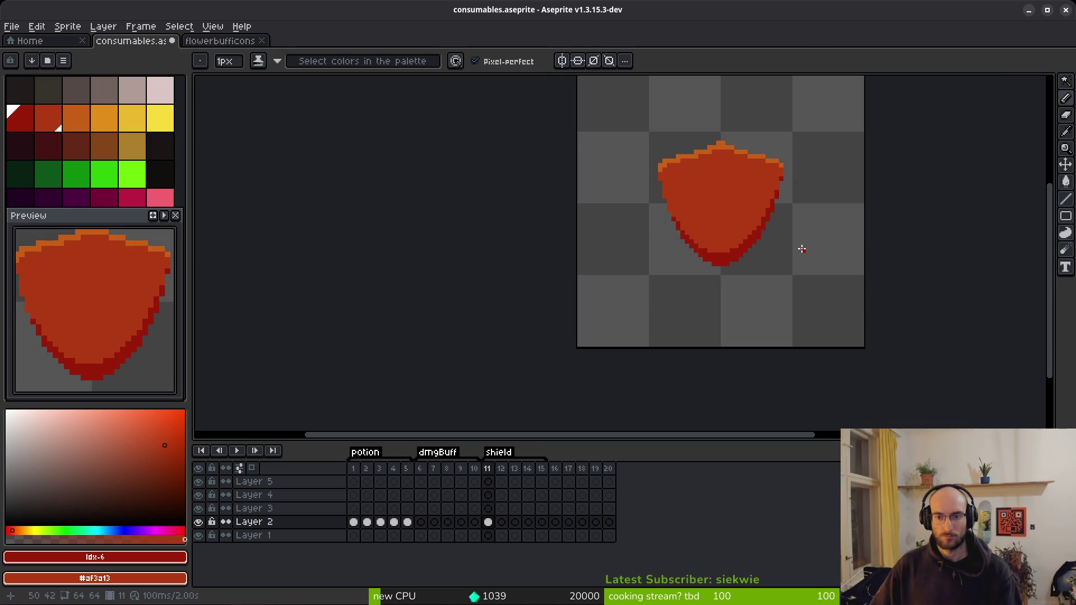
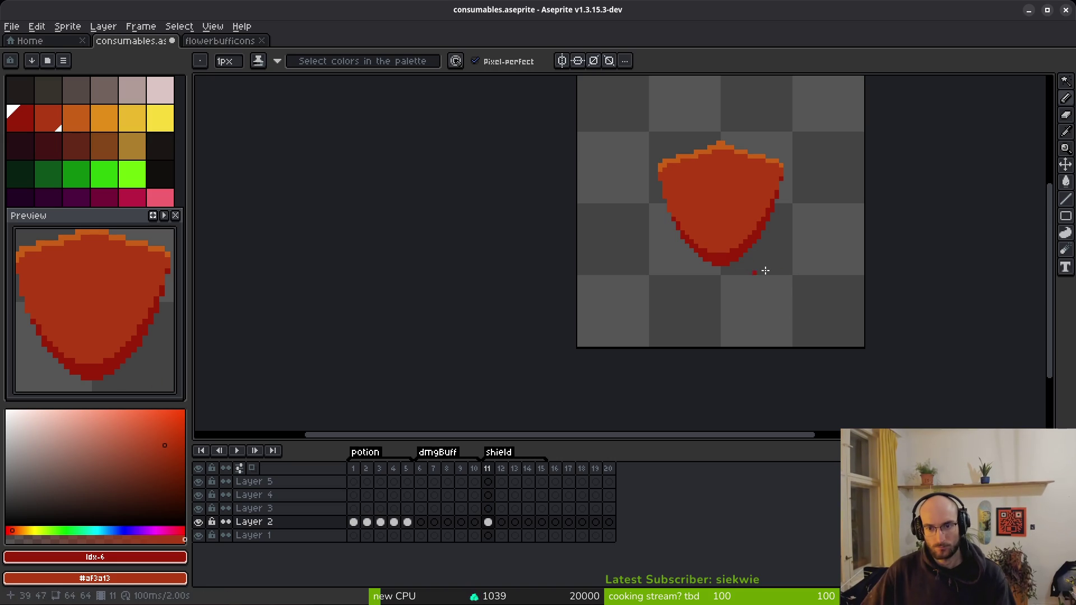
Draw a dark red vertical line down the middle of the shield
scroll(741, 268, "up", 2)
scroll(742, 268, "right", 1)
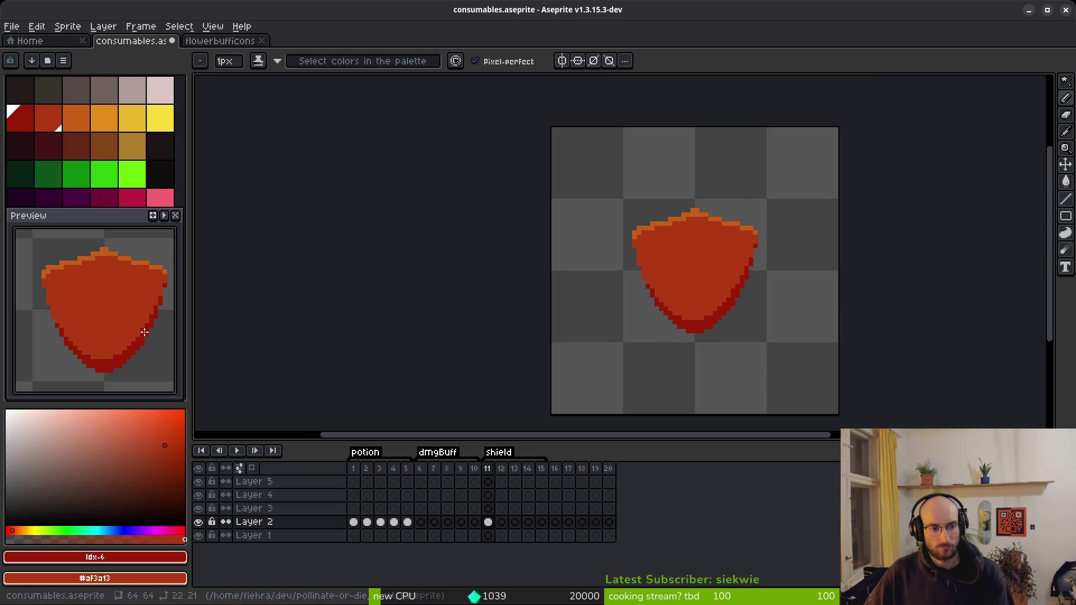
scroll(711, 268, "up", 3)
scroll(677, 206, "up", 1)
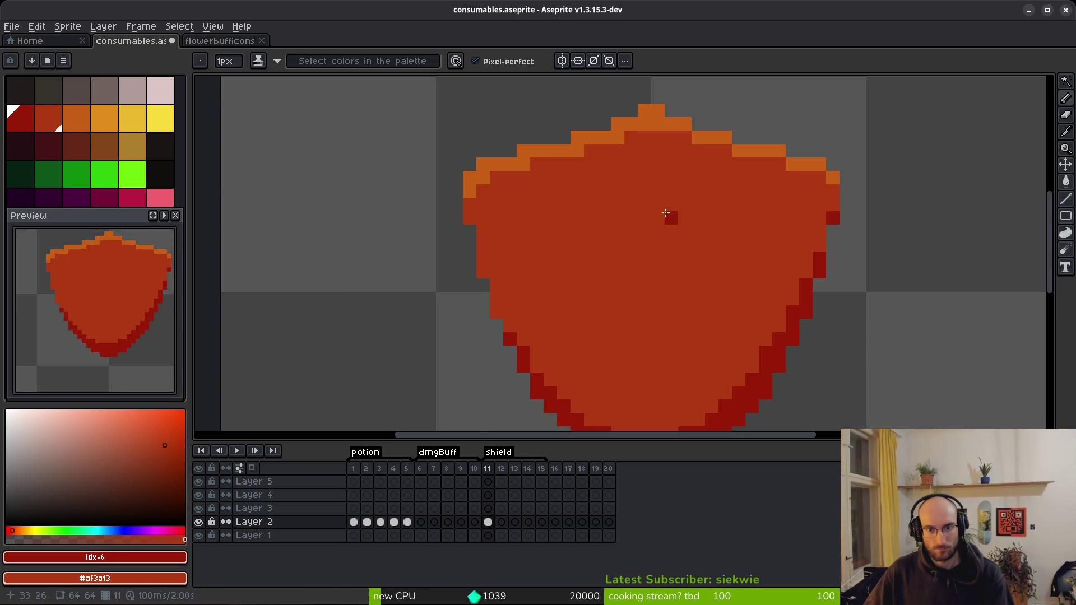
scroll(636, 137, "down", 1)
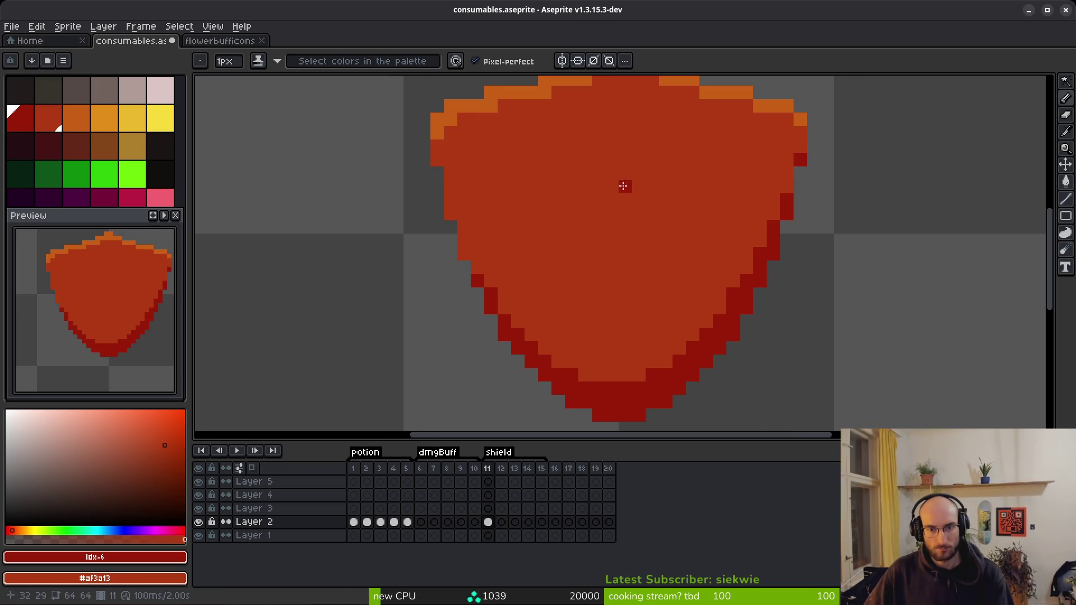
left_click_drag(620, 146, 628, 343)
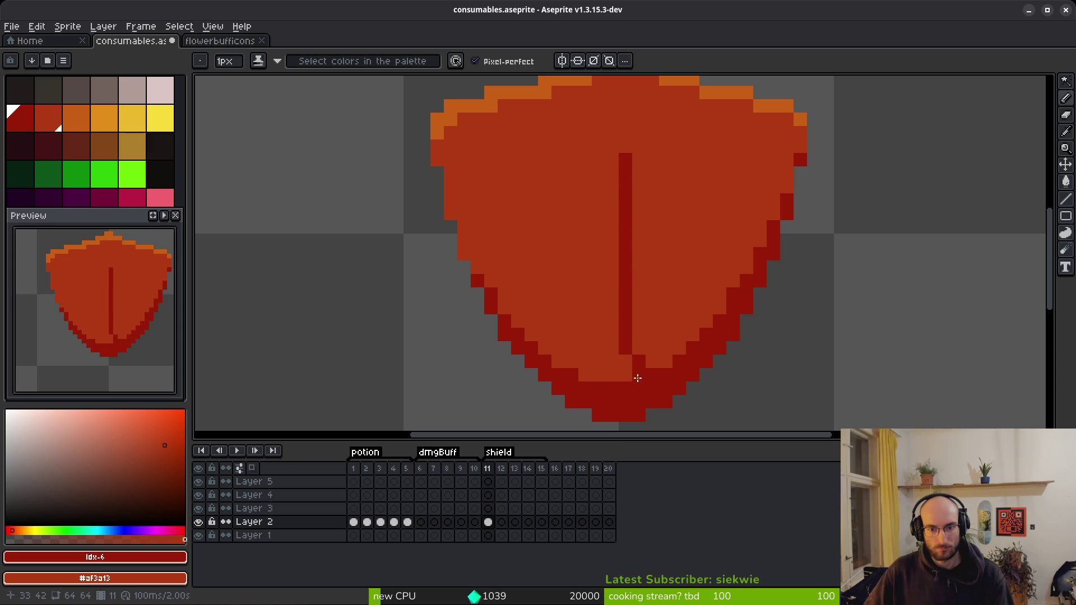
Eyedrop the rim orange and draw a straight orange line beside it, then undo the centre lines
left_click(565, 81, "alt")
mouse_move(612, 146)
left_mouse_down()
mouse_move(620, 348)
mouse_move(612, 230)
left_mouse_up()
key("ctrl+z")
key("ctrl+z")
left_click(612, 157)
left_click(611, 327, "shift")
left_click(617, 367, "shift")
left_click(627, 379)
scroll(590, 313, "down", 6)
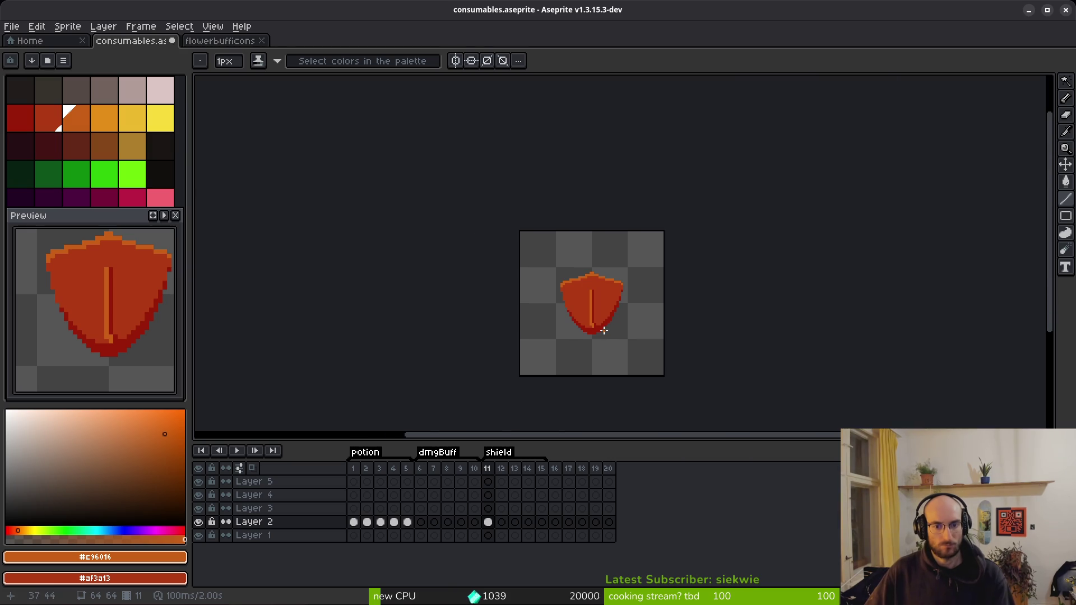
key("ctrl+z")
key("ctrl+z")
Eyedrop dark red, outline inside the rim, and bucket-fill the shield's interior dark red
scroll(604, 329, "up", 5)
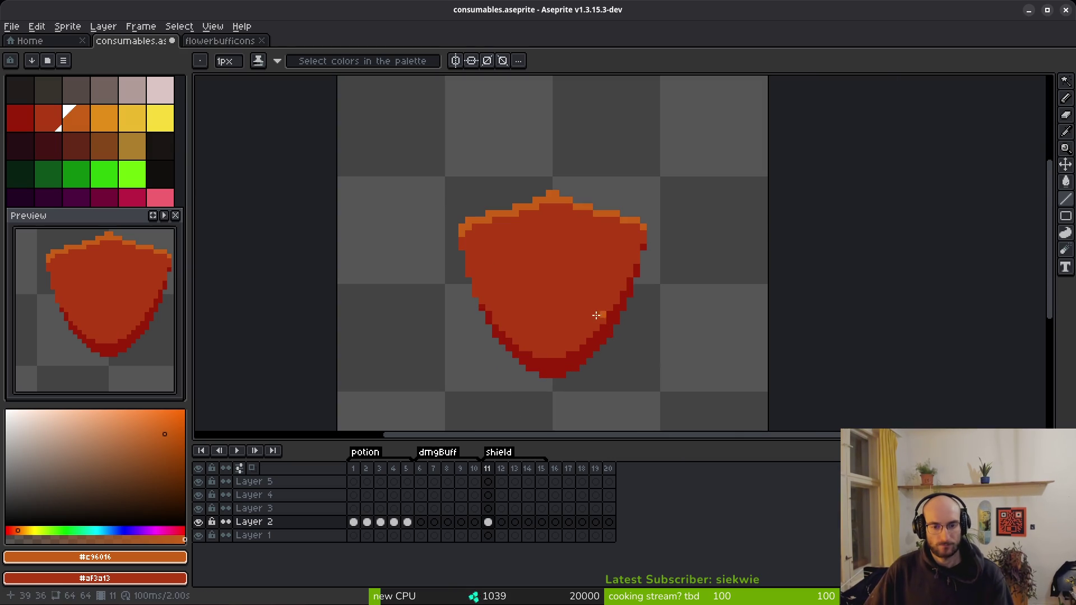
scroll(543, 267, "up", 1)
left_click(608, 377, "alt")
mouse_move(462, 231)
left_mouse_down()
mouse_move(560, 204)
mouse_move(621, 217)
mouse_move(573, 362)
mouse_move(481, 282)
mouse_move(462, 235)
left_mouse_up()
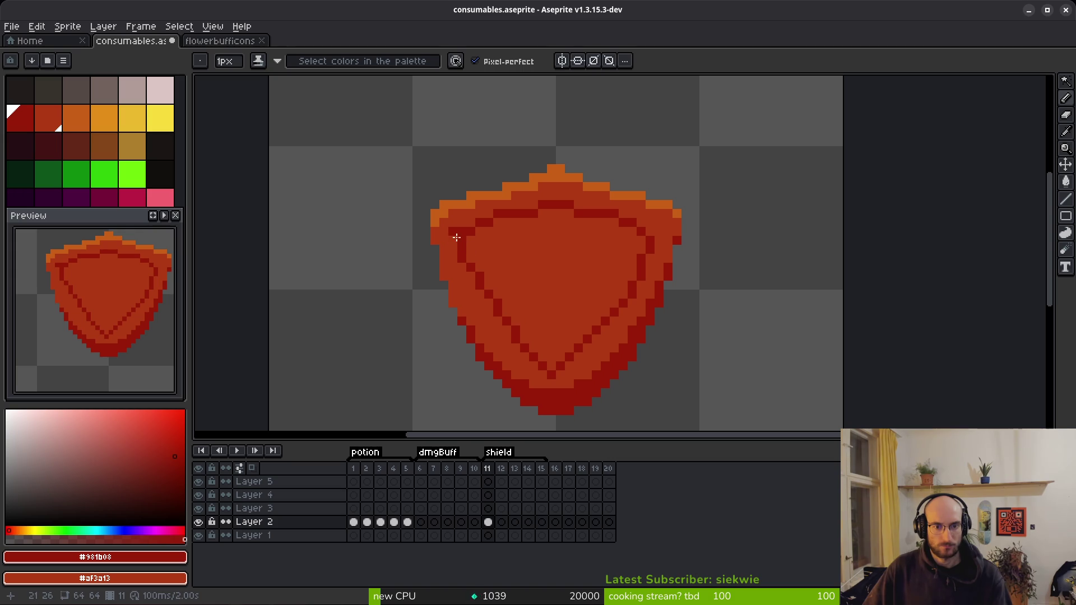
key("g")
left_click(595, 341)
Paint lighter red bands along the left and right inner edges
key("f")
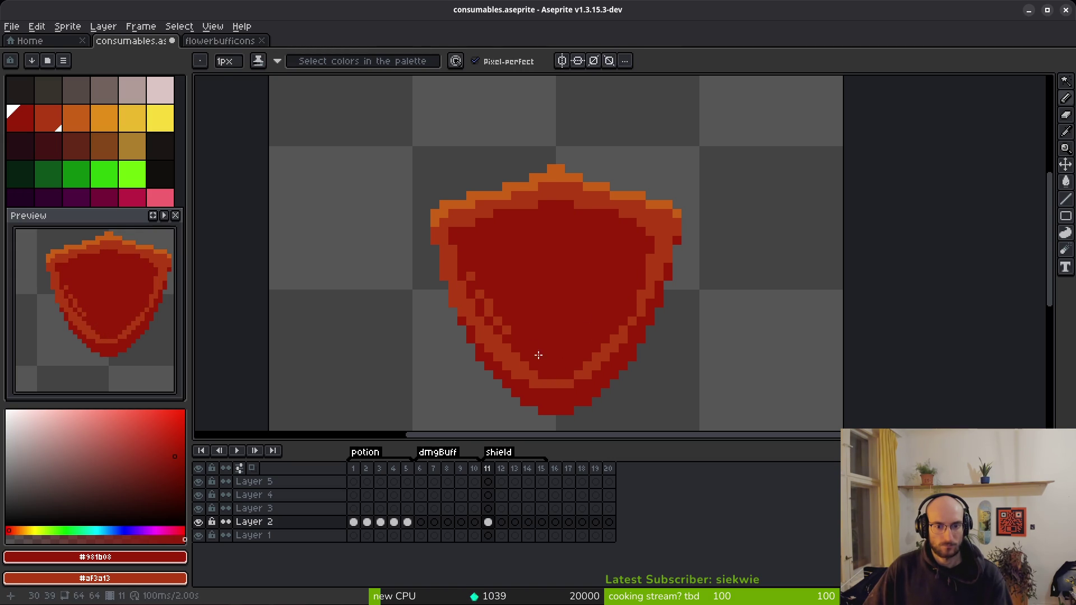
mouse_move(454, 227)
left_mouse_down()
mouse_move(460, 272)
mouse_move(492, 329)
mouse_move(477, 298)
left_mouse_up()
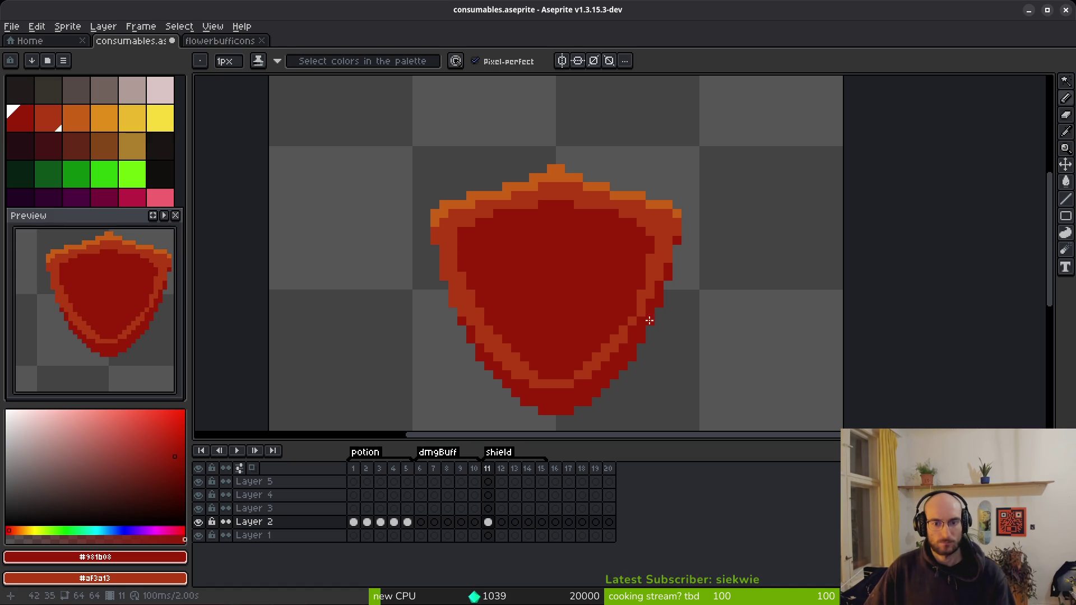
scroll(612, 353, "up", 2)
scroll(579, 350, "up", 1)
left_click_drag(525, 351, 652, 216)
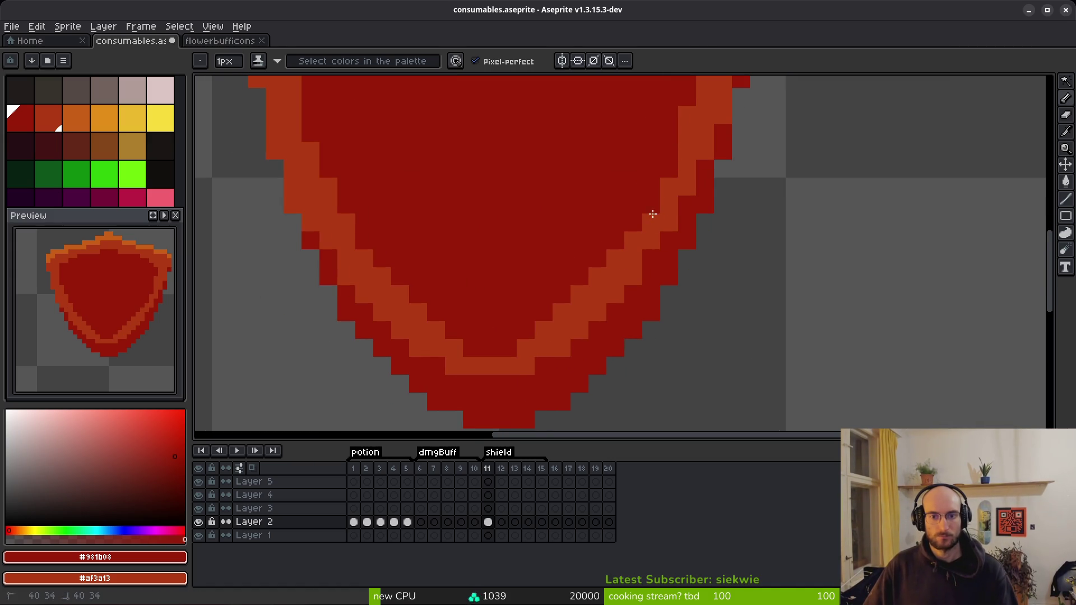
Paint two dark red pixels on the shield's upper right edge
scroll(689, 288, "down", 5)
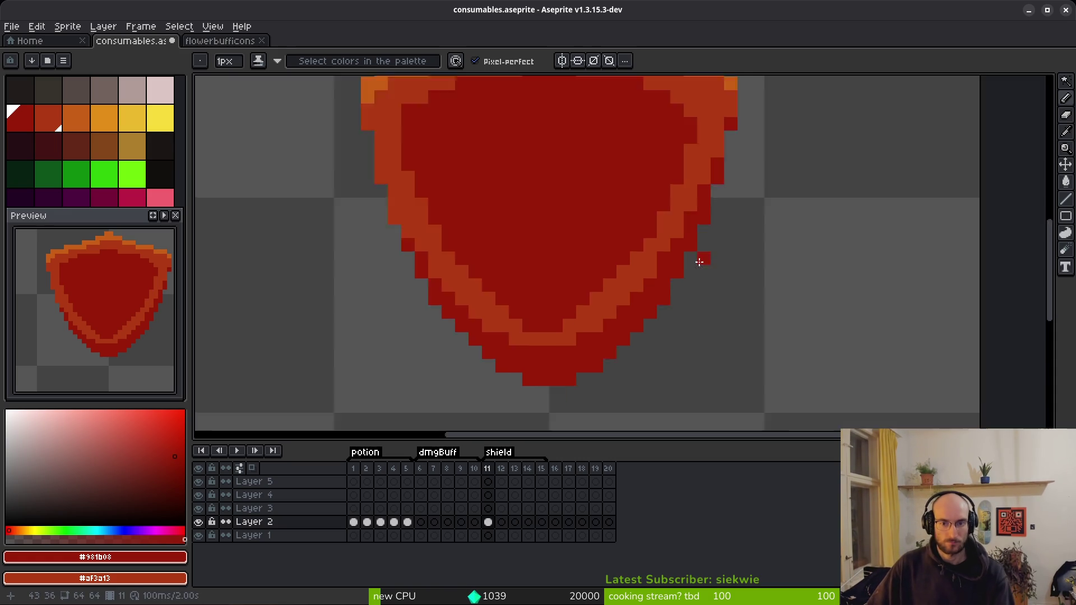
scroll(695, 241, "up", 4)
scroll(578, 173, "up", 2)
left_click(770, 219)
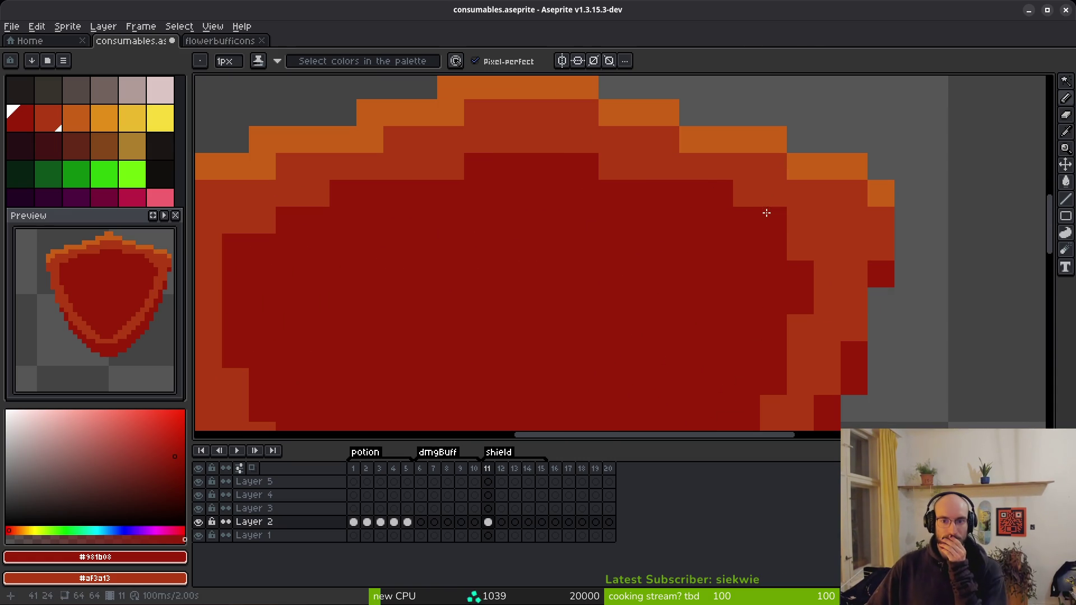
left_click(802, 247)
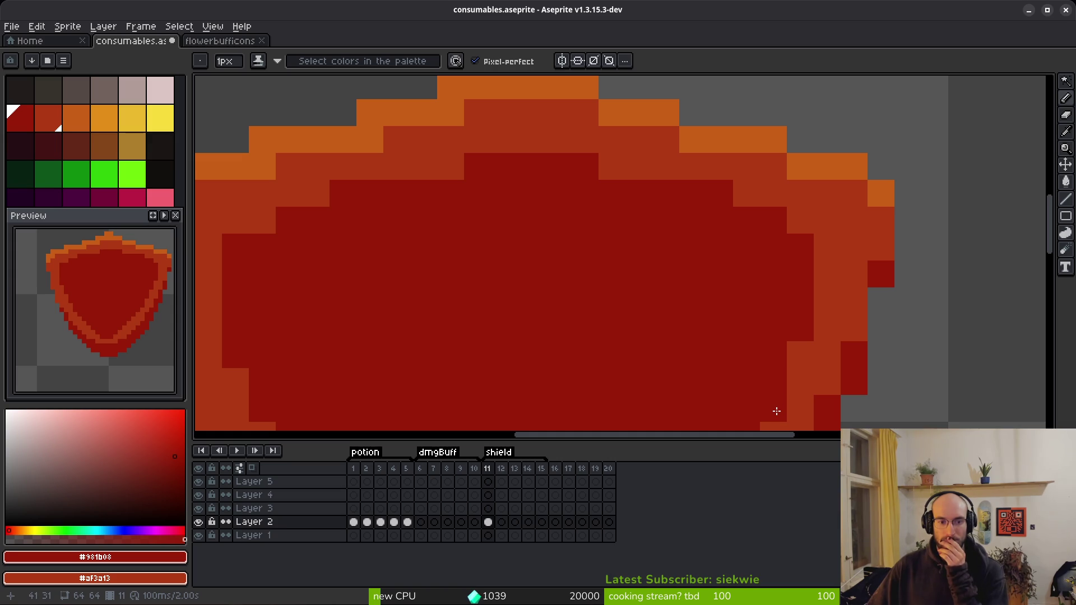
Paint the right edge column lighter red, then undo the unwanted right-edge strokes
scroll(796, 356, "down", 2)
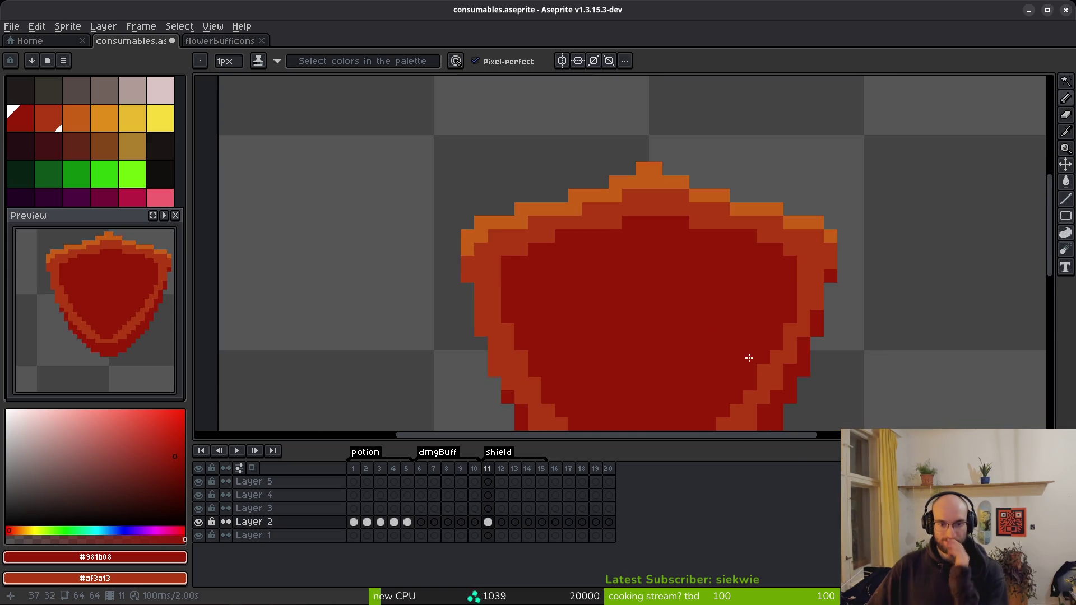
scroll(770, 359, "down", 1)
scroll(780, 397, "up", 4)
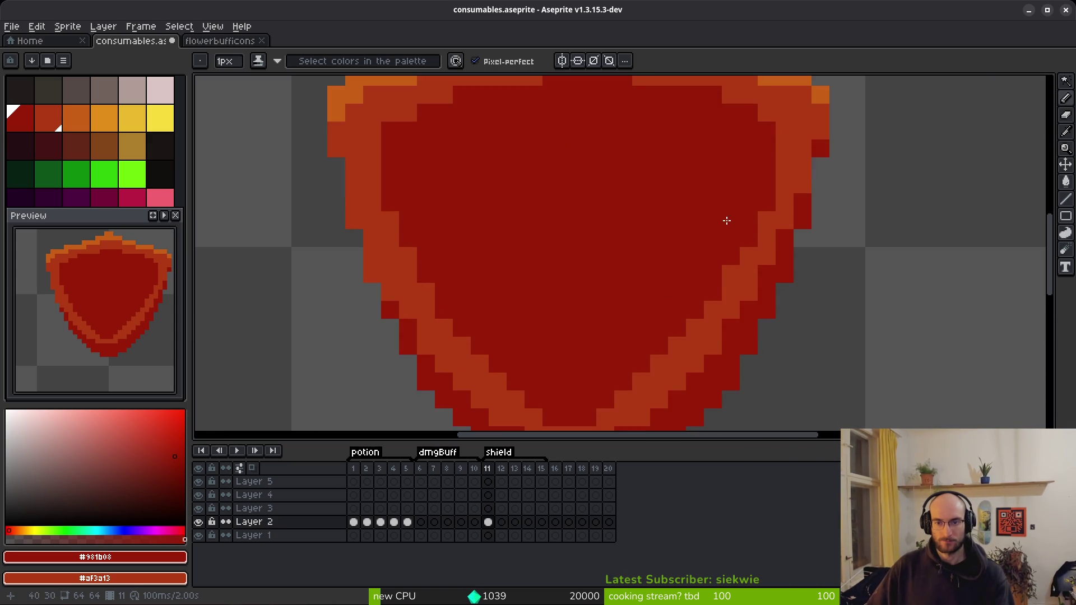
scroll(720, 242, "down", 1)
scroll(687, 132, "up", 1)
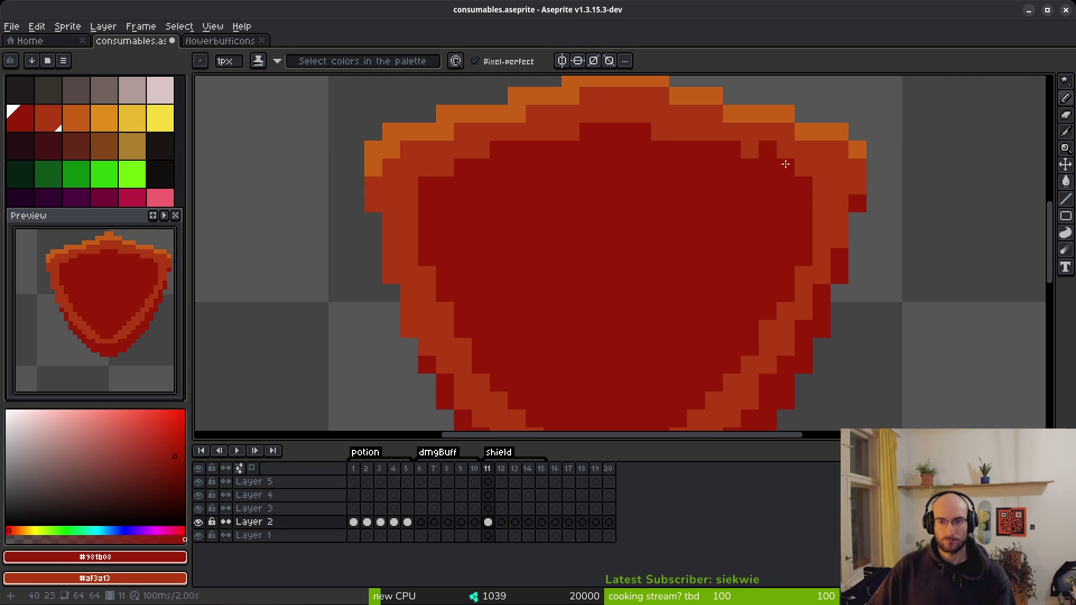
left_click_drag(817, 189, 811, 305)
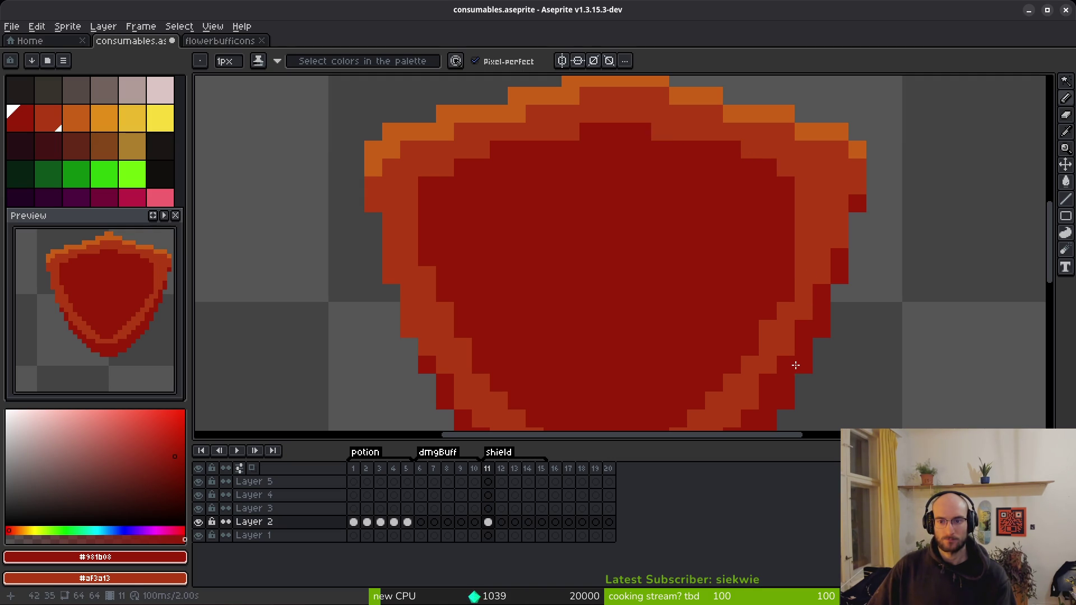
key("ctrl+z")
key("ctrl+z")
key("ctrl+z")
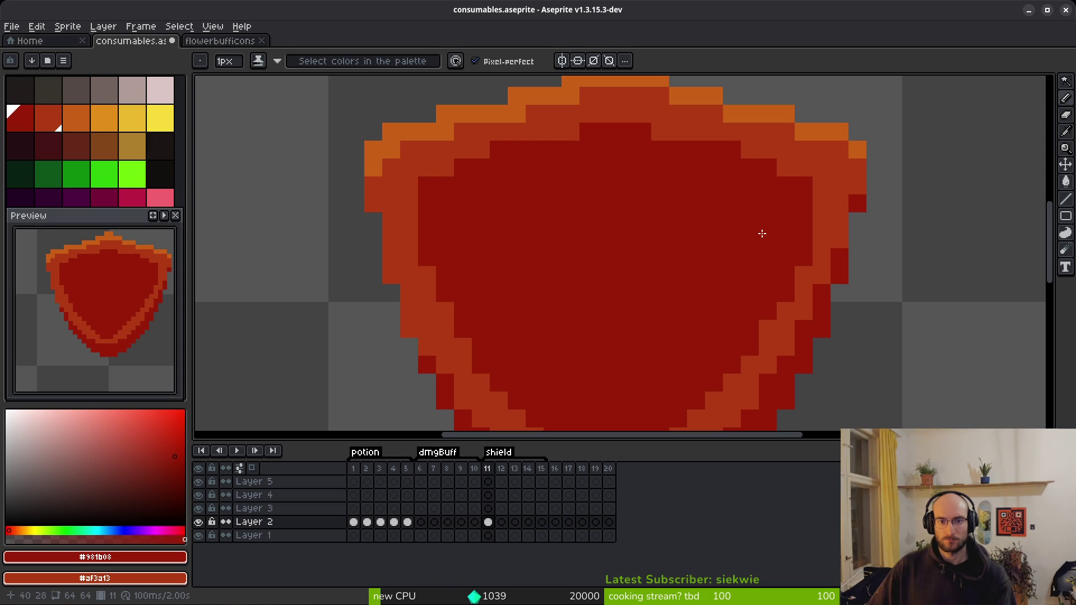
scroll(749, 254, "down", 4)
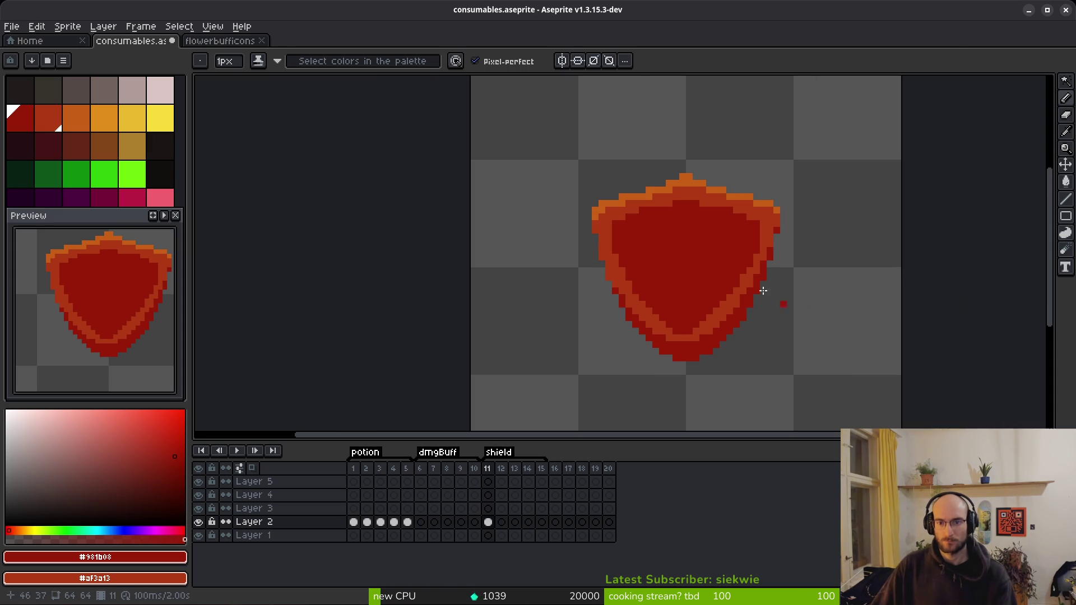
scroll(774, 298, "down", 2)
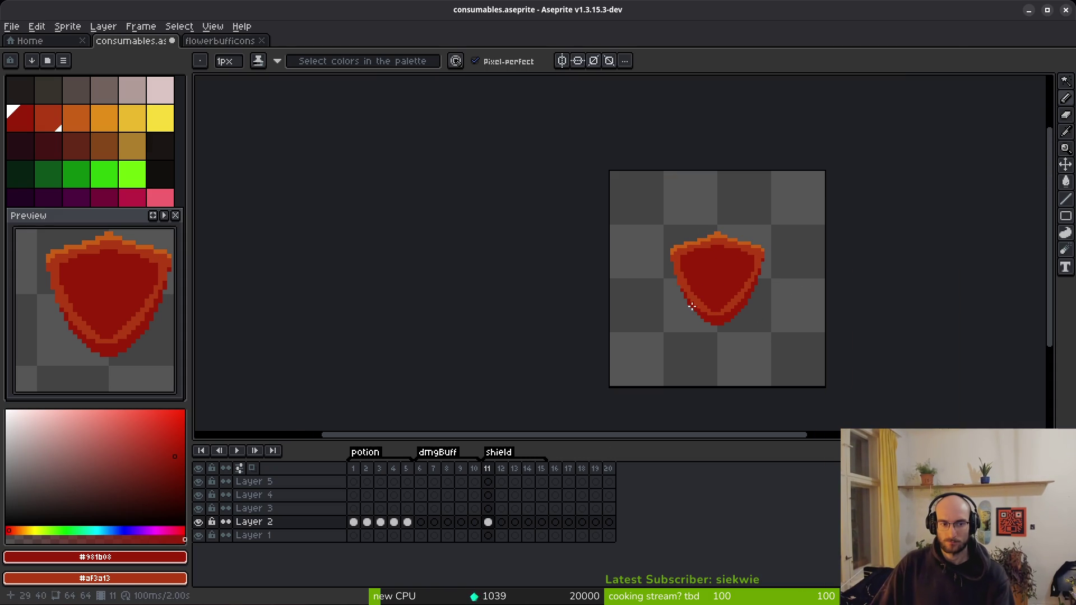
key("ctrl+z")
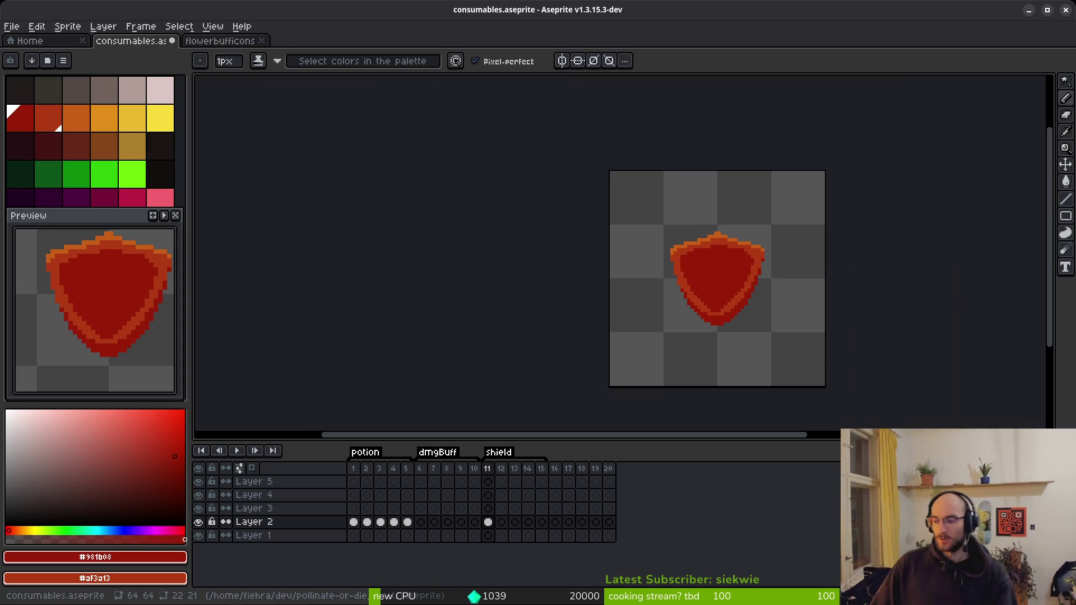
Fill the dark interior with the main red #af3a13 and save the file
scroll(720, 268, "up", 3)
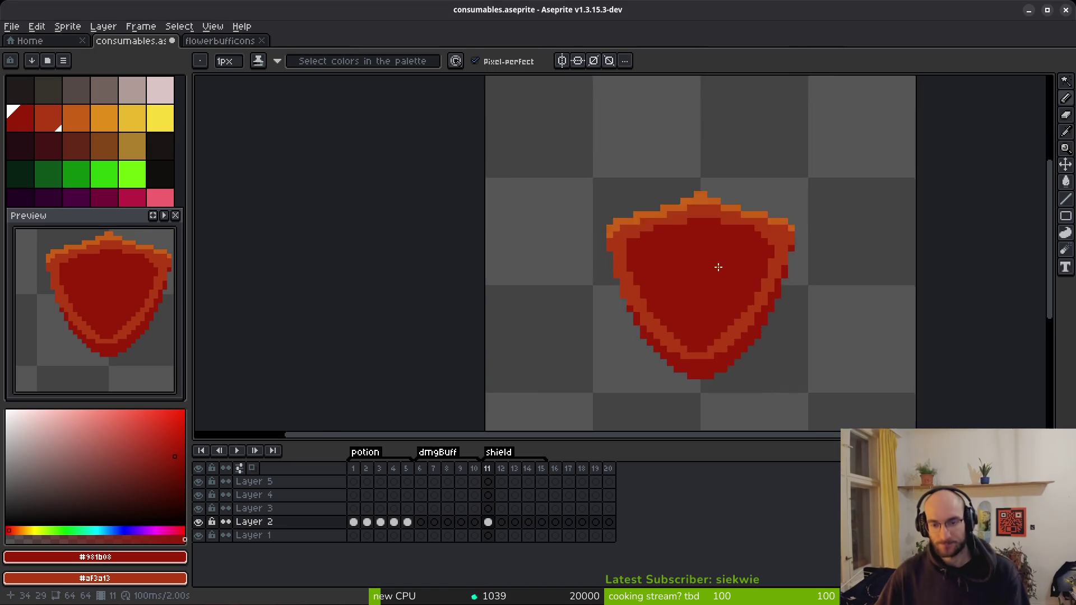
key("w")
left_click(708, 271, "alt")
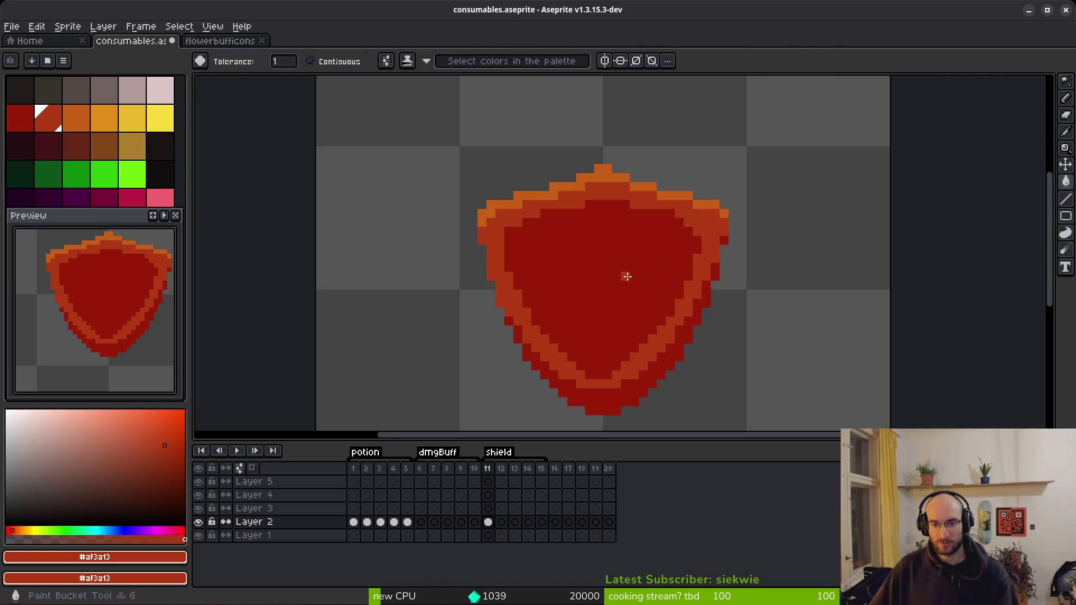
key("g")
left_click(632, 270)
key("ctrl+s")
Eyedrop orange and paint orange pixels along the shield's top and right edges
scroll(604, 262, "up", 1)
key("b")
left_click(596, 126, "alt")
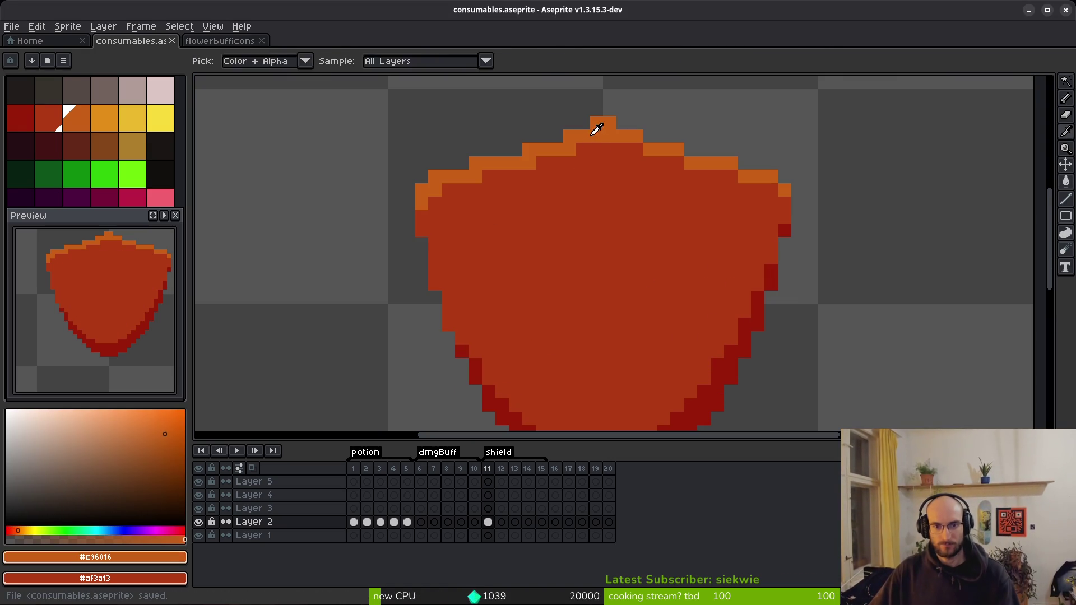
left_click(638, 149)
left_click(676, 158)
left_click(771, 192)
left_click(785, 205)
left_click(785, 218)
left_click(784, 271)
Recolour the lower outline and the lower-left dark edge pixels orange
key("g")
left_click(734, 345)
left_click_drag(734, 345, 751, 276)
left_click(788, 216)
left_click(504, 307)
left_click(479, 279)
key("ctrl+z")
left_click(492, 300)
Paint the shield's left edge orange and touch up the bottom edge pixels in red
key("b")
mouse_move(476, 267)
left_mouse_down()
mouse_move(441, 172)
mouse_move(452, 174)
mouse_move(445, 179)
mouse_move(445, 136)
left_mouse_up()
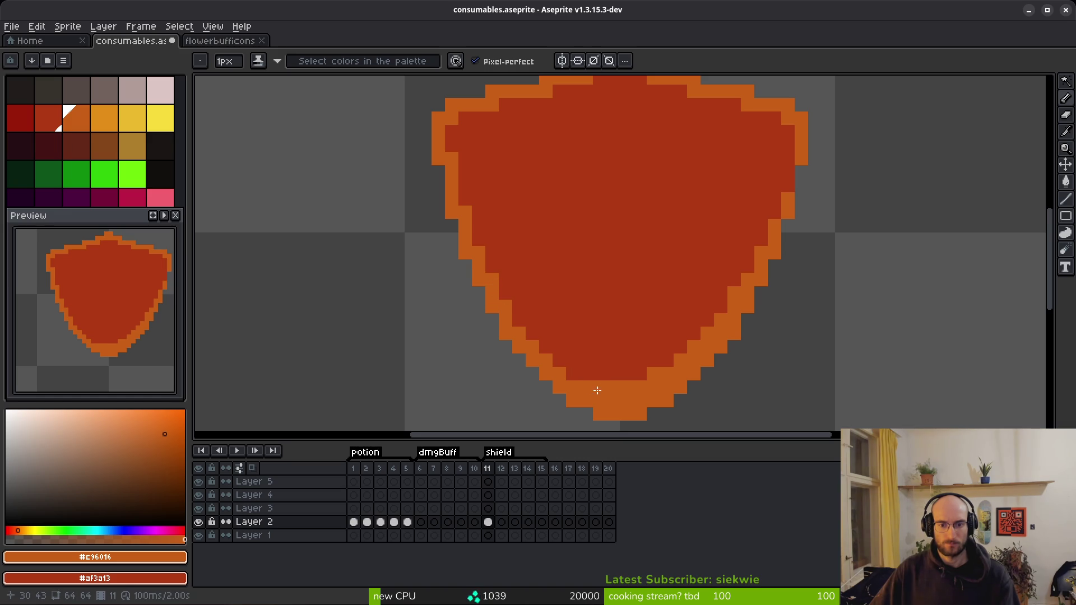
left_click_drag(594, 390, 613, 382)
right_click(620, 402)
left_click(653, 335)
scroll(651, 347, "up", 3)
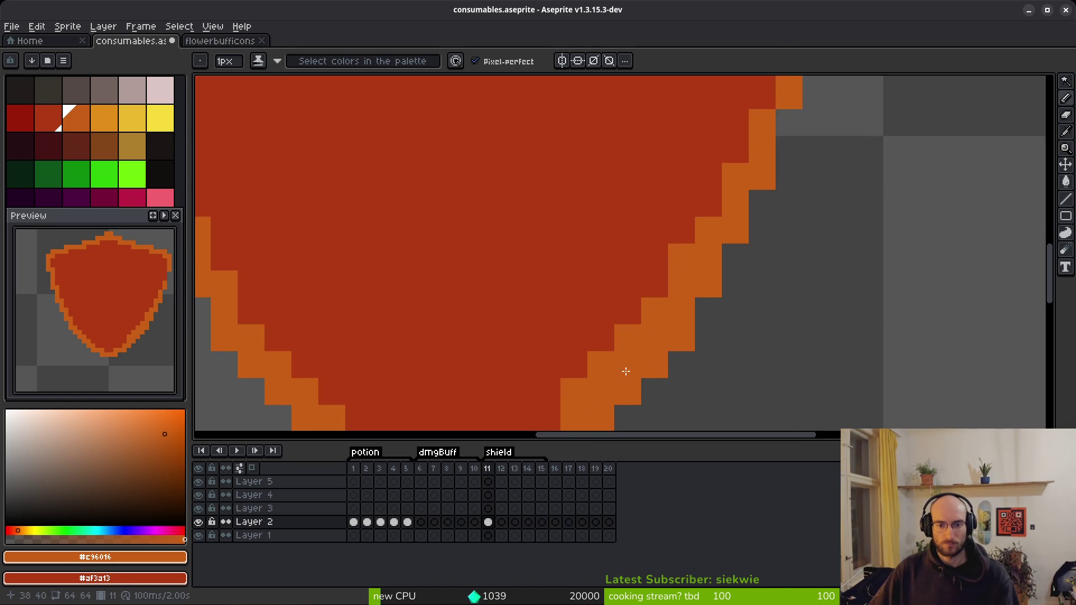
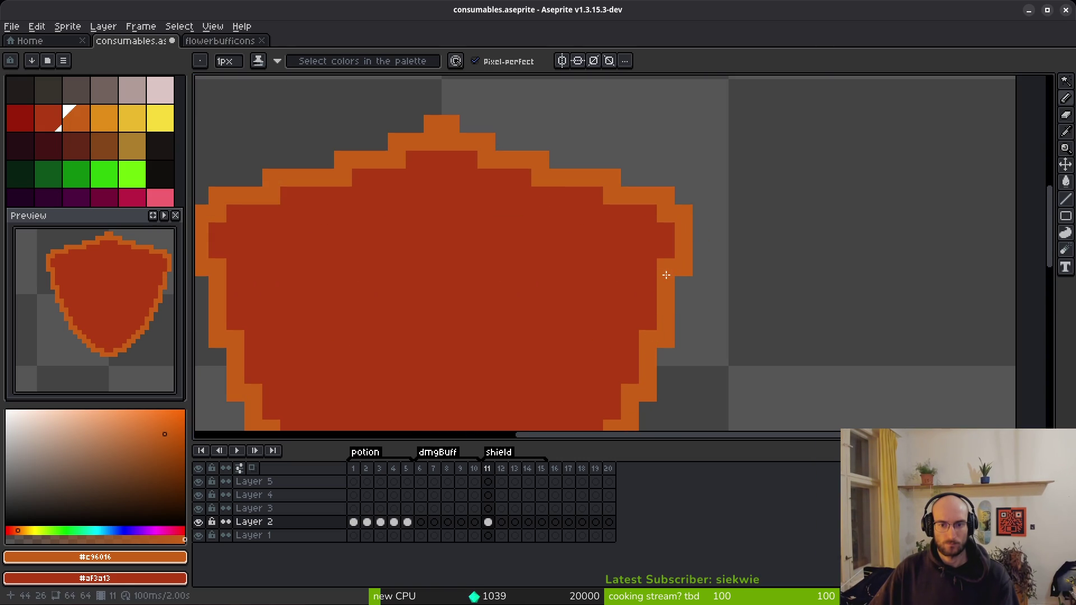
scroll(667, 272, "down", 4)
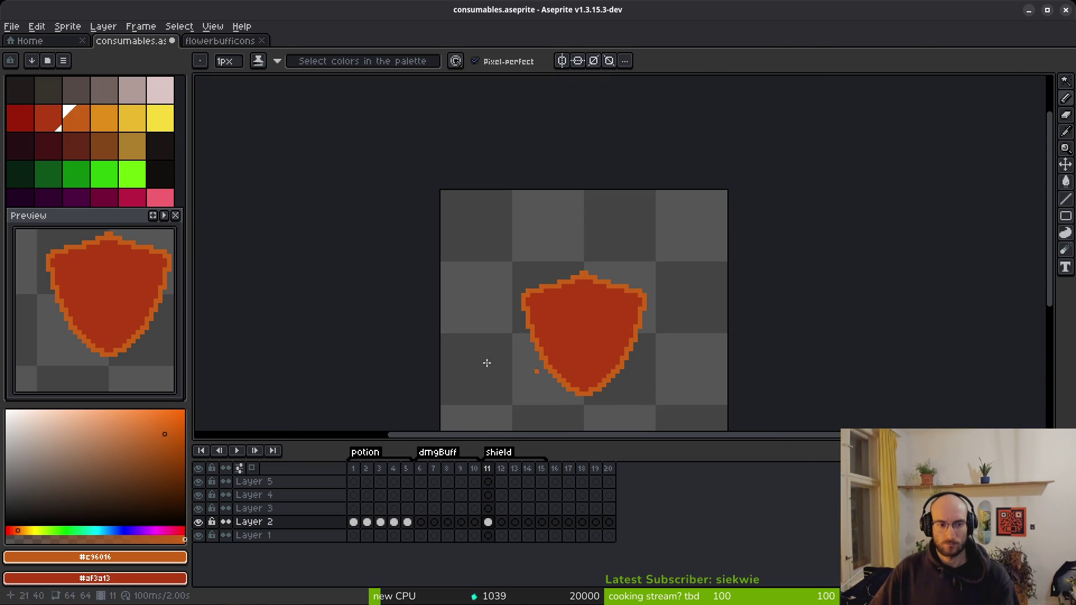
Reposition the shield and test-fill its outline with the secondary red, then undo it
scroll(619, 336, "up", 3)
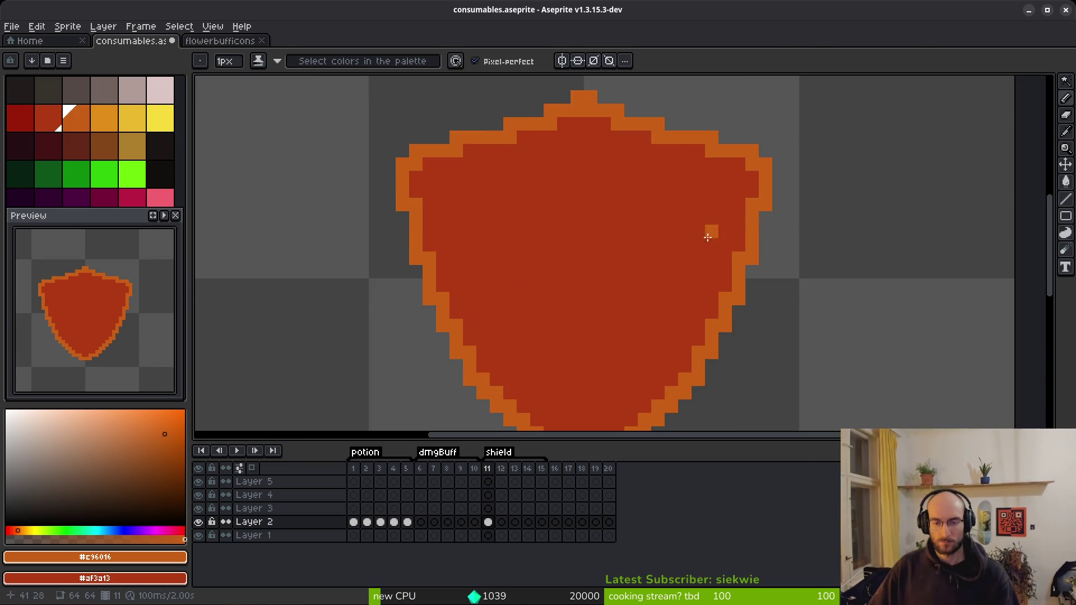
left_click_drag(707, 237, 718, 168)
scroll(776, 343, "down", 3)
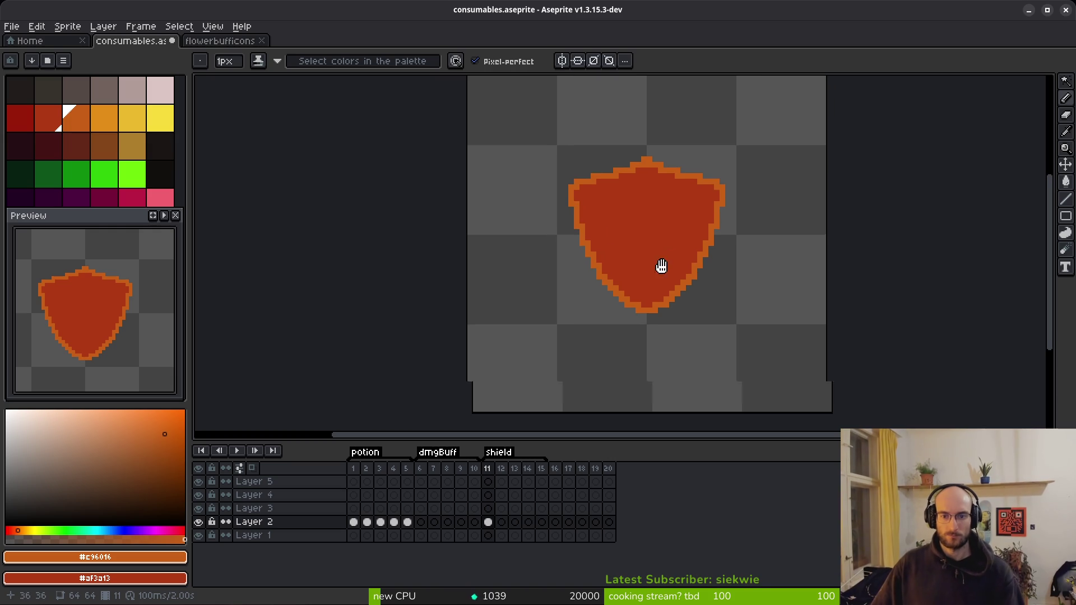
scroll(710, 278, "up", 2)
key("g")
right_click(700, 263)
key("ctrl+z")
Try a dark red outline with an orange interior, then undo both trial fills
left_click(30, 124)
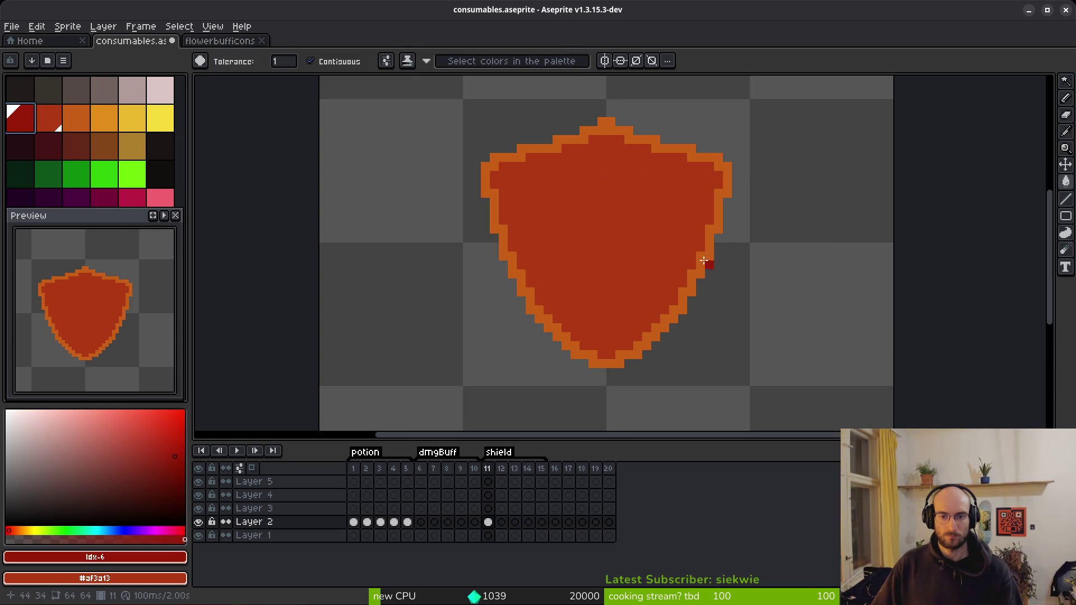
left_click(702, 259)
scroll(671, 235, "down", 2)
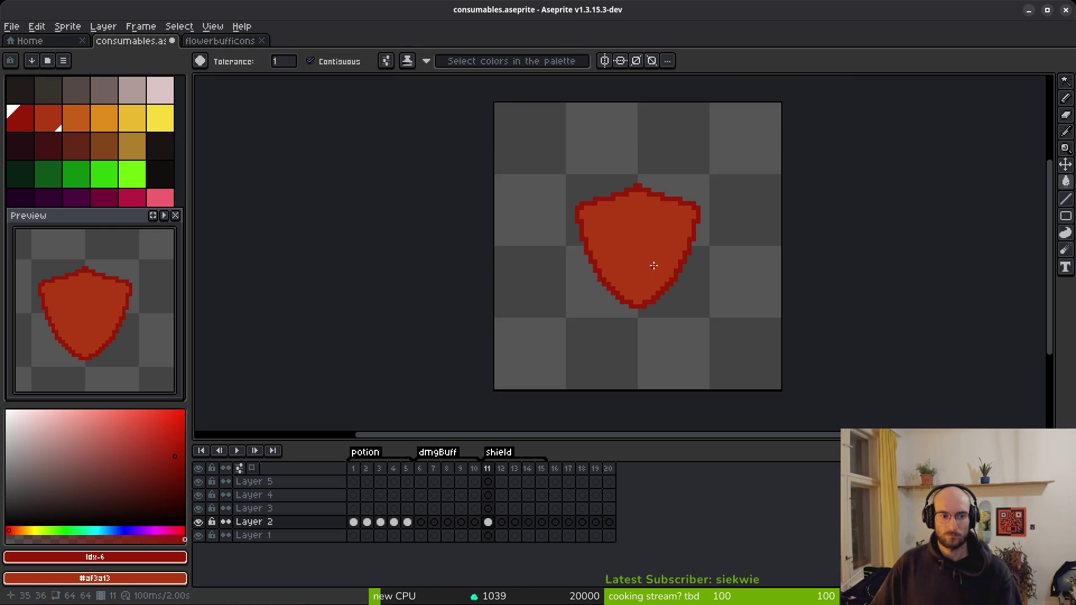
scroll(651, 264, "up", 1)
left_click(76, 118)
left_click(648, 282)
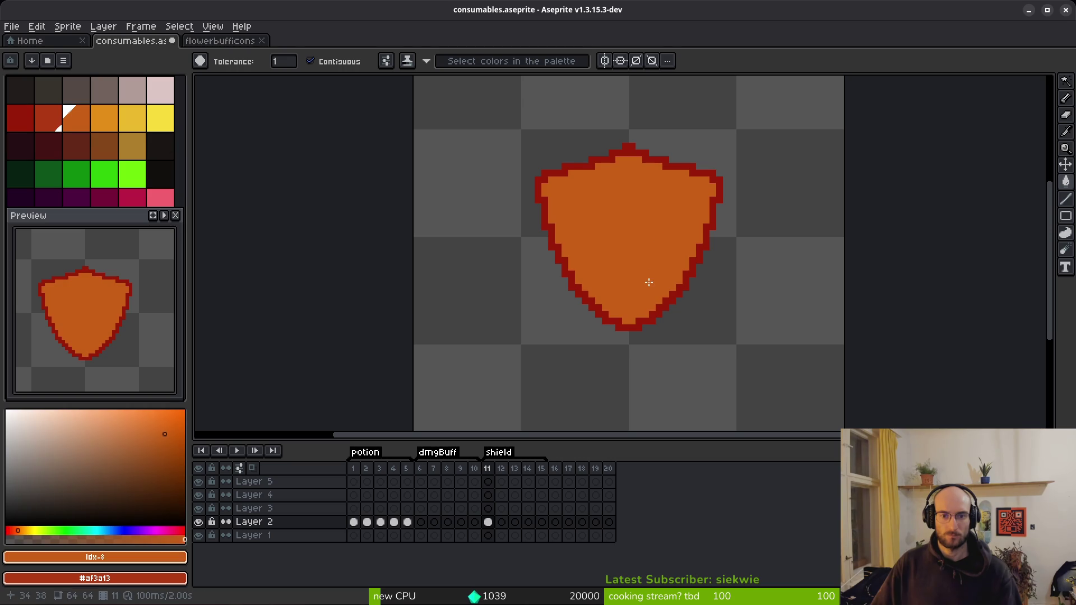
key("ctrl+z")
key("ctrl+z")
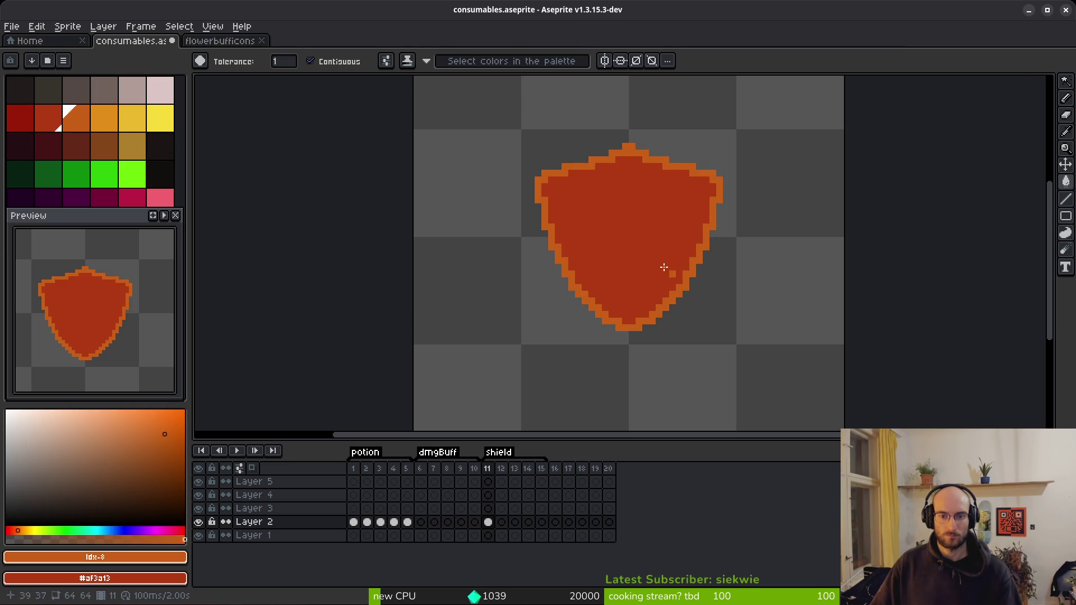
Bucket-fill the shield interior with dark red
scroll(681, 273, "up", 3)
left_click(20, 118)
left_click(643, 242)
scroll(638, 240, "down", 1)
scroll(636, 245, "up", 1)
left_click(39, 123)
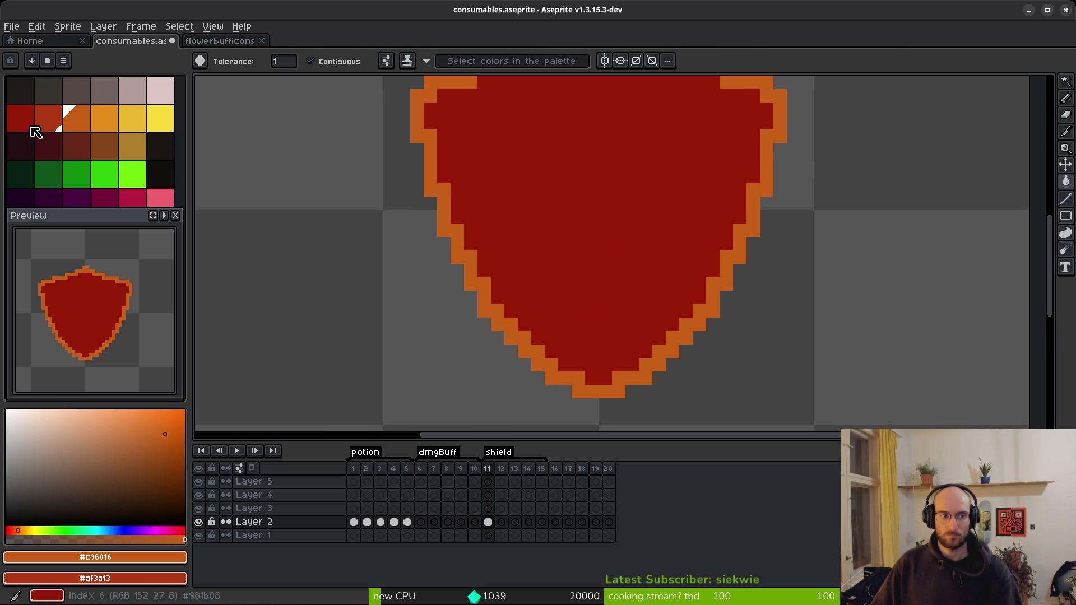
Draw a lighter red line across the top inner edge and bucket-fill the centre with it
scroll(601, 205, "down", 2)
scroll(556, 186, "up", 2)
scroll(592, 209, "up", 2)
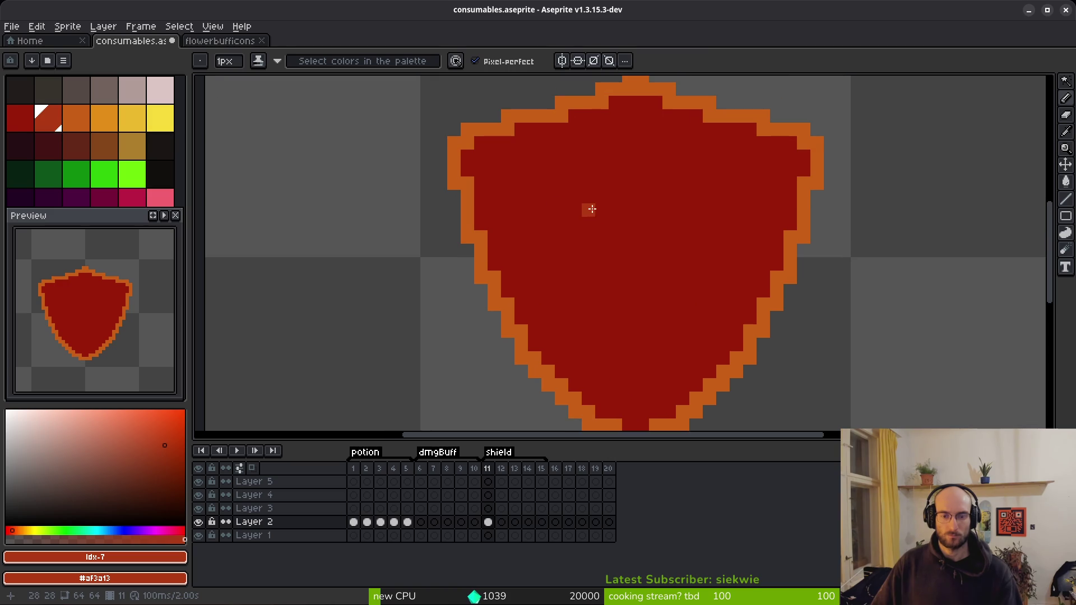
mouse_move(481, 166)
left_mouse_down()
mouse_move(566, 335)
mouse_move(670, 373)
mouse_move(785, 209)
mouse_move(783, 168)
mouse_move(717, 330)
mouse_move(615, 378)
mouse_move(528, 235)
mouse_move(548, 262)
left_mouse_up()
key("ctrl+z")
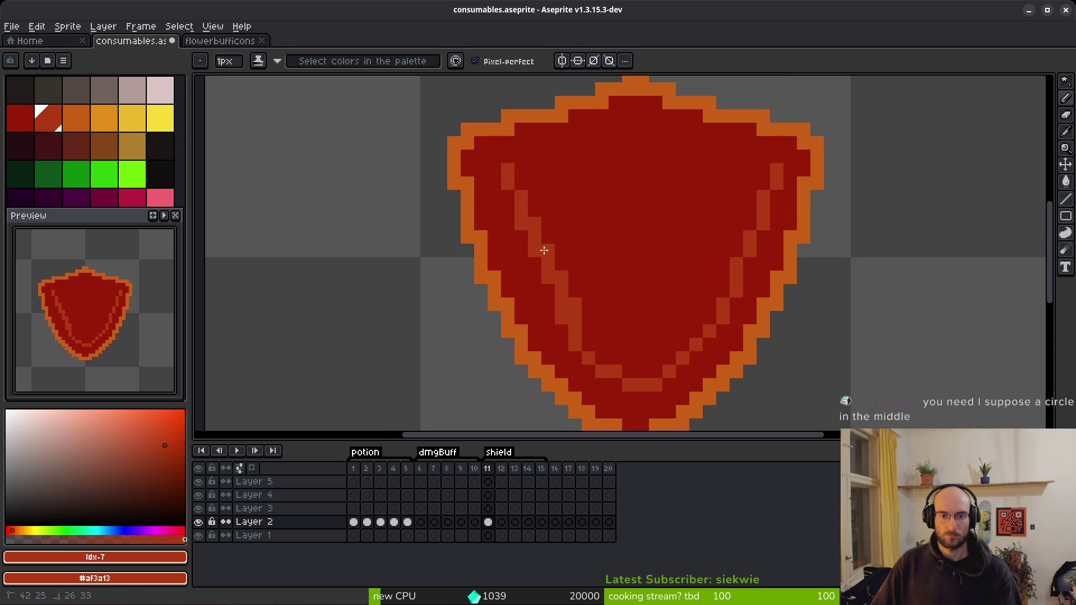
left_click_drag(557, 147, 767, 160)
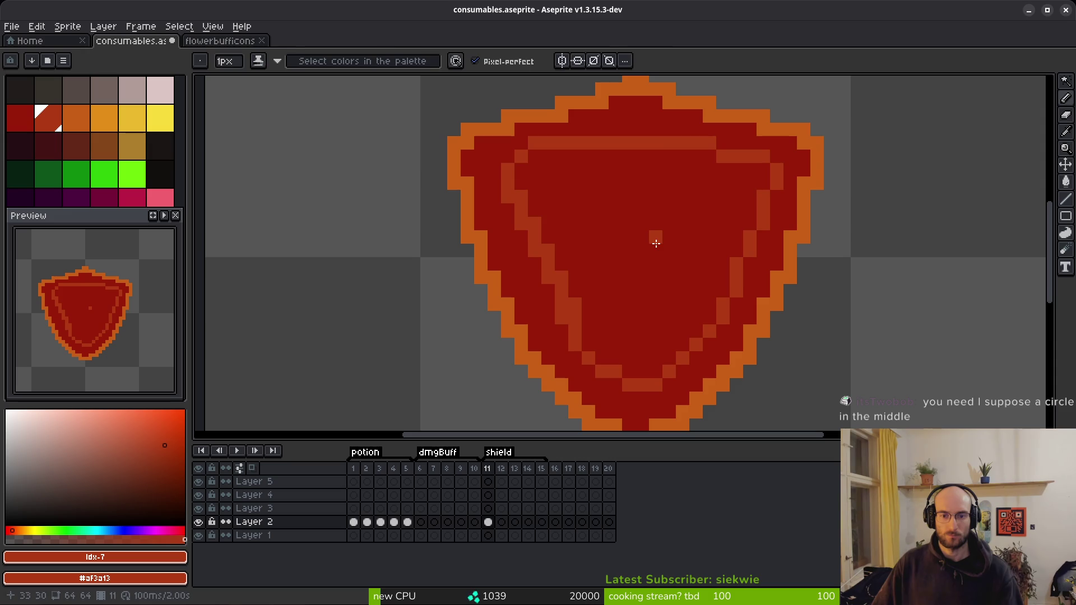
key("g")
left_click(631, 213)
Repaint the top inner row and two rim pixels lighter red, plus one inner pixel dark red
scroll(628, 209, "down", 5)
key("b")
scroll(628, 241, "up", 5)
left_click_drag(572, 189, 680, 193)
left_click(706, 198)
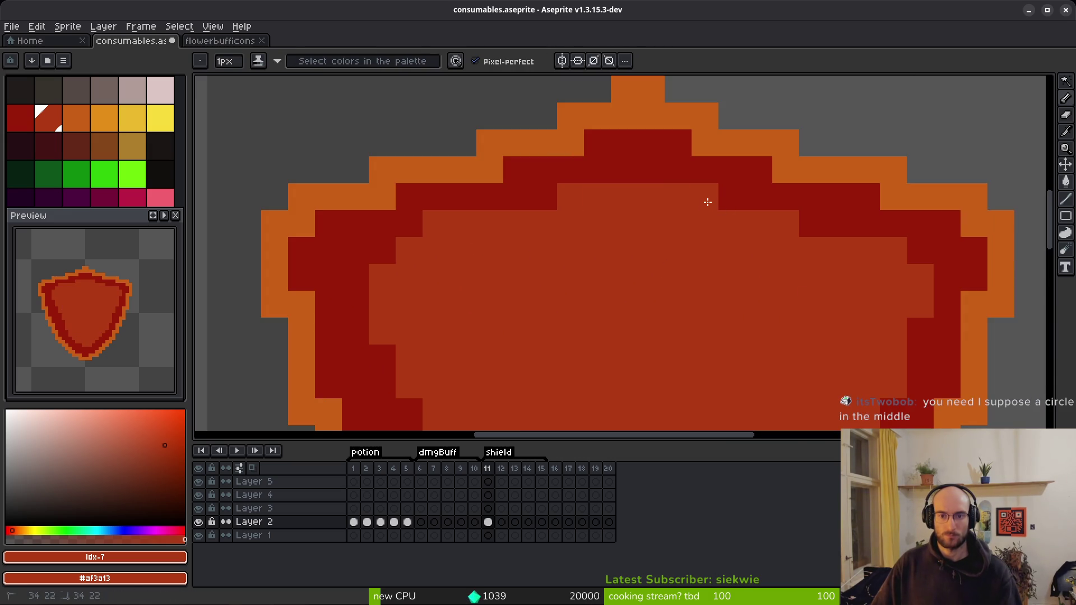
left_click(810, 228)
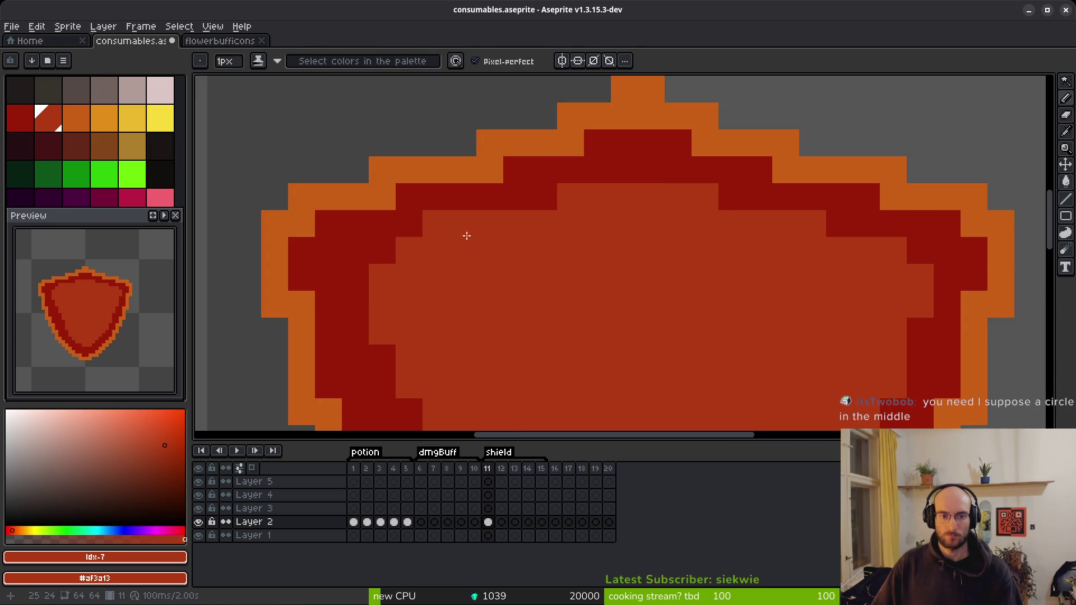
left_click(409, 224, "alt")
left_click(436, 224)
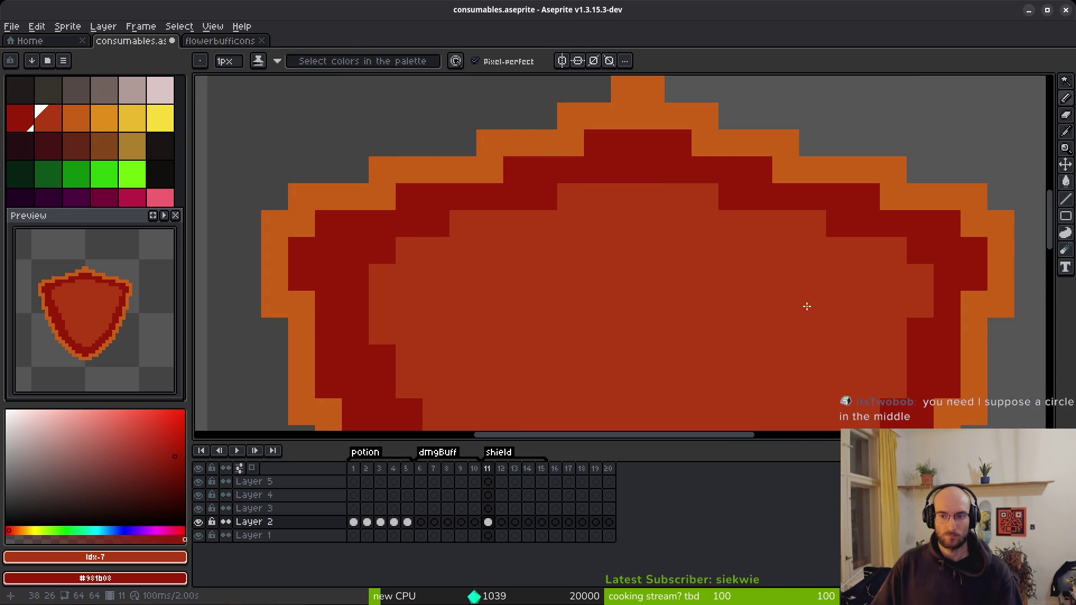
Repaint a series of dark red rim cells lighter red around the shield's side
scroll(609, 347, "down", 3)
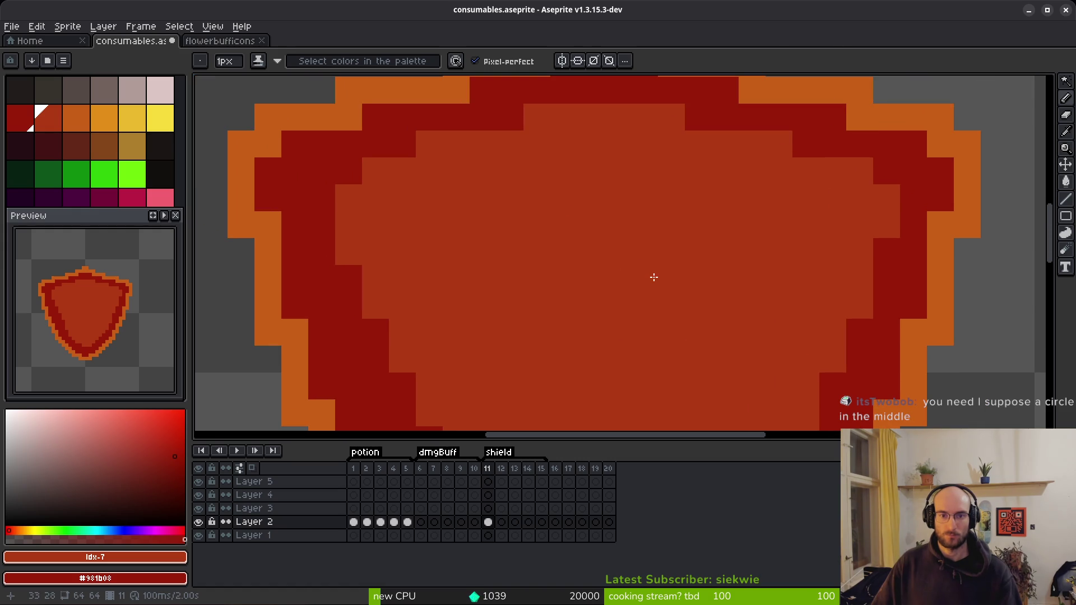
mouse_move(356, 184)
left_mouse_down()
mouse_move(327, 200)
mouse_move(368, 251)
left_mouse_up()
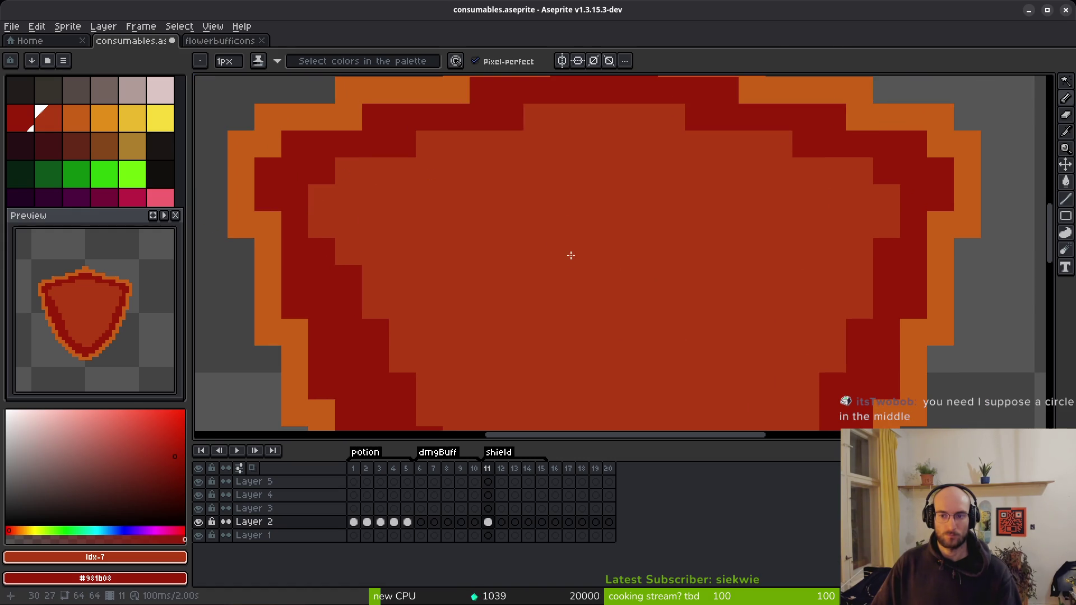
scroll(492, 308, "down", 3)
right_click(343, 199)
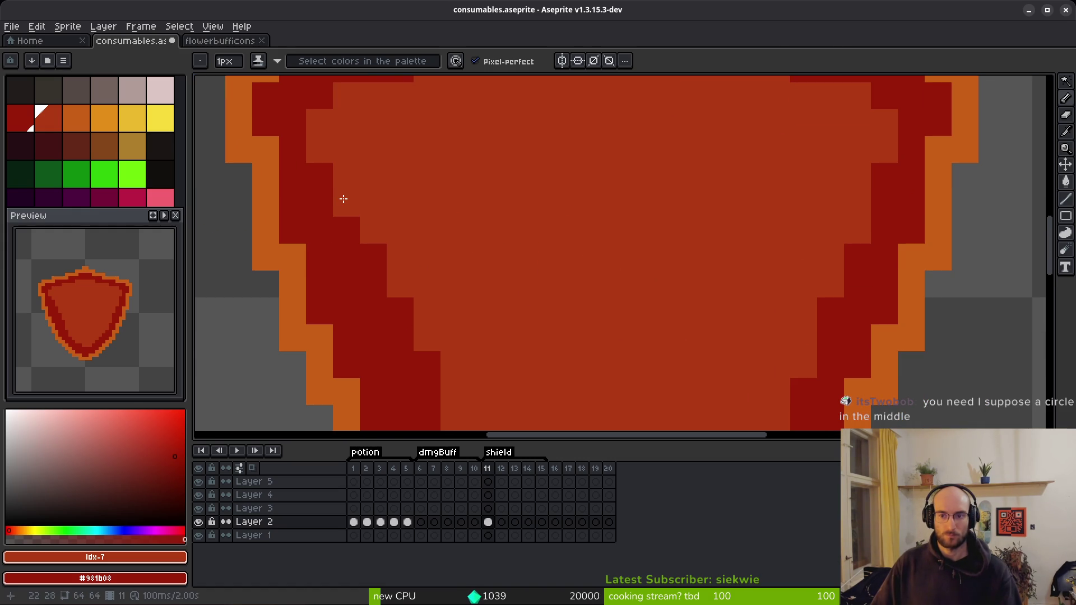
left_click(354, 206)
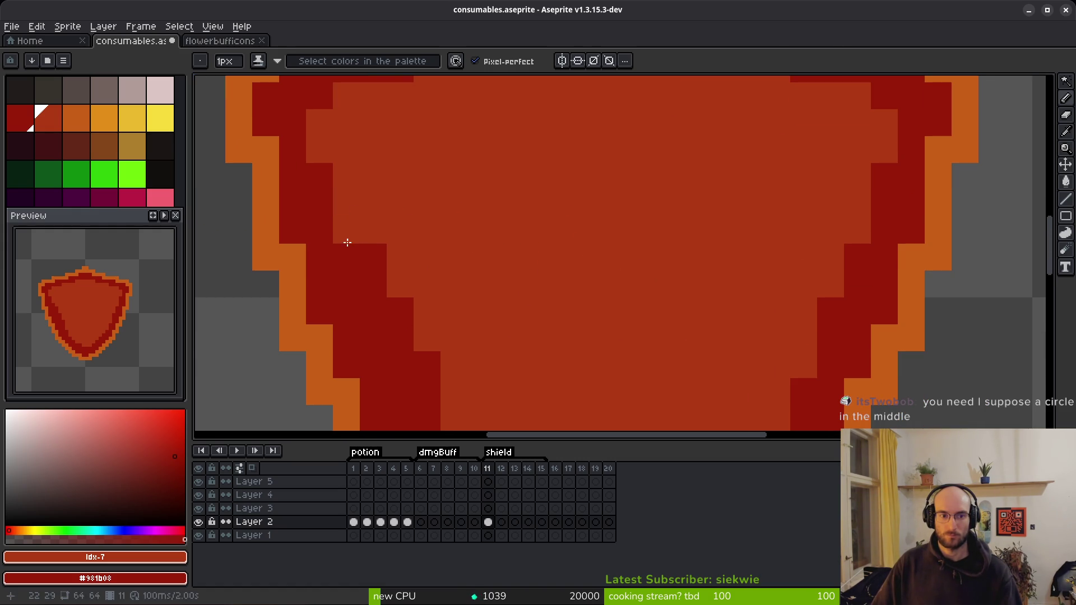
left_click(370, 255)
left_click(372, 276)
scroll(512, 274, "down", 1)
left_click(410, 281)
left_click(405, 305)
scroll(523, 209, "down", 2)
left_click(424, 218)
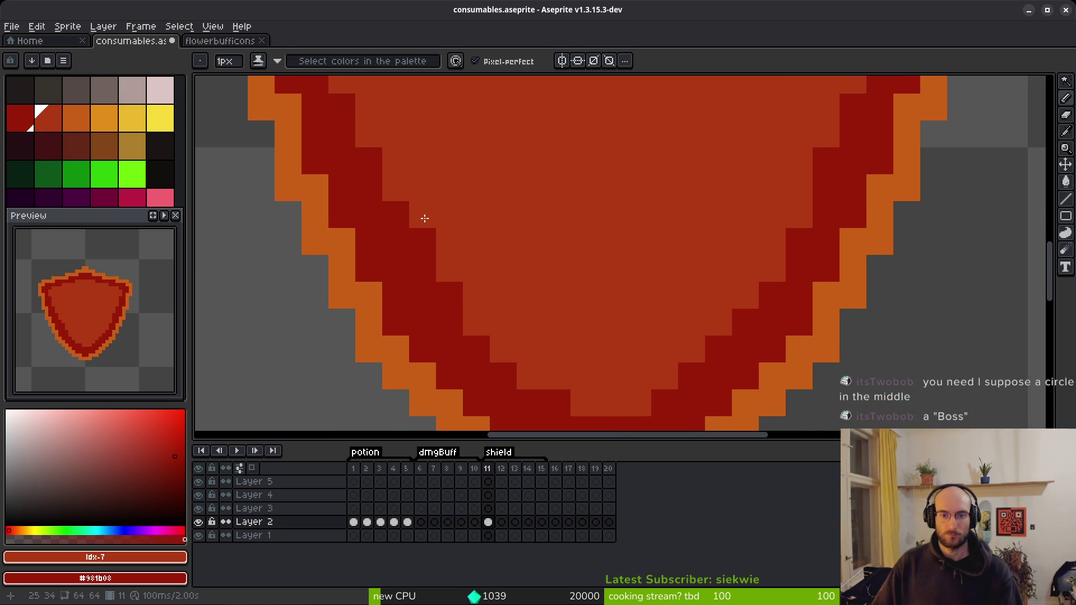
Thin the dark red band down the left edge with lighter red cells, undoing the last ones
left_click(395, 214)
left_click(423, 241)
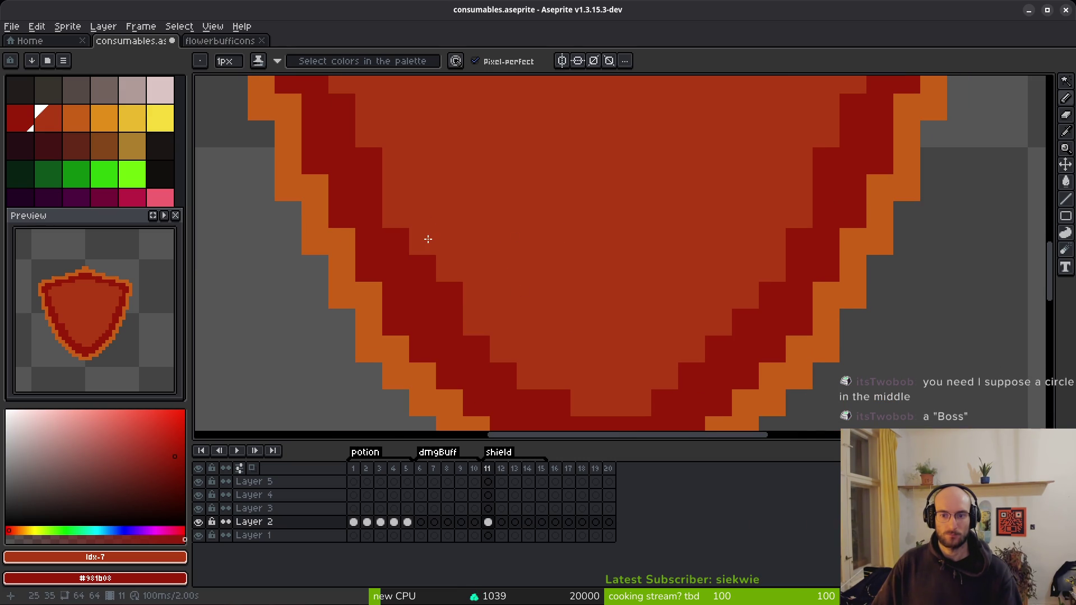
left_click(423, 268)
left_click(458, 298)
left_click(450, 321)
left_click(474, 350)
left_click(504, 376)
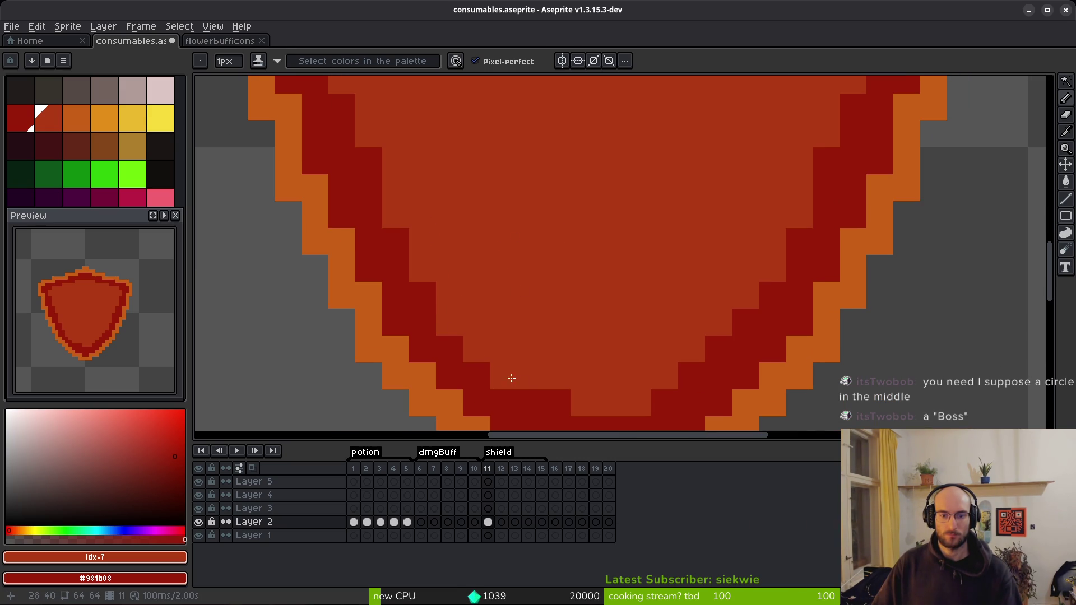
left_click(557, 403)
key("ctrl+z")
key("ctrl+z")
key("ctrl+z")
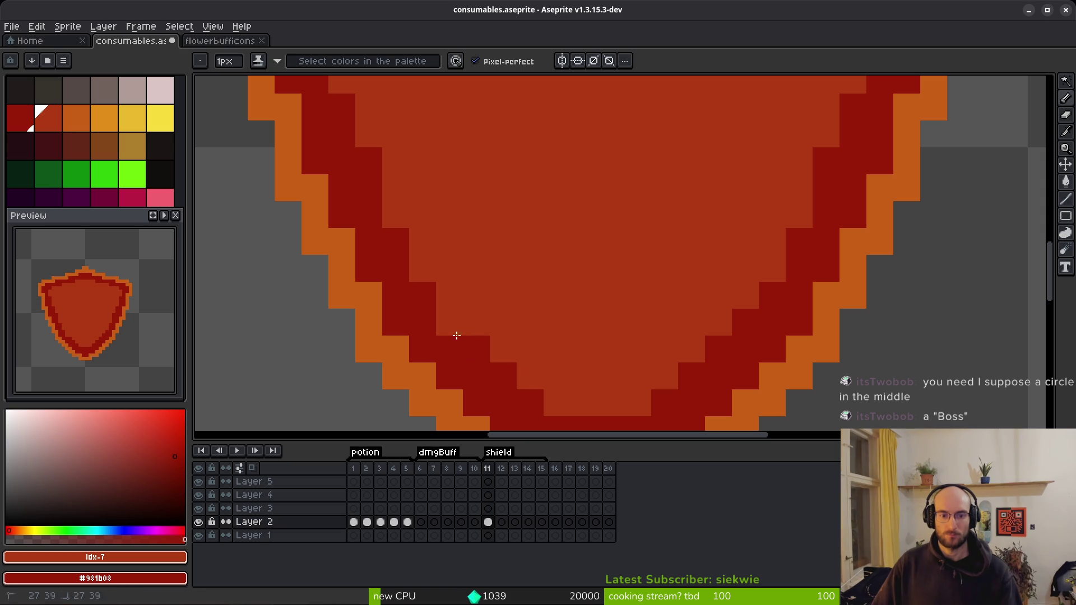
scroll(565, 258, "down", 5)
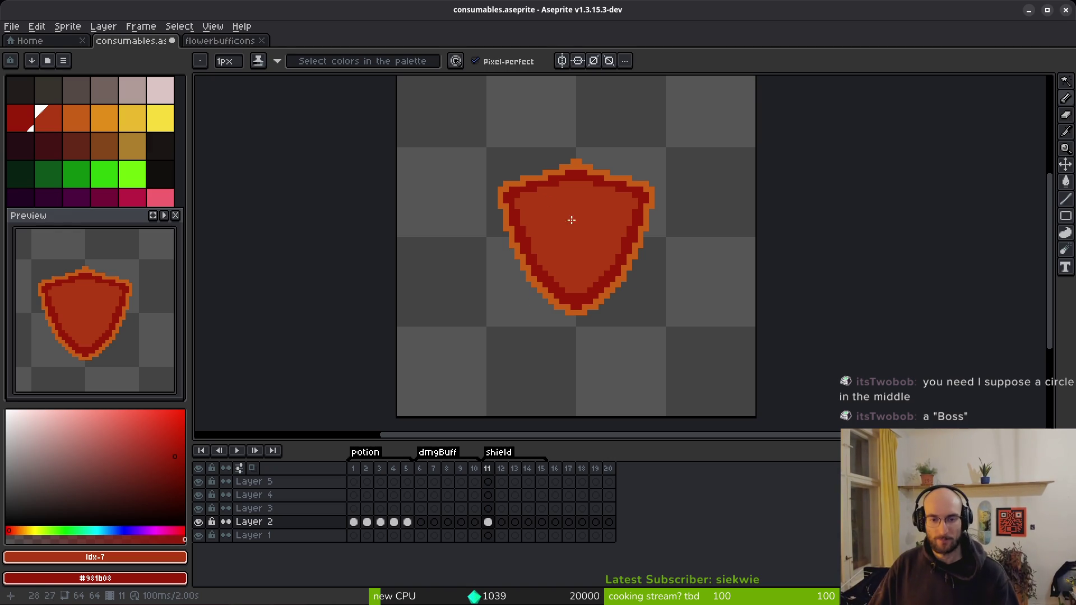
scroll(583, 240, "up", 1)
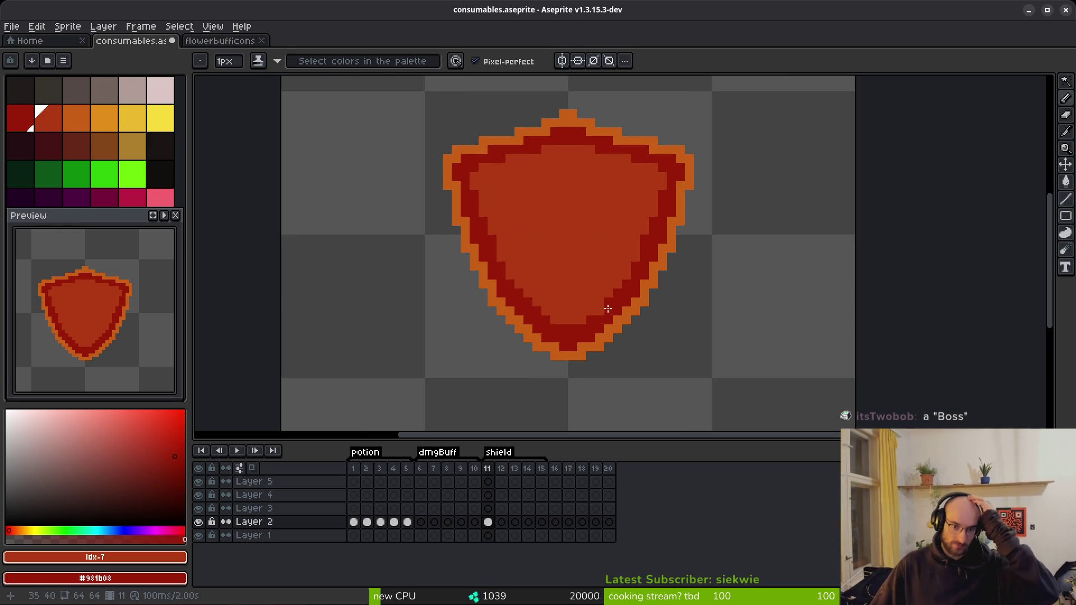
scroll(555, 241, "down", 1)
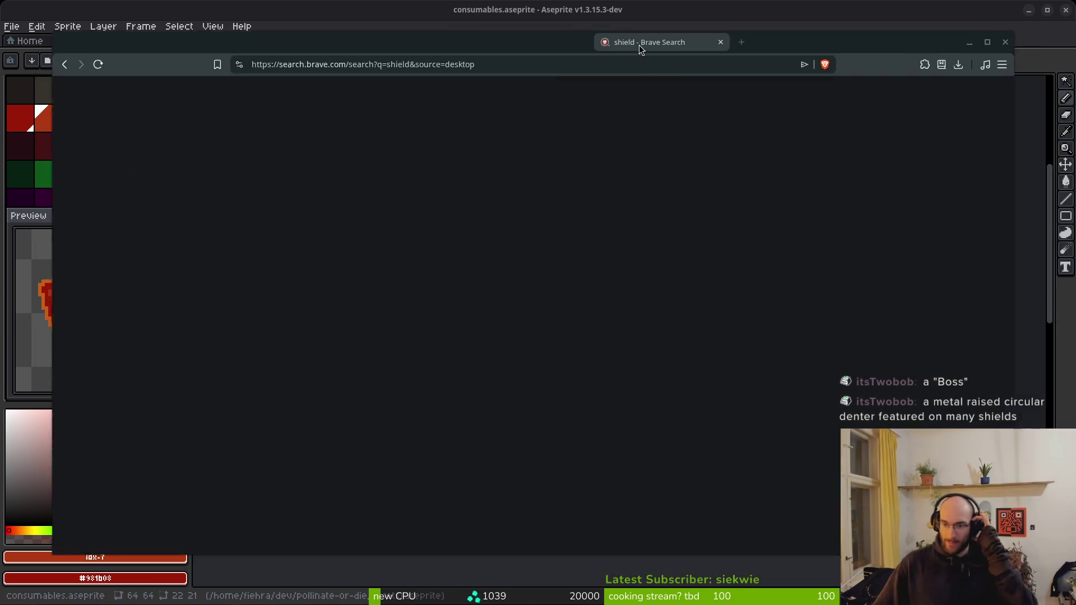
left_click_drag(1075, 45, 638, 45)
Browse down through the Brave image results for 'shield'
left_click(291, 145)
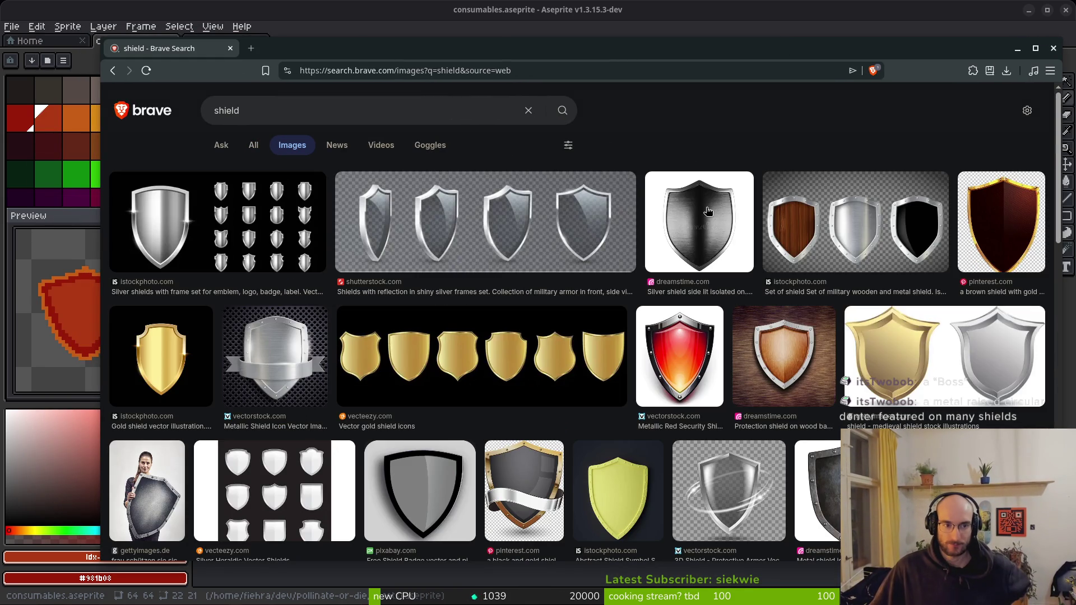
scroll(792, 163, "down", 2)
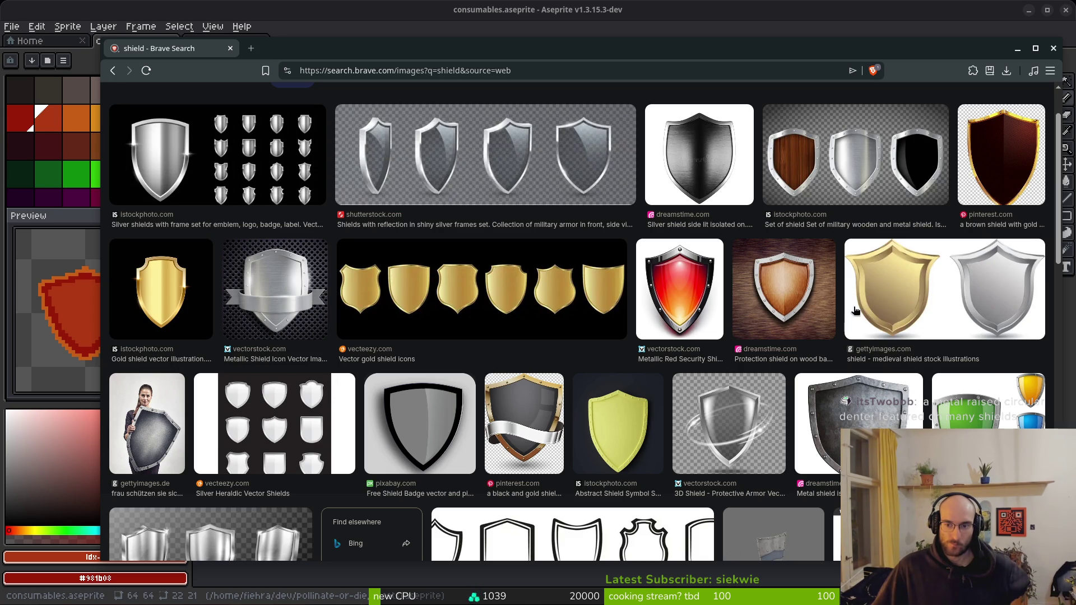
scroll(868, 319, "down", 6)
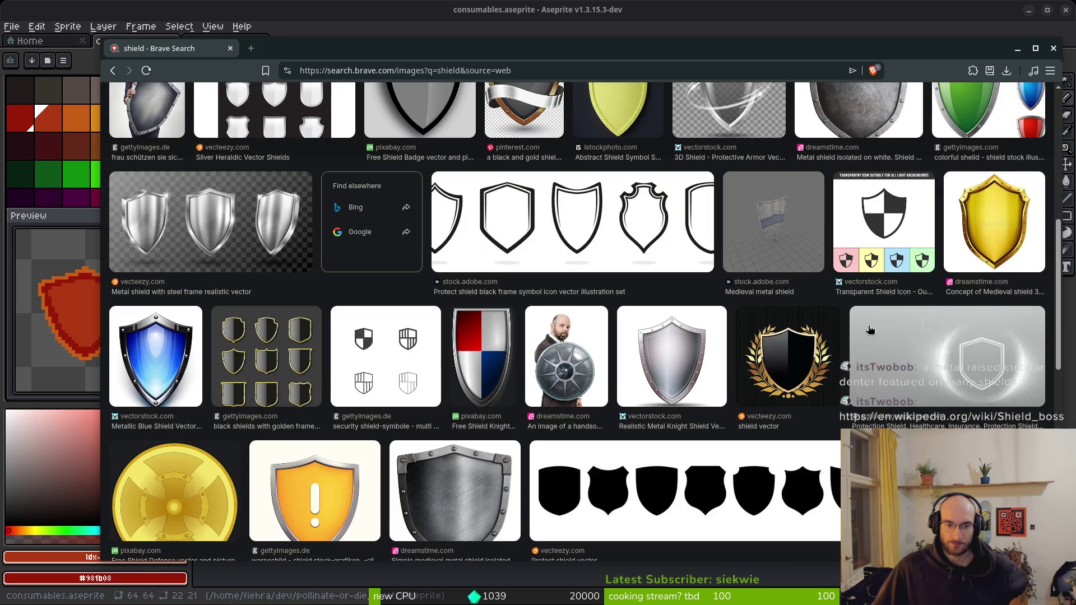
scroll(811, 338, "down", 5)
scroll(796, 324, "down", 4)
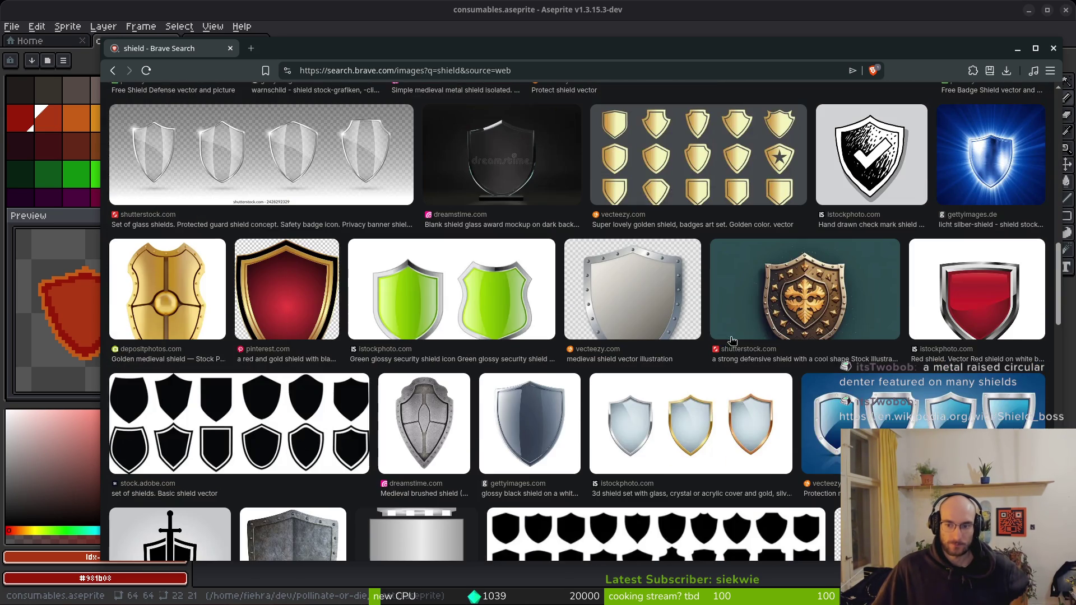
scroll(736, 336, "down", 1)
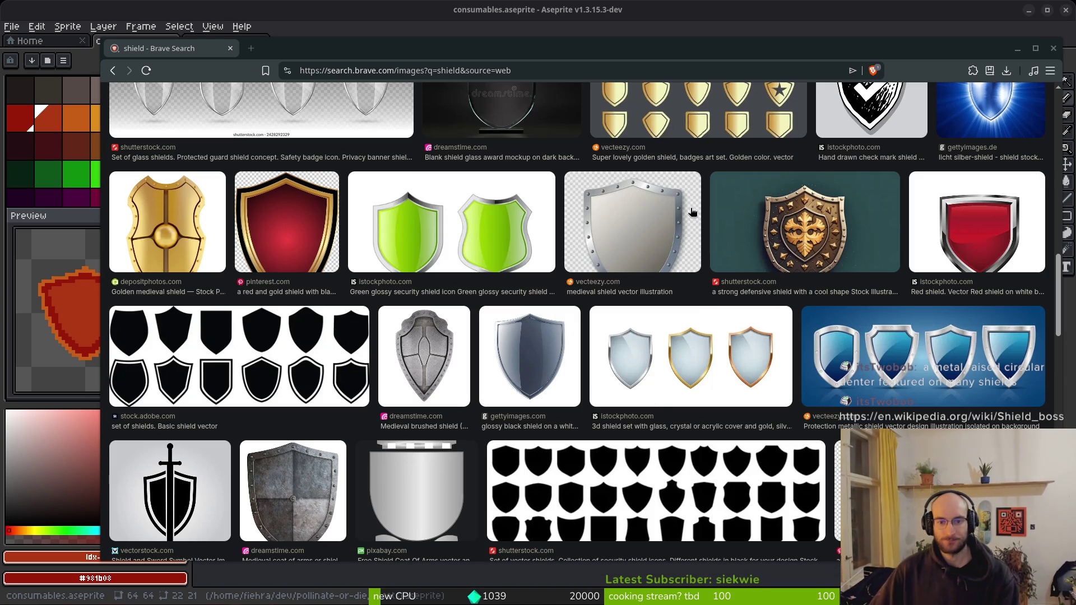
Back in Aseprite, paint the top dark-red outline row with the border orange
key("alt+Tab")
scroll(603, 209, "up", 3)
left_click(555, 157, "alt")
mouse_move(482, 173)
left_mouse_down()
mouse_move(538, 174)
mouse_move(626, 197)
mouse_move(644, 227)
mouse_move(757, 230)
left_mouse_up()
Enable vertical symmetry and paint the inner dark-red outline pixels orange on both sides
left_click(562, 61)
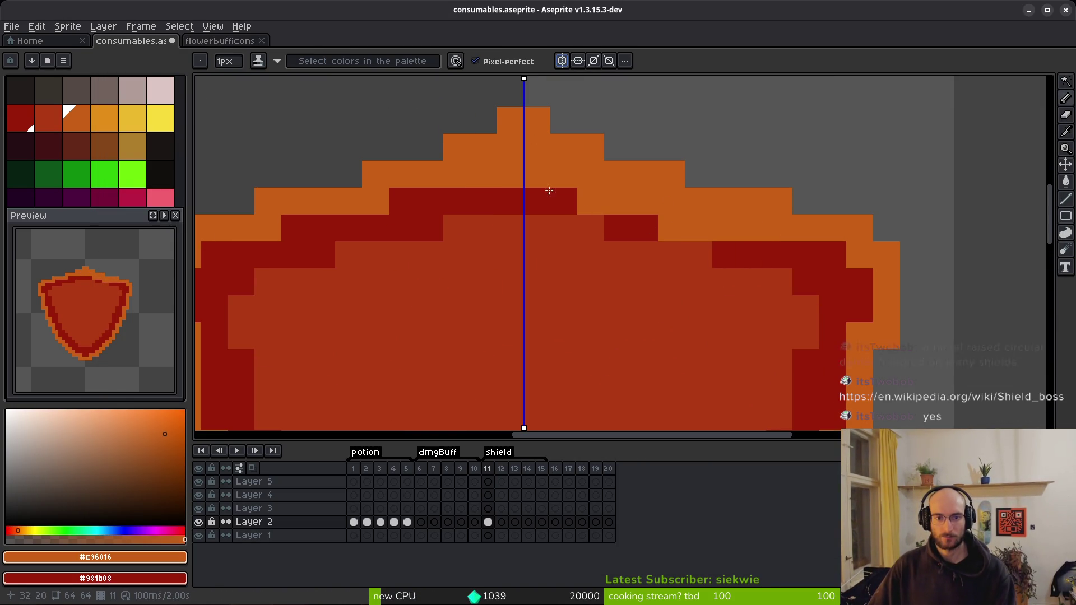
left_click(593, 202)
left_click(672, 227)
mouse_move(672, 227)
left_mouse_down()
mouse_move(756, 229)
mouse_move(778, 255)
mouse_move(851, 260)
left_mouse_up()
left_click(631, 201)
scroll(852, 260, "down", 4)
scroll(852, 259, "up", 4)
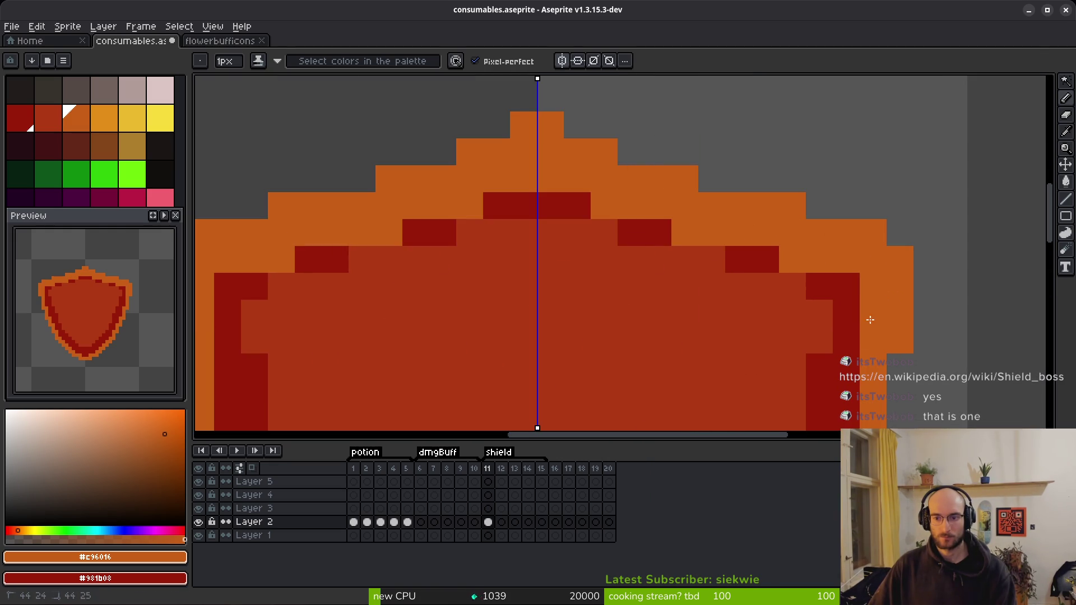
scroll(846, 257, "down", 3)
scroll(839, 254, "up", 1)
scroll(839, 254, "up", 2)
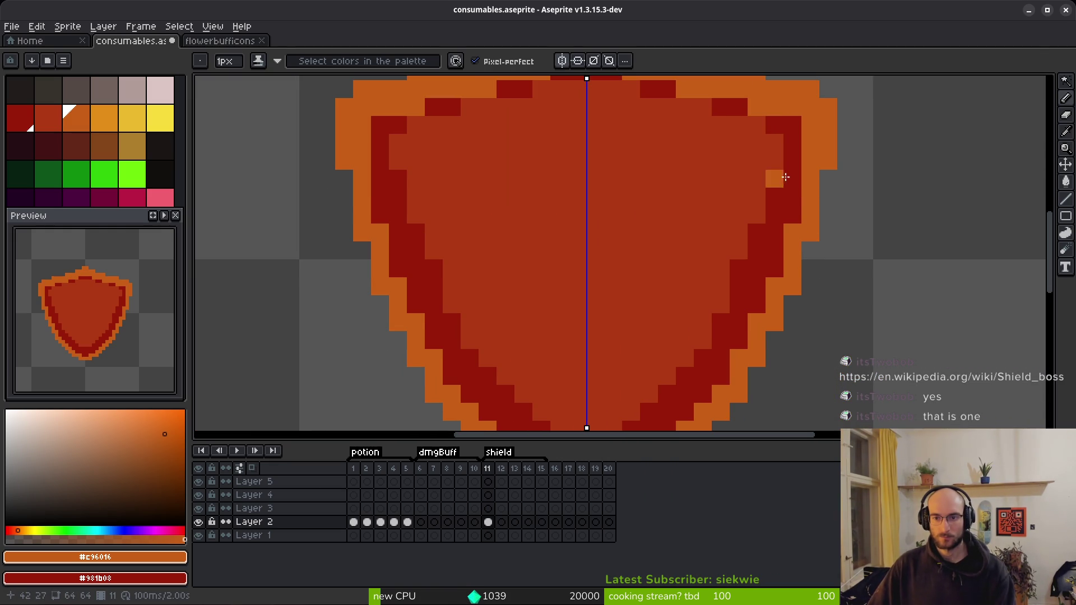
Recolour the remaining dark-red side outline pixels orange, fixing the right outline step
mouse_move(792, 171)
left_mouse_down()
mouse_move(739, 343)
mouse_move(812, 225)
mouse_move(748, 289)
mouse_move(640, 365)
left_mouse_up()
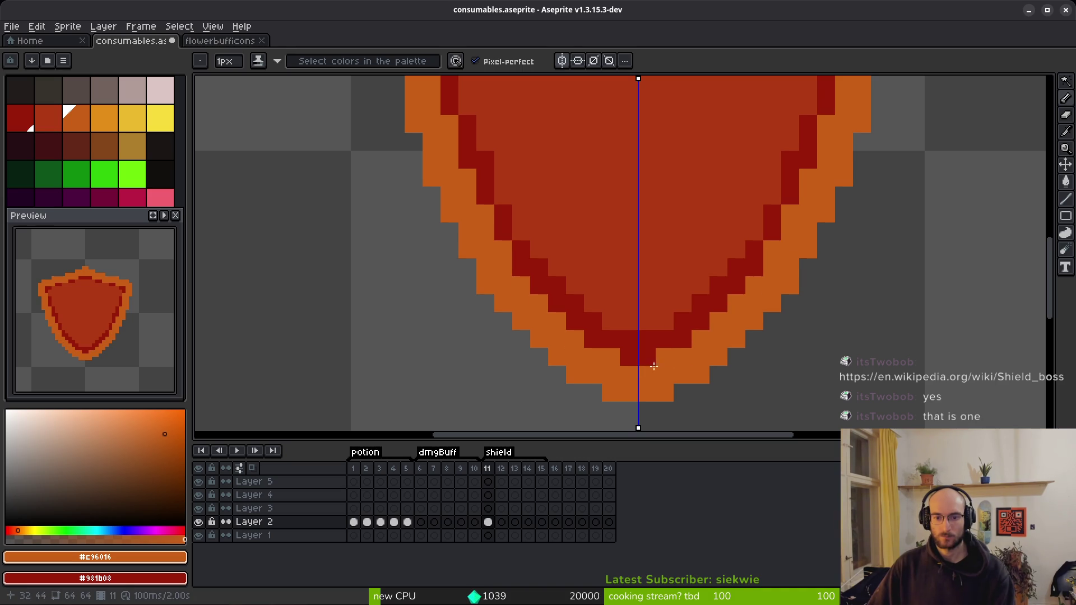
key("ctrl+z")
scroll(692, 393, "down", 2)
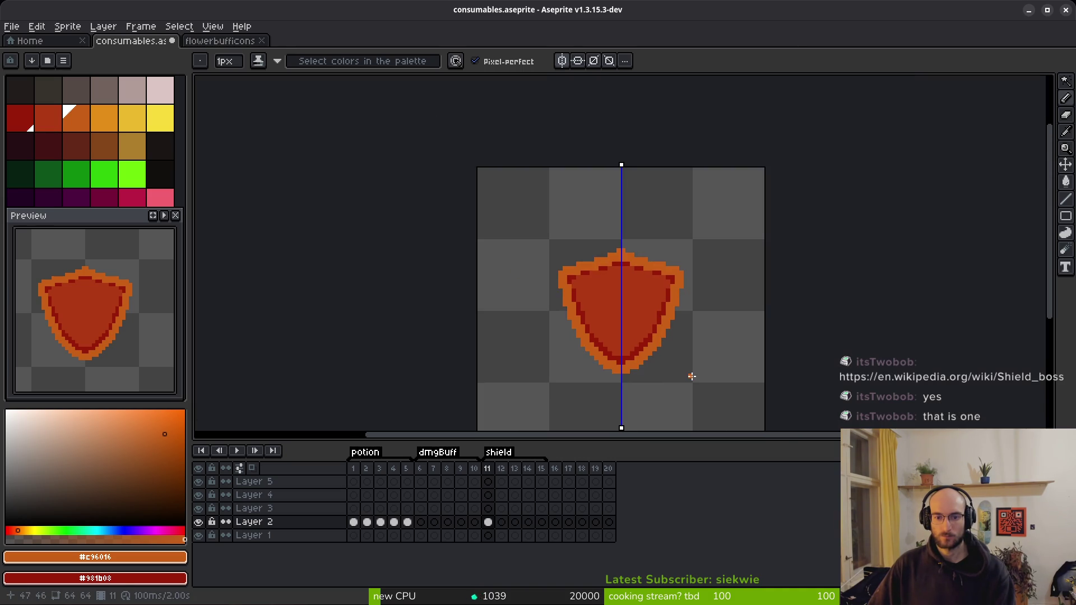
scroll(690, 377, "up", 2)
left_click(762, 195)
left_click_drag(764, 187, 711, 314)
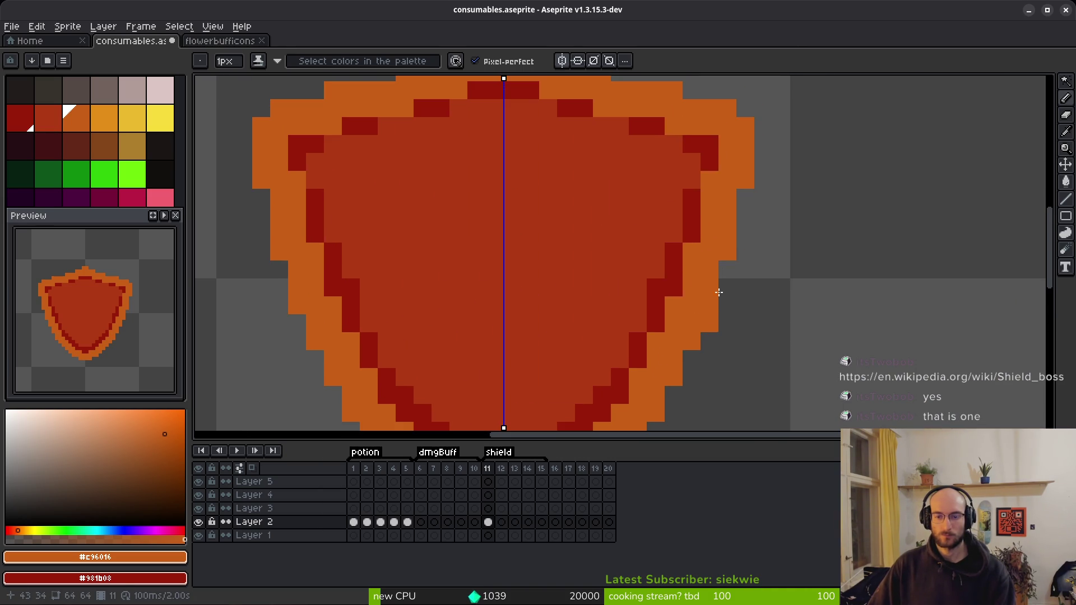
left_click_drag(684, 264, 744, 320)
Replace the remaining dark red #981b08 pixels with the fill red #af3a13
left_click(740, 220, "alt")
key("x")
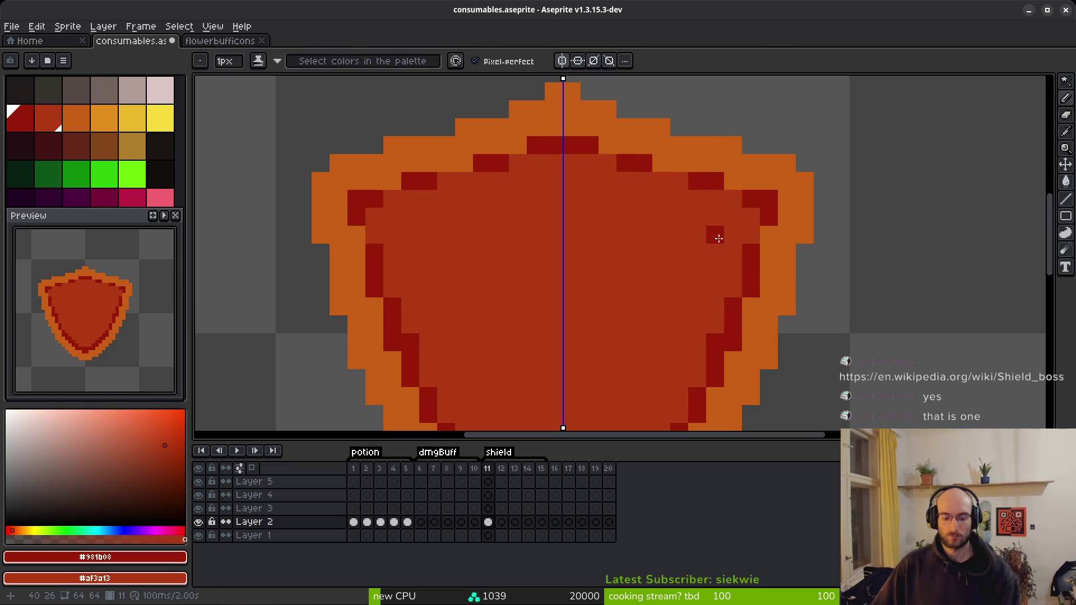
key("shift+r")
left_click(393, 103)
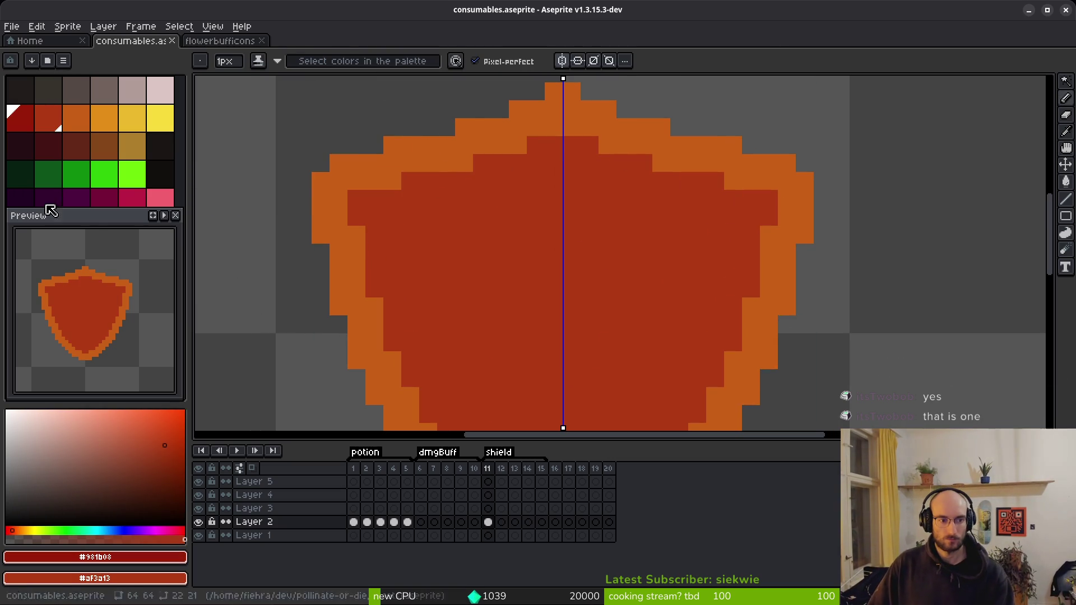
Place mirrored dark-red accent dots along the orange border from top to bottom
key("g")
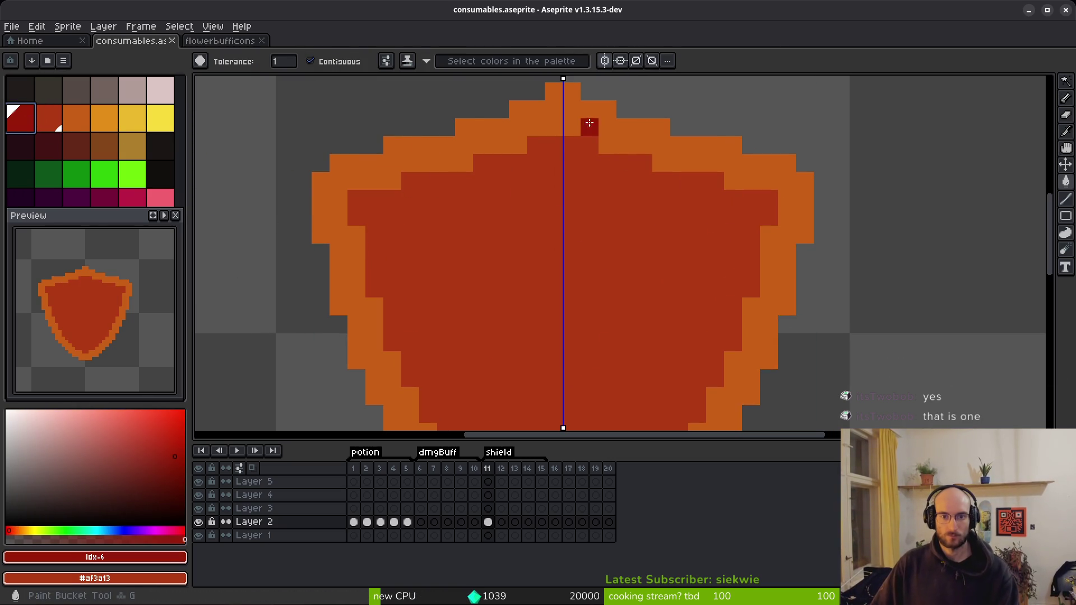
left_click(626, 134)
key("ctrl+z")
key("b")
left_click(622, 127)
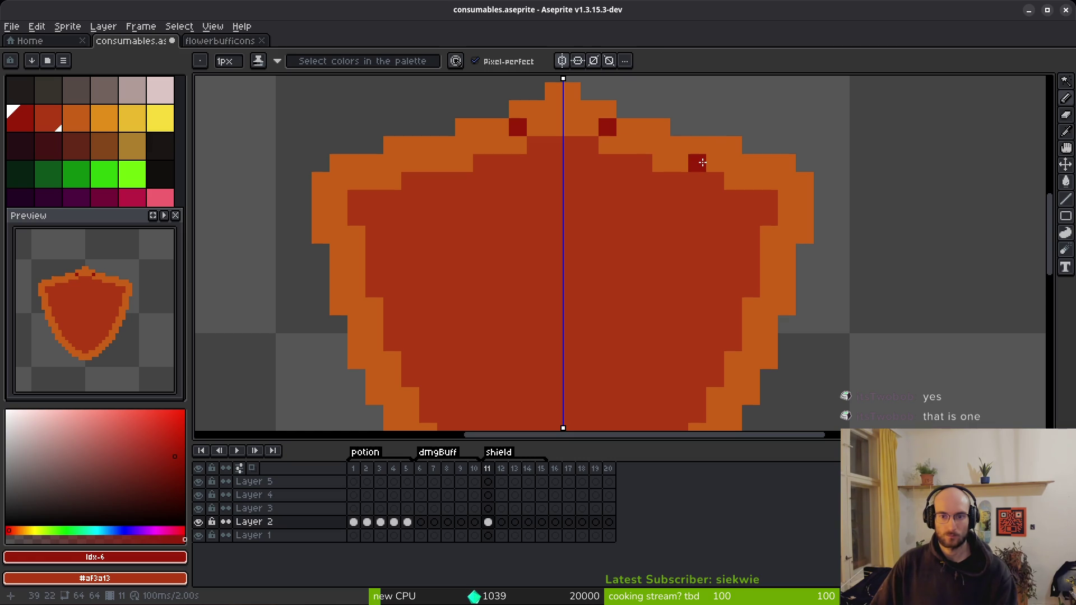
left_click(733, 162)
left_click(786, 235)
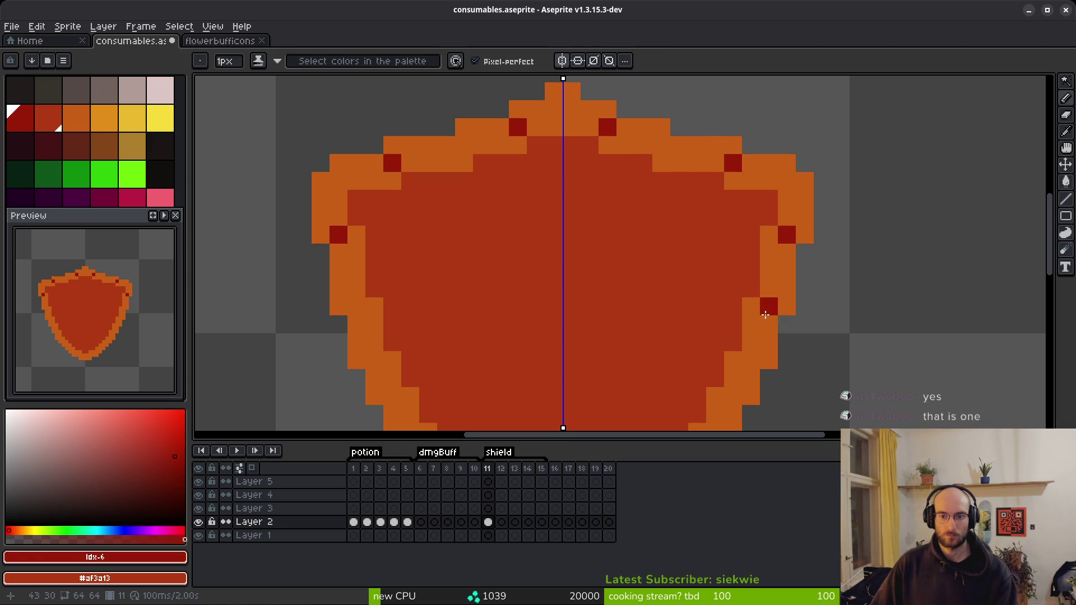
left_click(746, 364)
scroll(784, 281, "down", 5)
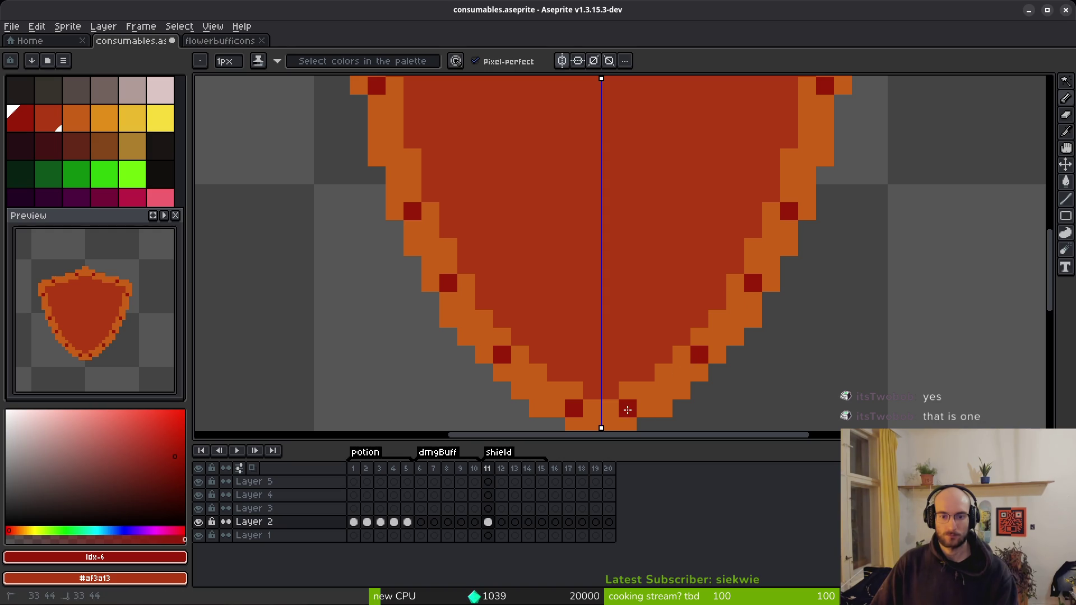
left_click(627, 409)
scroll(667, 389, "down", 5)
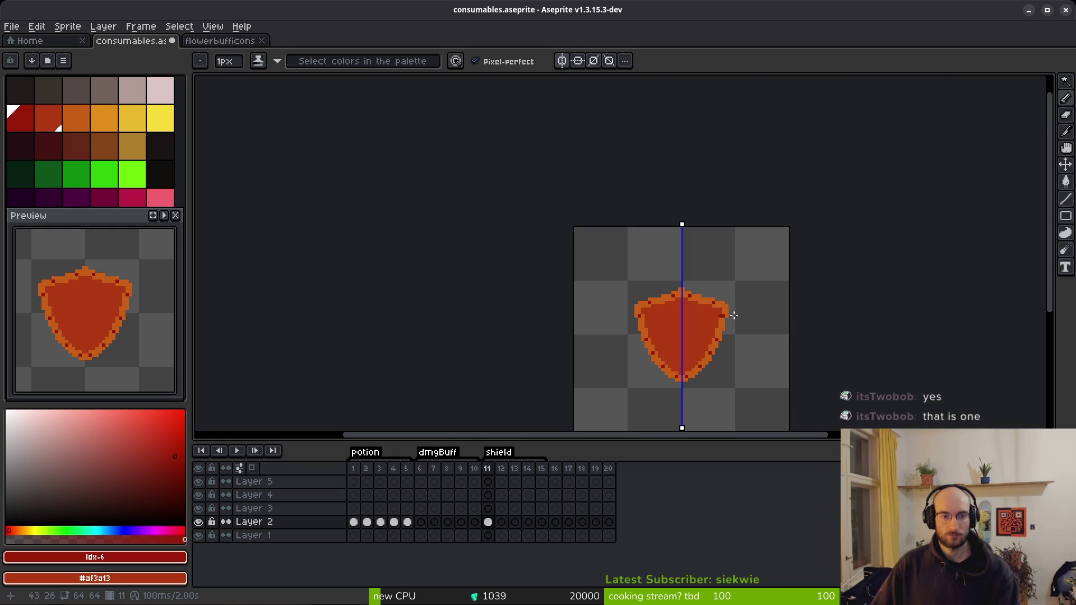
scroll(679, 317, "up", 5)
Add mirrored dark-red dots near the tip and lower edge, covering misplaced dots with orange
left_click(676, 254, "alt")
key("shift+r")
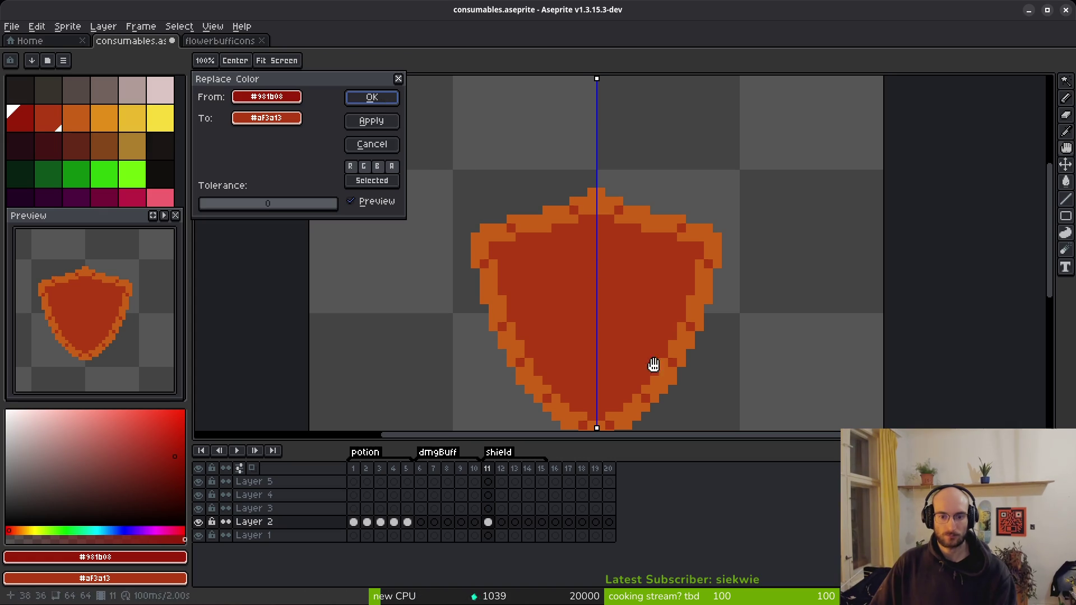
key("Escape")
scroll(642, 314, "up", 3)
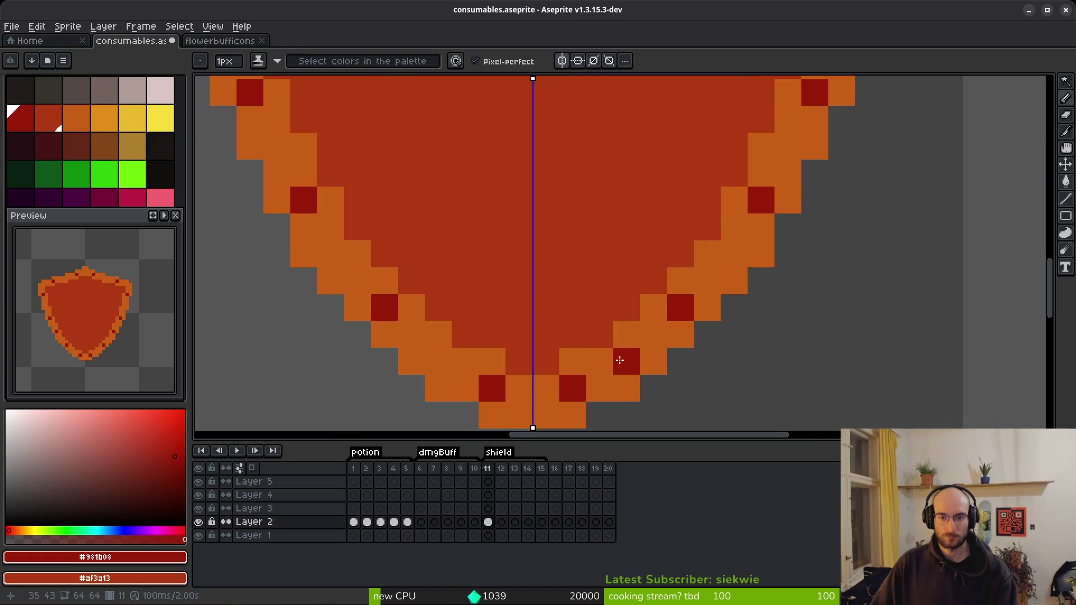
left_click(626, 361)
left_click(577, 388, "alt")
left_click(674, 307)
scroll(667, 325, "down", 5)
scroll(704, 348, "up", 3)
left_click(645, 234, "alt")
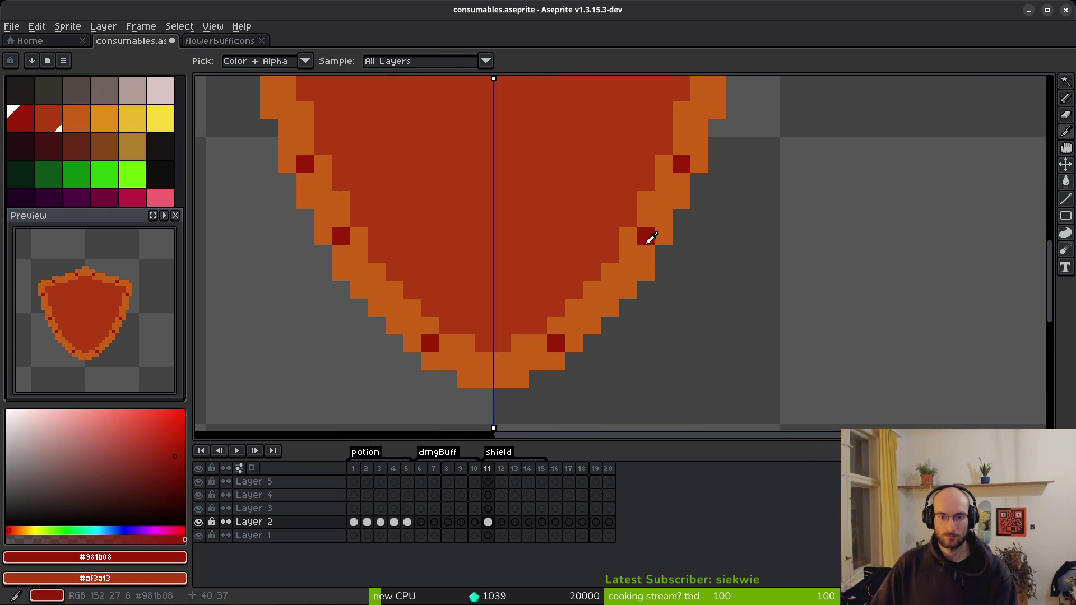
left_click(629, 266)
left_click(643, 249, "alt")
left_click(646, 235)
scroll(685, 256, "down", 3)
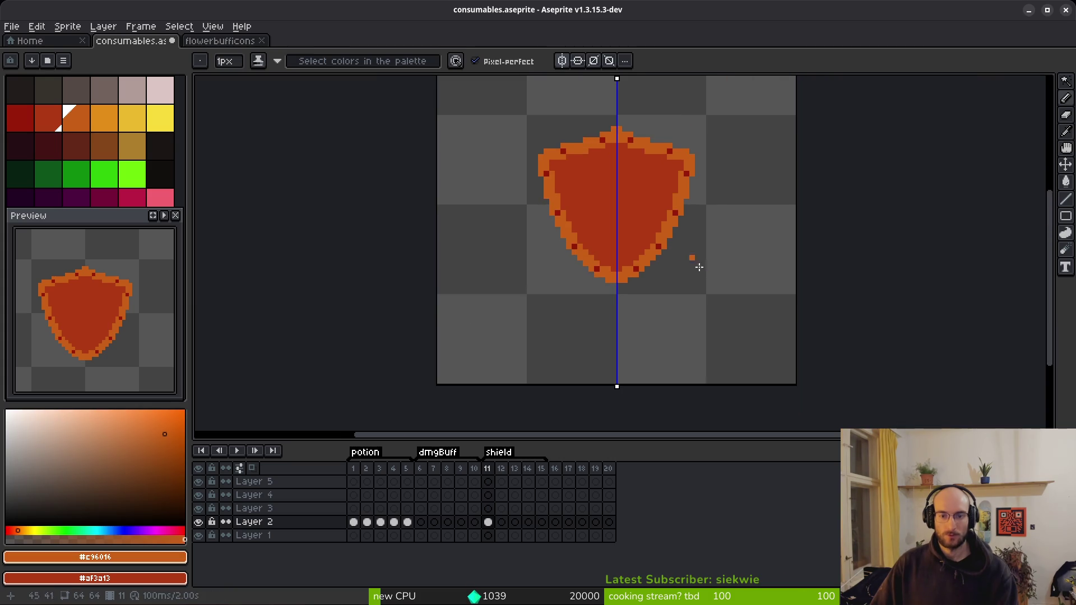
Save the sprite, disable symmetry, and preview but dismiss replacing the dark-red dots
key("ctrl+s")
scroll(617, 269, "up", 2)
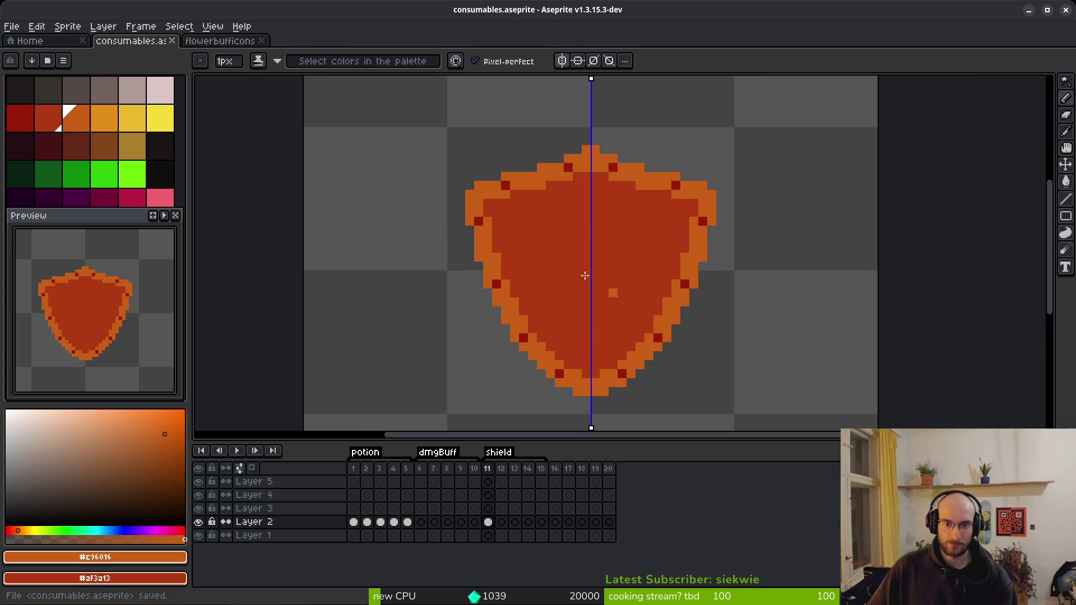
left_click(562, 62)
scroll(594, 241, "down", 2)
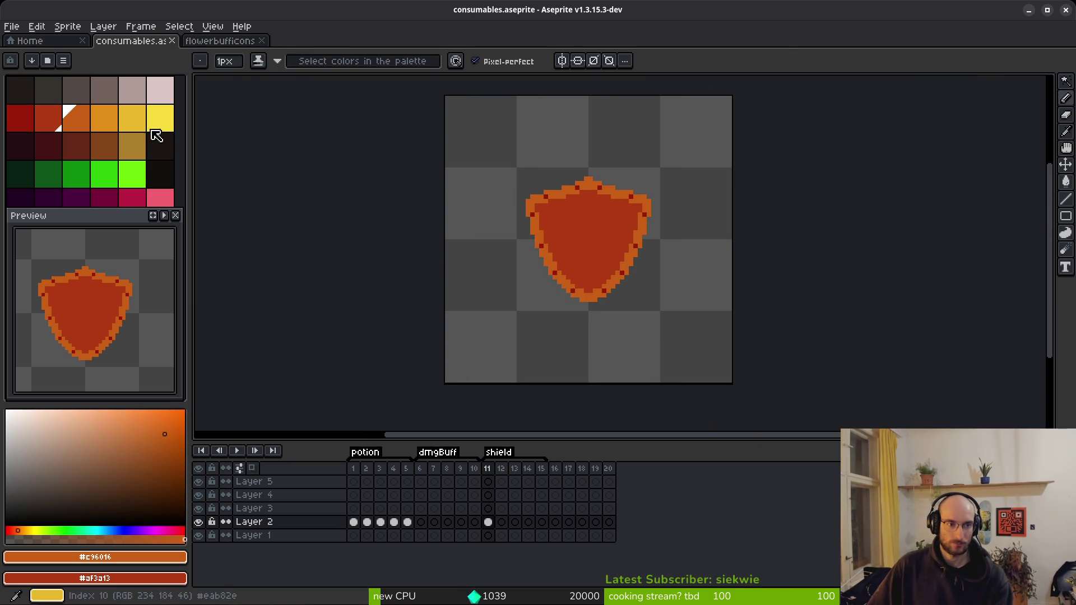
scroll(578, 242, "up", 2)
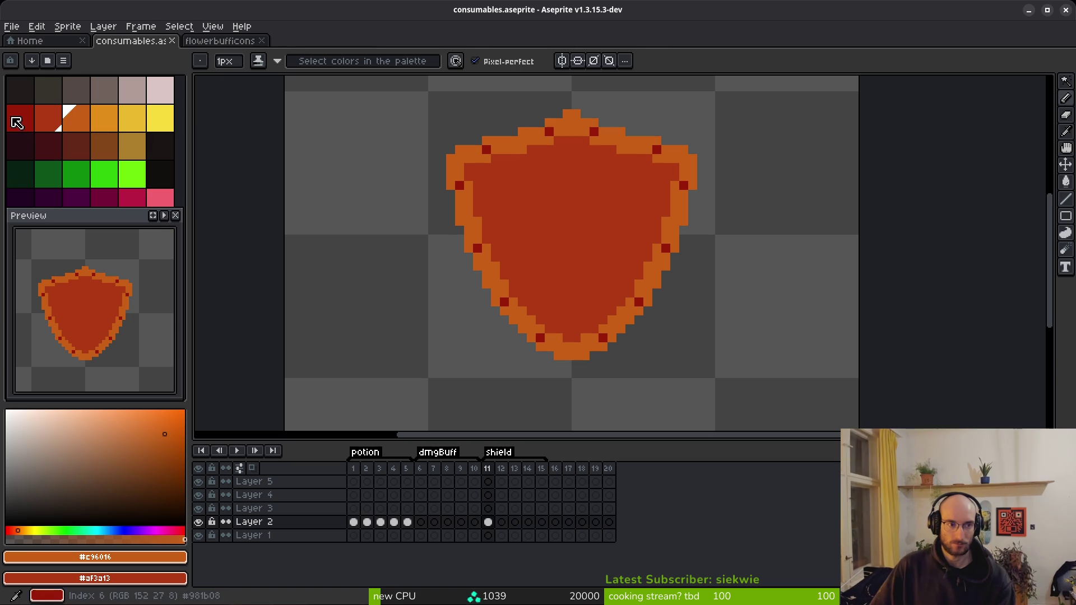
left_click(20, 116)
key("g")
scroll(575, 148, "up", 2)
key("i")
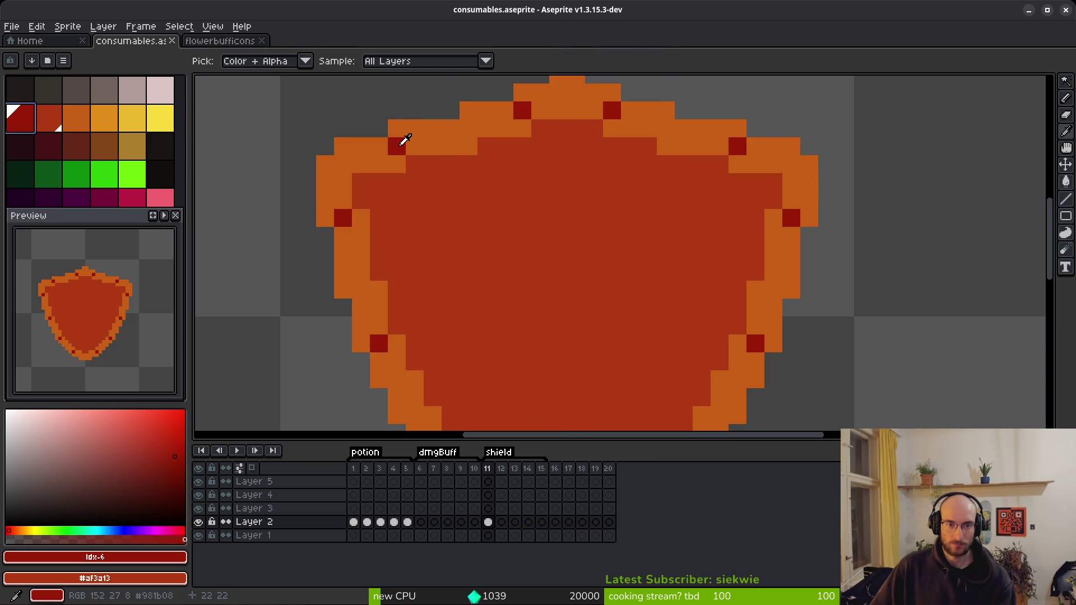
key("shift+r")
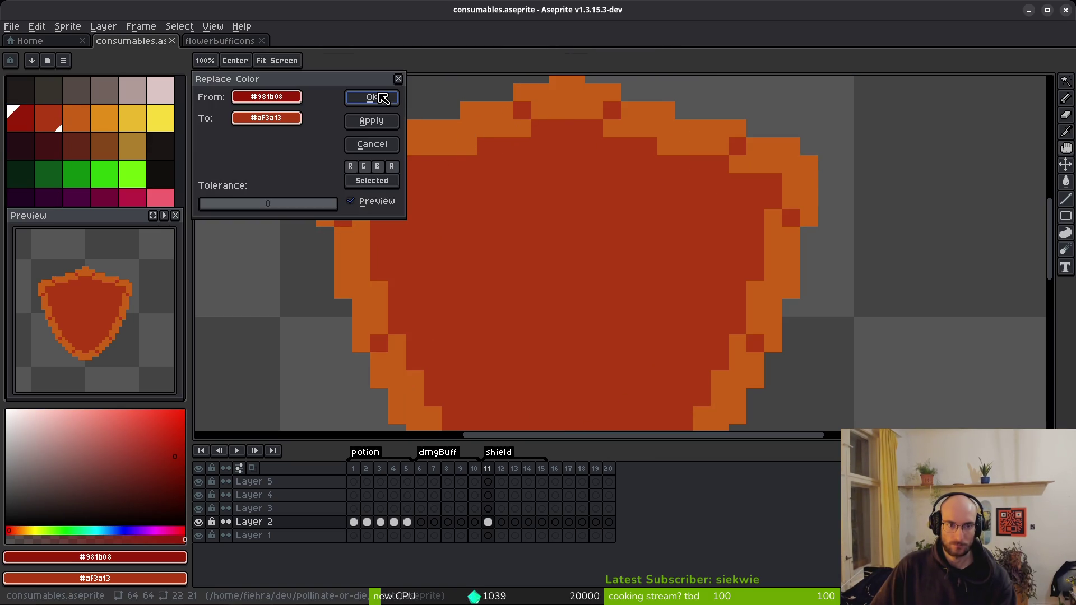
key("Escape")
Sketch freehand dark red divider lines down and across the shield's centre
key("b")
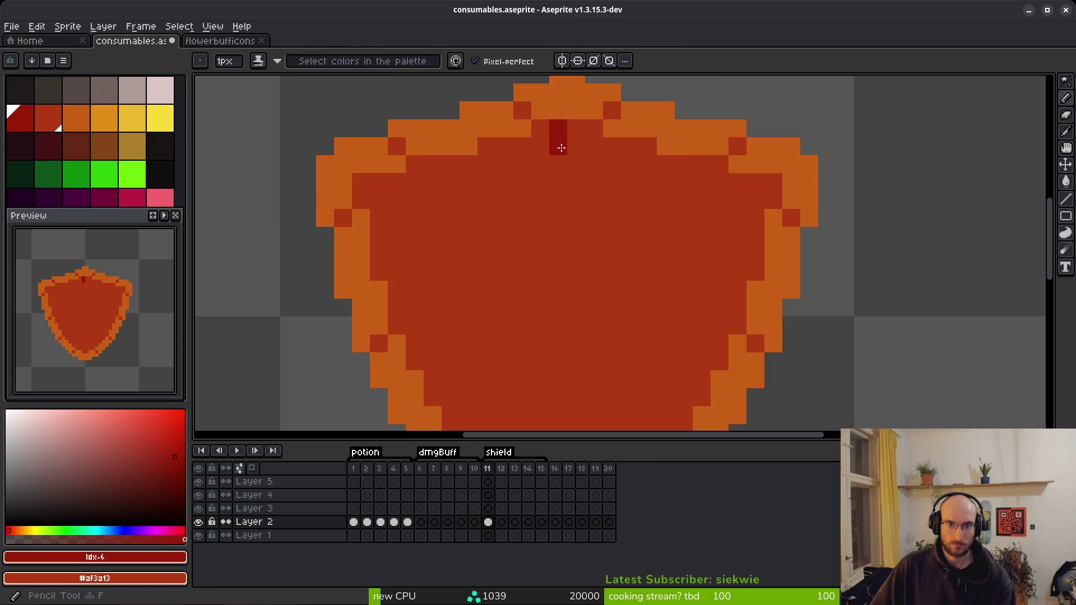
left_click_drag(558, 128, 539, 312)
mouse_move(558, 193)
left_mouse_down()
mouse_move(542, 308)
mouse_move(392, 308)
left_mouse_up()
scroll(600, 180, "down", 3)
scroll(601, 180, "right", 2)
left_click(545, 270)
scroll(516, 183, "down", 2)
scroll(516, 183, "right", 1)
mouse_move(503, 162)
left_mouse_down()
mouse_move(495, 281)
mouse_move(504, 359)
left_mouse_up()
Undo the jagged line and redraw the centre dividers as straight lines
key("ctrl+z")
key("l")
left_click_drag(504, 161, 504, 358)
mouse_move(504, 161)
left_mouse_down()
mouse_move(523, 179)
mouse_move(524, 161)
mouse_move(665, 159)
left_mouse_up()
Bucket-fill the shield's bottom-right and top-left quarters
key("g")
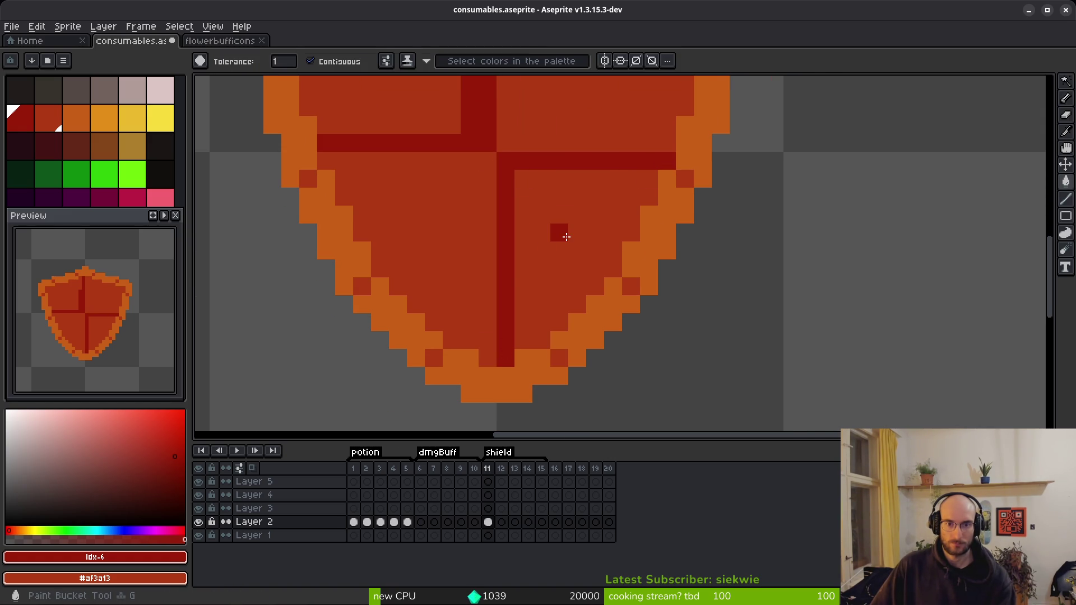
left_click(557, 230)
scroll(594, 192, "up", 3)
left_click(395, 186)
scroll(458, 216, "down", 4)
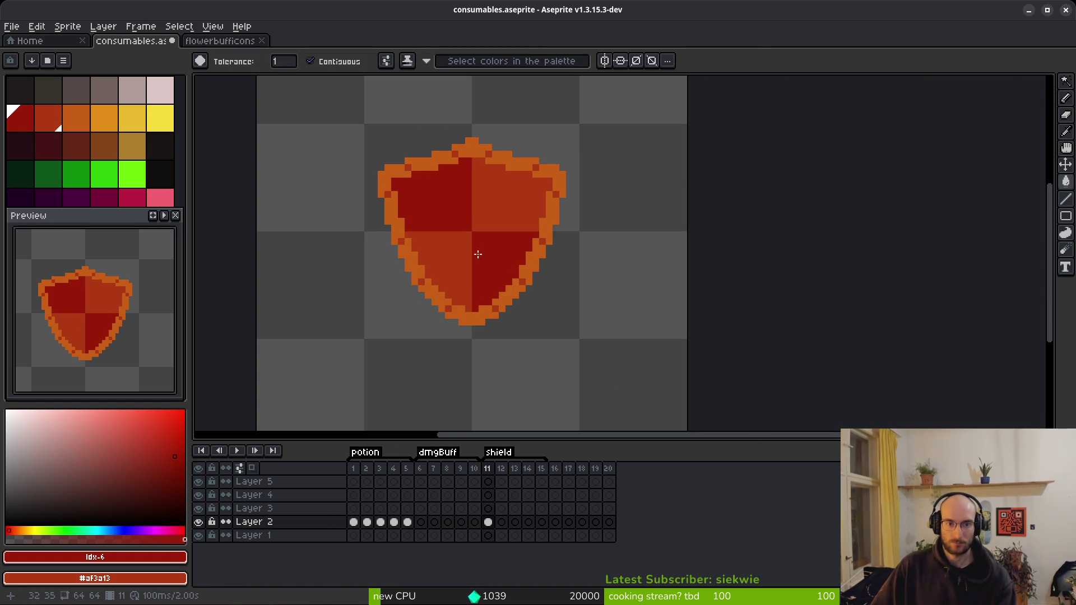
scroll(482, 257, "up", 2)
Try a lighter red line across the middle row, undo it, and save the sprite
key("l")
left_click(588, 202, "alt")
mouse_move(612, 220)
left_mouse_down()
mouse_move(458, 225)
mouse_move(270, 212)
mouse_move(280, 223)
left_mouse_up()
left_click(413, 192, "alt")
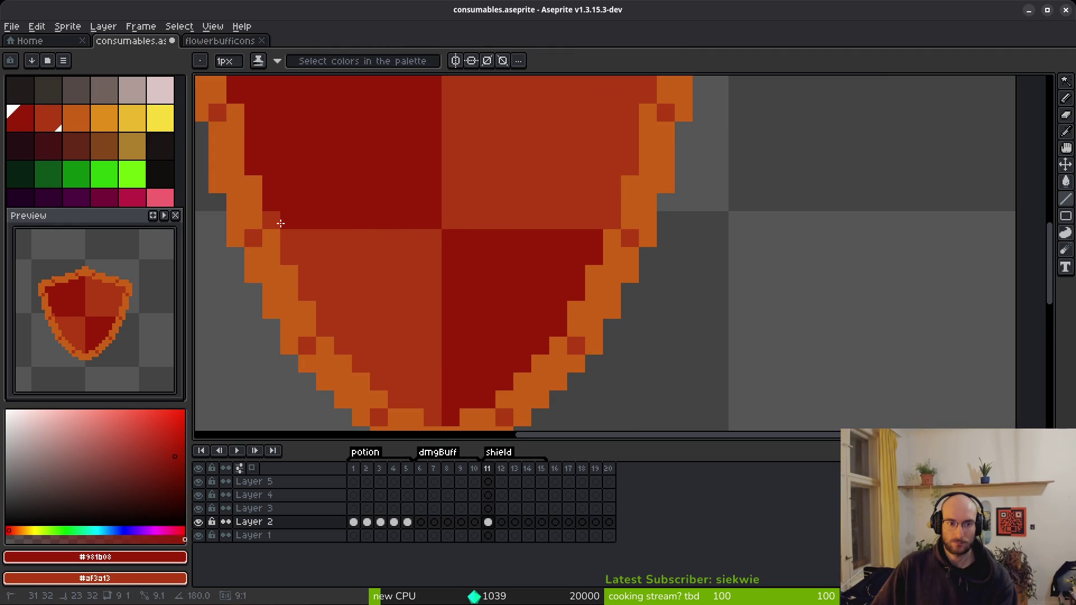
scroll(528, 288, "down", 4)
key("ctrl+z")
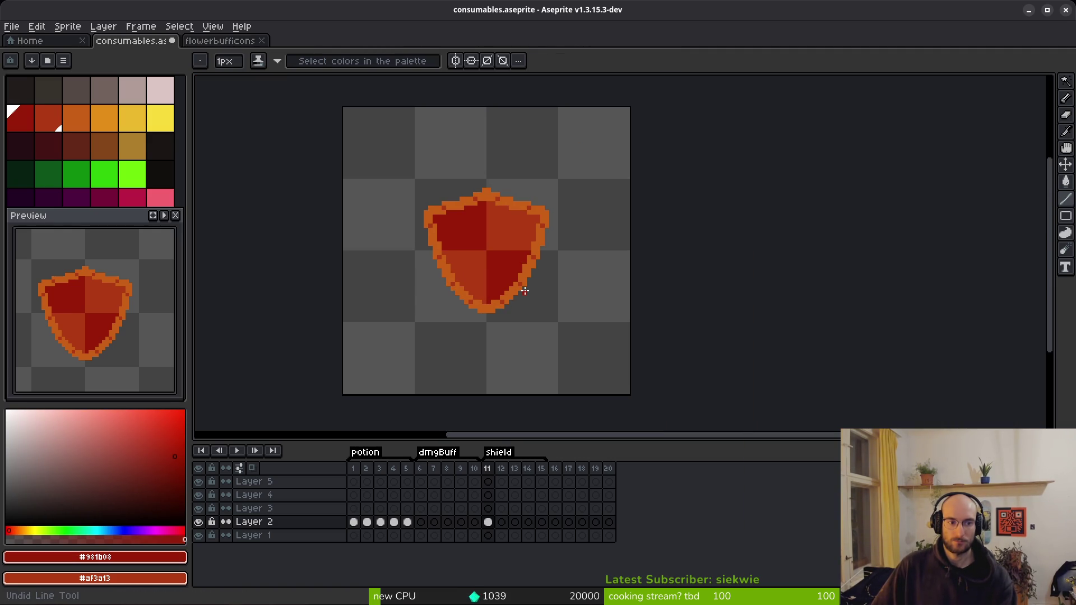
scroll(519, 269, "up", 3)
key("ctrl+s")
Enable vertical symmetry and paint mirrored dark red accent pixels on the outline
scroll(538, 269, "down", 4)
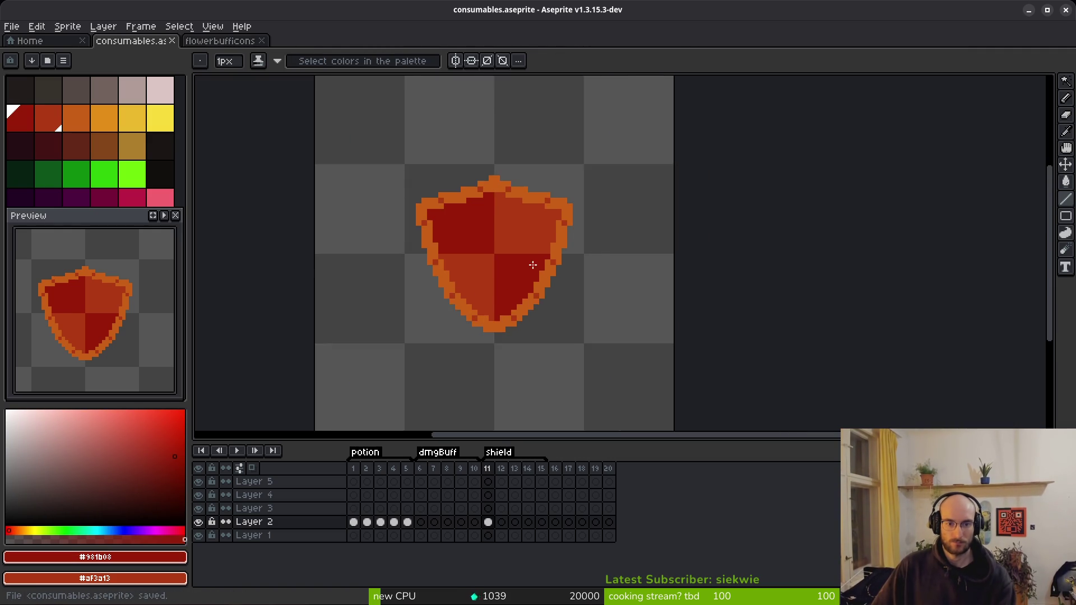
scroll(545, 284, "down", 4)
scroll(544, 281, "up", 5)
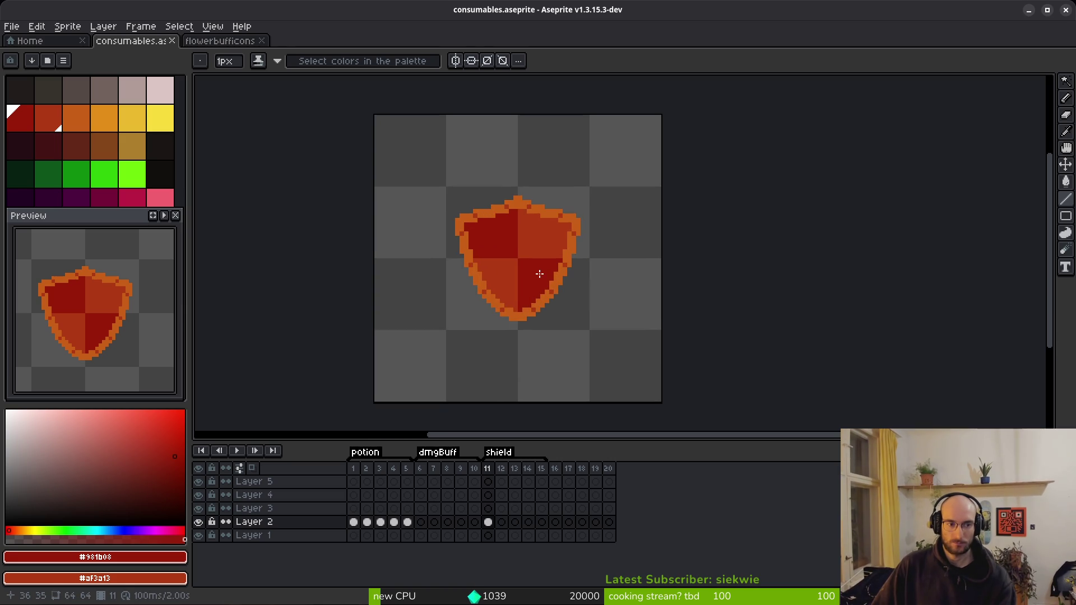
scroll(534, 274, "up", 3)
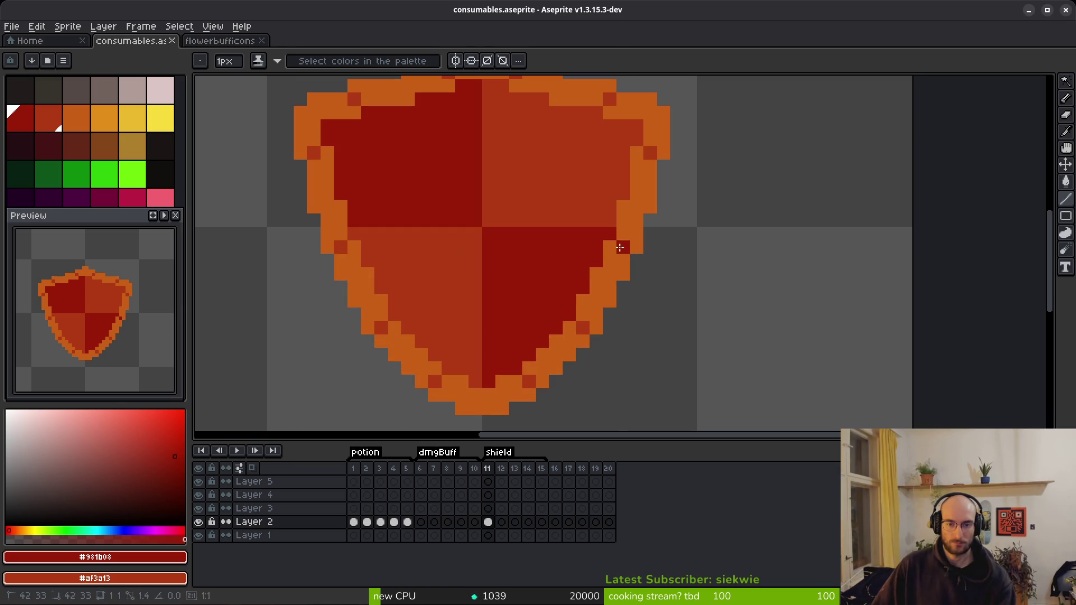
left_click(457, 59)
left_click(649, 151)
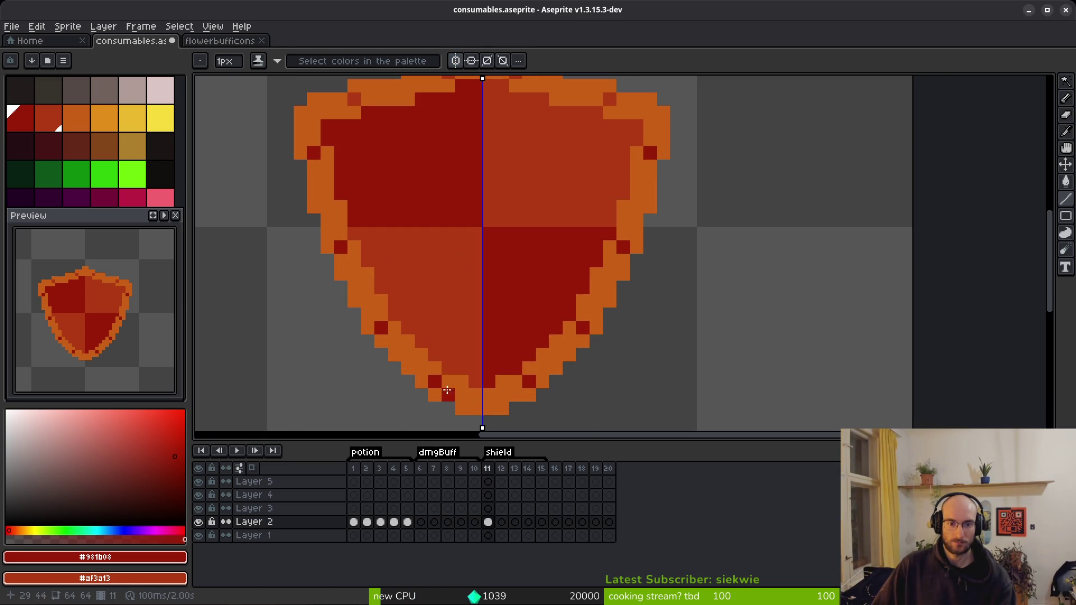
scroll(545, 207, "up", 2)
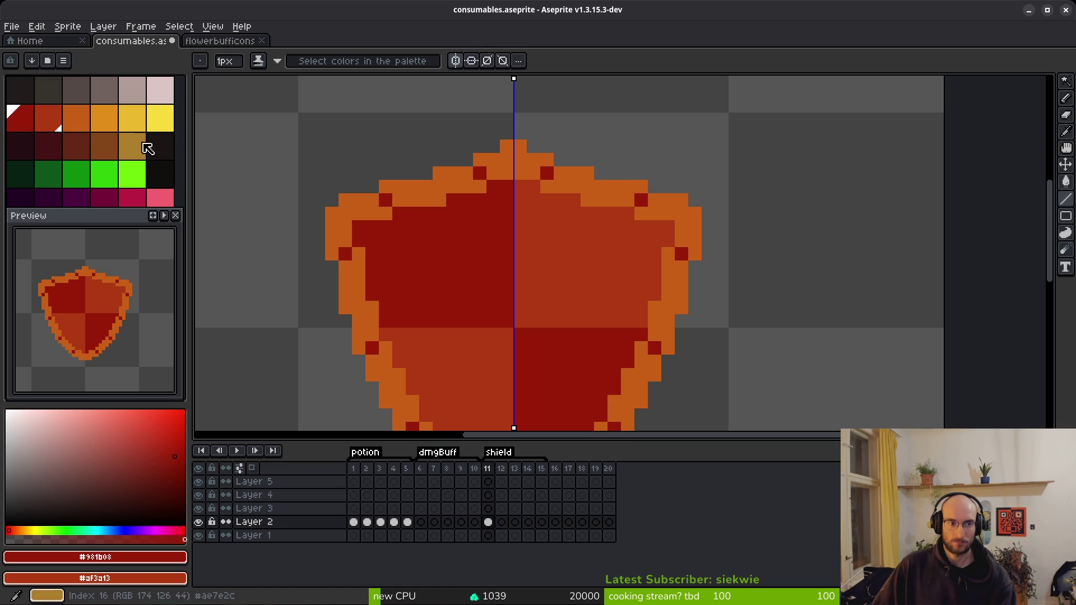
Pick light orange and repaint mirrored pairs of outline accent pixels with it
left_click(76, 118)
left_click(104, 118)
left_click(546, 173)
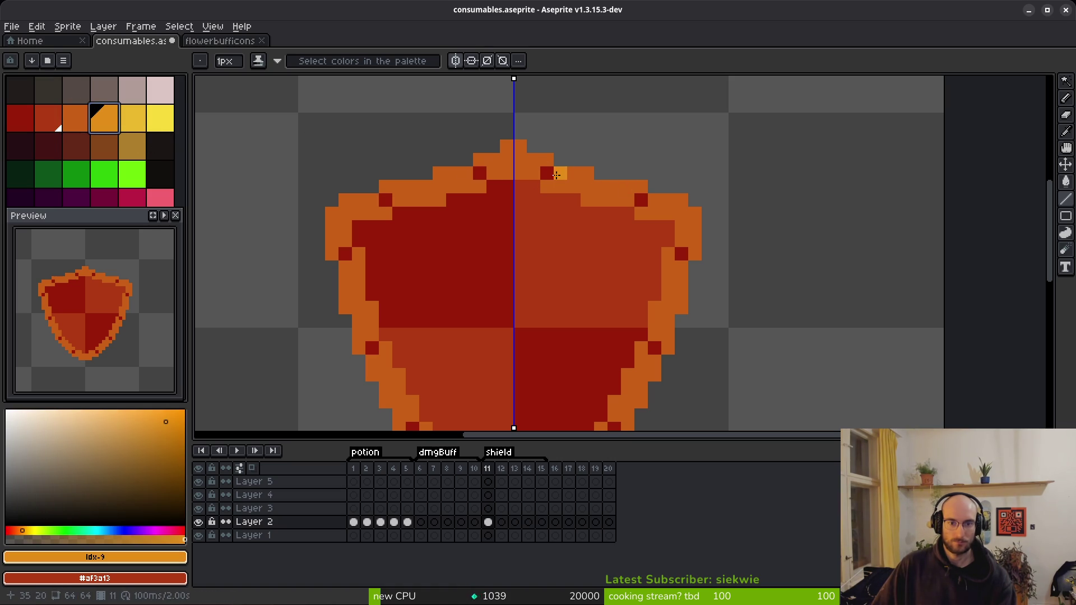
left_click(654, 348)
left_click_drag(670, 360, 646, 203)
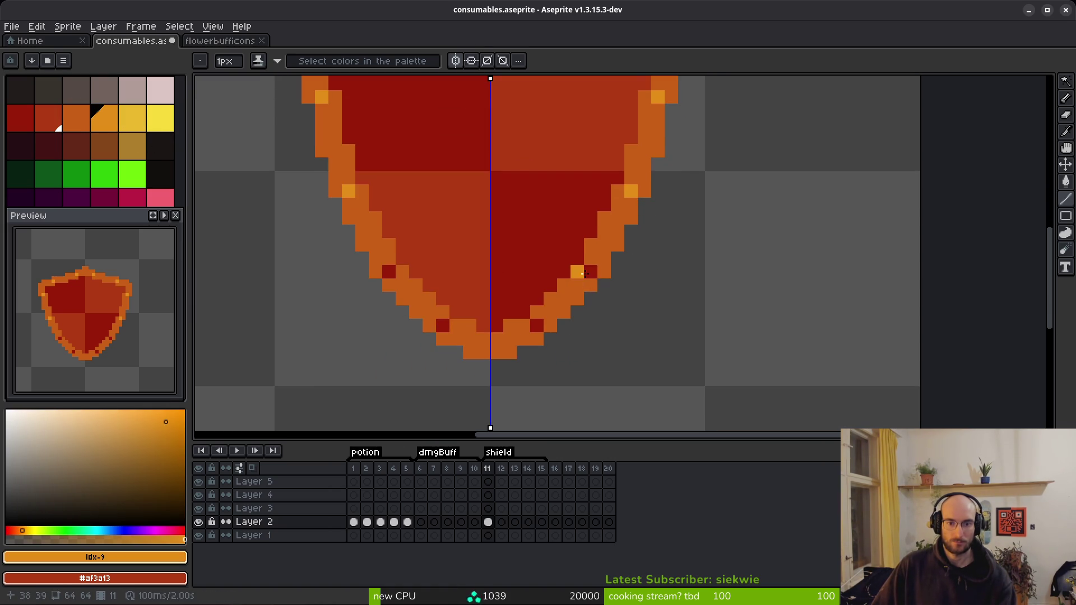
Check the shield reference images in Brave, then return to the sprite
scroll(538, 322, "down", 3)
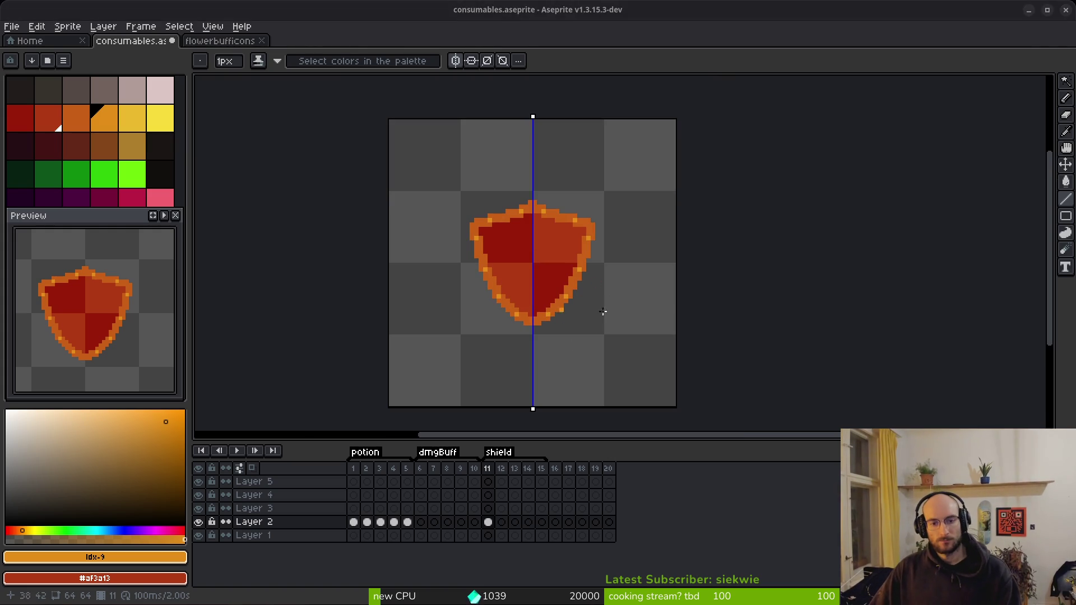
key("alt+Tab")
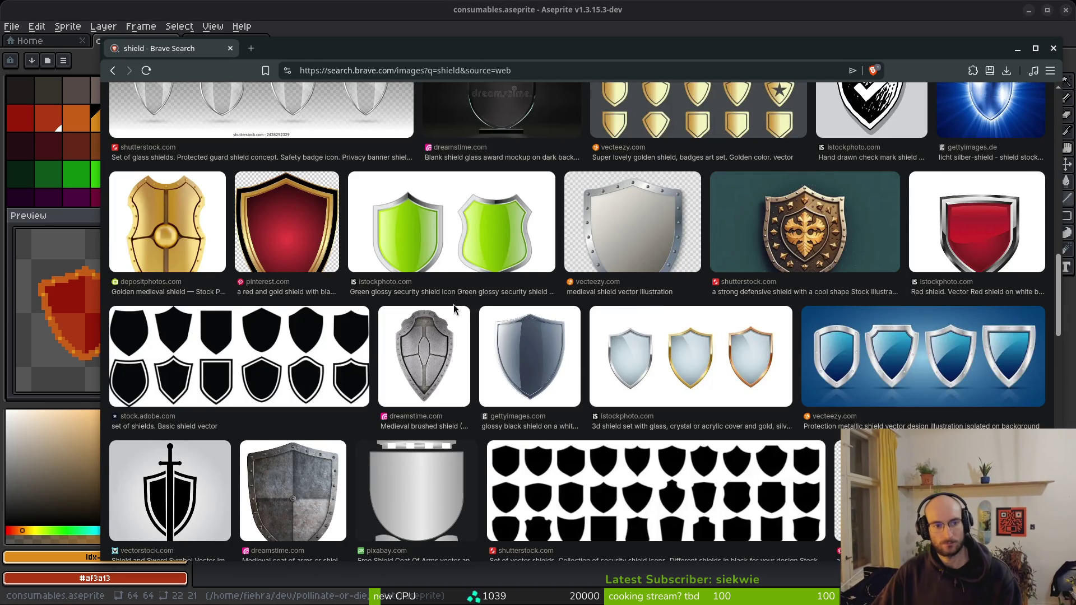
scroll(749, 262, "up", 3)
scroll(604, 299, "up", 2)
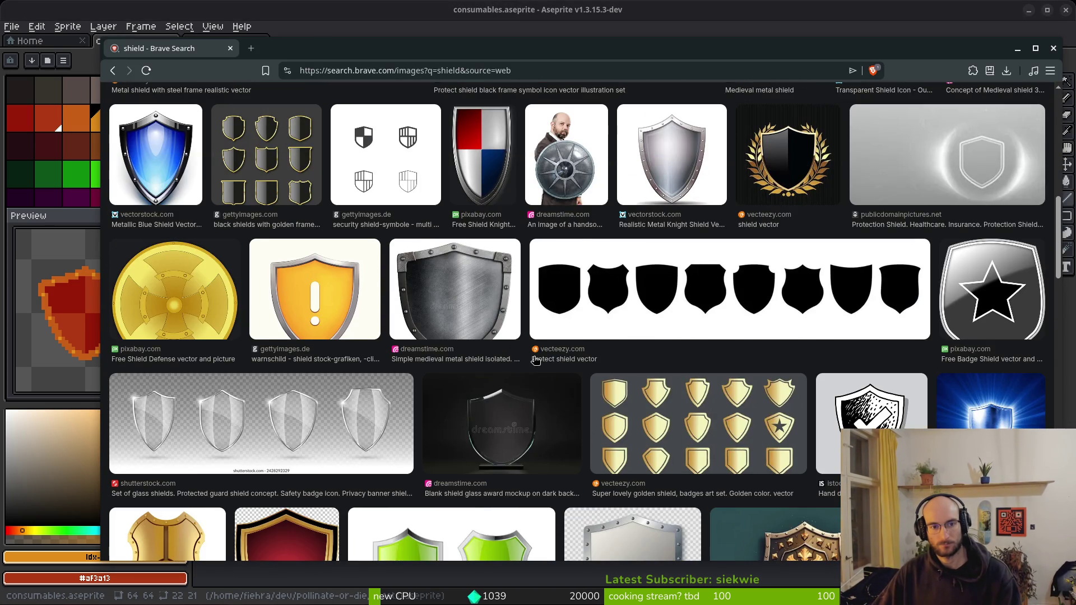
key("alt+Tab")
scroll(546, 280, "up", 3)
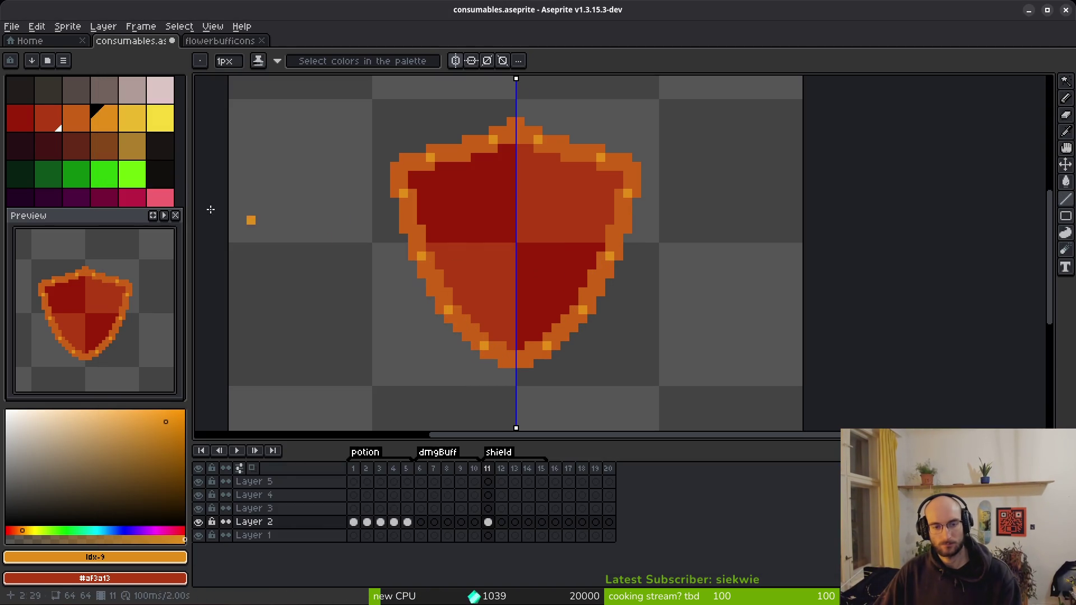
Pick red shades, compare with the heart frames, and return to the shield in frame 11
left_click(29, 125)
left_click(51, 115)
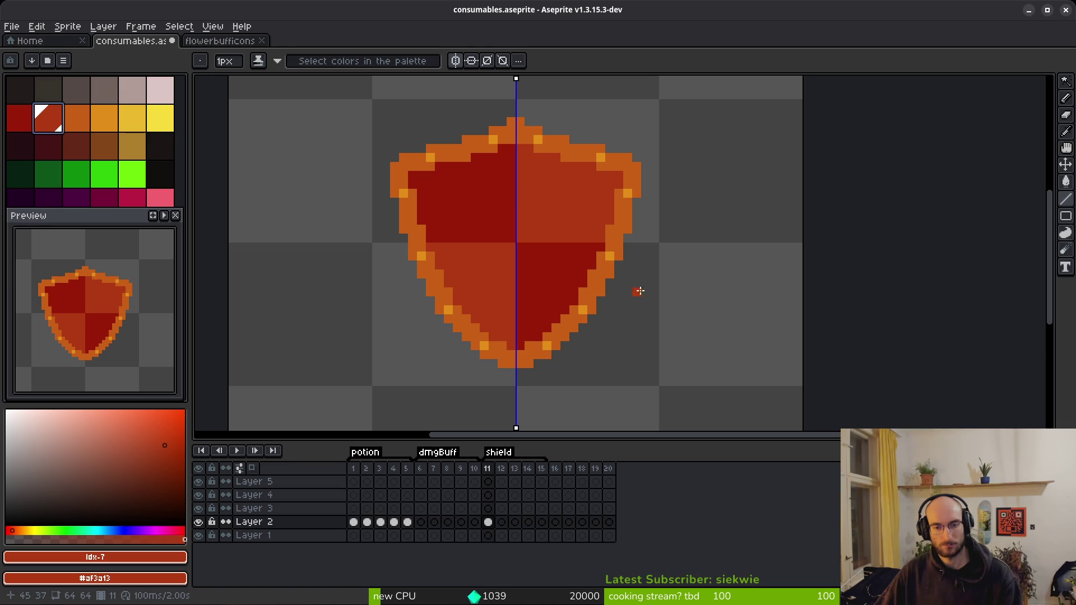
scroll(639, 289, "down", 5)
scroll(640, 292, "up", 4)
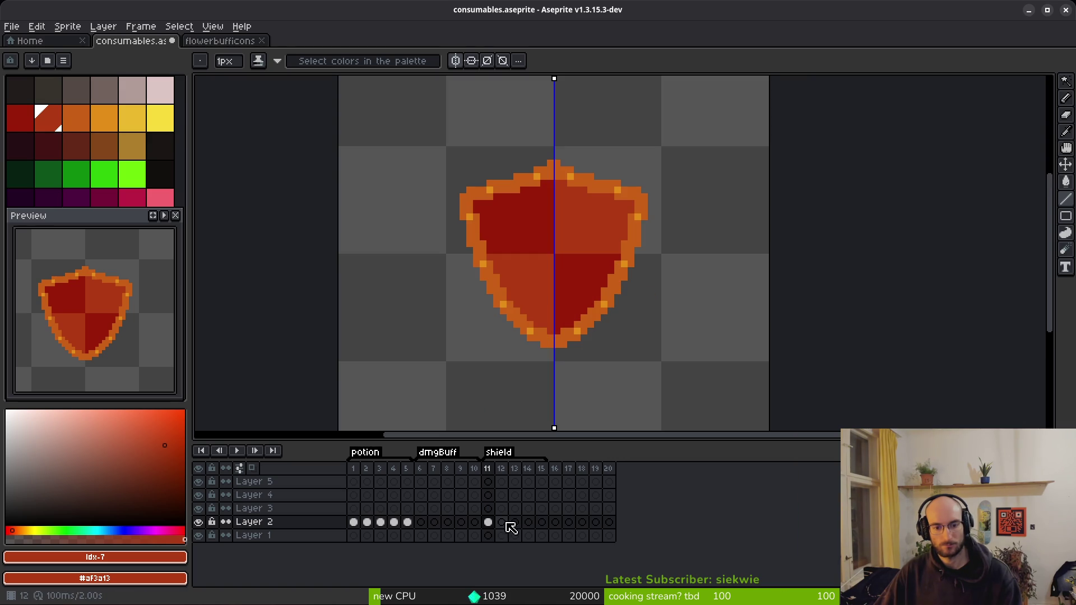
left_click(353, 521)
left_click(367, 522)
key("i")
key("Right")
key("Right")
key("Right")
left_click(488, 521)
Set dark red foreground and maroon background, try maroon fills on the shield, and undo them
key("b")
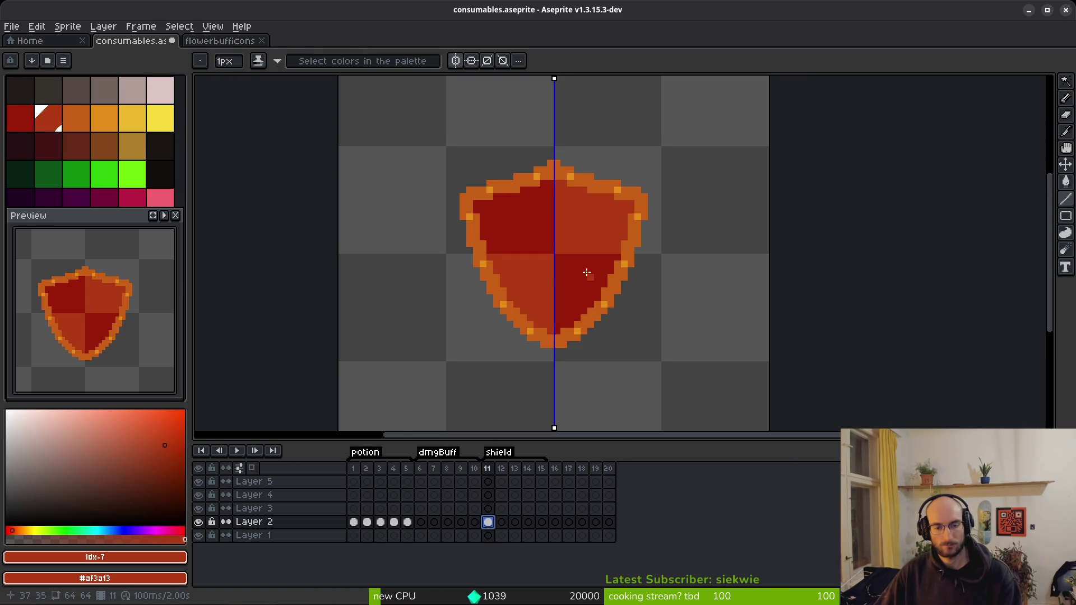
left_click_drag(592, 275, 558, 273)
left_click(20, 117)
right_click(49, 146)
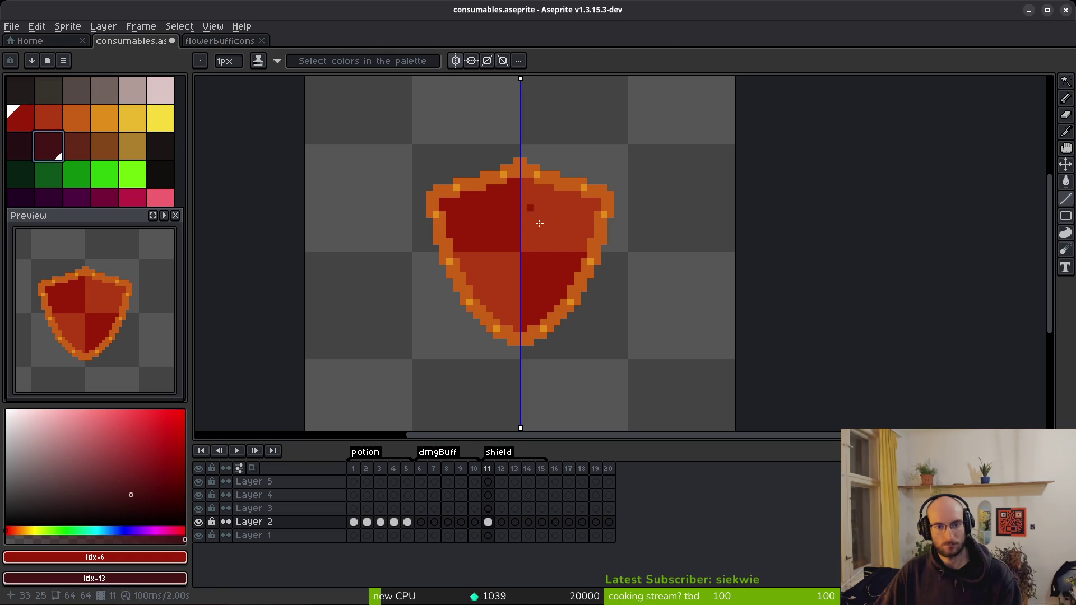
key("g")
right_click(538, 281)
right_click(495, 228)
key("ctrl+z")
key("ctrl+z")
left_click(490, 520)
right_click(517, 259)
key("ctrl+z")
scroll(539, 278, "up", 5)
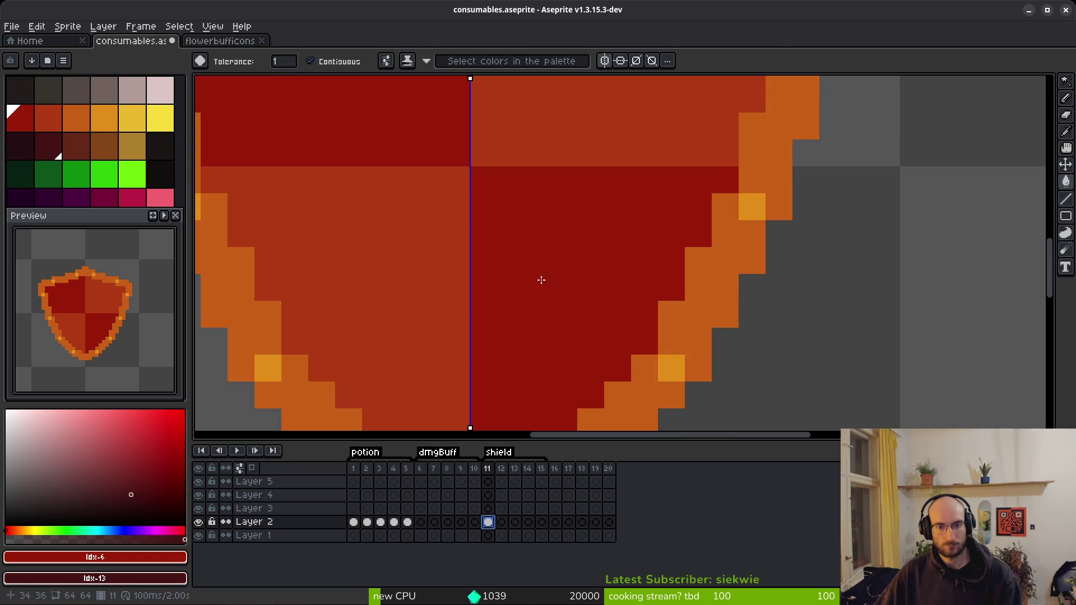
Turn off symmetry and fill opposite quarters with darkest maroon and red
left_click(605, 60)
right_click(566, 264)
right_click(431, 135)
left_click(432, 202)
left_click(538, 119)
scroll(586, 272, "down", 5)
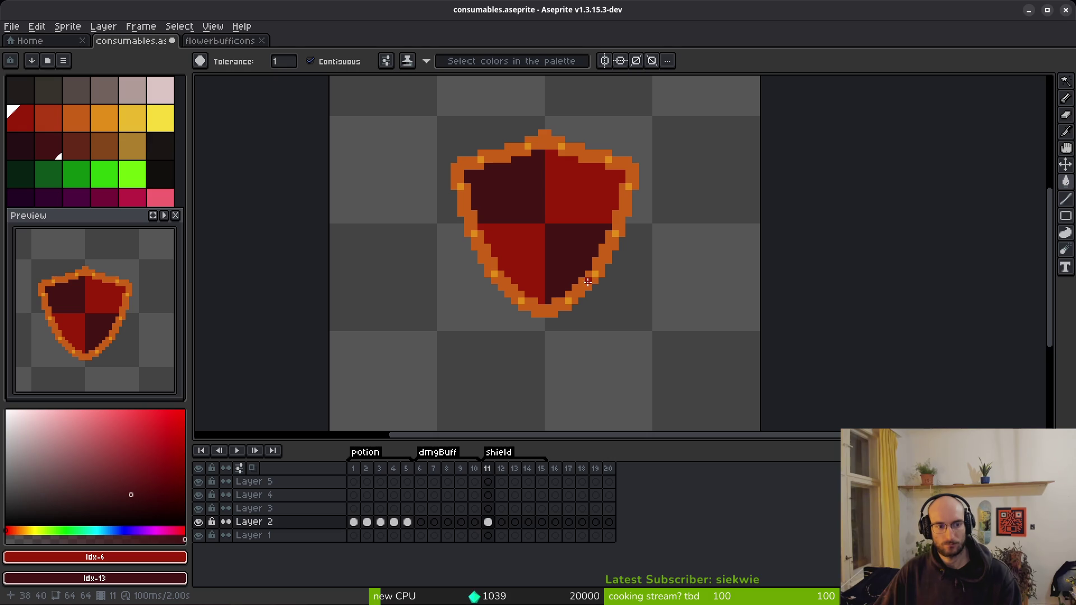
scroll(566, 230, "up", 2)
scroll(519, 242, "down", 2)
Try brownish quarters, revert to the original reds, float the preview panel, and save
left_click(73, 146)
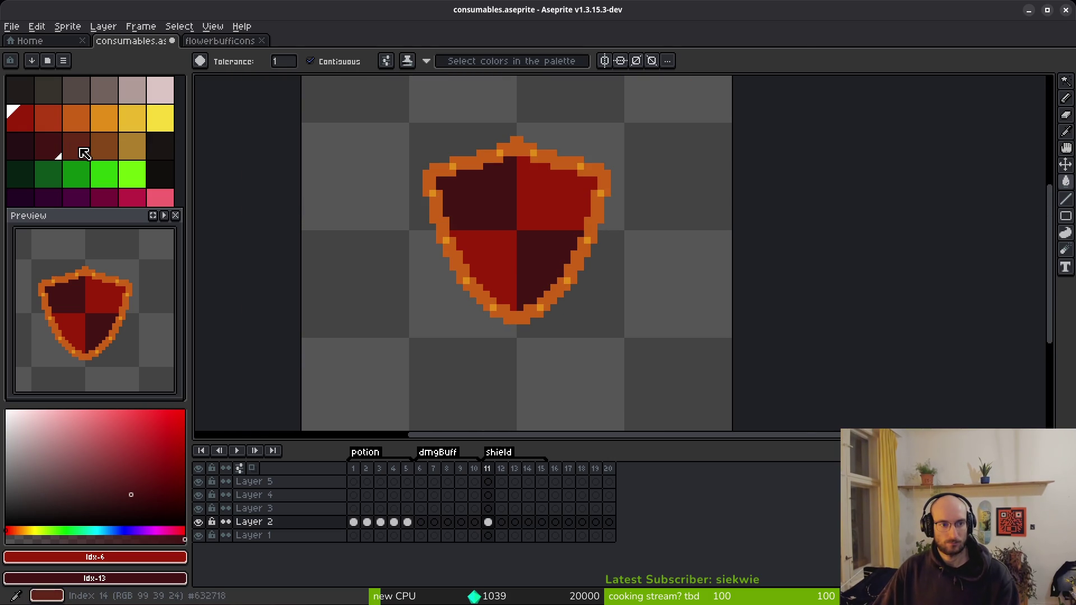
left_click(474, 199)
left_click(523, 241)
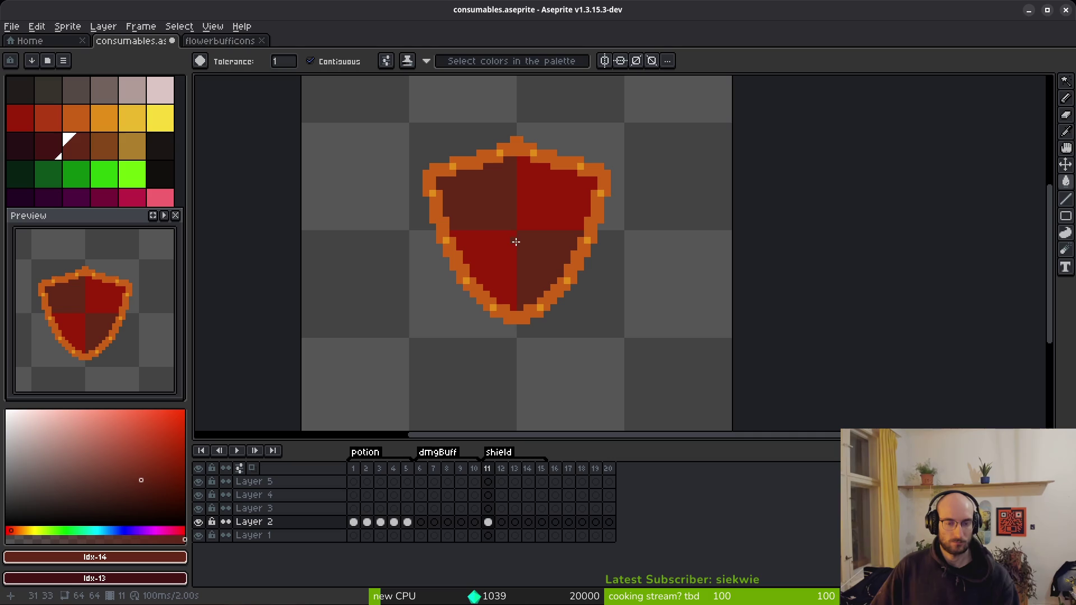
key("ctrl+z")
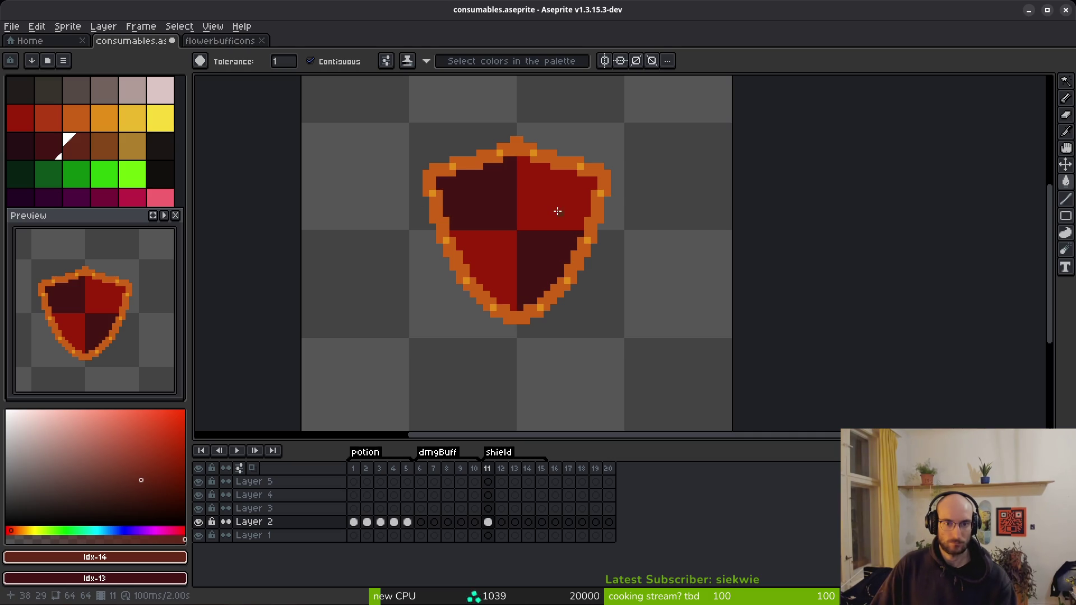
key("ctrl+z")
key("ctrl+z")
key("ctrl+z")
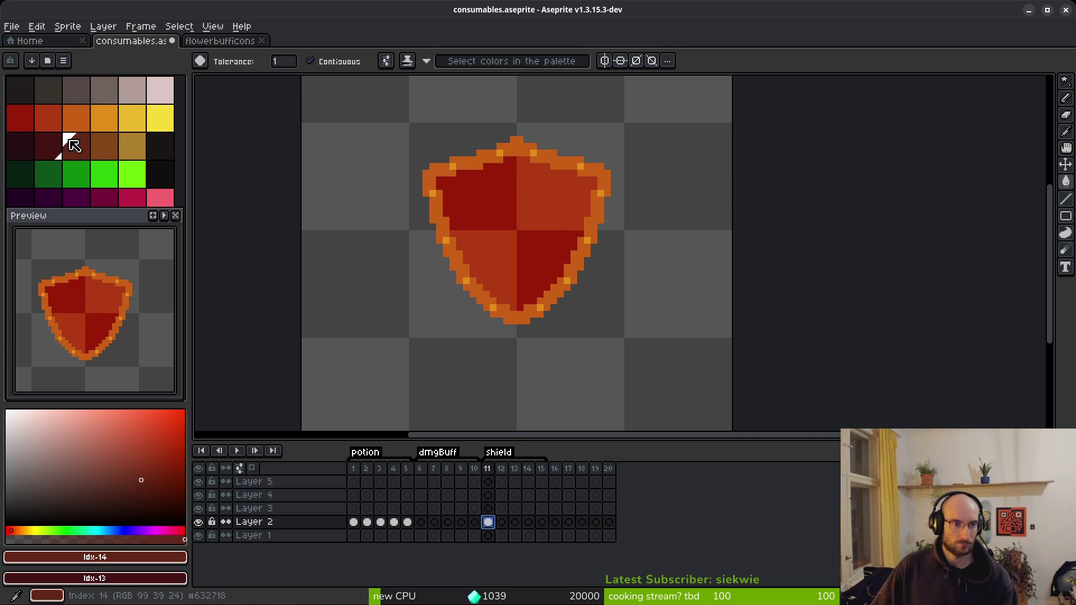
mouse_move(116, 218)
left_mouse_down()
mouse_move(110, 307)
mouse_move(116, 237)
left_mouse_up()
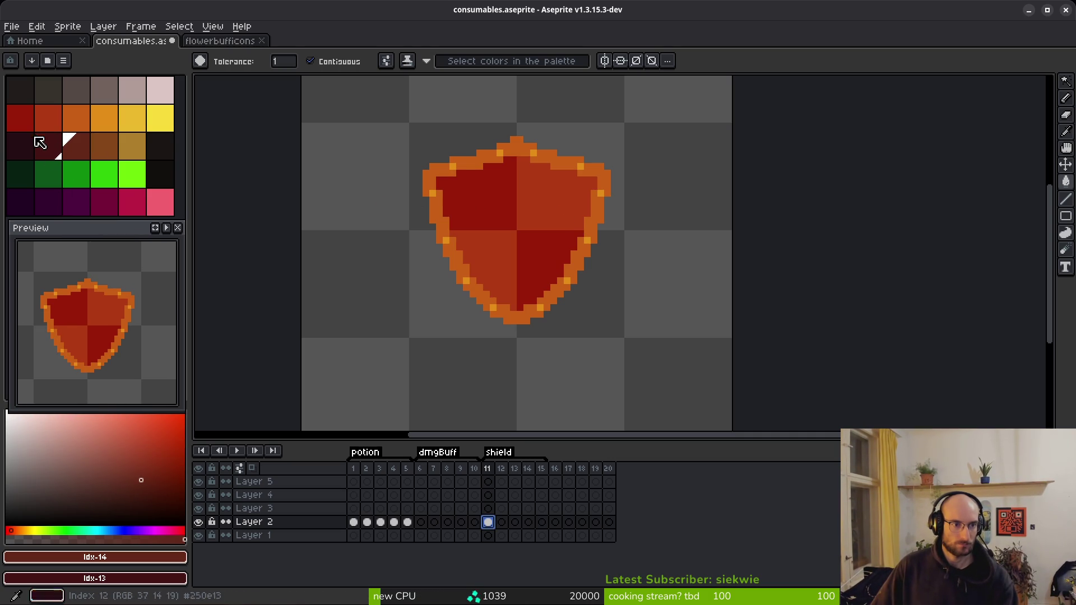
key("ctrl+s")
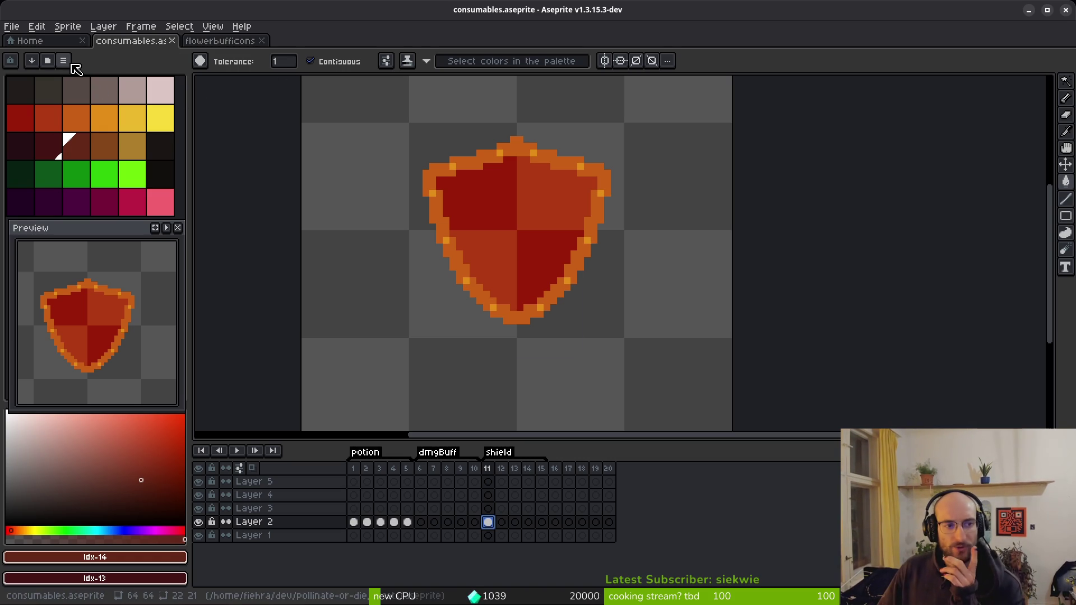